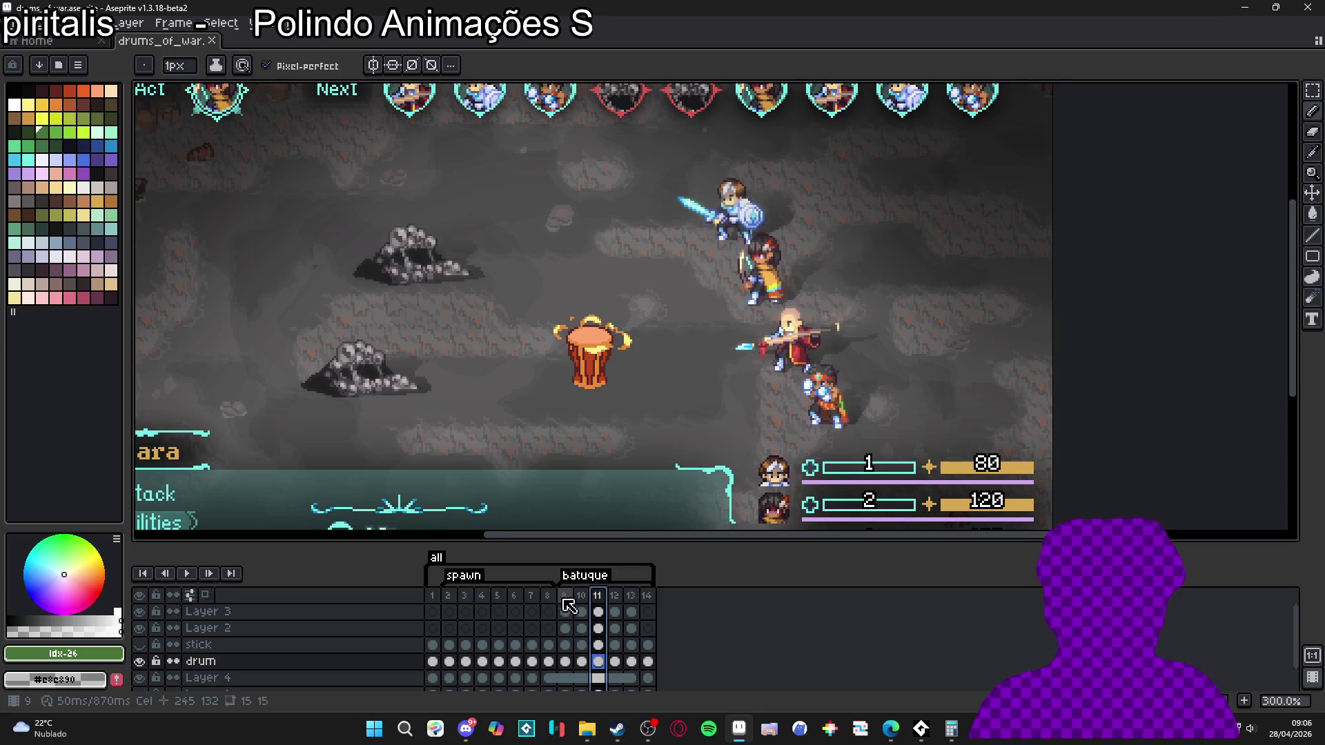
# - Add a new frame 15 after the finished drum on frame 14
pyautogui.click(433, 596)
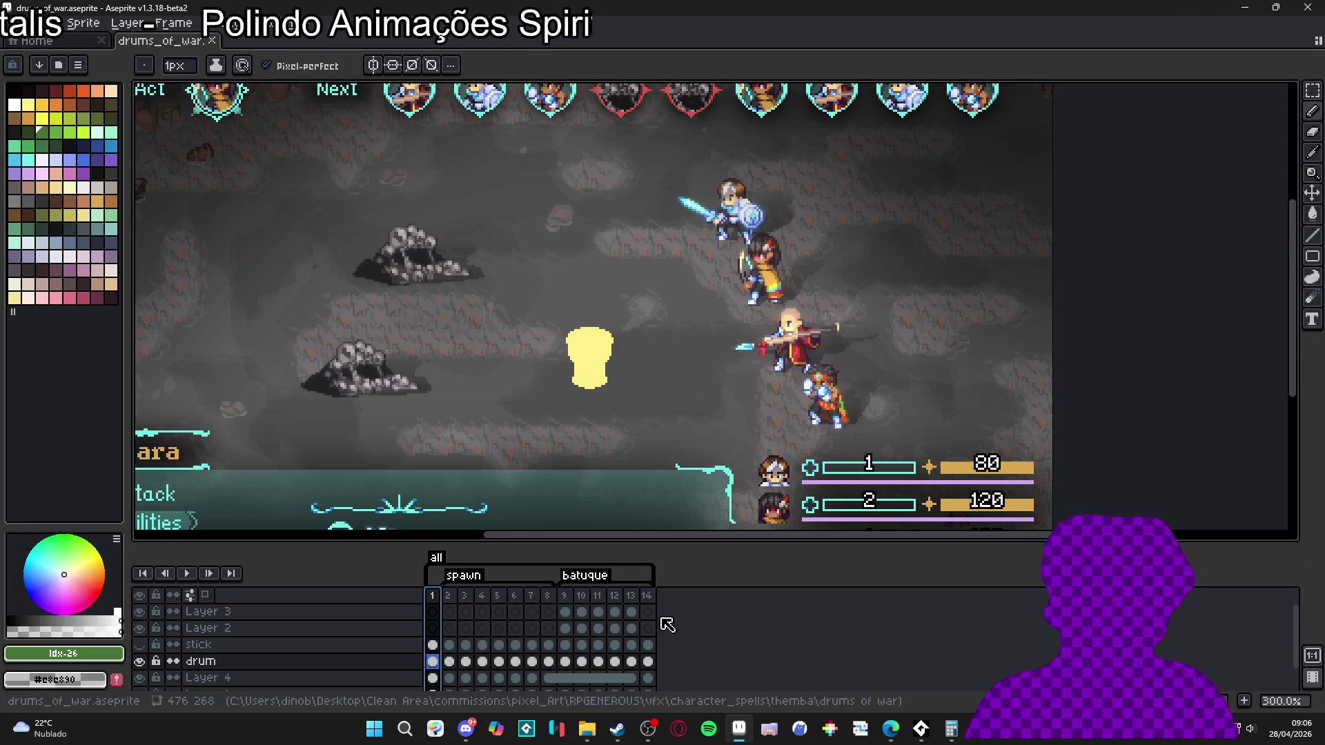
pyautogui.click(648, 597)
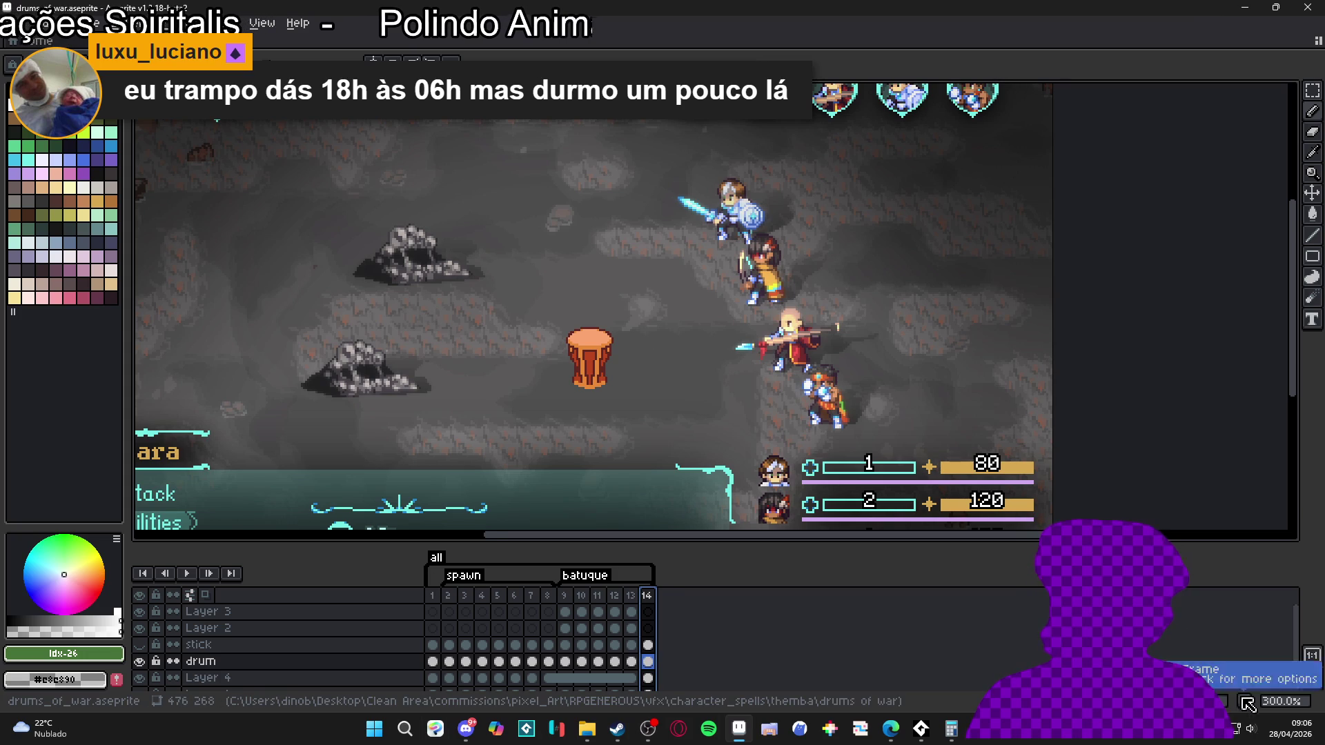
pyautogui.hotkey('alt', 'n')
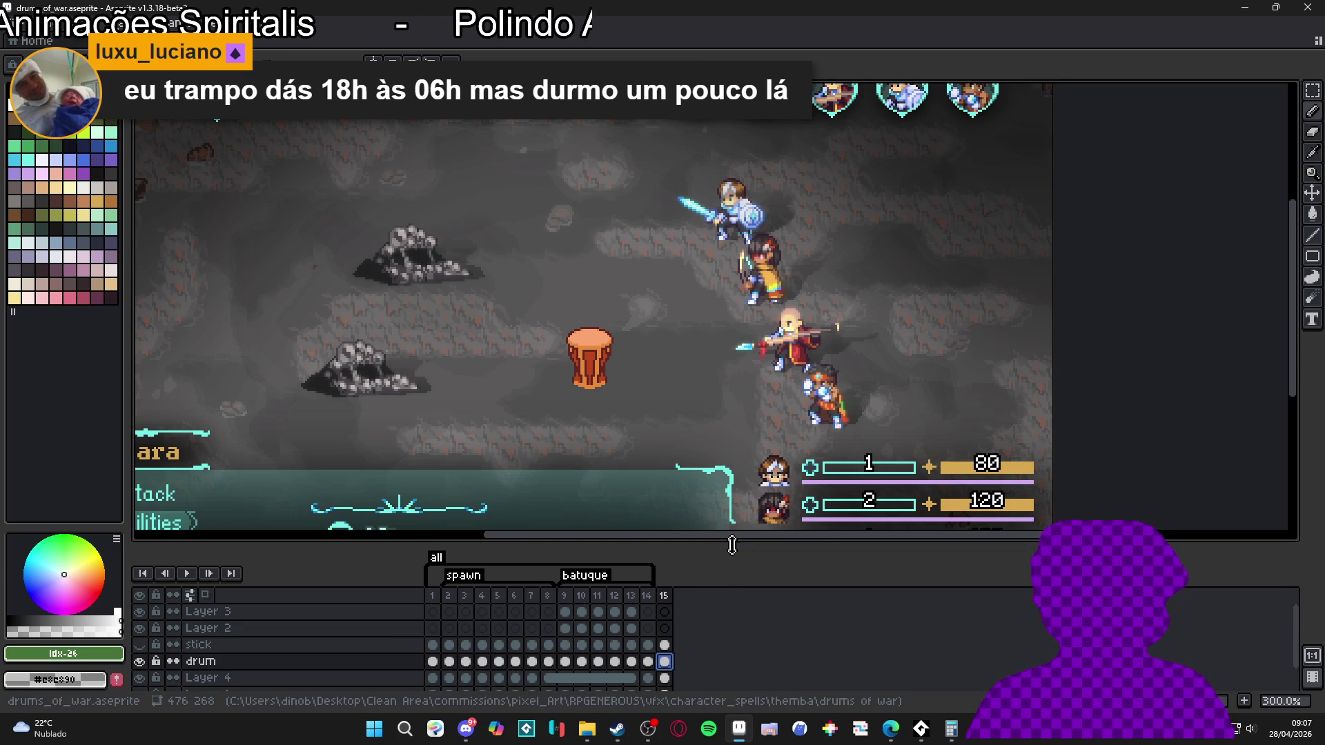
pyautogui.moveTo(739, 540)
pyautogui.mouseDown()
pyautogui.moveTo(739, 482)
pyautogui.moveTo(747, 503)
pyautogui.mouseUp()
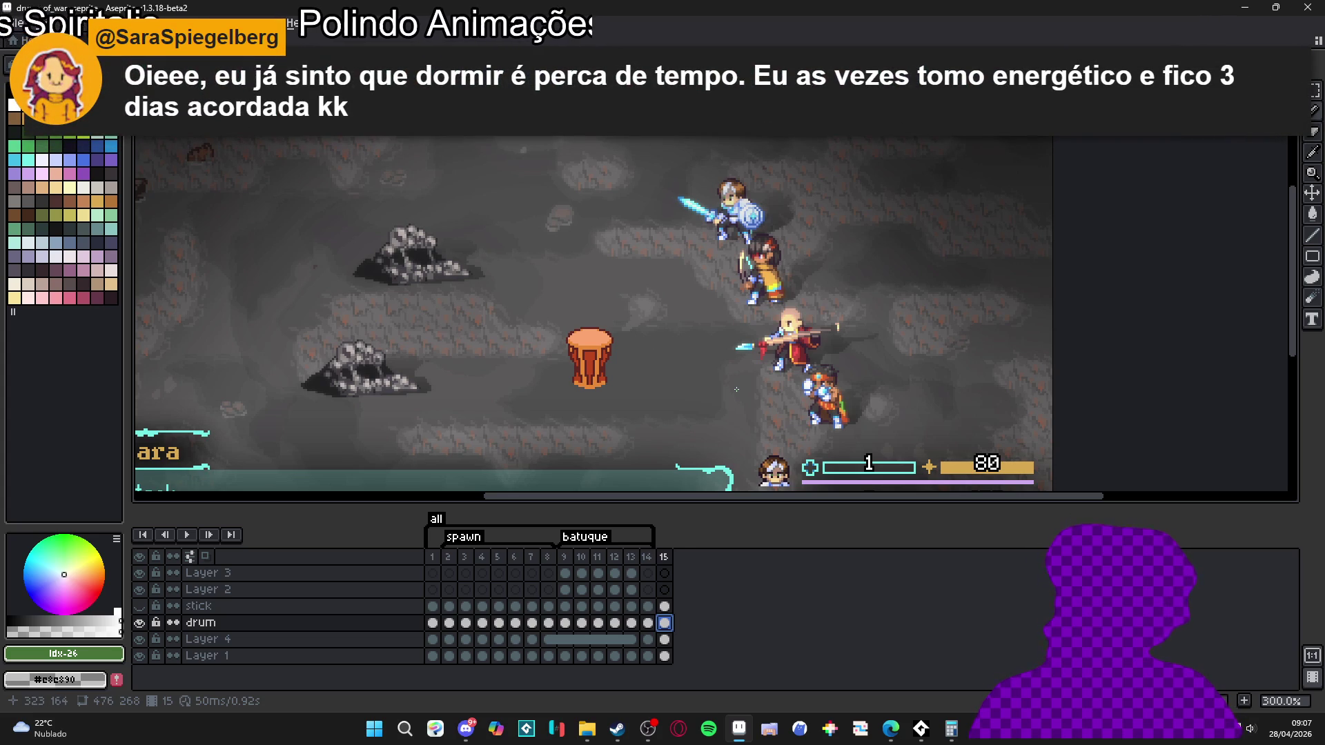
# - Play the 15-frame drum animation over the battle scene, zooming the canvas in and out
pyautogui.press('Return')
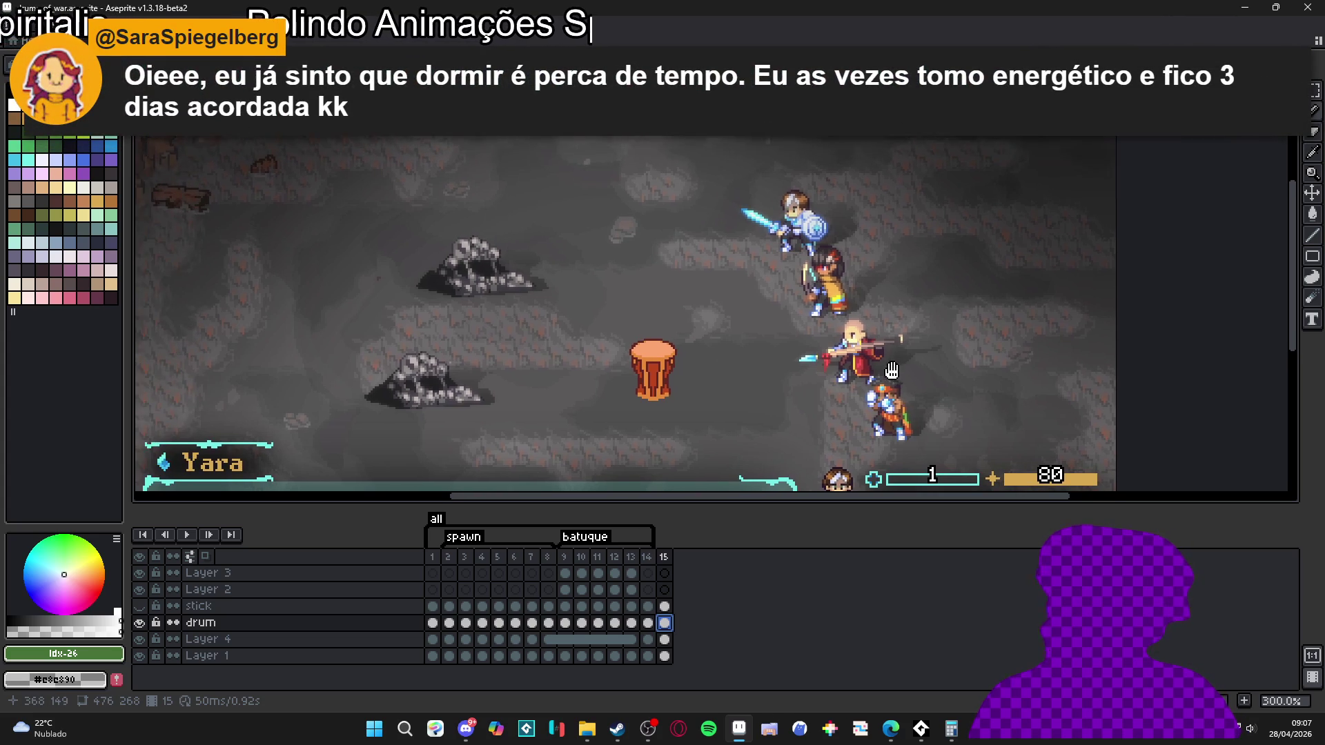
pyautogui.scroll(-1, 854, 354)
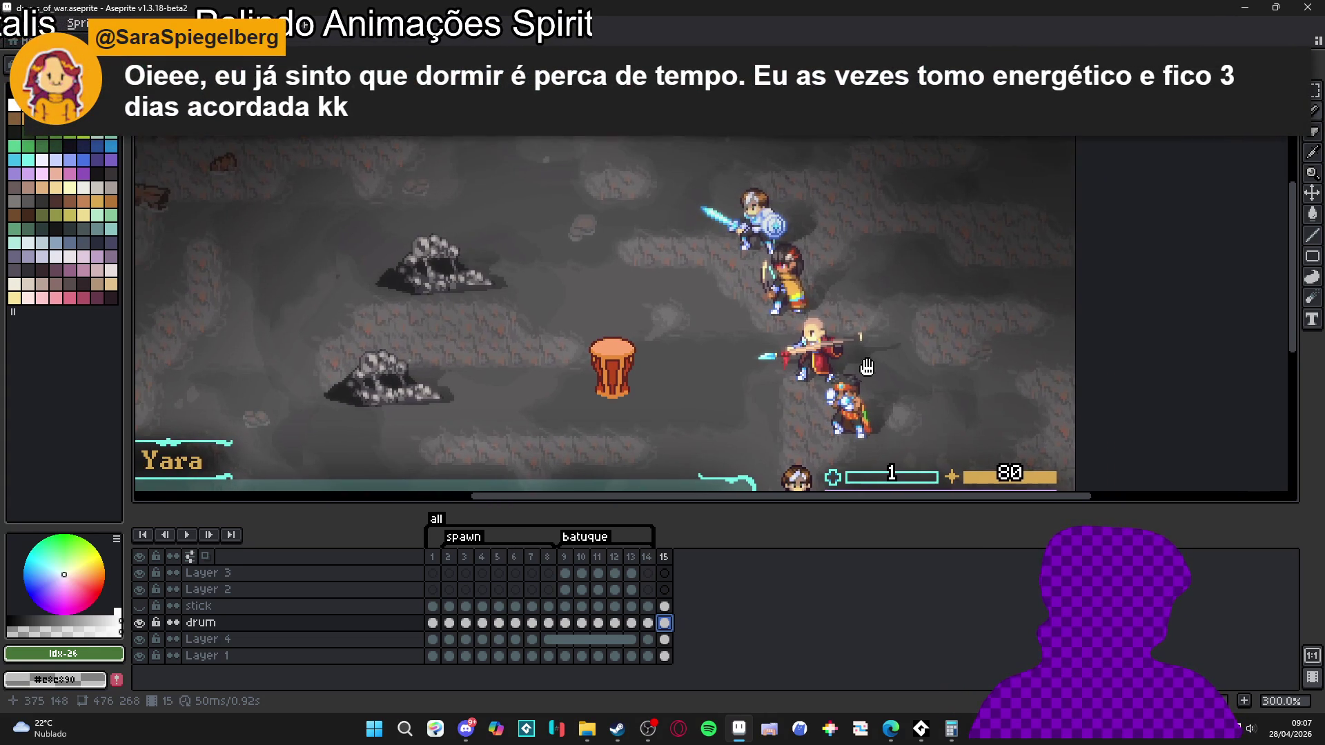
pyautogui.scroll(1, 752, 439)
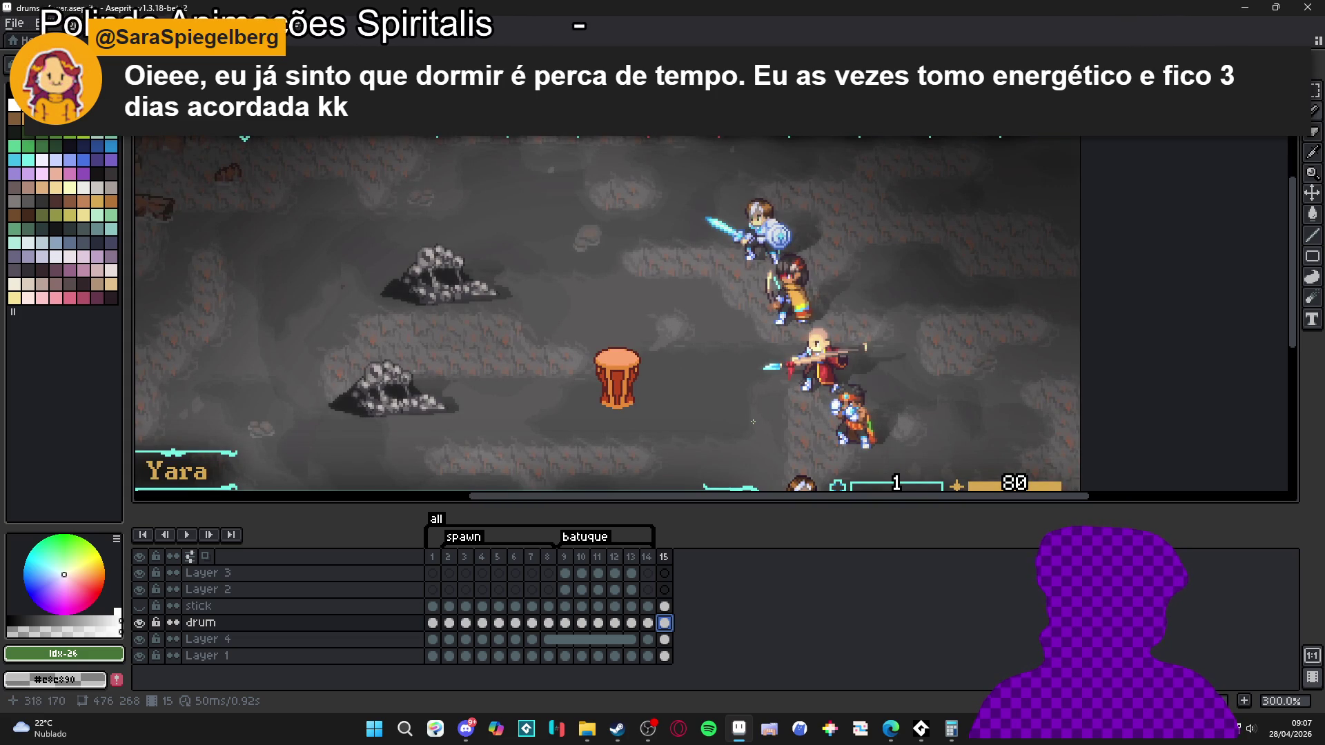
pyautogui.scroll(-1, 753, 422)
pyautogui.scroll(1, 753, 421)
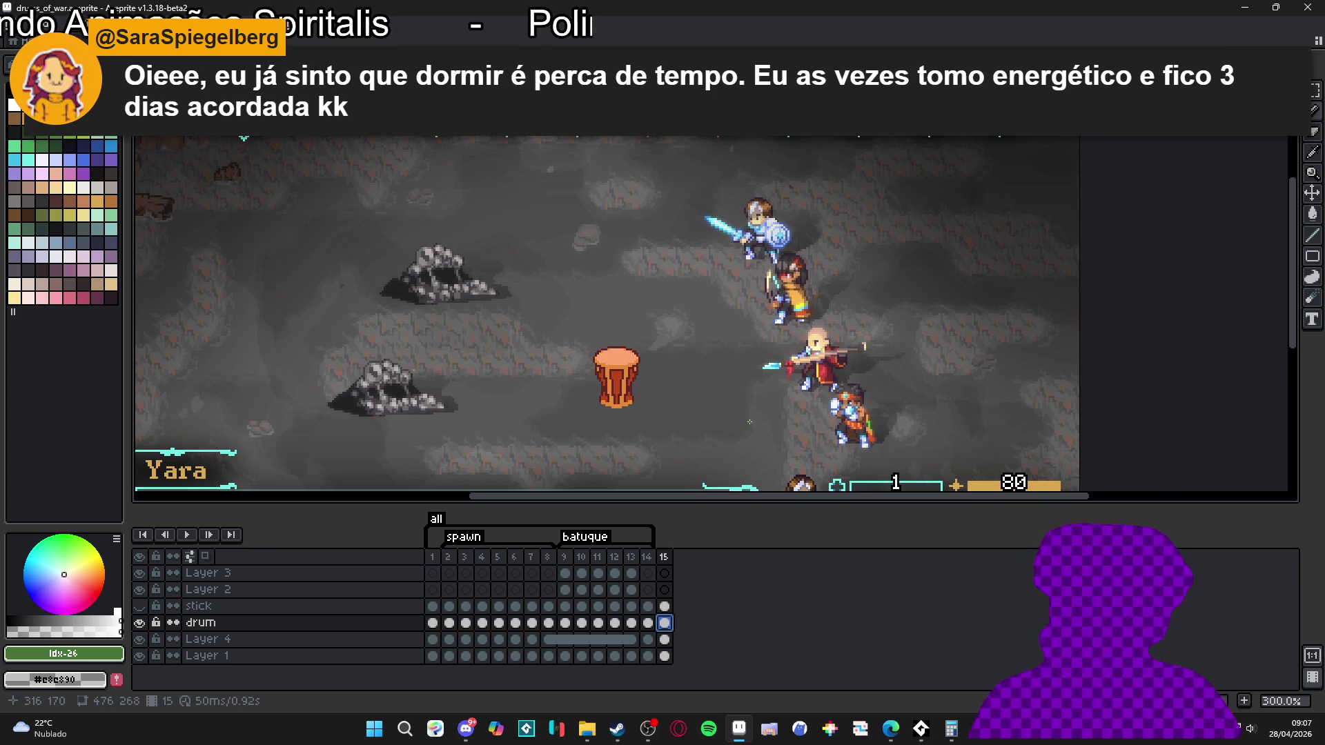
pyautogui.scroll(-1, 749, 421)
pyautogui.scroll(1, 749, 421)
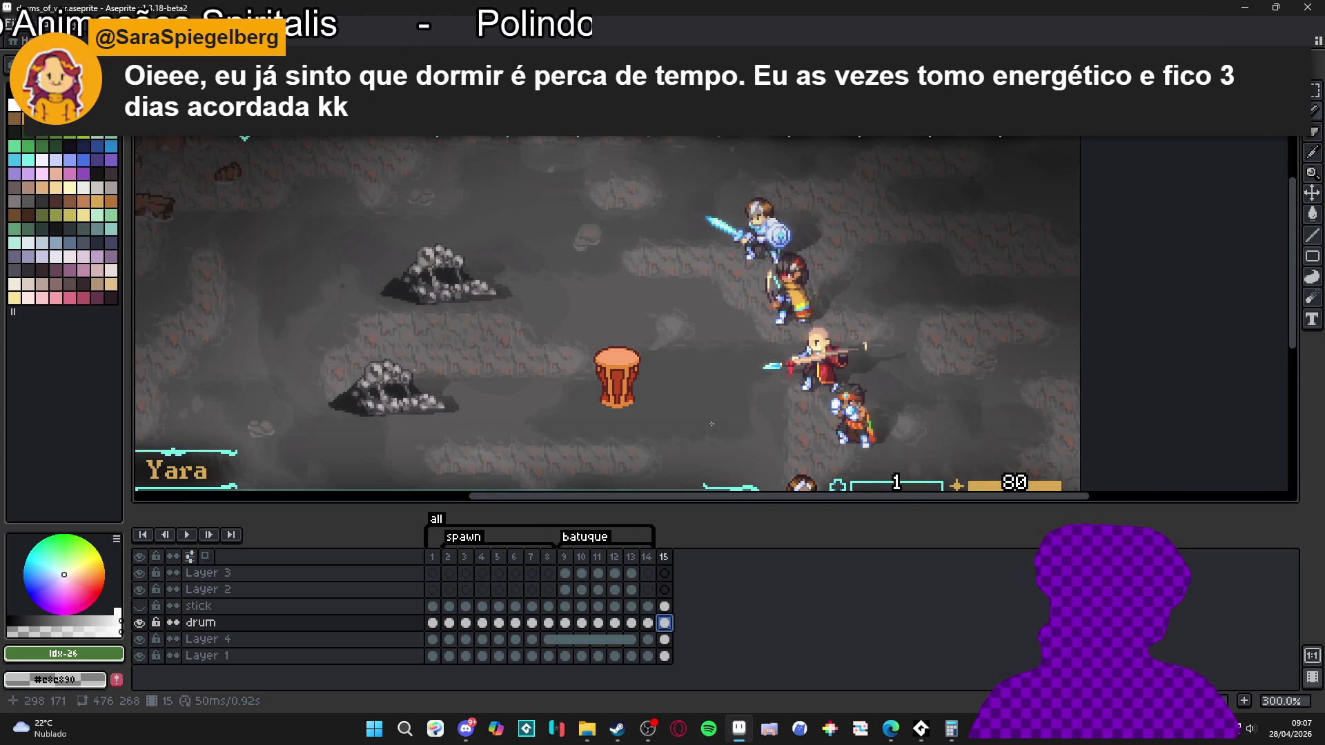
pyautogui.scroll(-1, 710, 426)
pyautogui.scroll(1, 710, 425)
pyautogui.scroll(-1, 725, 430)
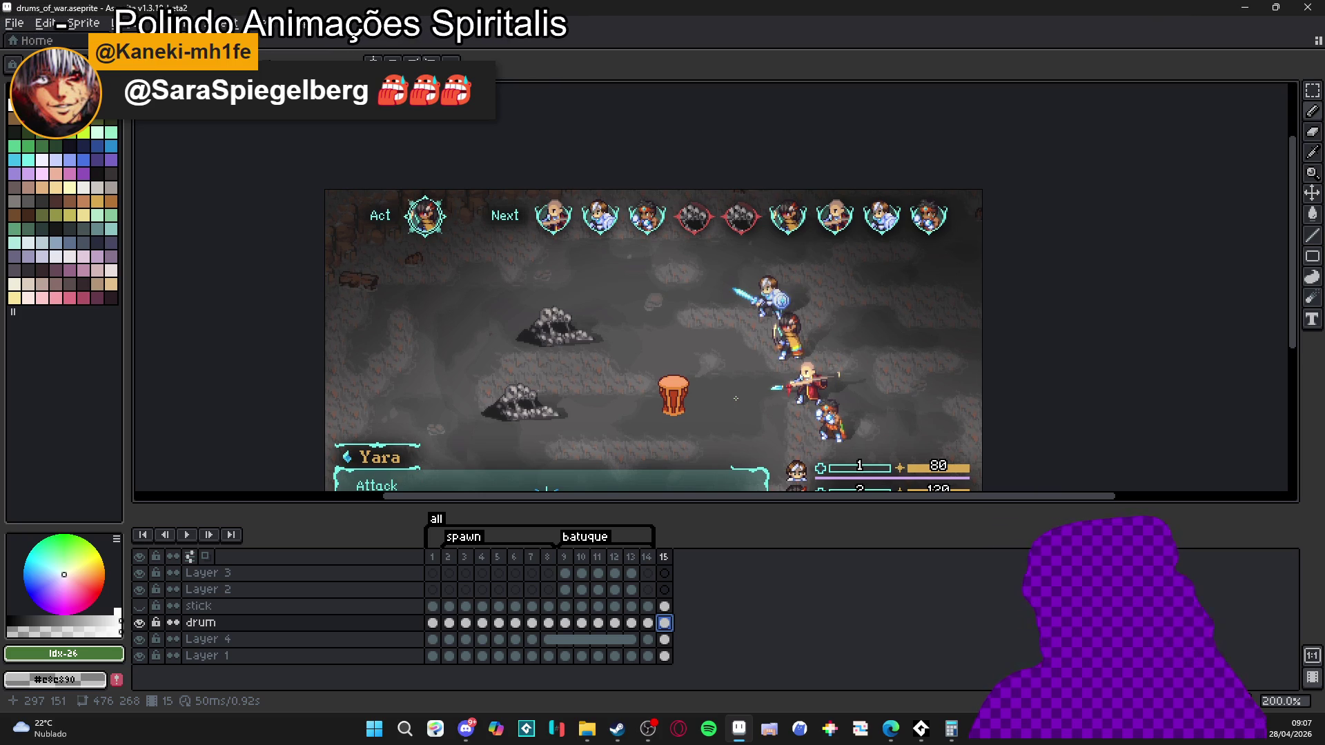
pyautogui.scroll(1, 735, 398)
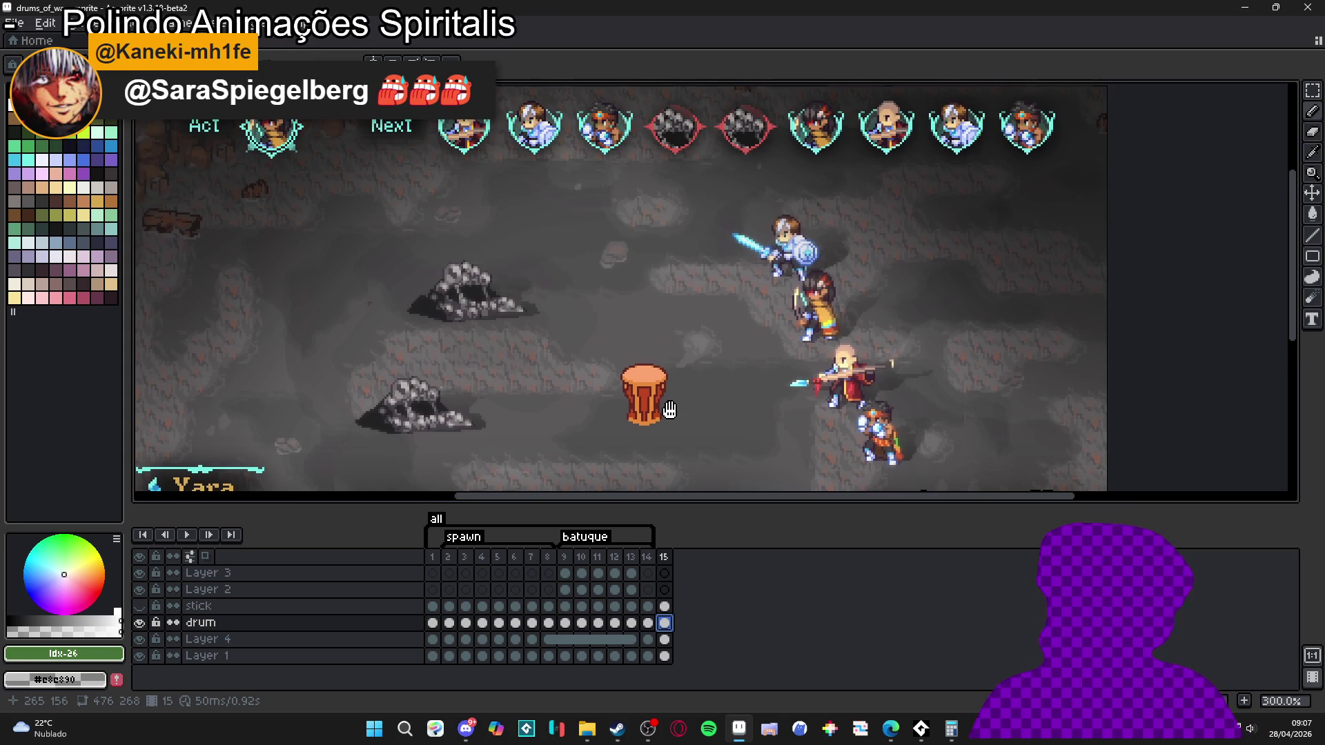
pyautogui.scroll(1, 705, 359)
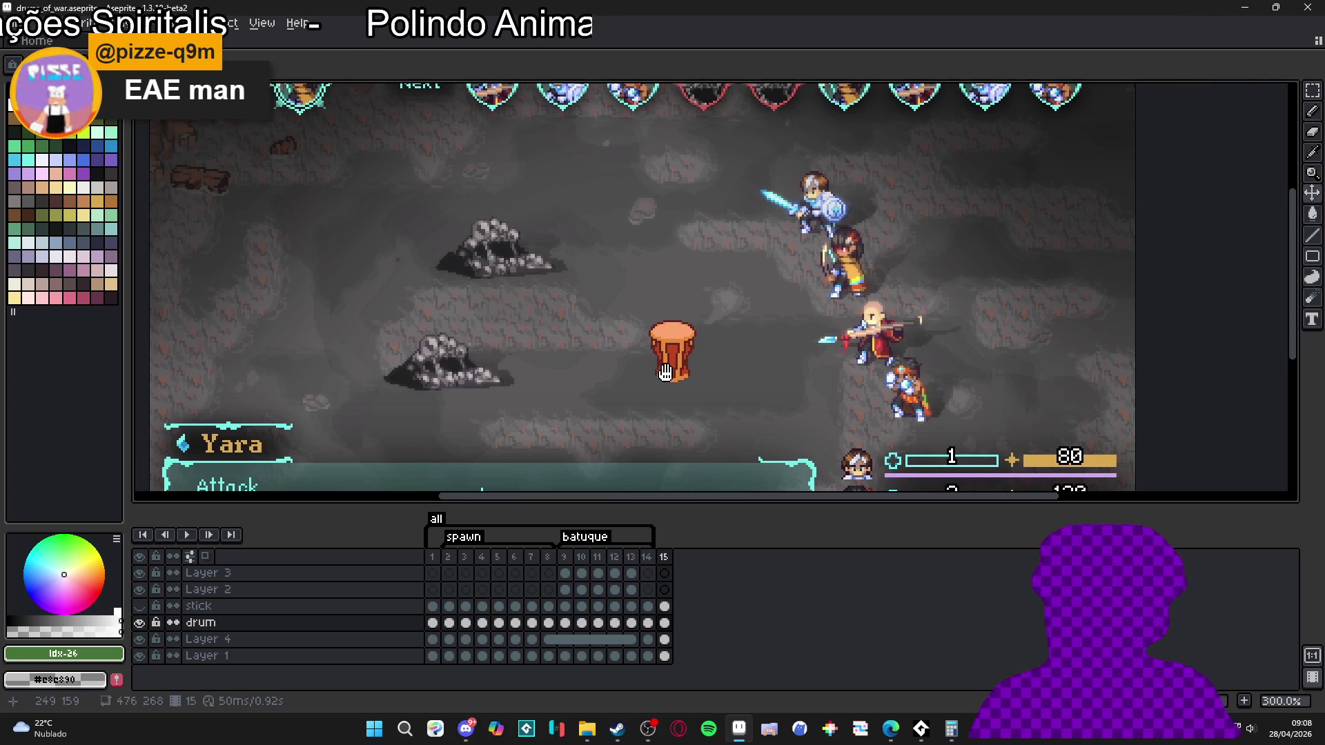
# - Create a new tag named fade_out covering frame 15 only
pyautogui.moveTo(693, 350); pyautogui.dragTo(679, 356)
pyautogui.click(663, 558)
pyautogui.click(648, 558)
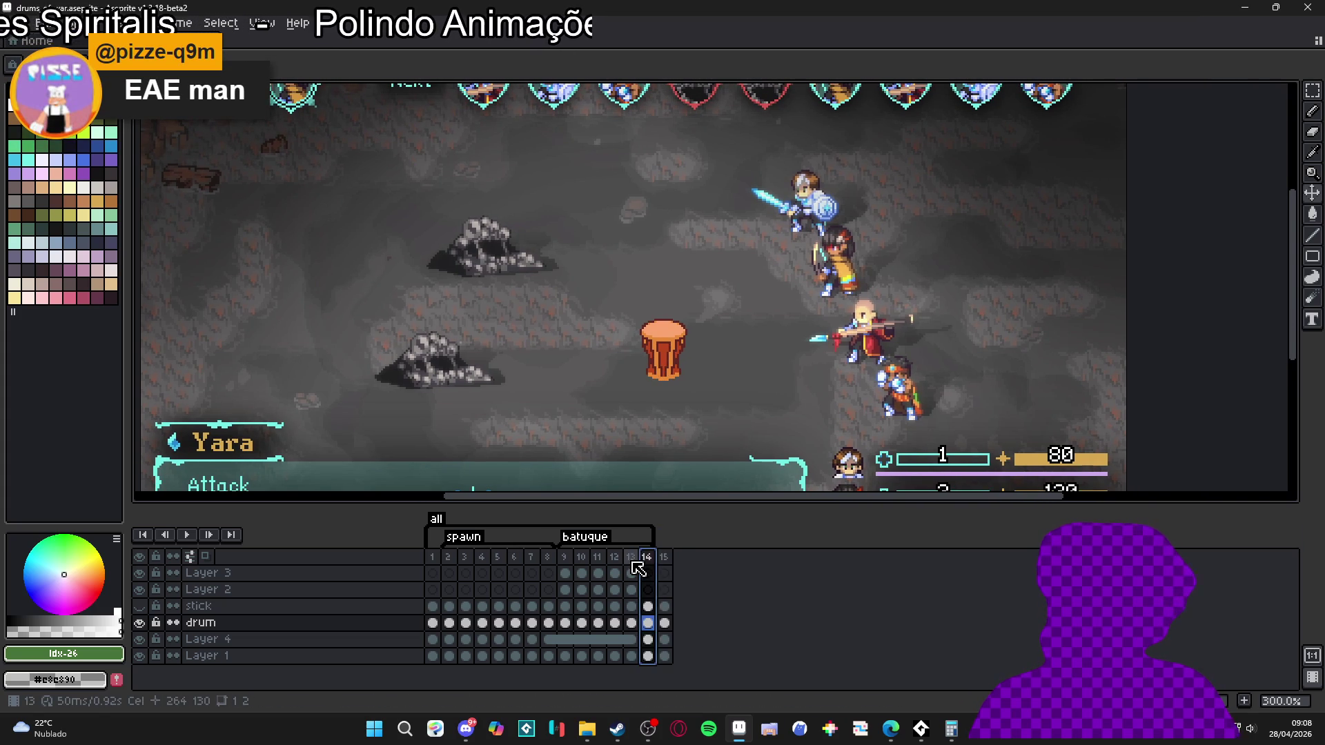
pyautogui.click(664, 557)
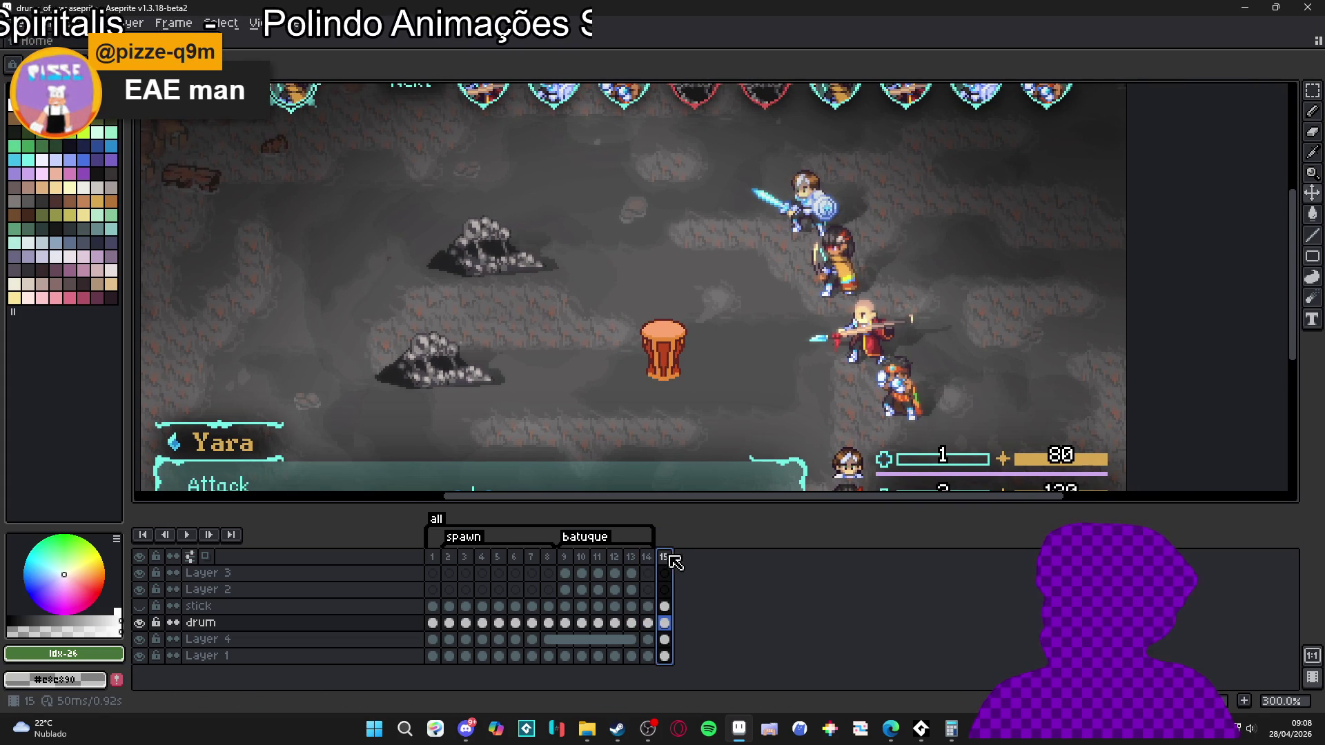
pyautogui.rightClick(666, 557)
pyautogui.click(758, 625)
pyautogui.write('f')
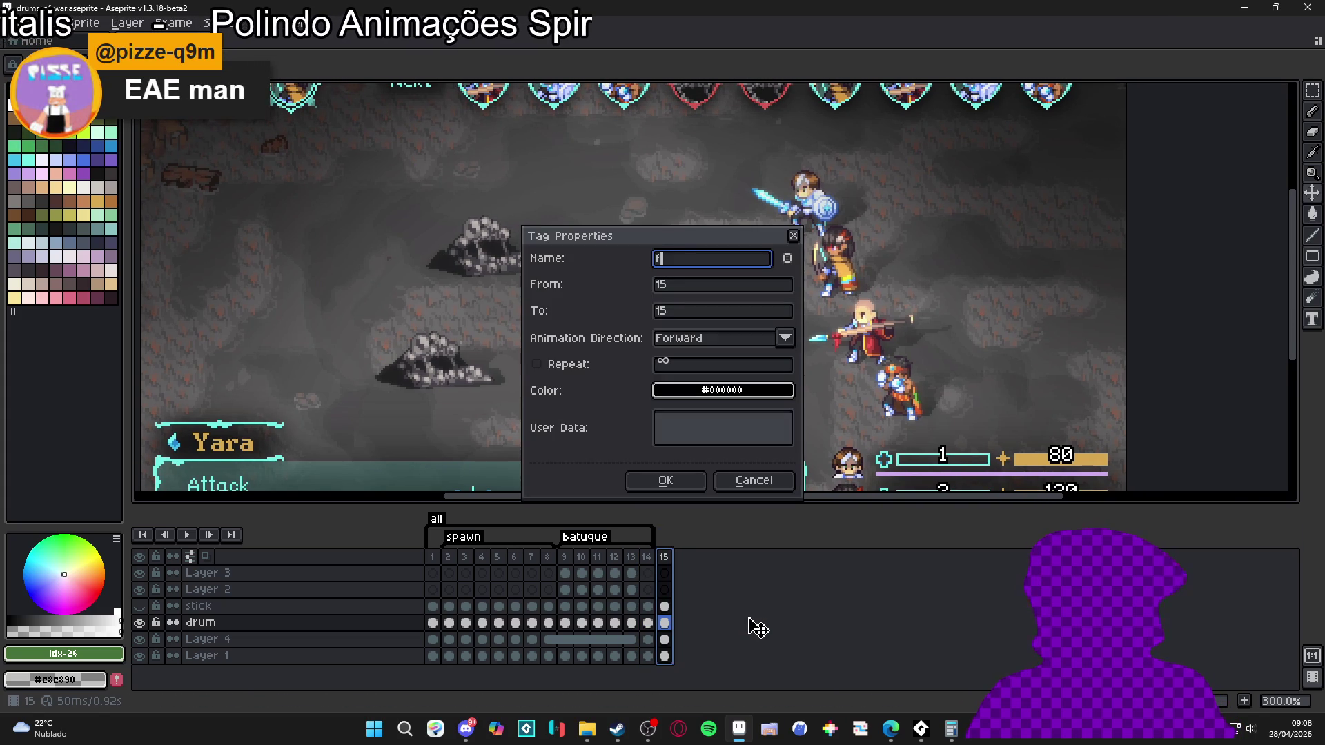
pyautogui.write('ade_out')
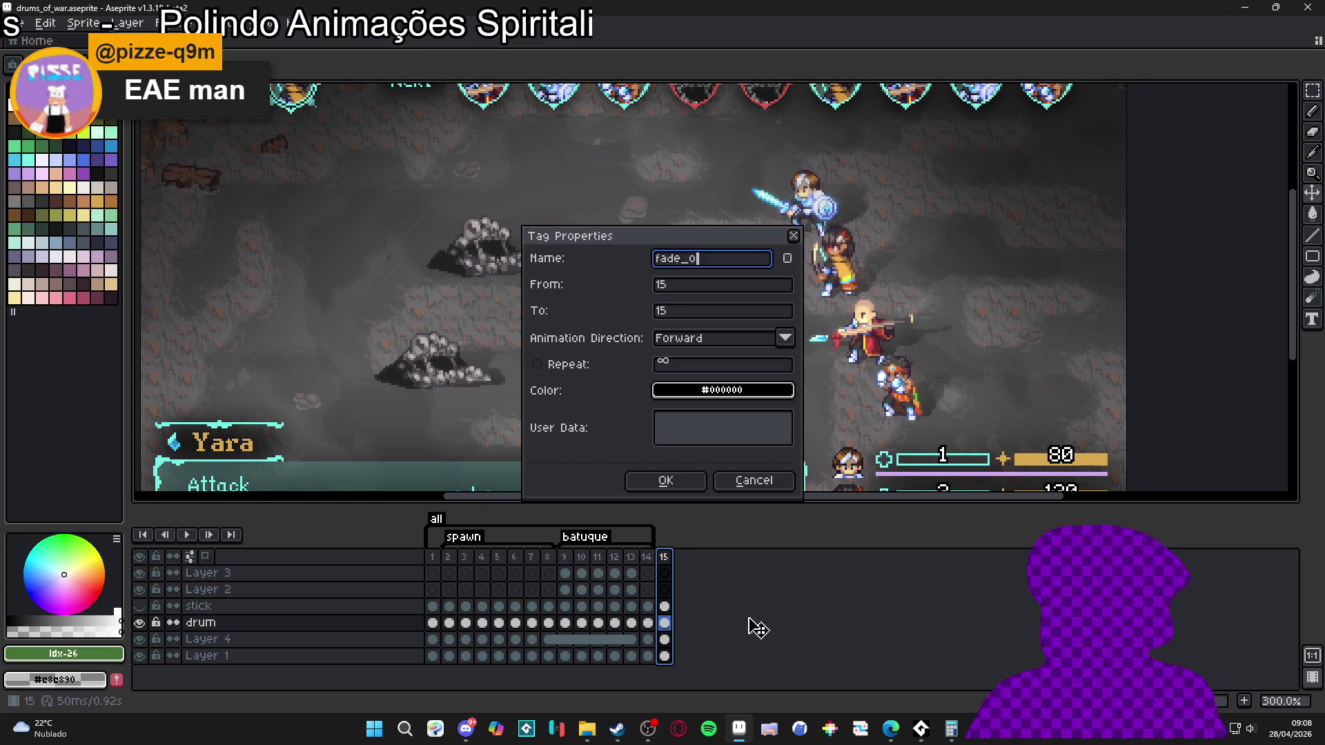
pyautogui.press('Return')
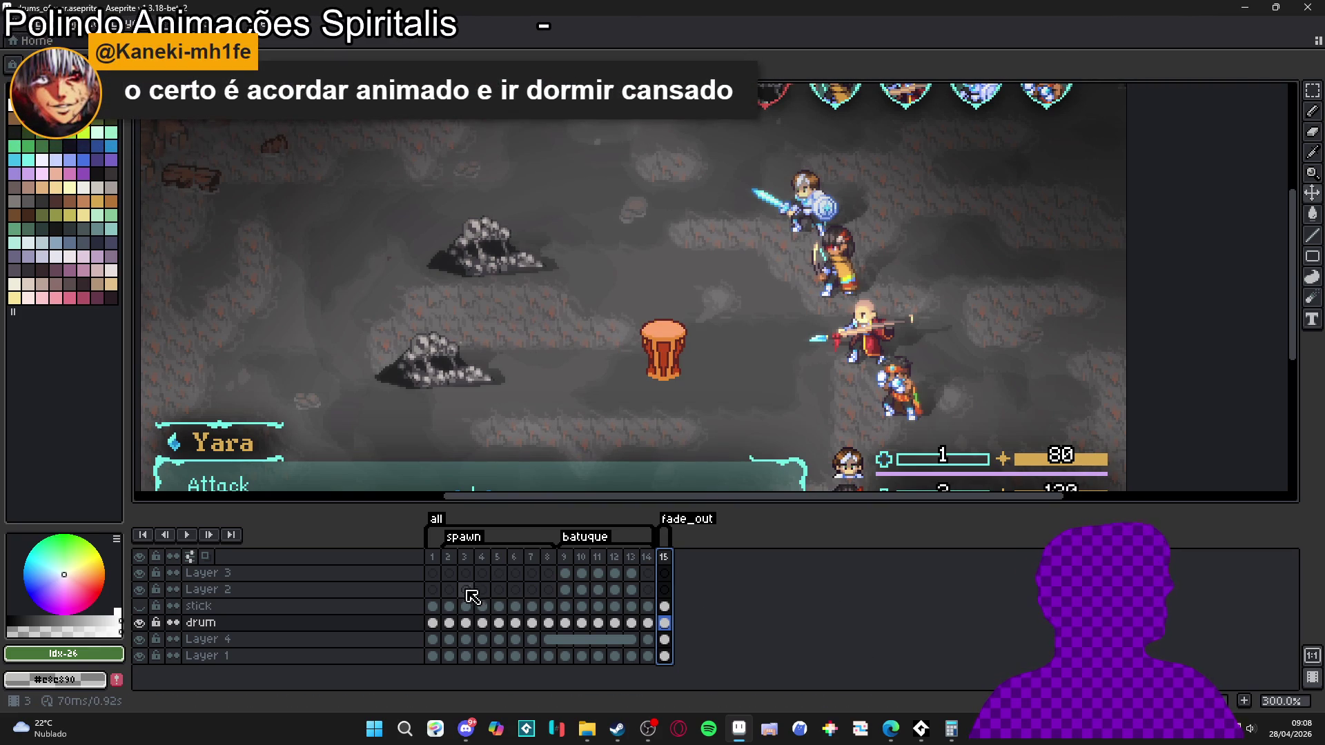
# - Magic Wand-select the yellow drum silhouette on frame 2
pyautogui.click(452, 558)
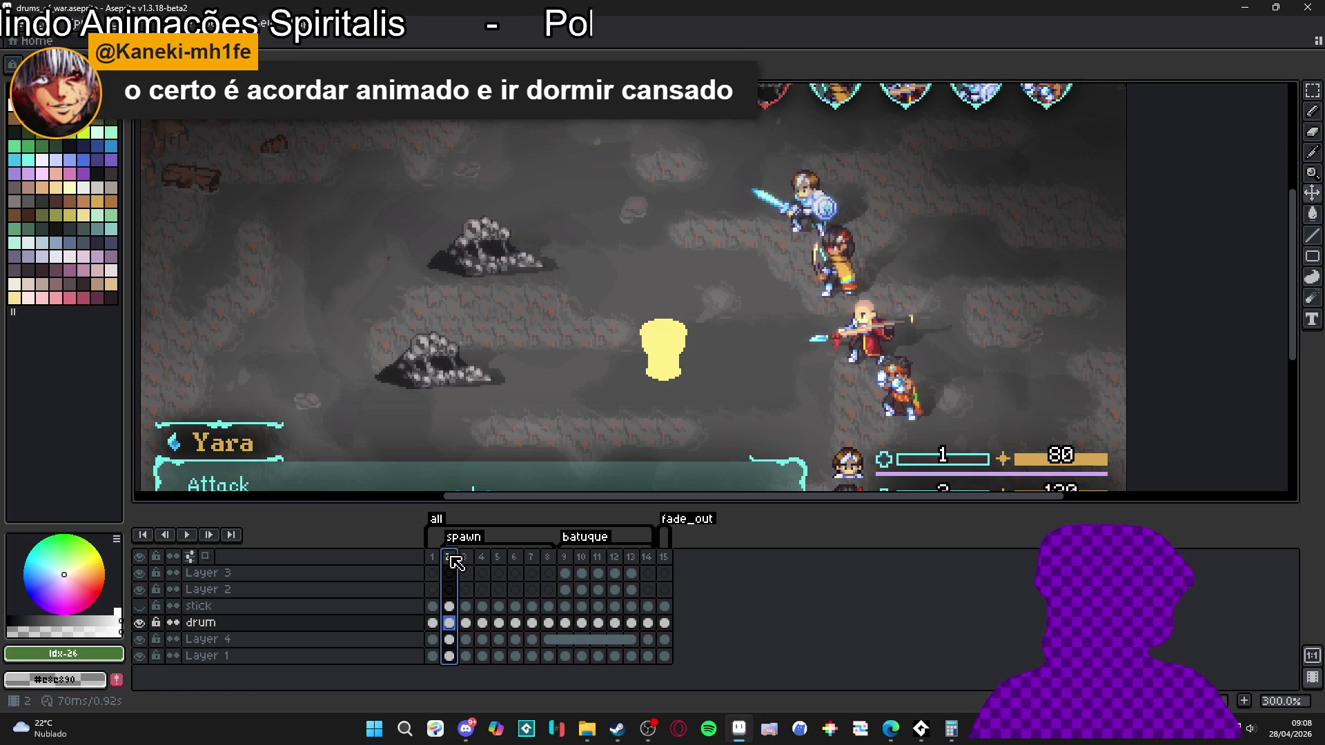
pyautogui.click(466, 558)
pyautogui.click(449, 557)
pyautogui.press('w')
pyautogui.click(659, 358)
pyautogui.scroll(2, 663, 373)
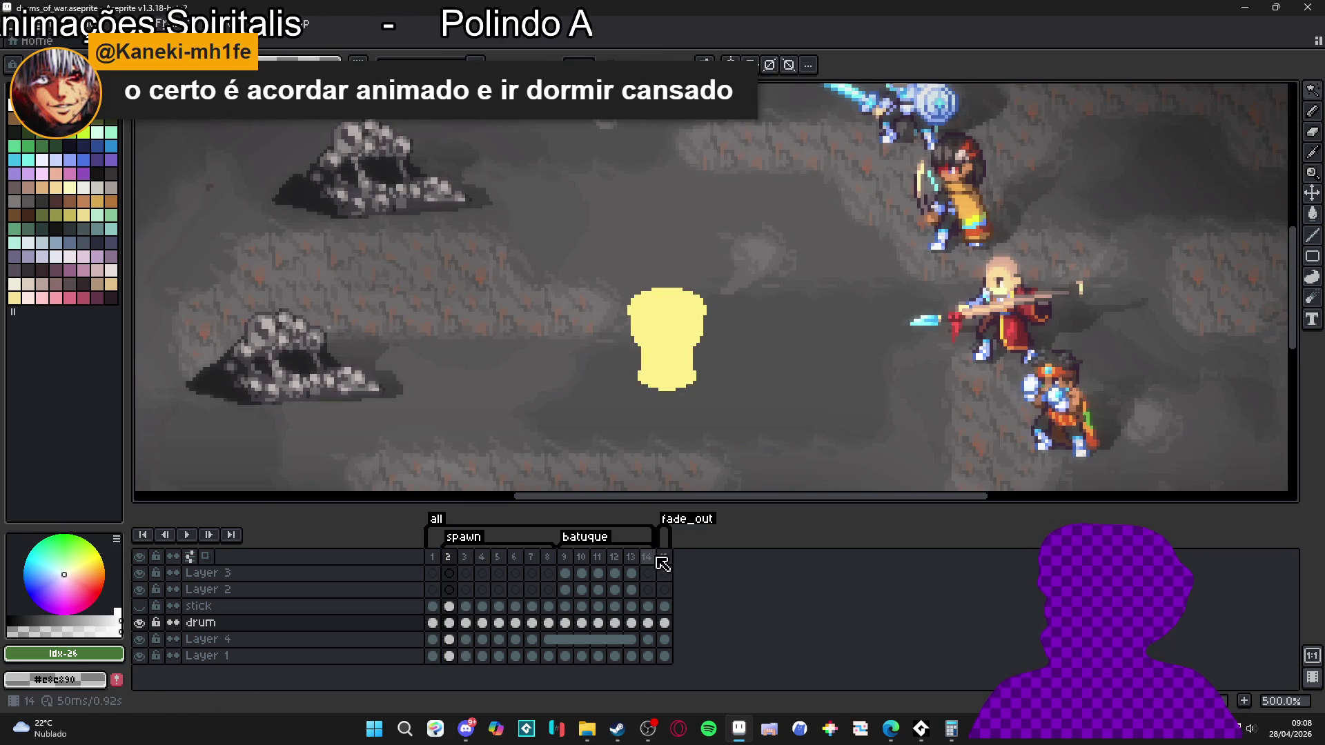
# - On frame 15, select the drum and eyedrop its pale yellow #FFF089 as the drawing colour
pyautogui.click(664, 558)
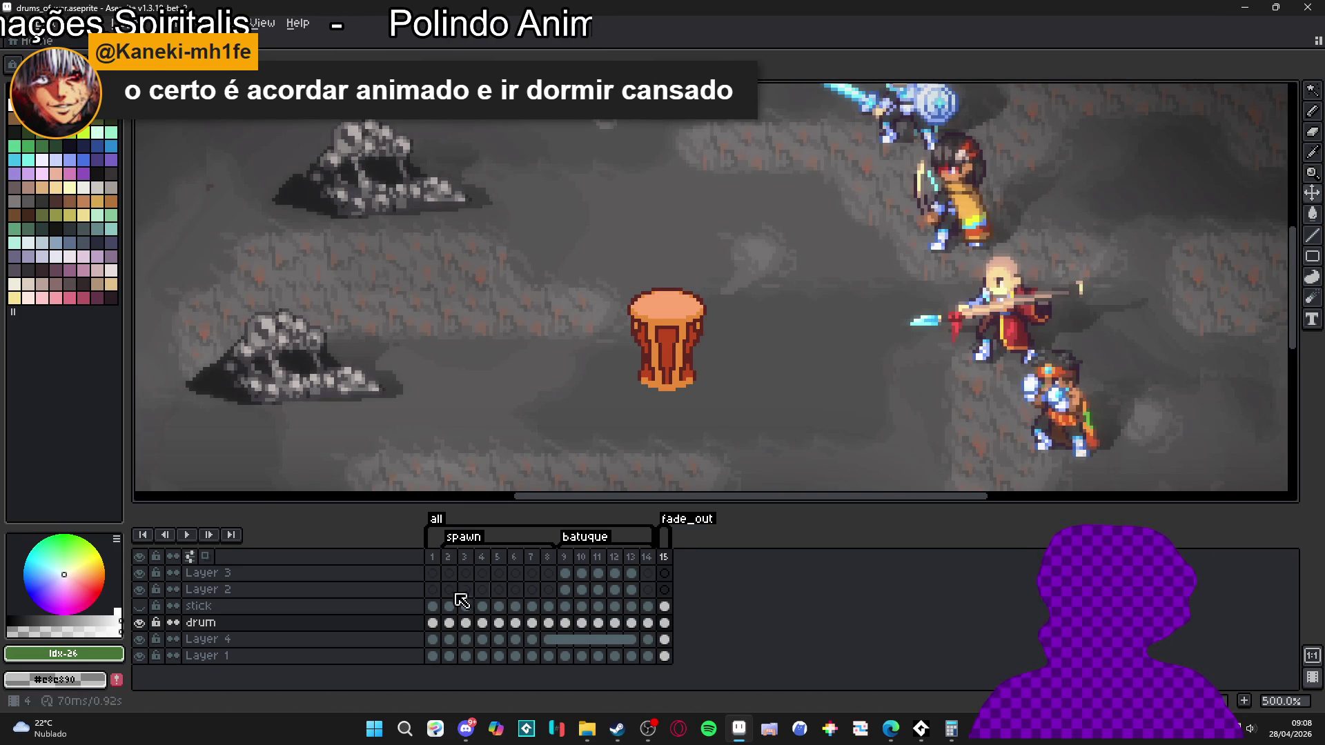
pyautogui.click(138, 625)
pyautogui.click(138, 623)
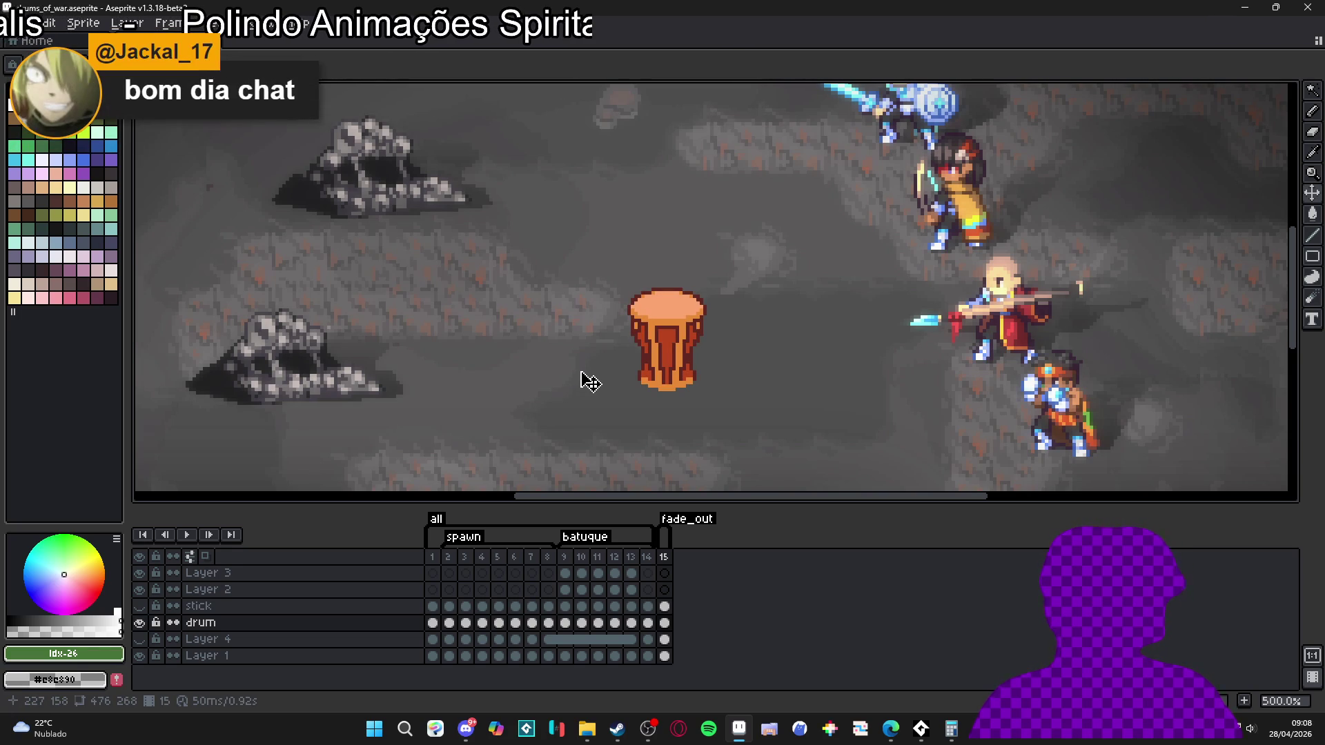
pyautogui.click(624, 348)
pyautogui.scroll(1, 642, 340)
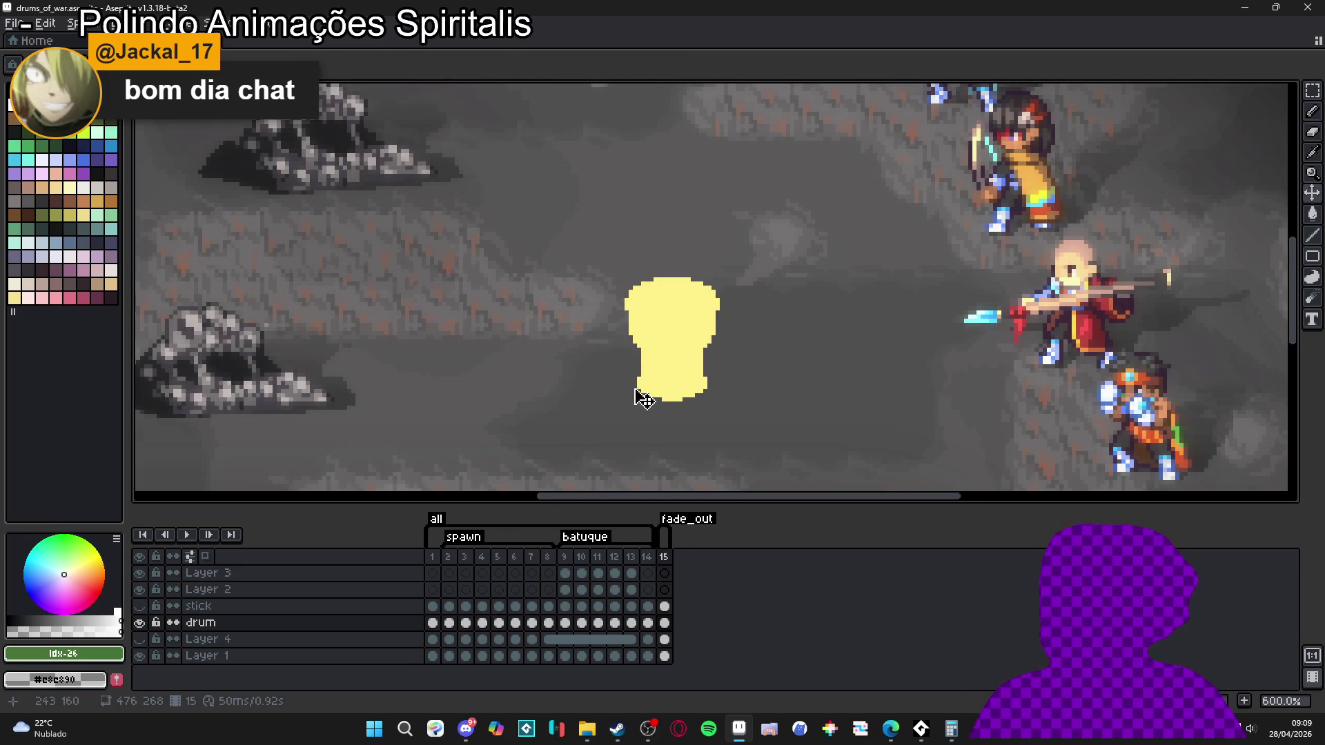
pyautogui.scroll(1, 664, 368)
pyautogui.keyDown('alt'); pyautogui.click(664, 368); pyautogui.keyUp('alt')
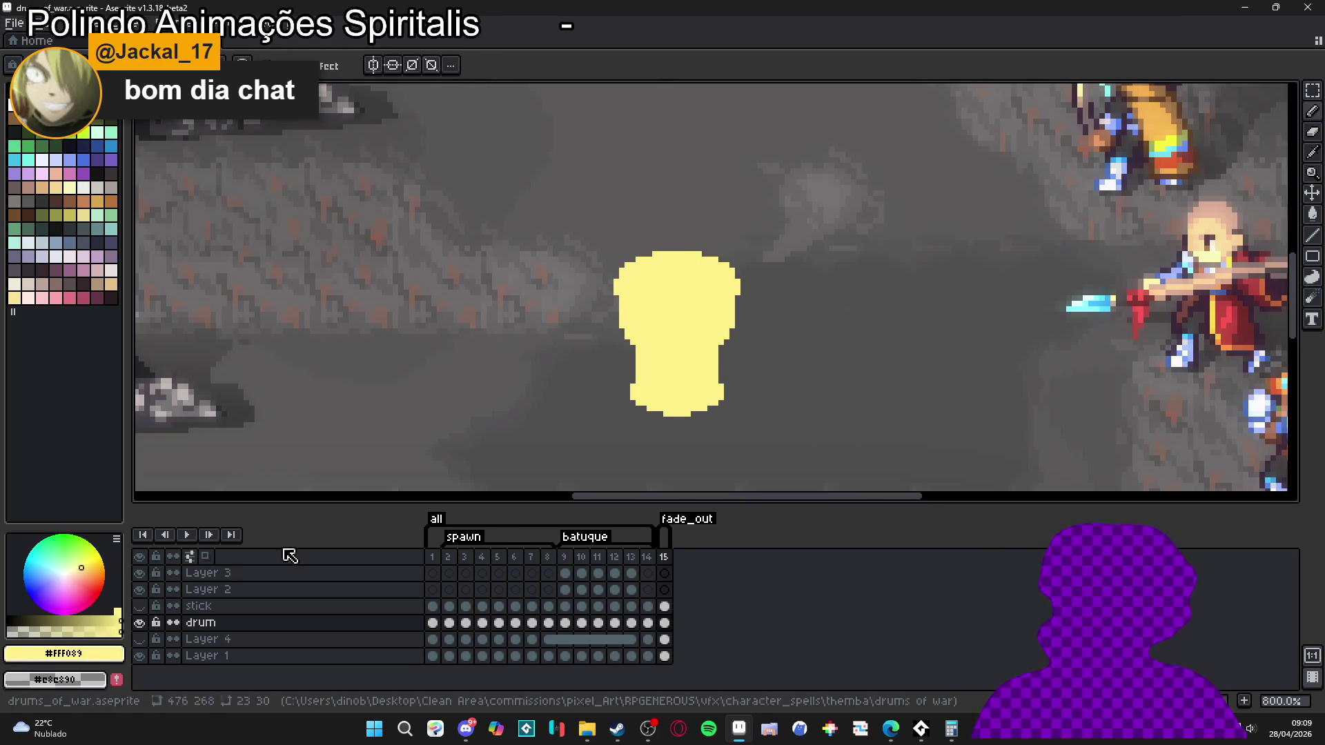
# - Lower the pale yellow colour's alpha and pick a shade from the colour bar for the Pencil
pyautogui.click(63, 632)
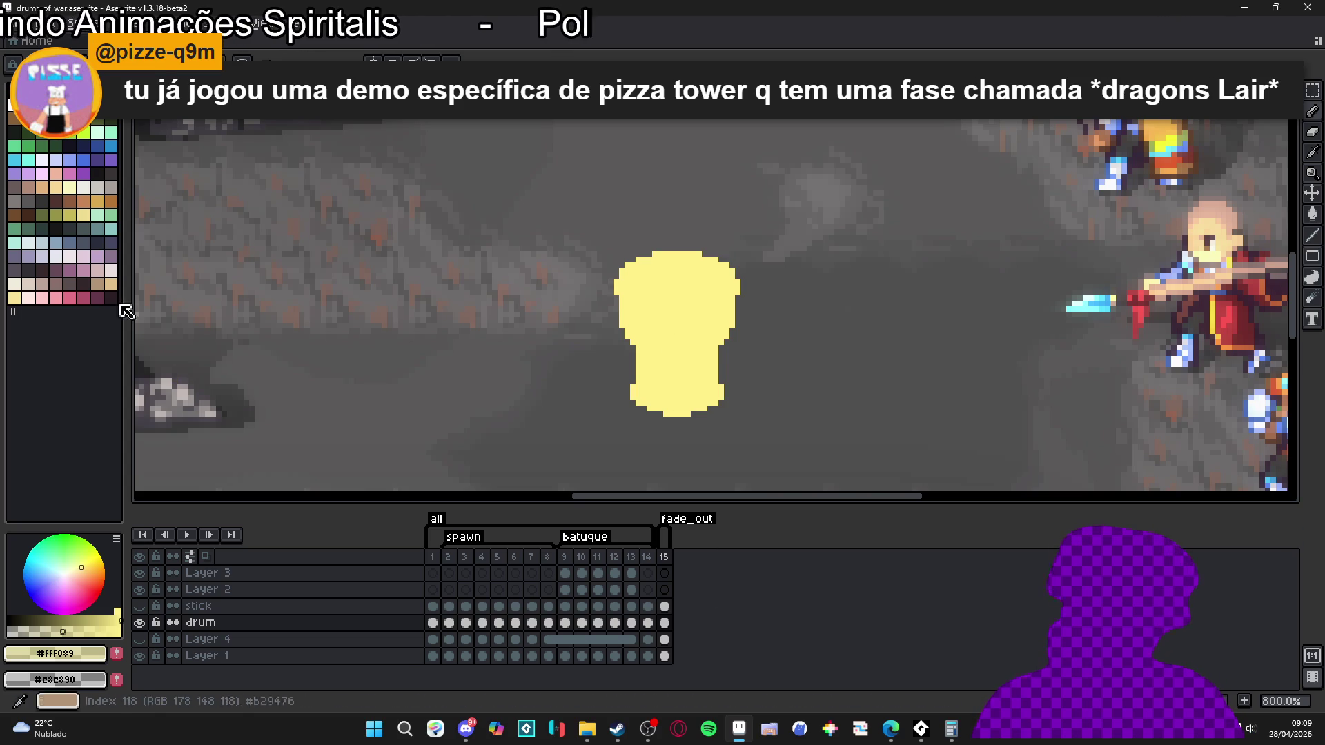
pyautogui.press('b')
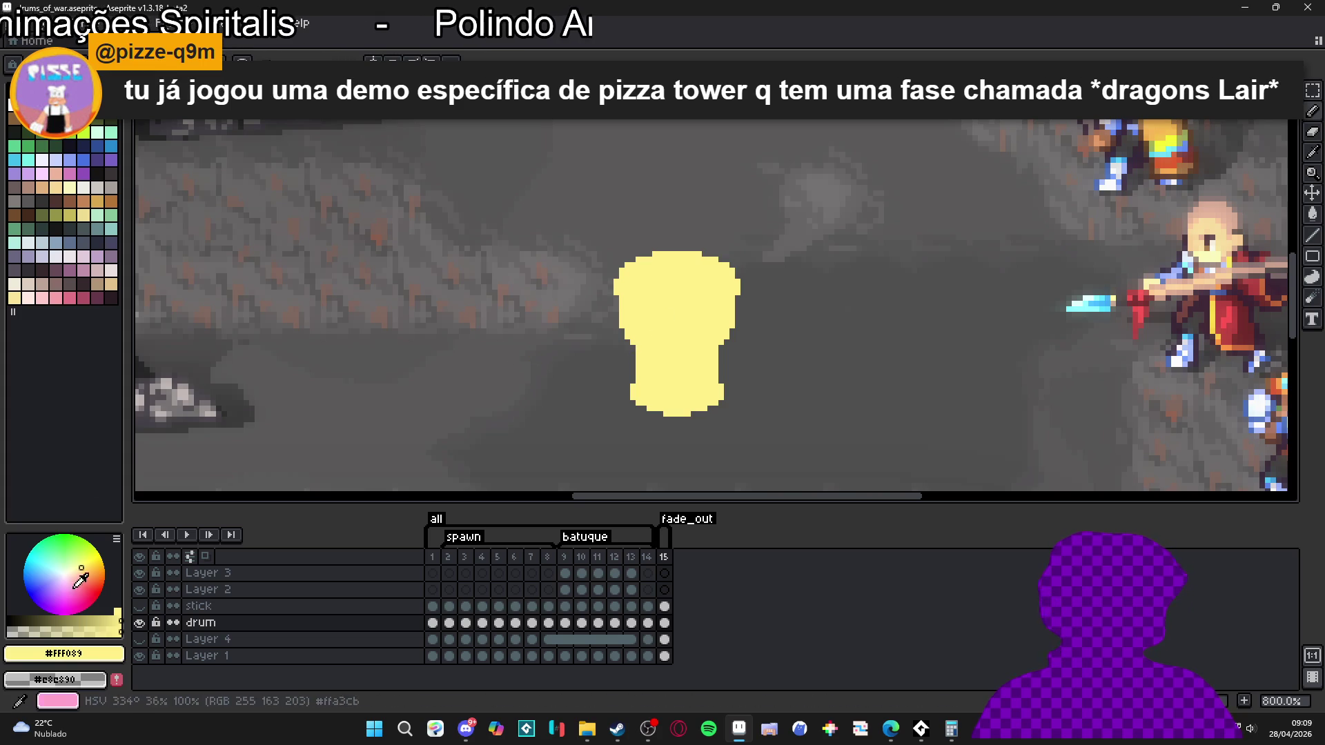
pyautogui.click(69, 620)
pyautogui.scroll(1, 634, 347)
pyautogui.scroll(-1, 635, 347)
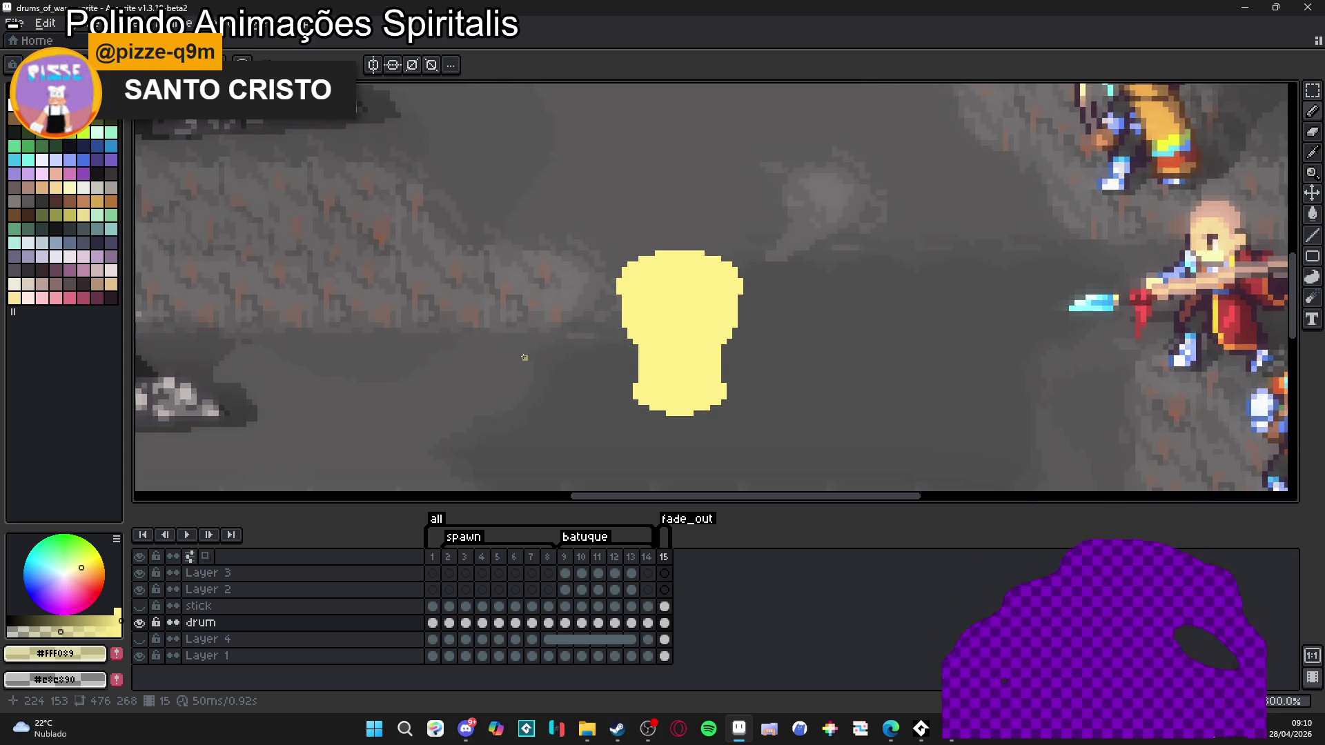
# - Clear the selection on frame 15 and add the pale yellow to the palette
pyautogui.press('ctrl')
pyautogui.click(647, 557)
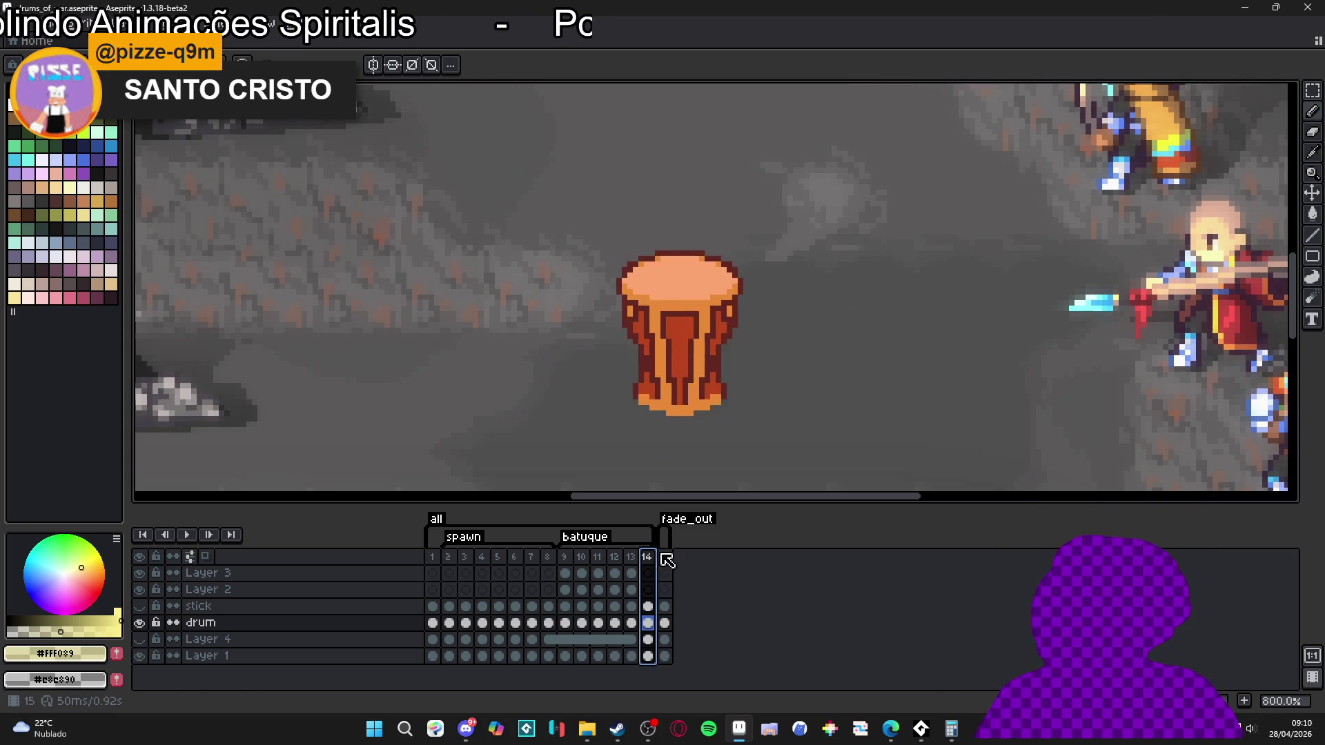
pyautogui.click(664, 557)
pyautogui.click(679, 368)
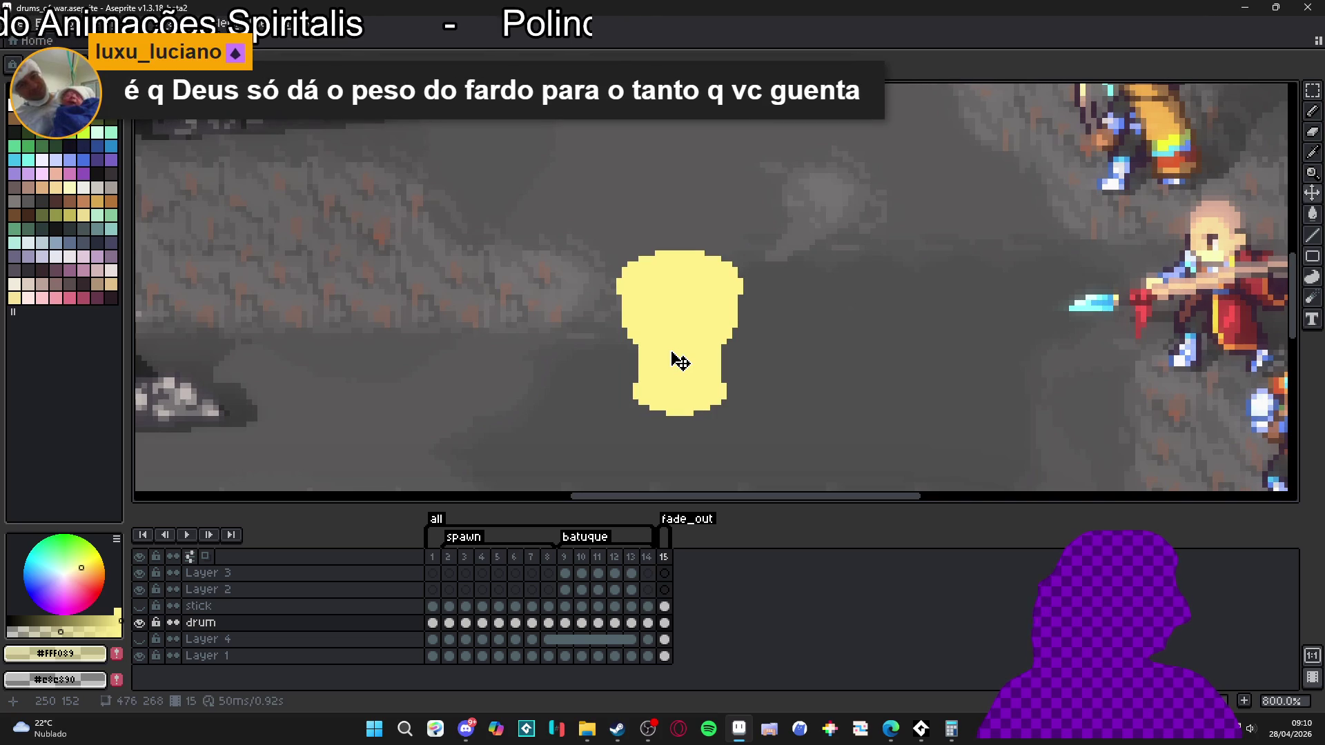
pyautogui.press('b')
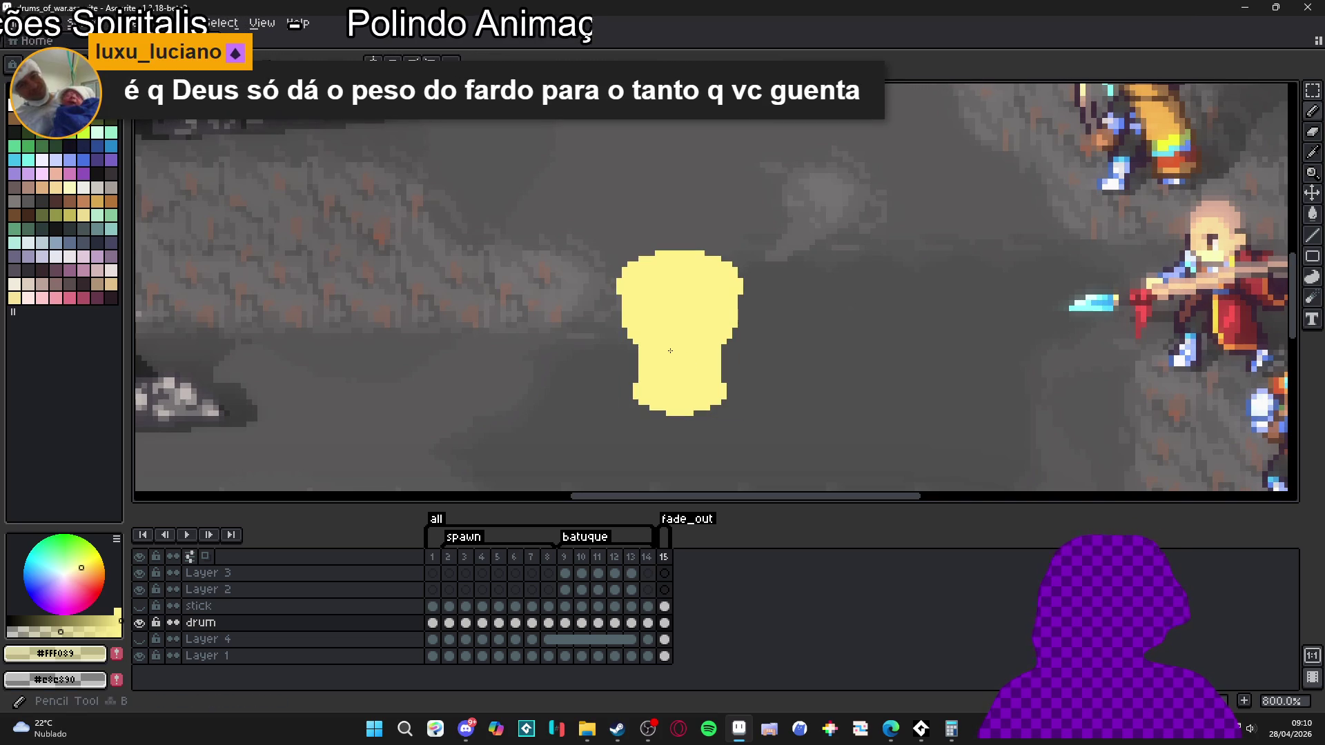
pyautogui.keyDown('alt'); pyautogui.click(670, 351); pyautogui.keyUp('alt')
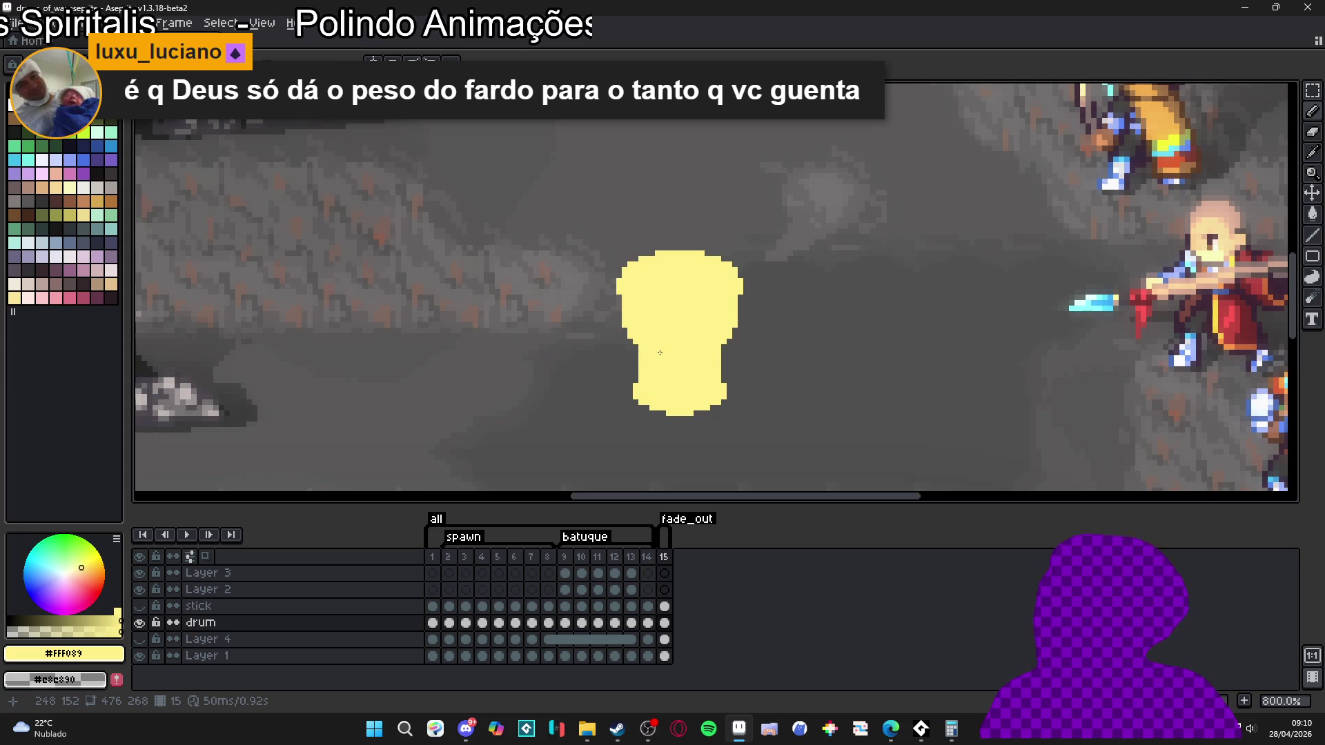
# - Pick a semi-transparent #FFF089 shade for the Pencil and enable vertical symmetry
pyautogui.click(646, 556)
pyautogui.click(664, 556)
pyautogui.press('v')
pyautogui.press('b')
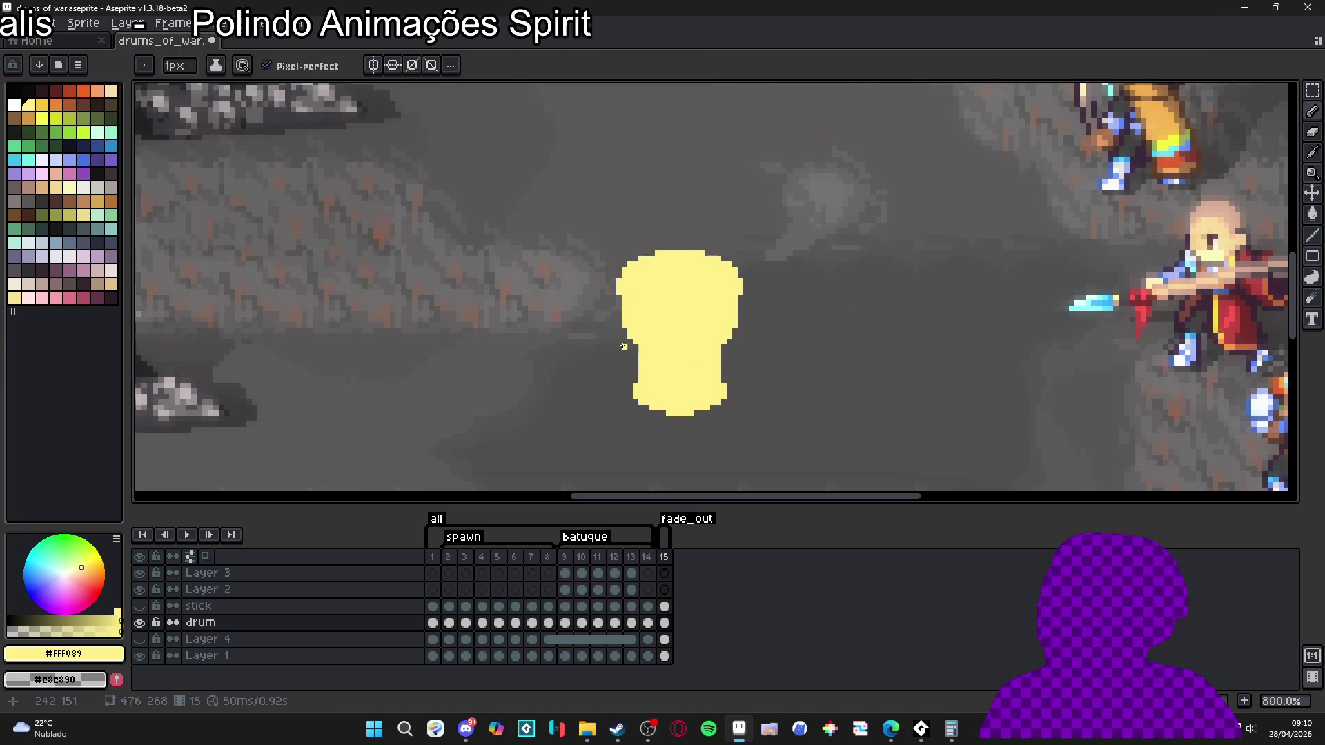
pyautogui.click(69, 628)
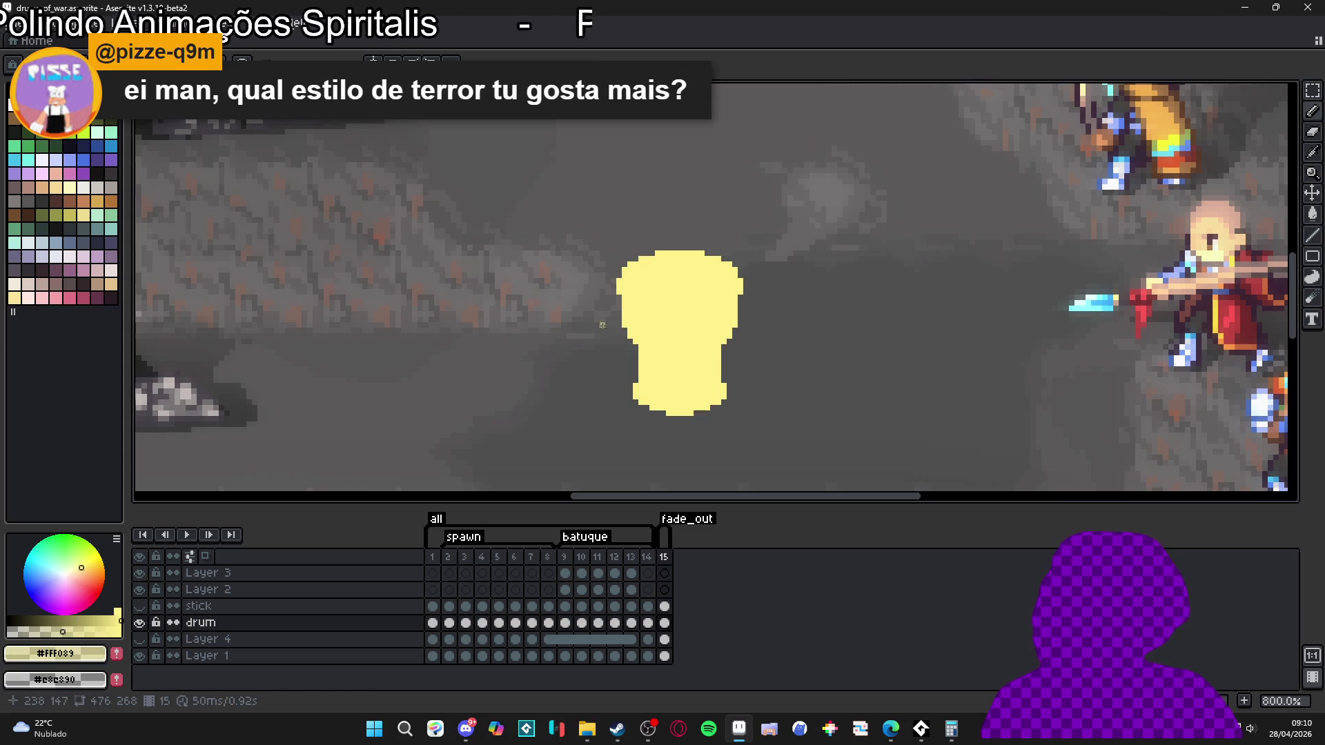
pyautogui.scroll(2, 641, 345)
pyautogui.scroll(-3, 583, 307)
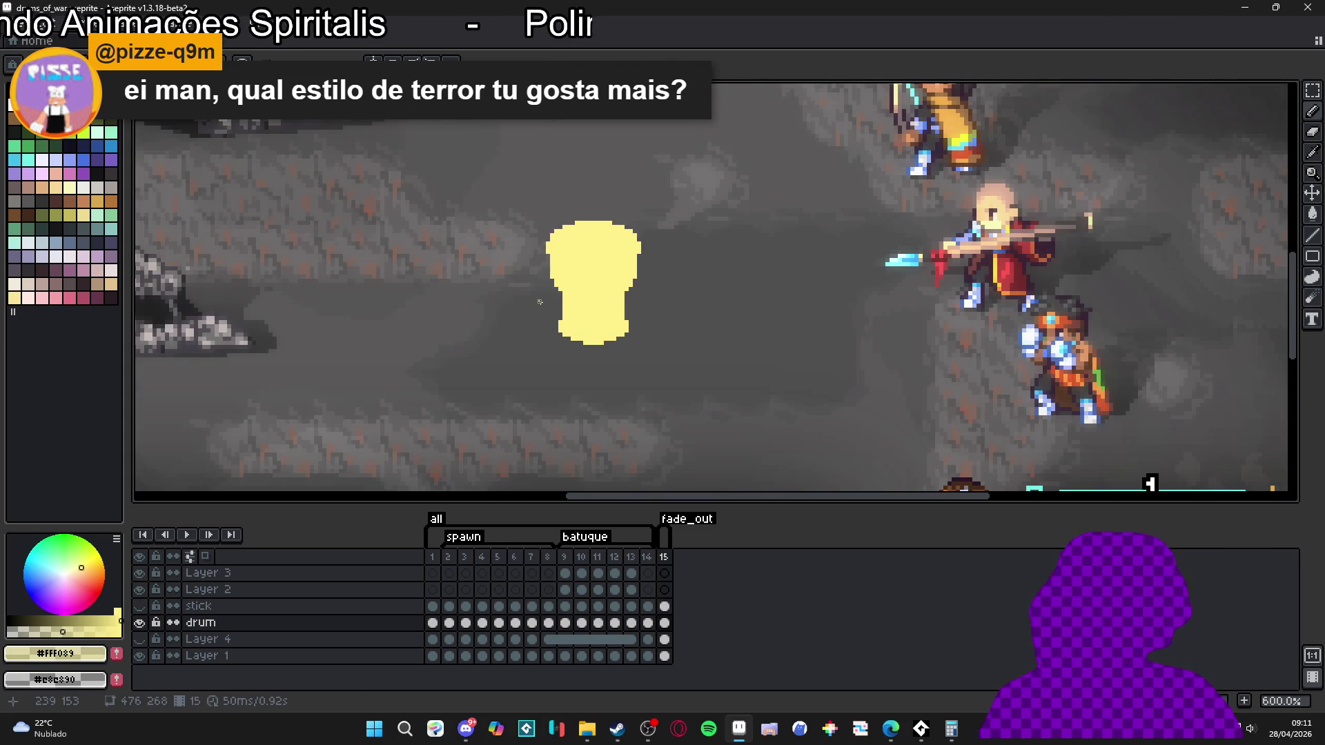
pyautogui.scroll(4, 578, 297)
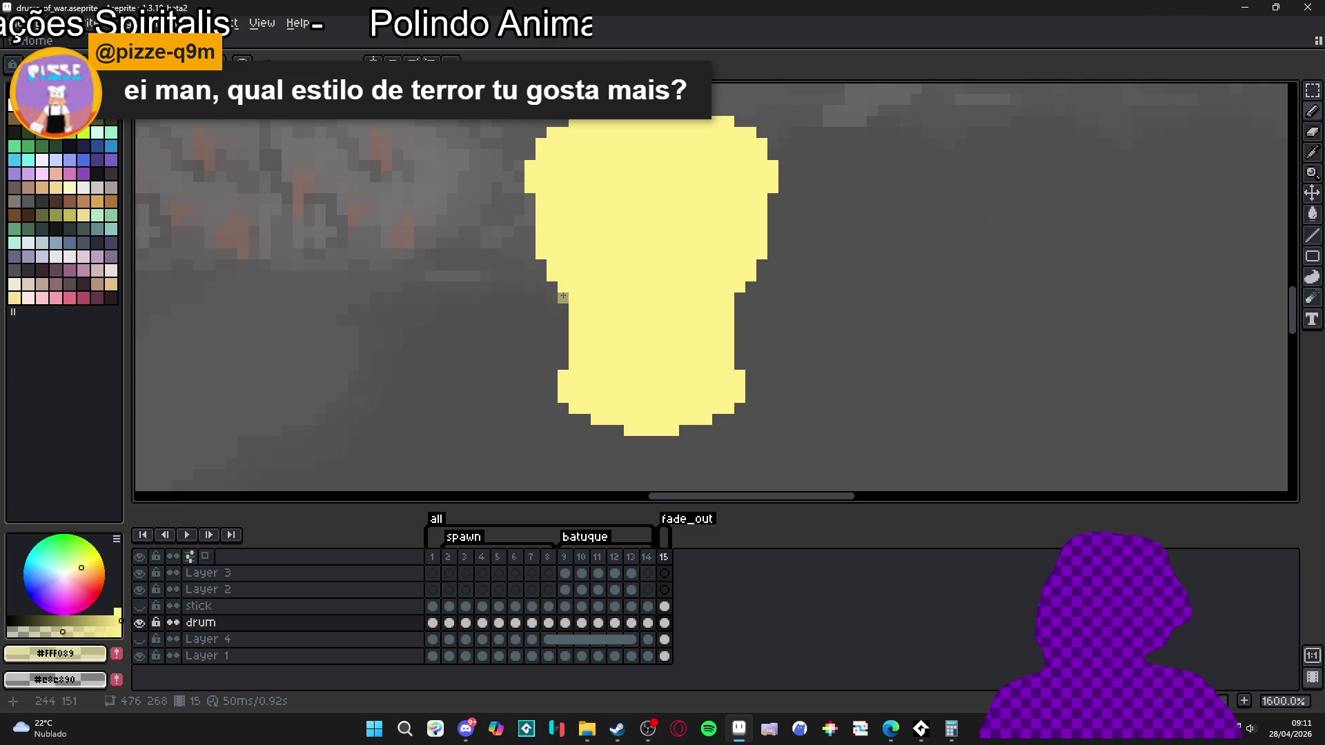
pyautogui.scroll(-1, 563, 297)
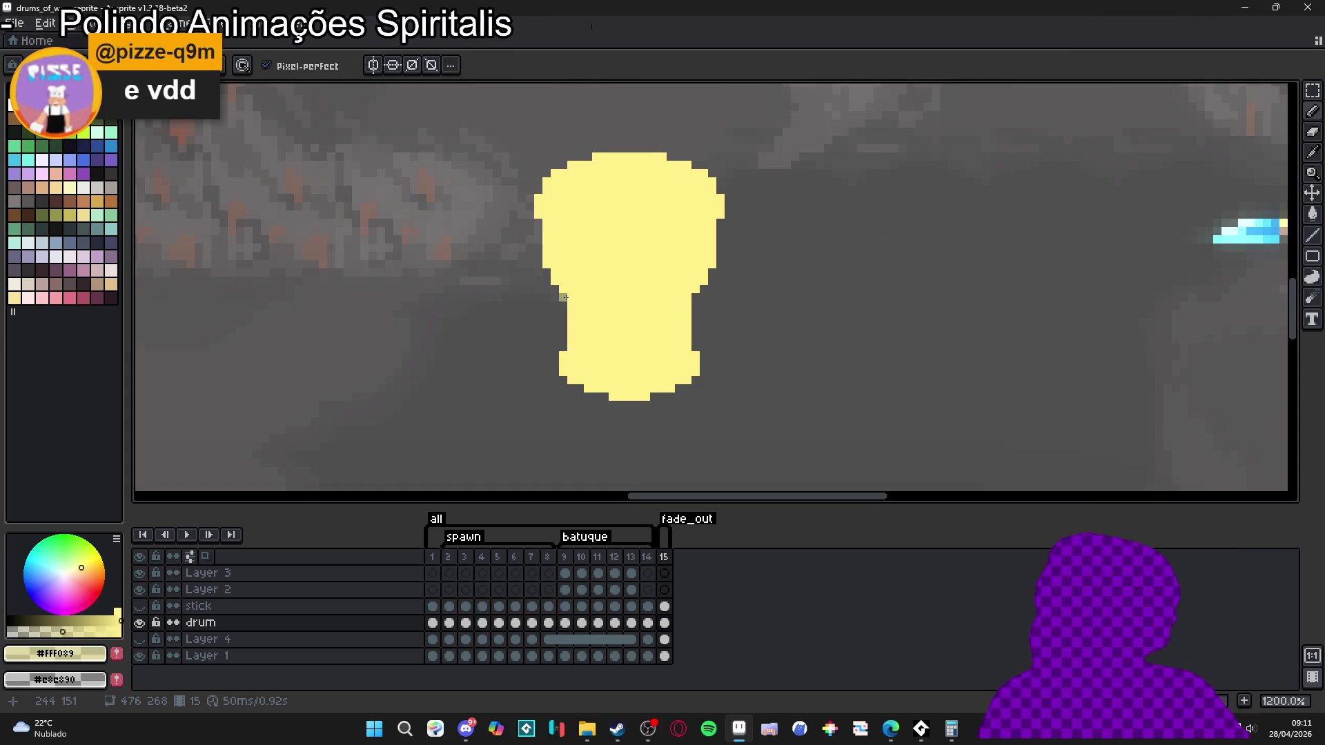
pyautogui.click(373, 65)
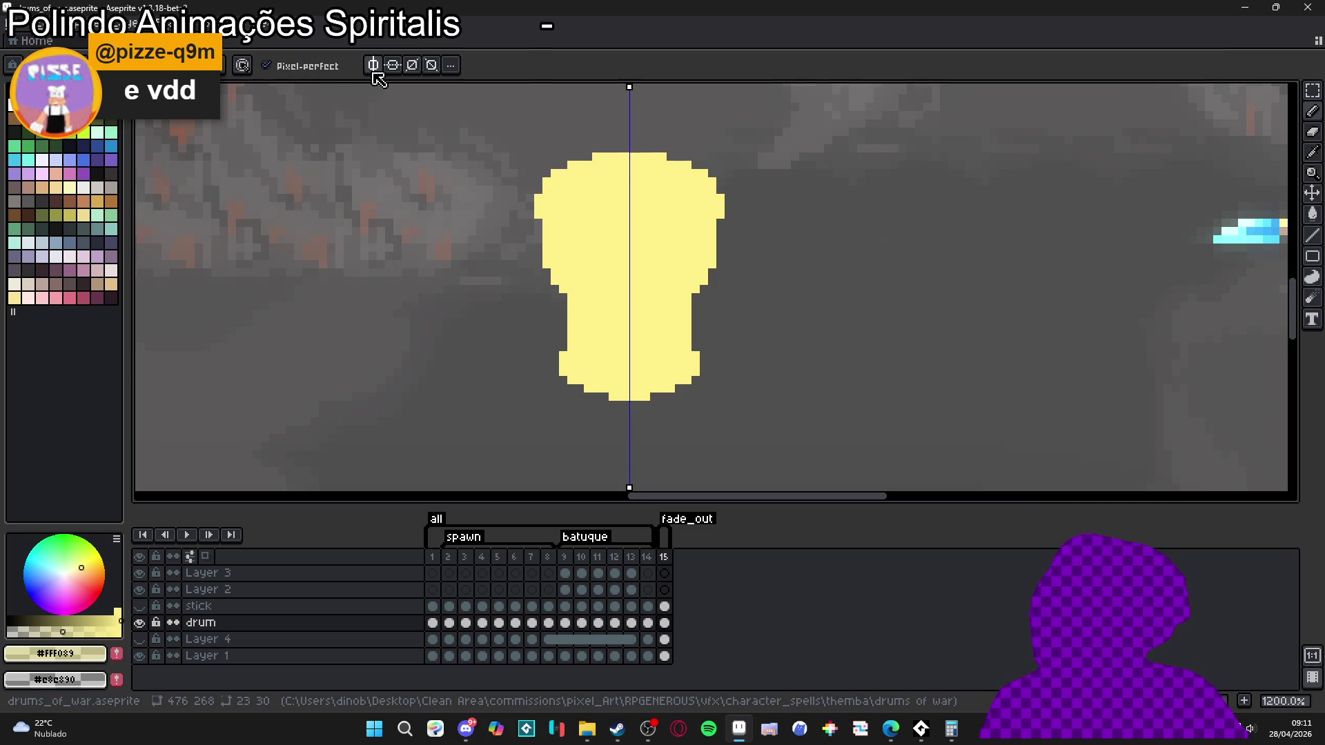
pyautogui.scroll(1, 558, 290)
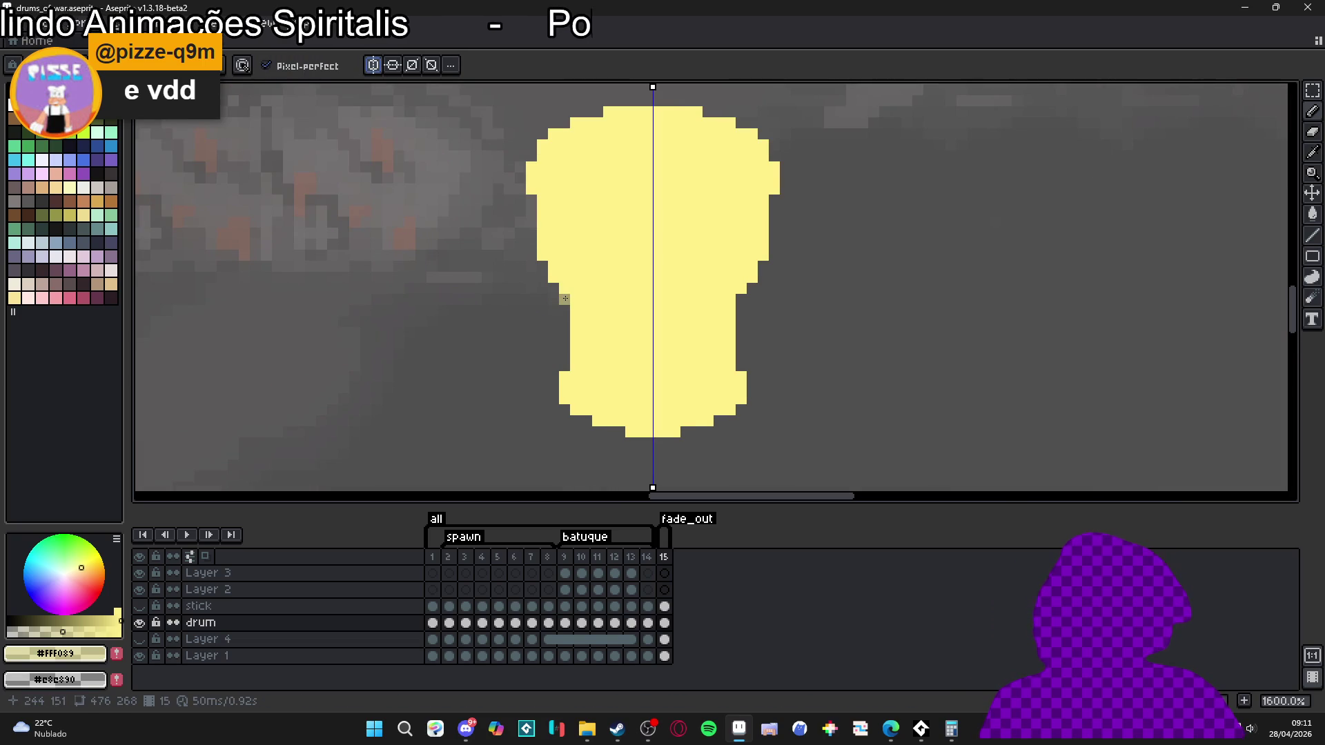
pyautogui.moveTo(565, 299); pyautogui.dragTo(564, 311)
pyautogui.click(543, 266)
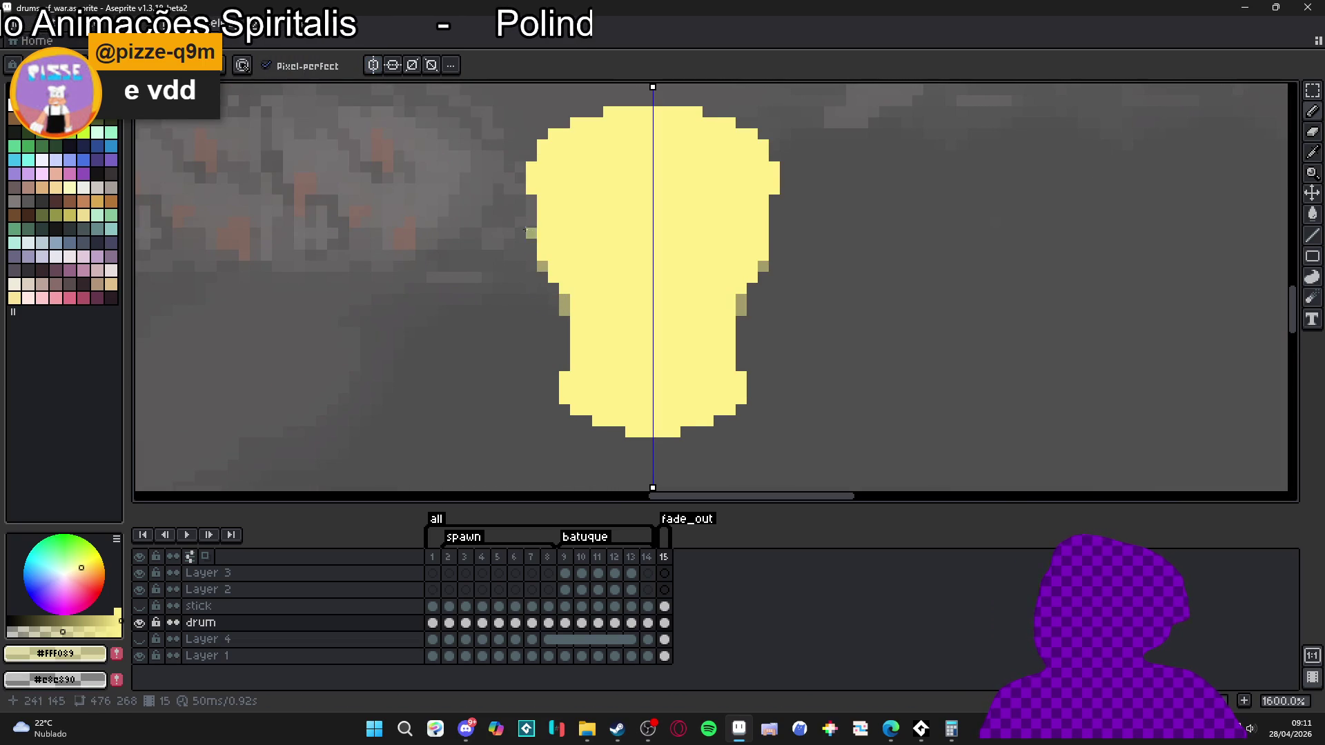
pyautogui.moveTo(530, 203); pyautogui.dragTo(530, 207)
pyautogui.hotkey('ctrl', 'z')
pyautogui.hotkey('ctrl', 'z')
pyautogui.hotkey('ctrl', 'z')
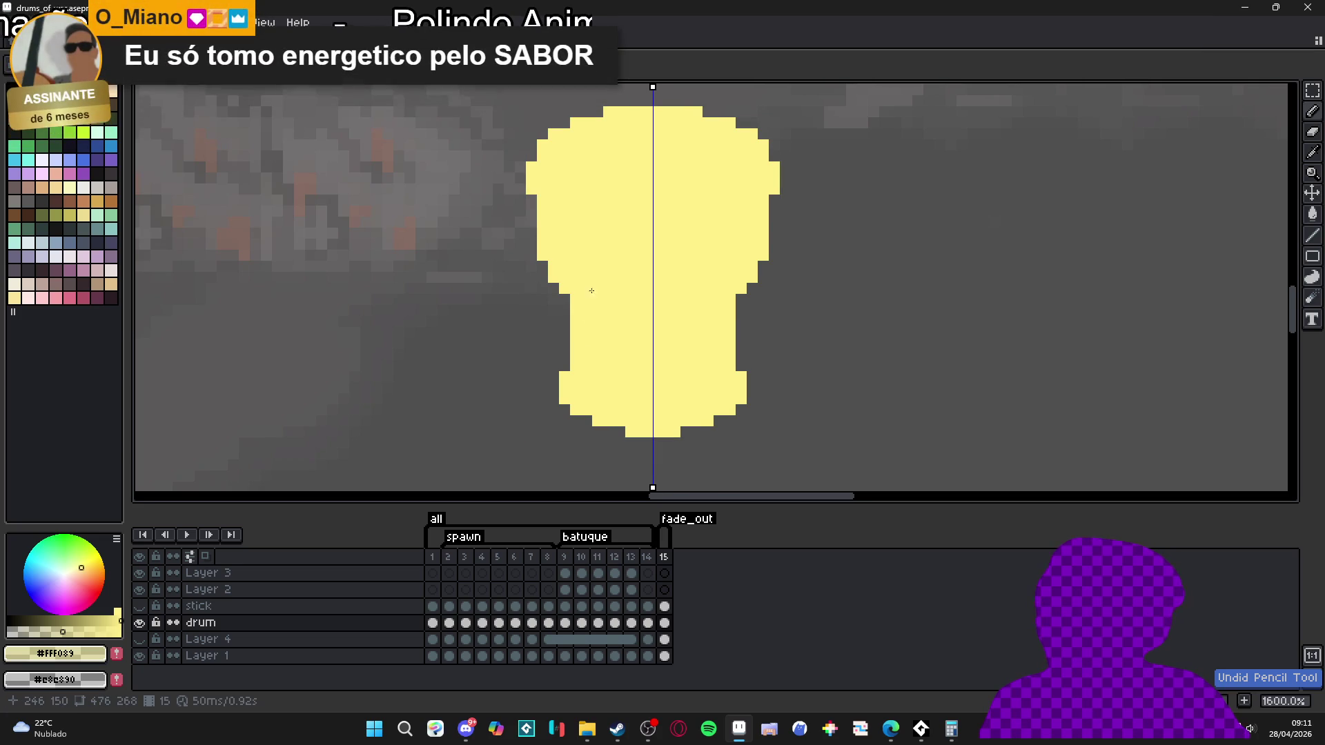
pyautogui.moveTo(774, 201); pyautogui.dragTo(774, 211)
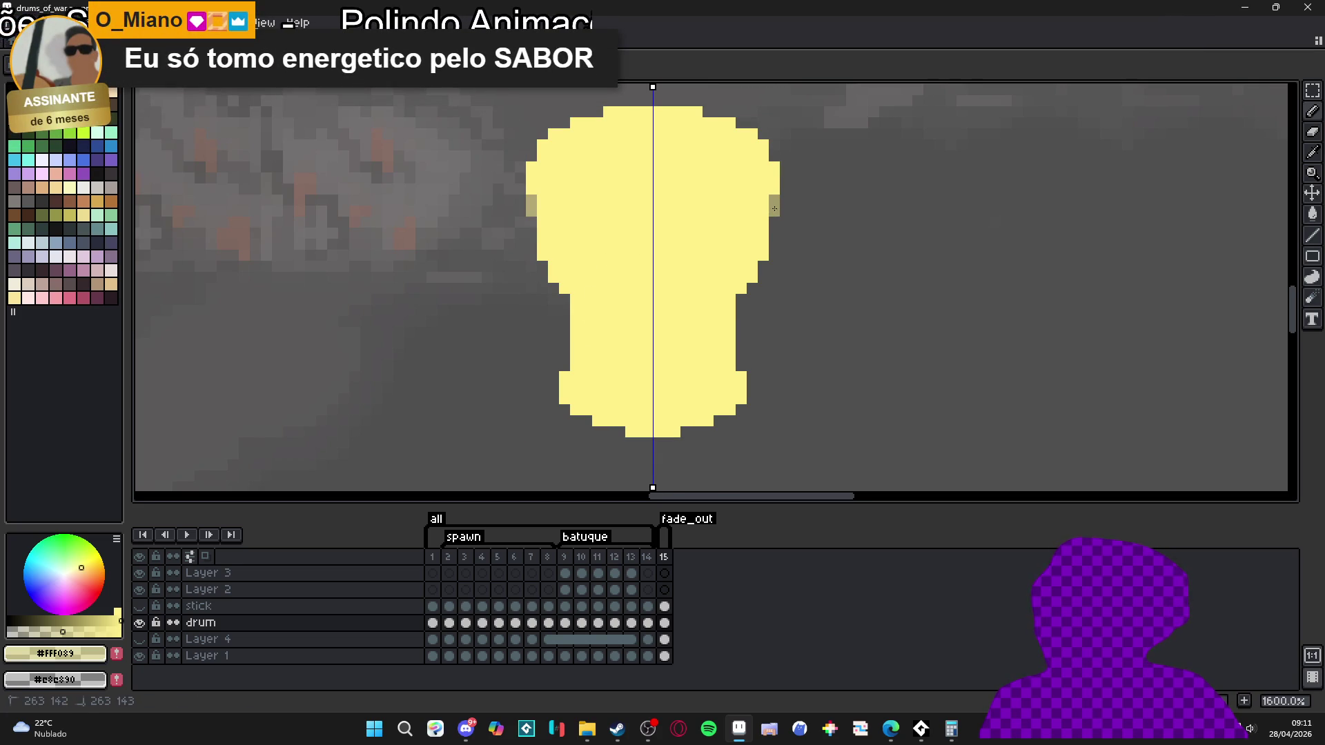
pyautogui.click(763, 266)
pyautogui.click(741, 300)
pyautogui.moveTo(741, 300); pyautogui.dragTo(741, 310)
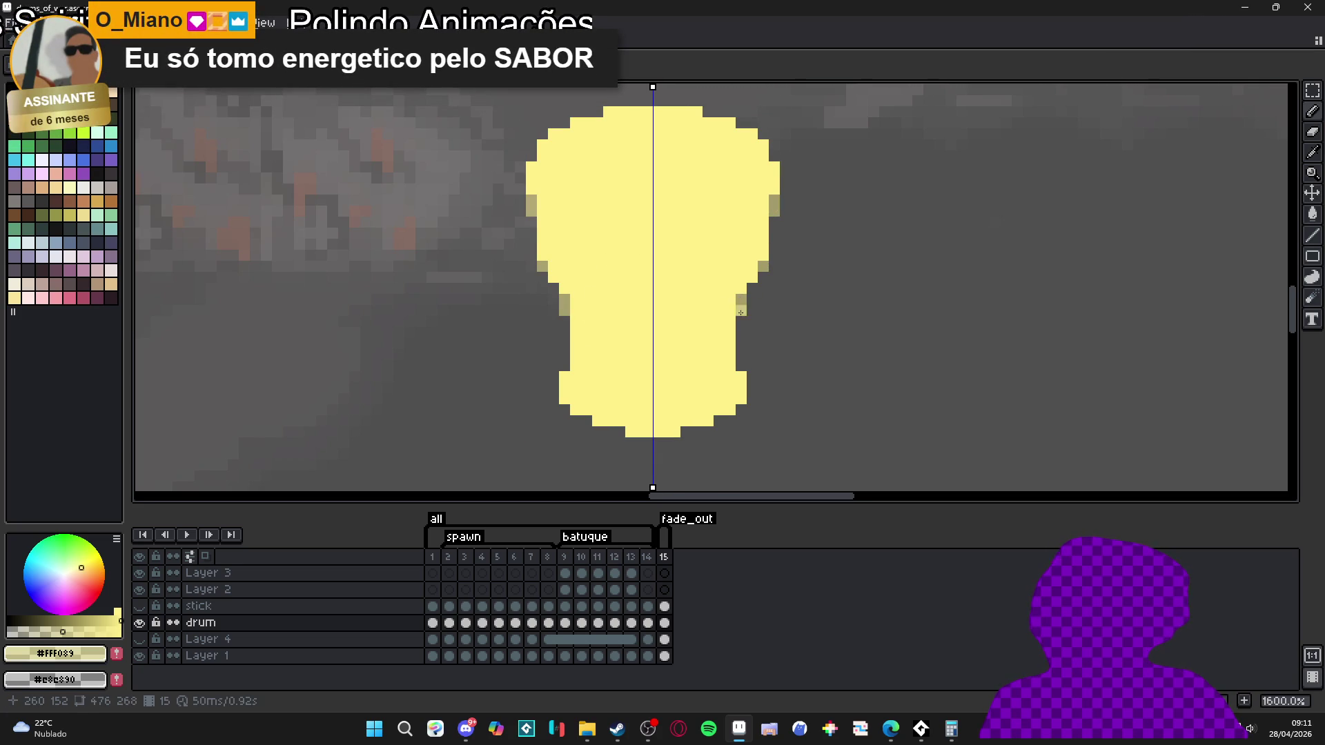
pyautogui.click(741, 364)
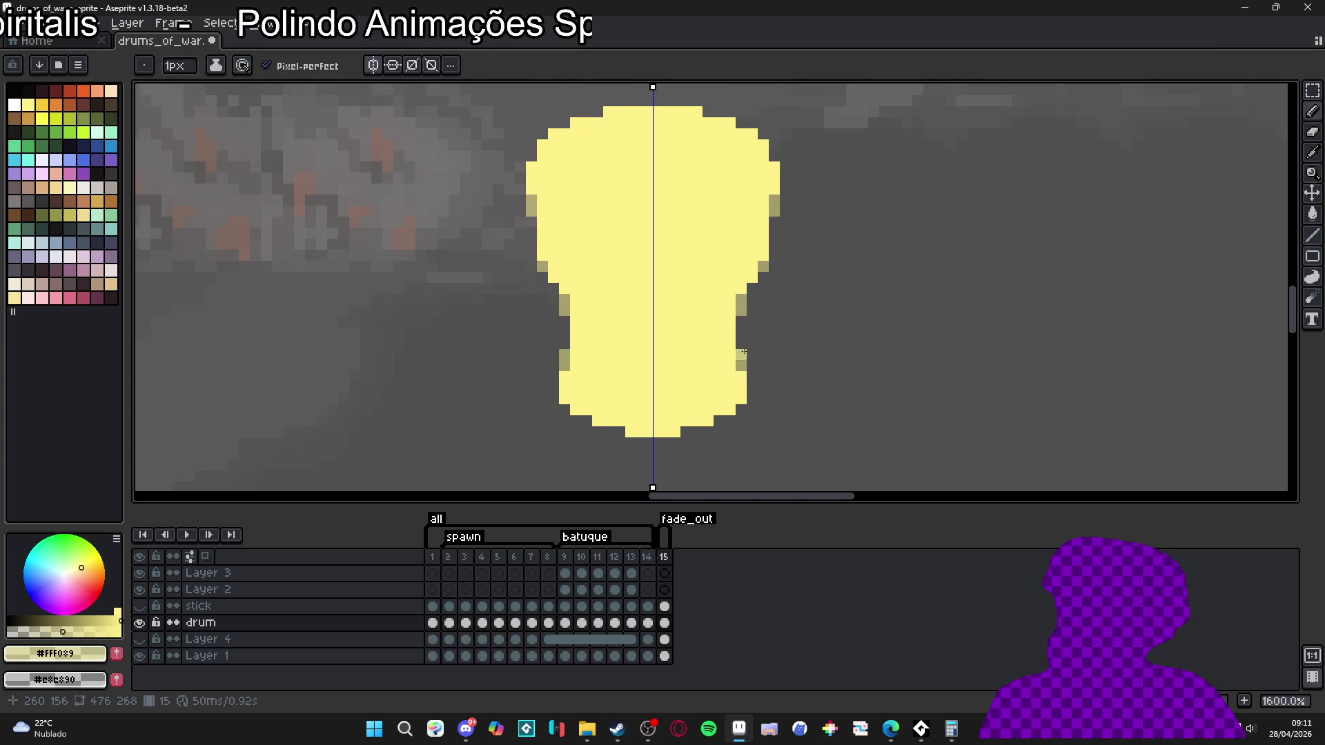
pyautogui.hotkey('ctrl', 'z')
pyautogui.hotkey('ctrl', 'z')
pyautogui.hotkey('ctrl', 'z')
pyautogui.hotkey('ctrl', 'z')
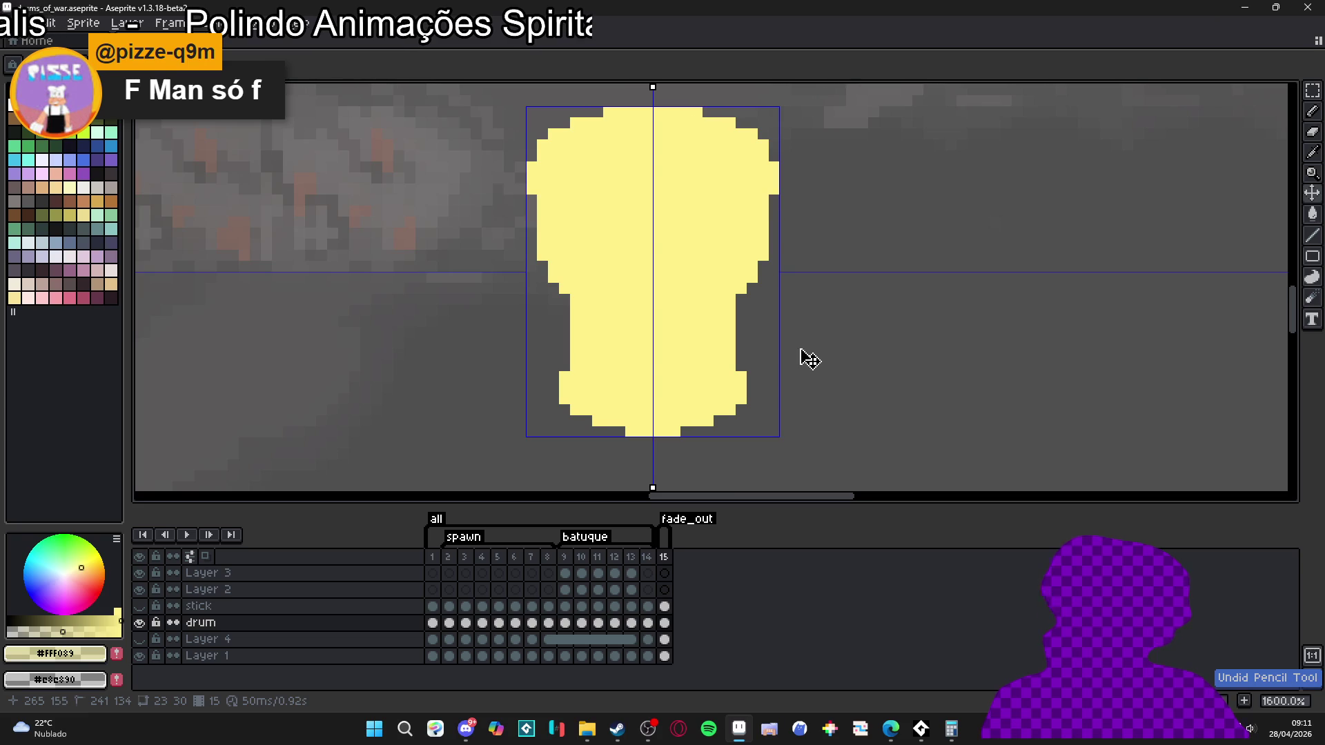
pyautogui.moveTo(639, 281)
pyautogui.mouseDown()
pyautogui.moveTo(650, 281)
pyautogui.moveTo(639, 248)
pyautogui.mouseUp()
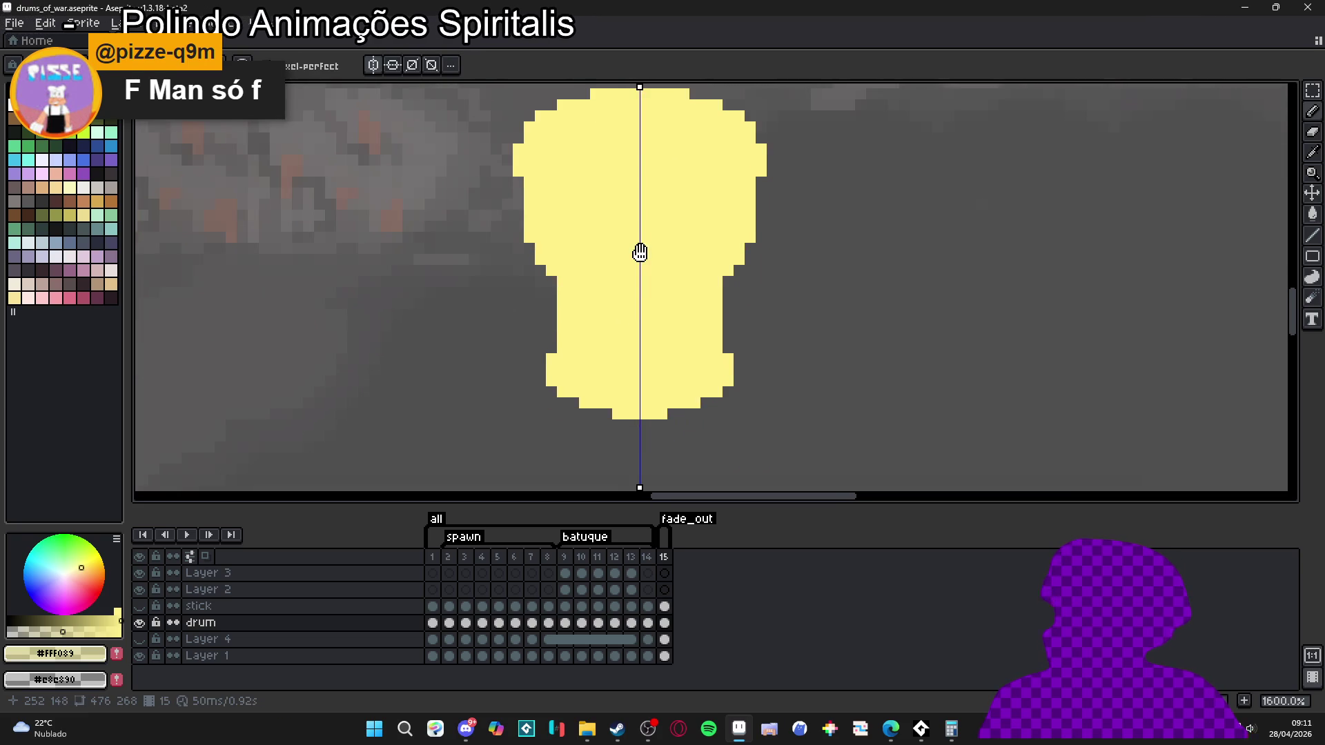
pyautogui.click(733, 291)
pyautogui.click(732, 346)
pyautogui.hotkey('ctrl', 'z')
pyautogui.hotkey('ctrl', 'z')
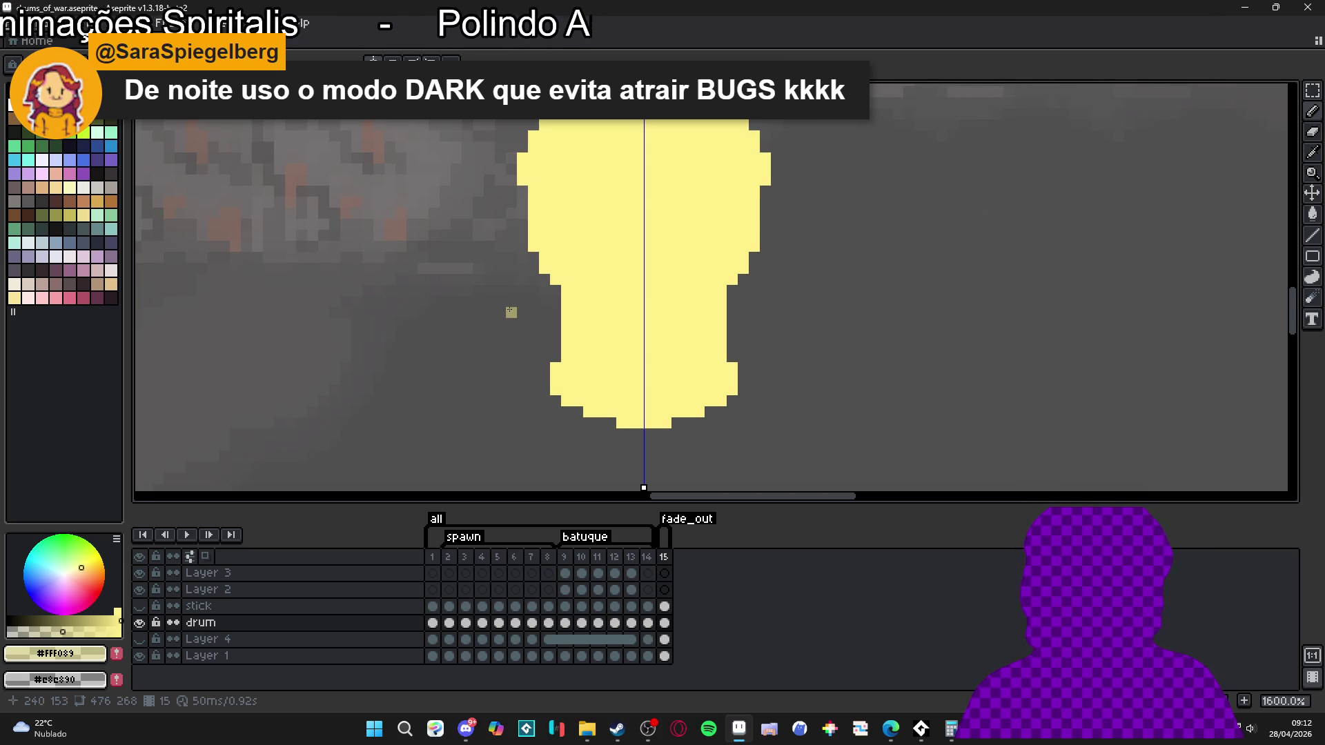
pyautogui.scroll(-1, 566, 345)
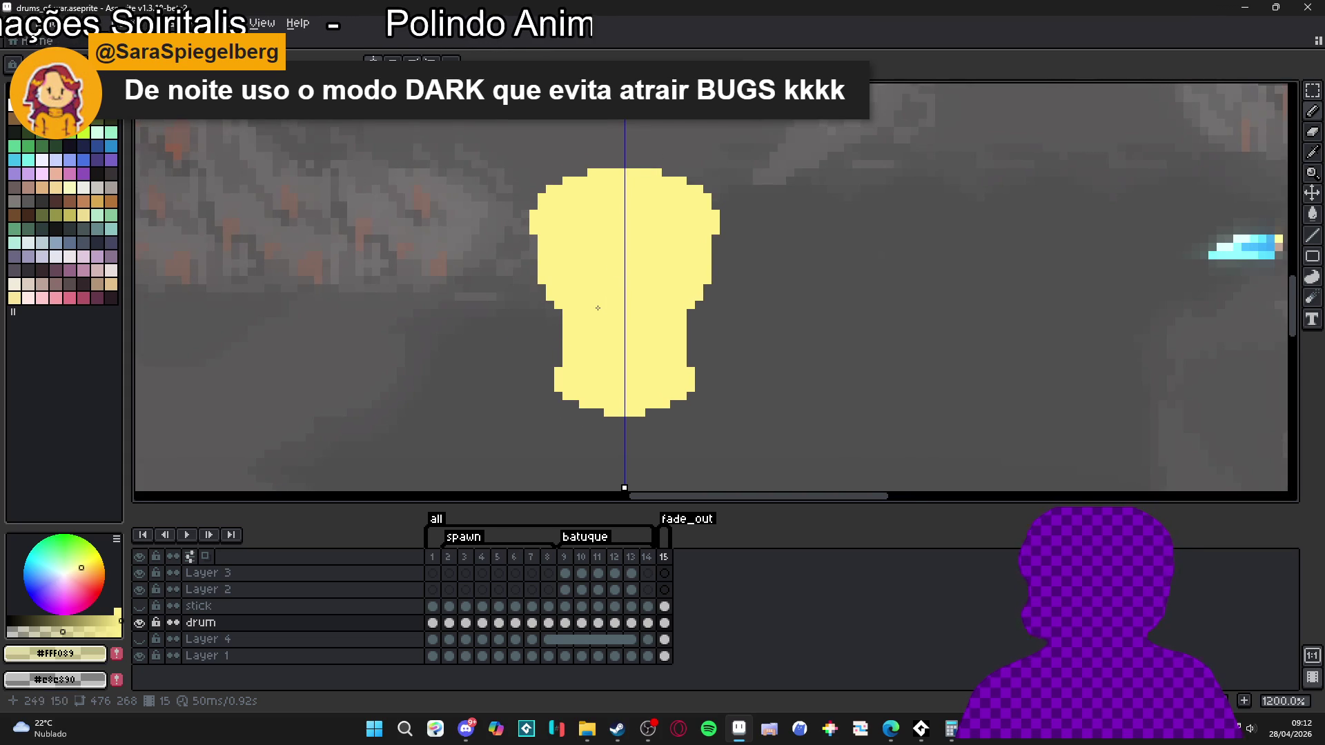
pyautogui.scroll(-4, 624, 304)
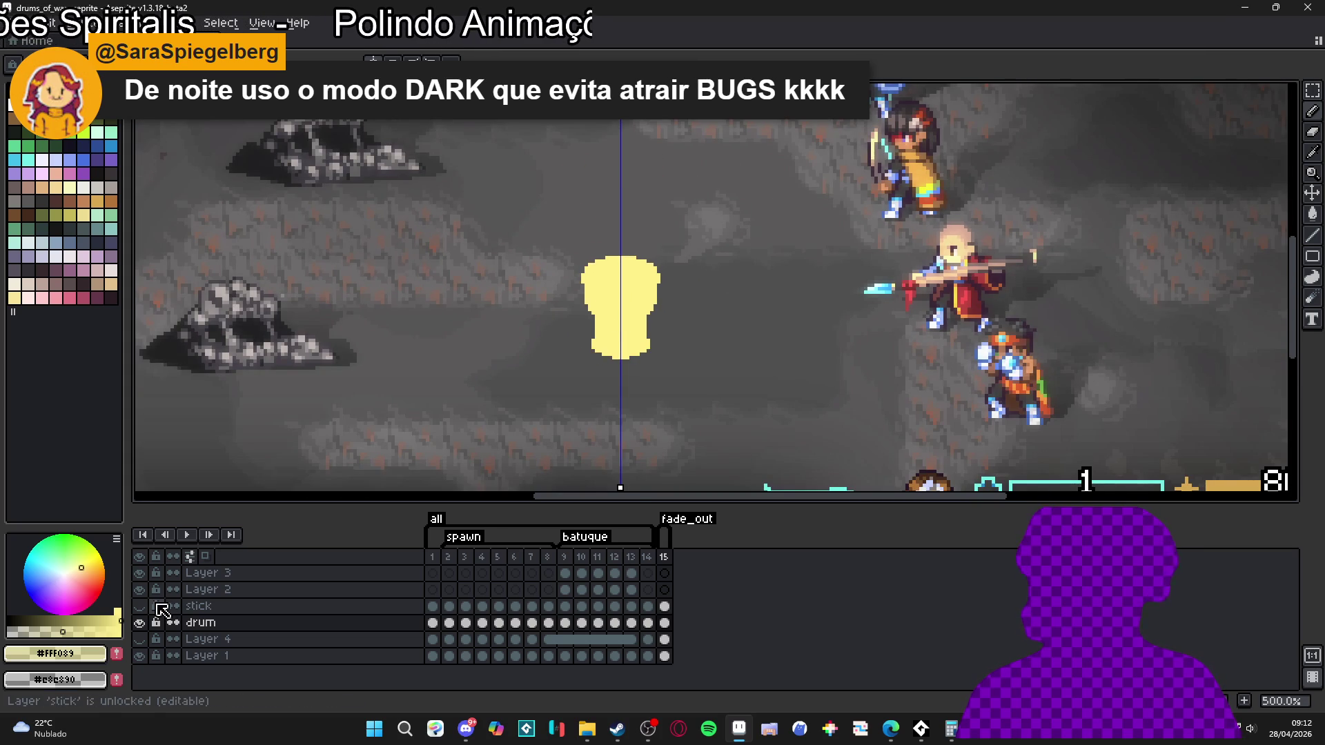
pyautogui.click(139, 623)
pyautogui.click(139, 623)
pyautogui.scroll(4, 606, 304)
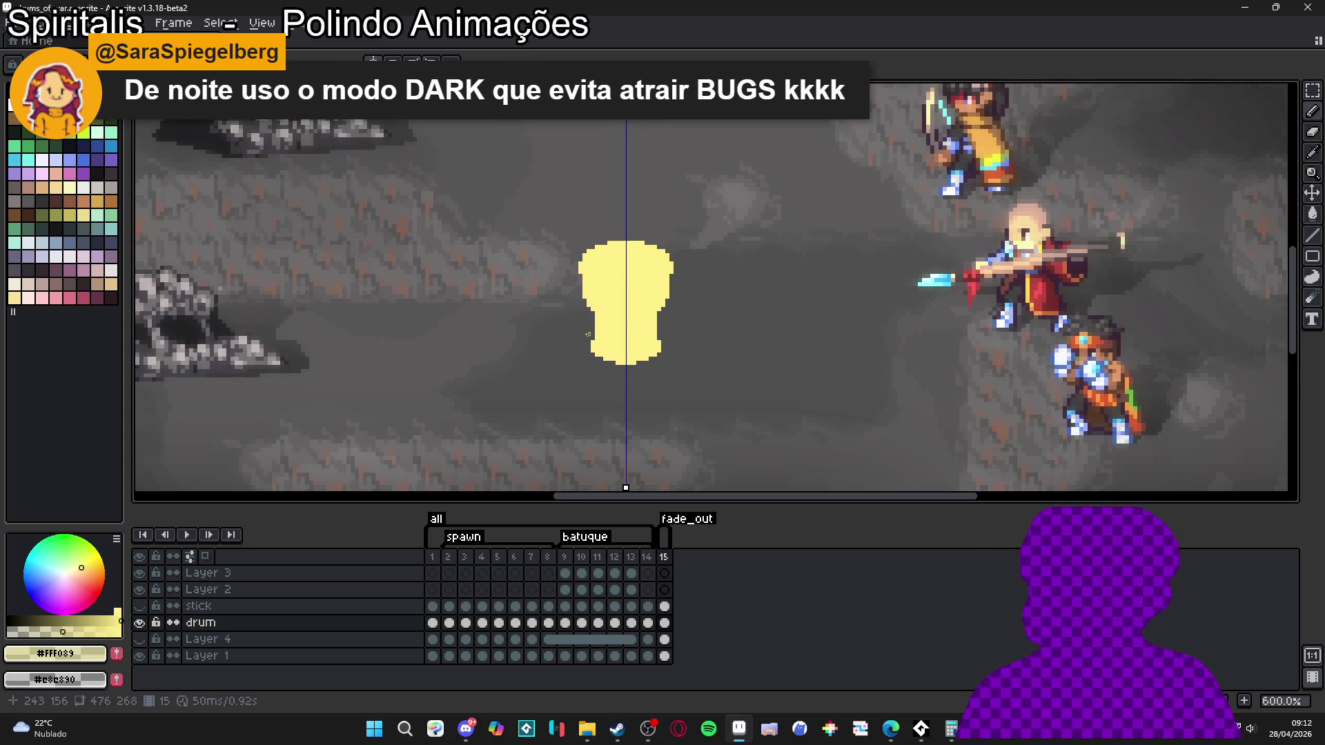
pyautogui.scroll(-2, 612, 318)
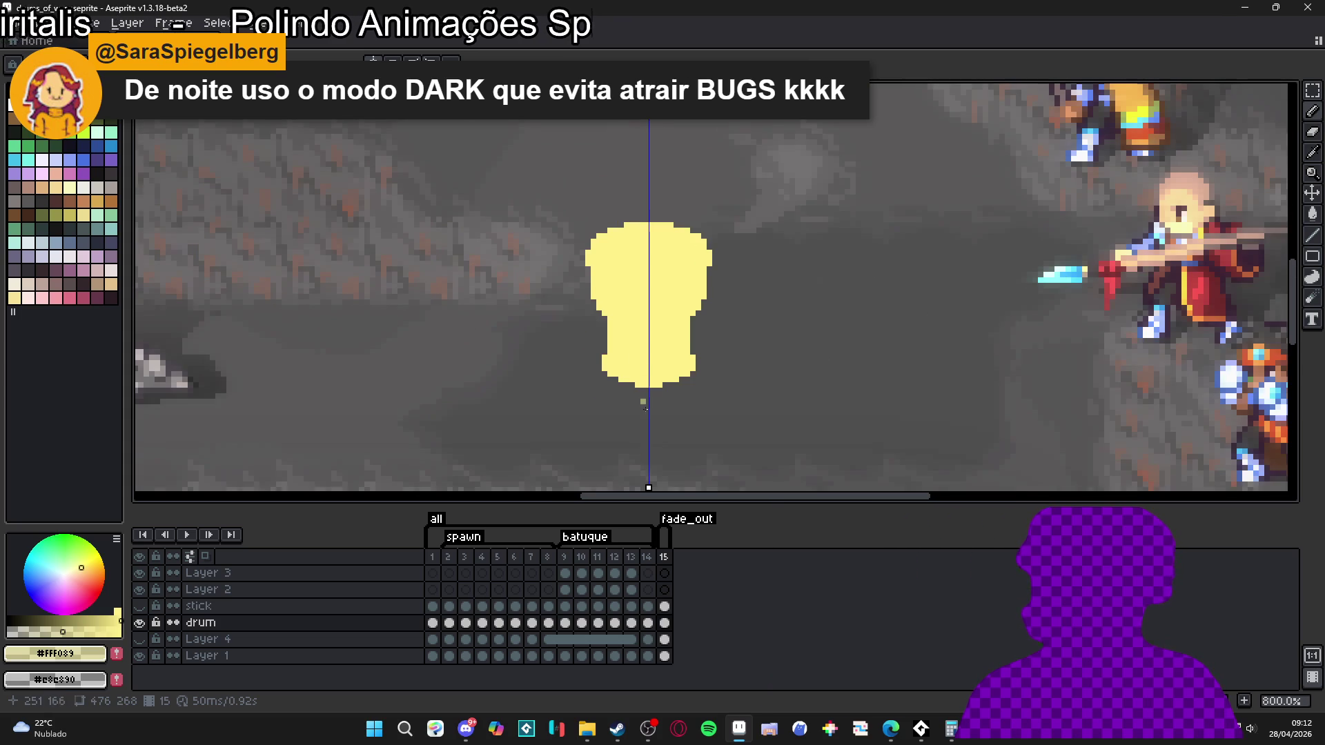
pyautogui.click(139, 622)
pyautogui.click(139, 622)
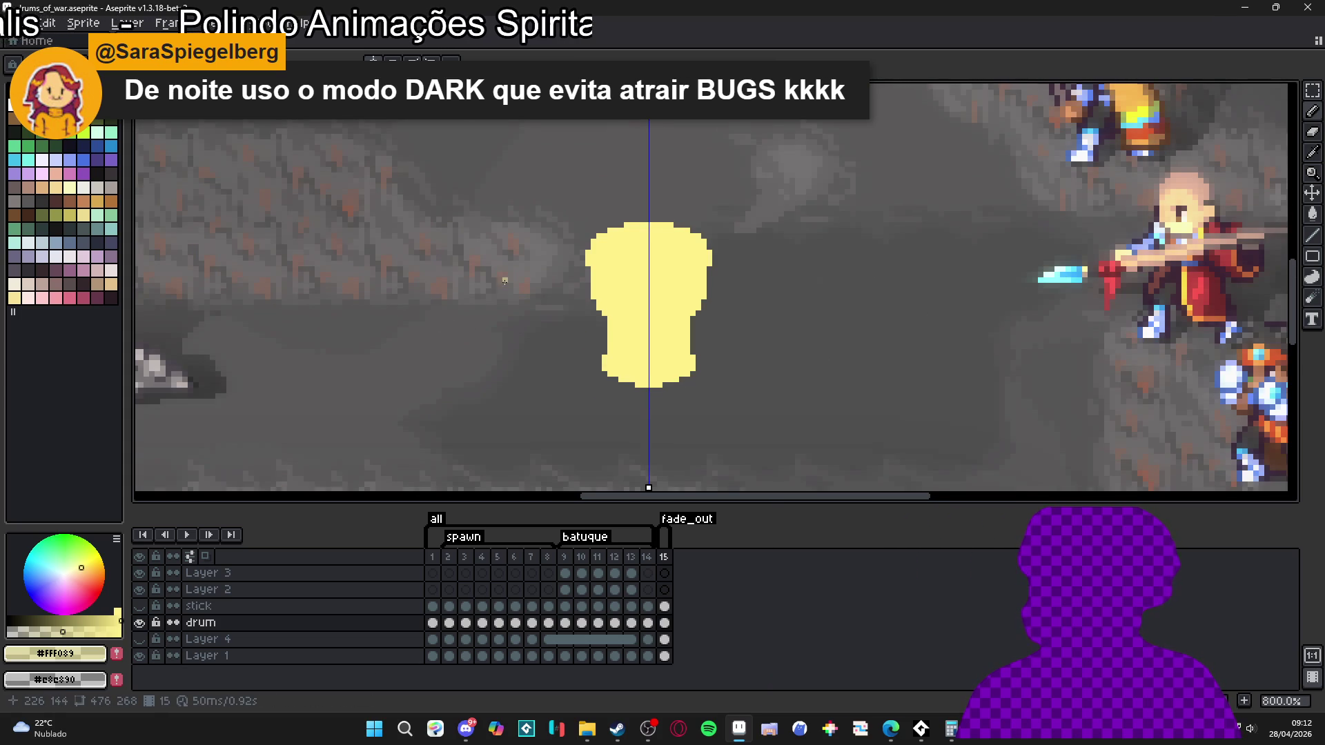
pyautogui.hscroll(2, 471, 280)
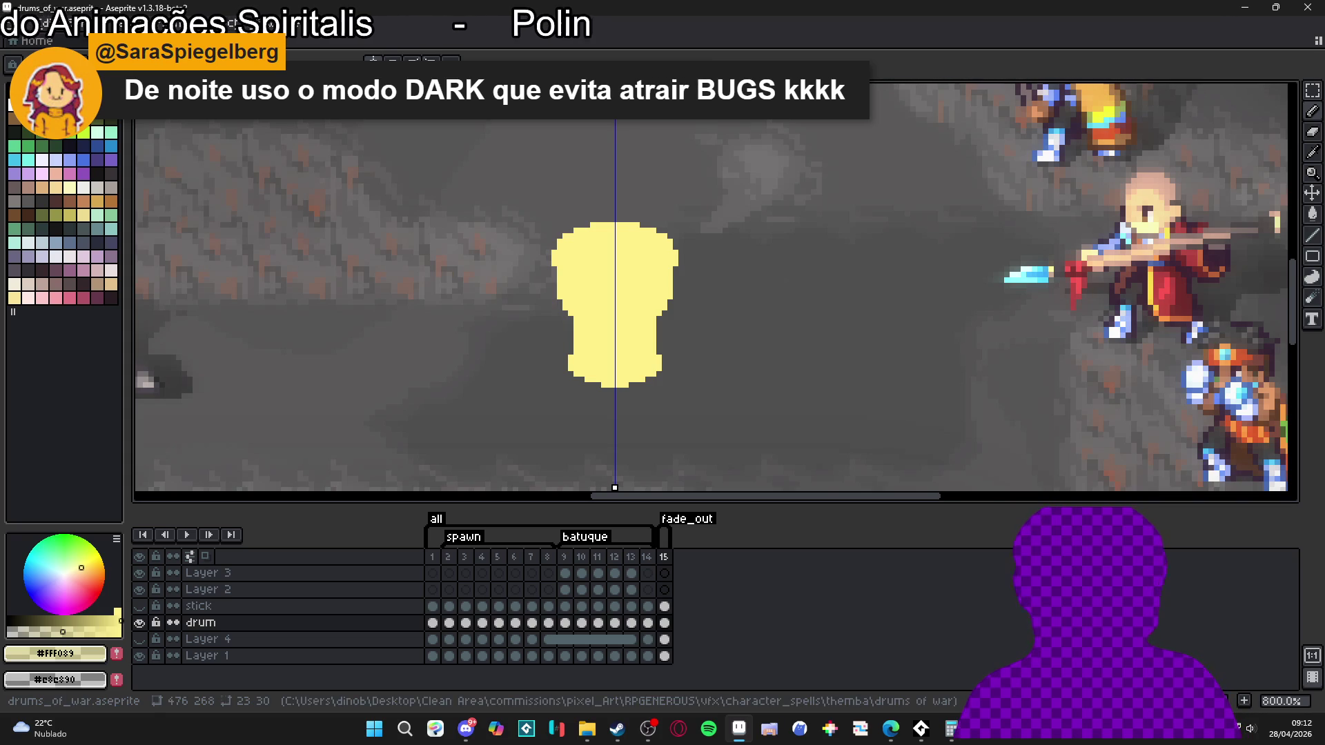
pyautogui.scroll(2, 600, 308)
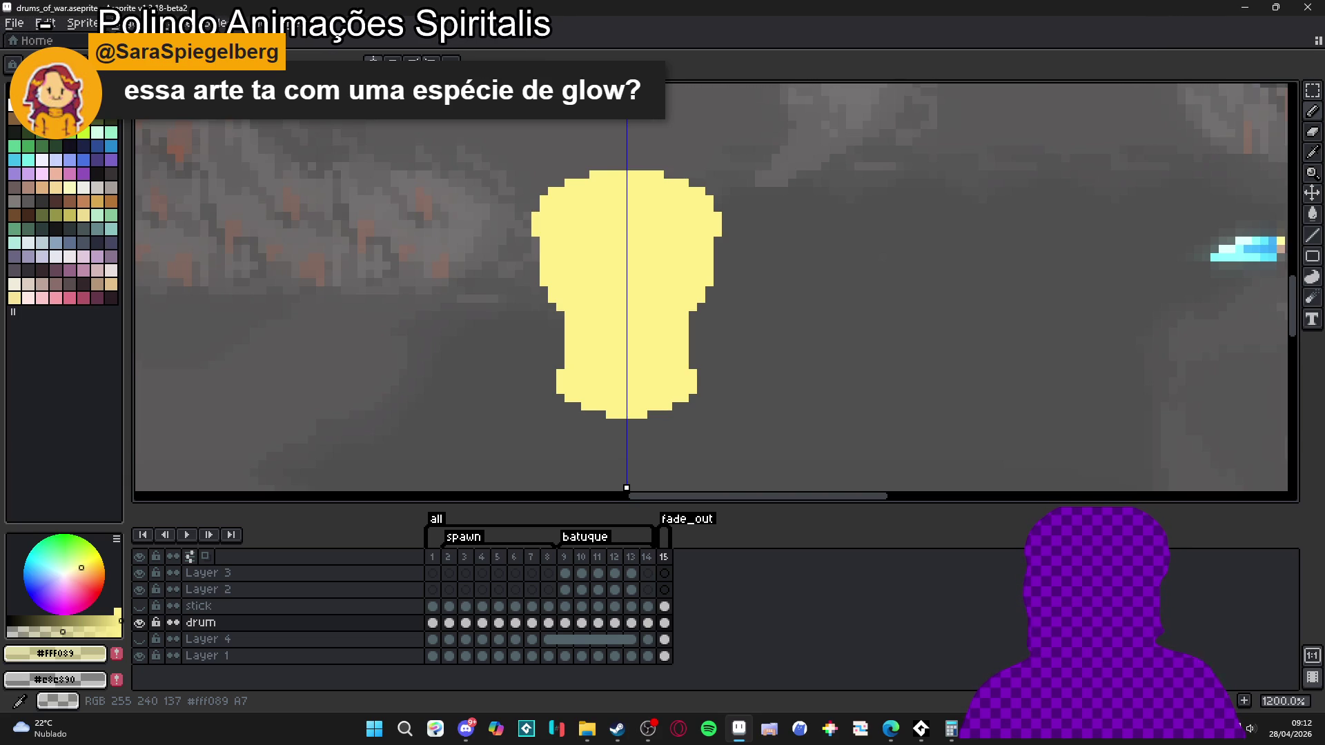
pyautogui.scroll(-5, 725, 310)
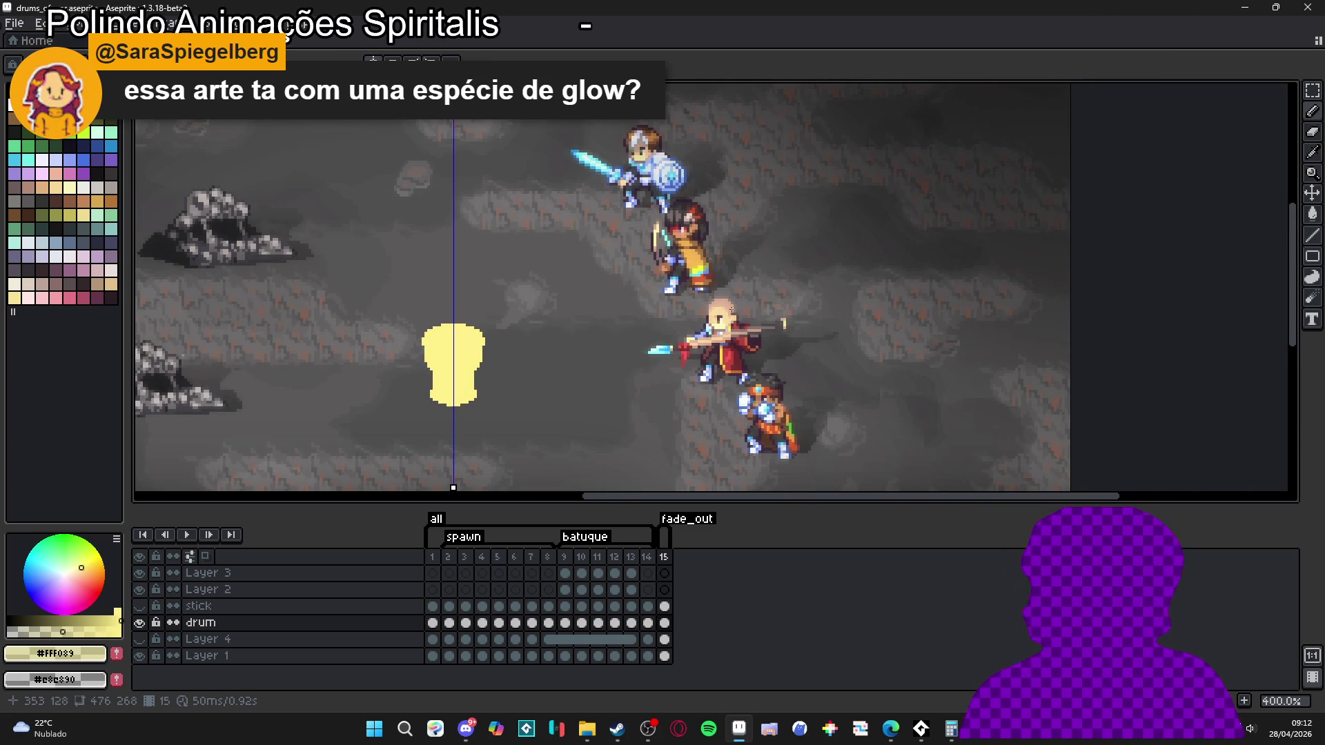
pyautogui.keyDown('ctrl'); pyautogui.click(822, 154); pyautogui.keyUp('ctrl')
pyautogui.hscroll(-2, 822, 154)
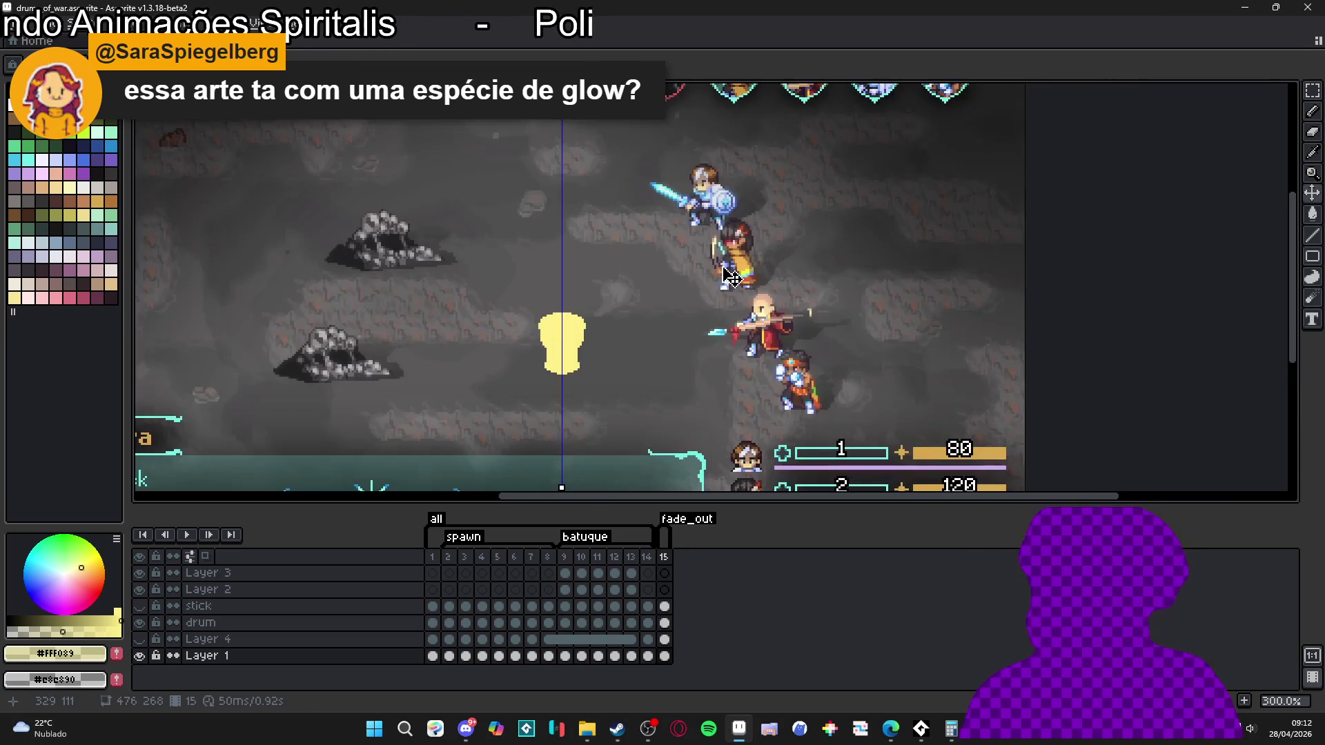
pyautogui.scroll(1, 679, 182)
pyautogui.scroll(-2, 679, 182)
pyautogui.moveTo(772, 285)
pyautogui.mouseDown()
pyautogui.moveTo(804, 292)
pyautogui.moveTo(801, 249)
pyautogui.mouseUp()
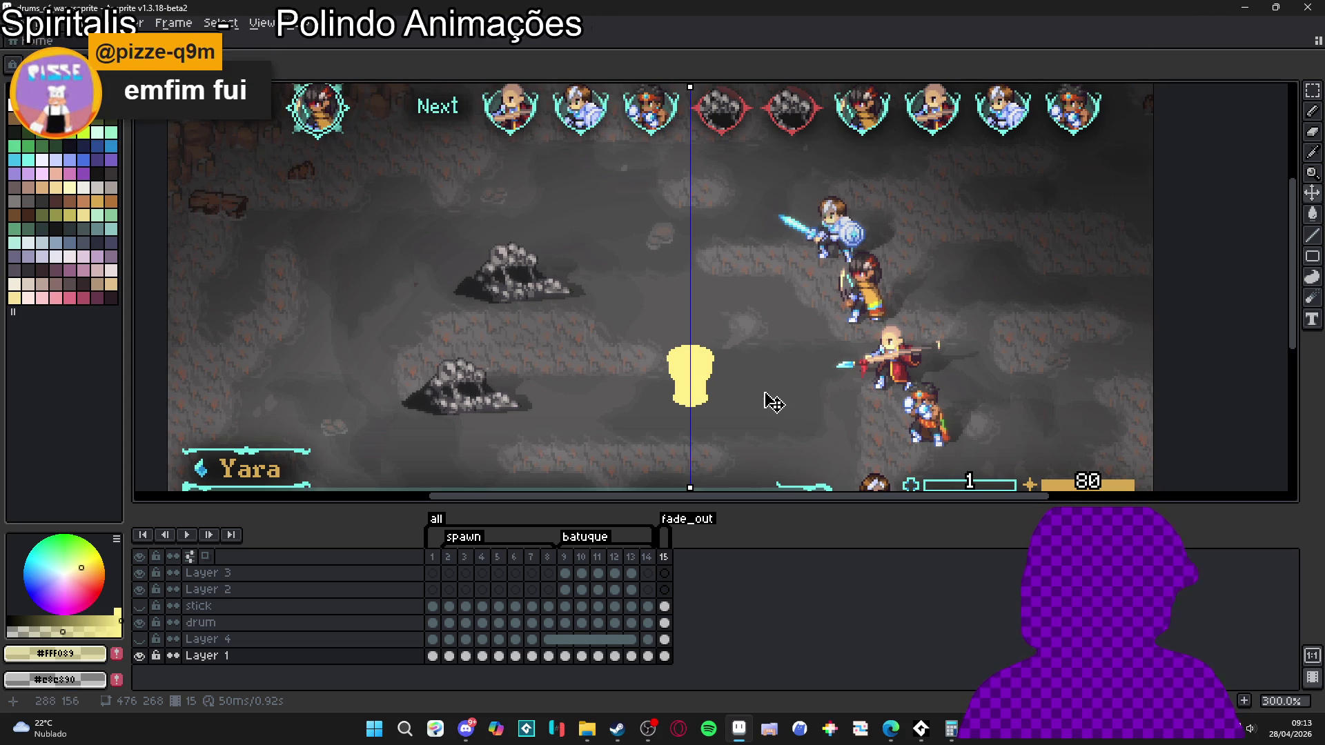
pyautogui.hotkey('alt', 'Tab')
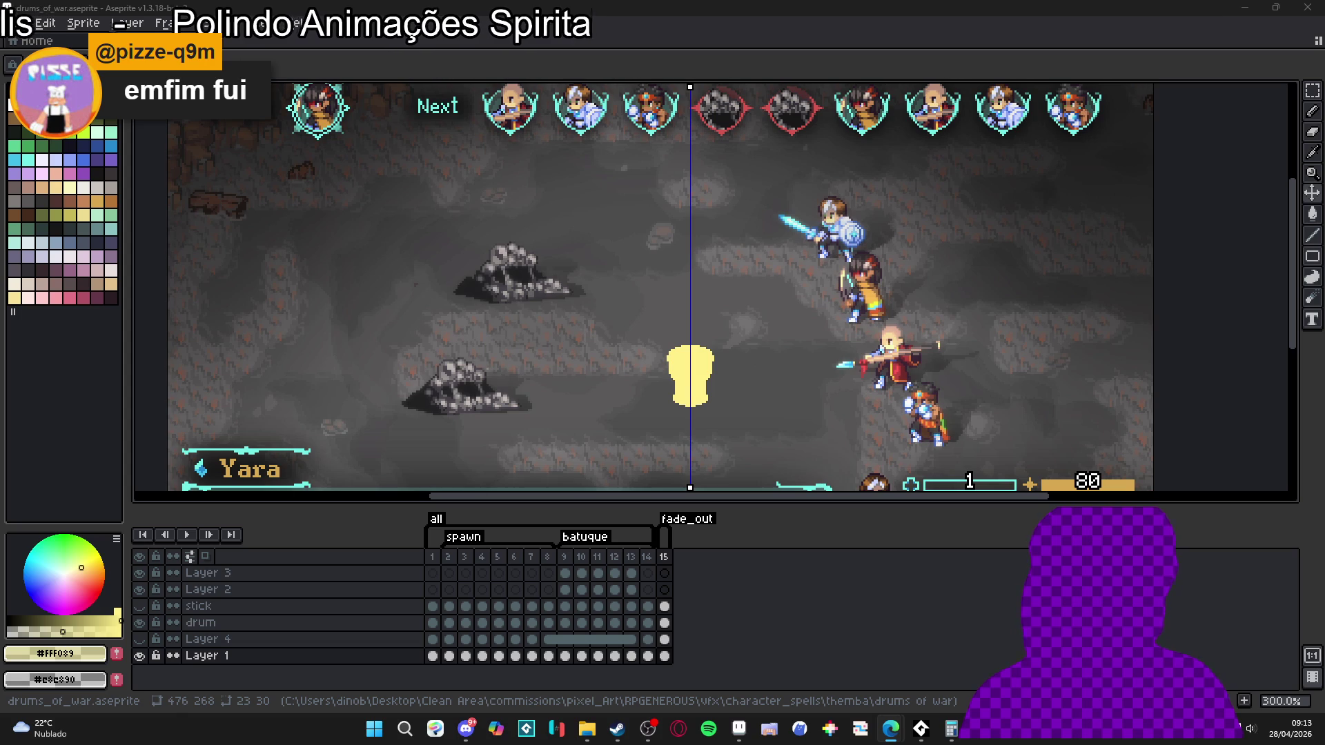
pyautogui.click(683, 370)
pyautogui.scroll(4, 658, 370)
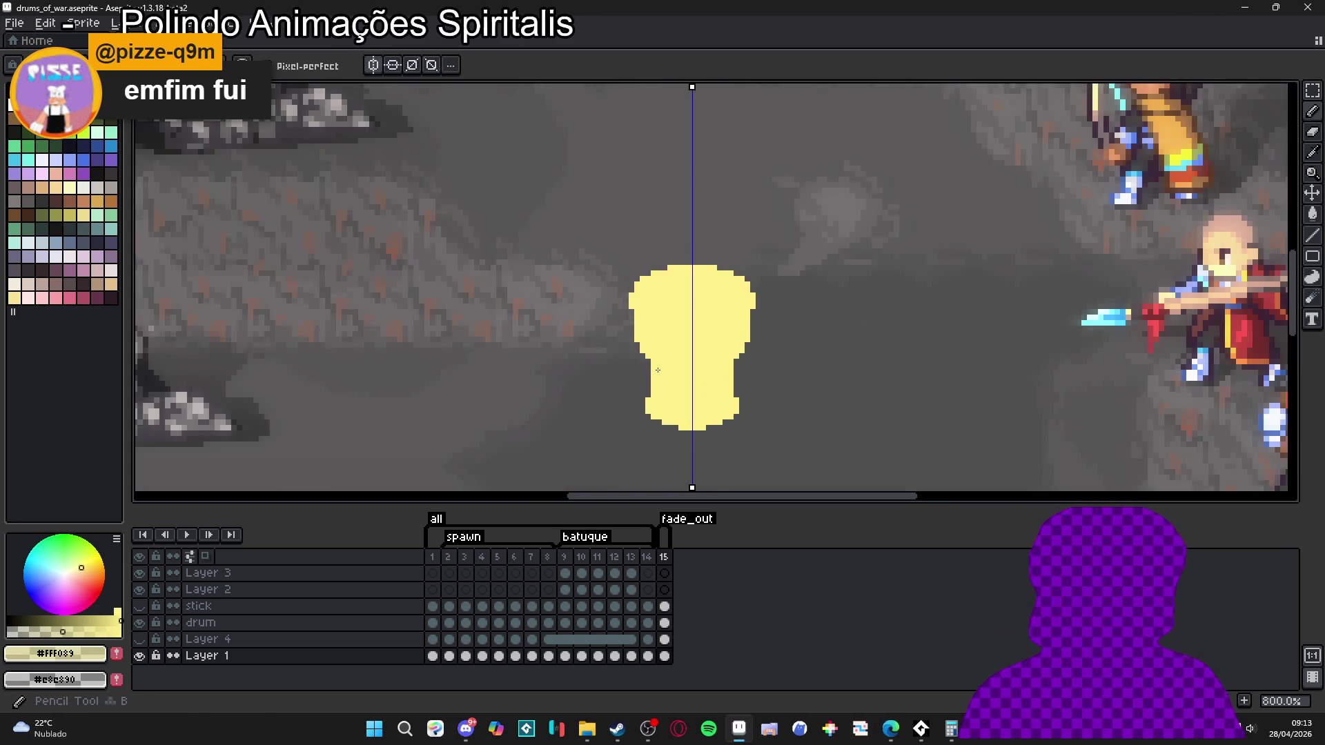
pyautogui.scroll(3, 658, 370)
pyautogui.moveTo(646, 357); pyautogui.dragTo(648, 415)
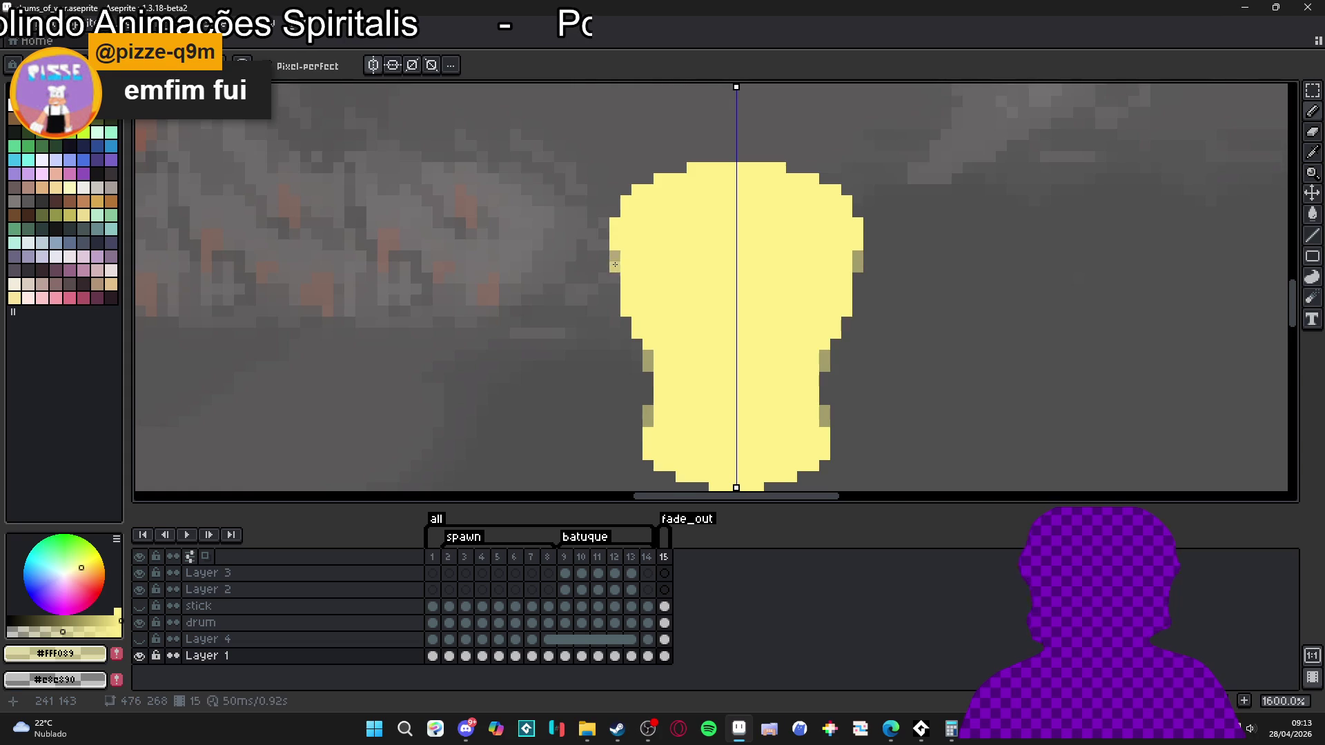
pyautogui.scroll(-3, 615, 264)
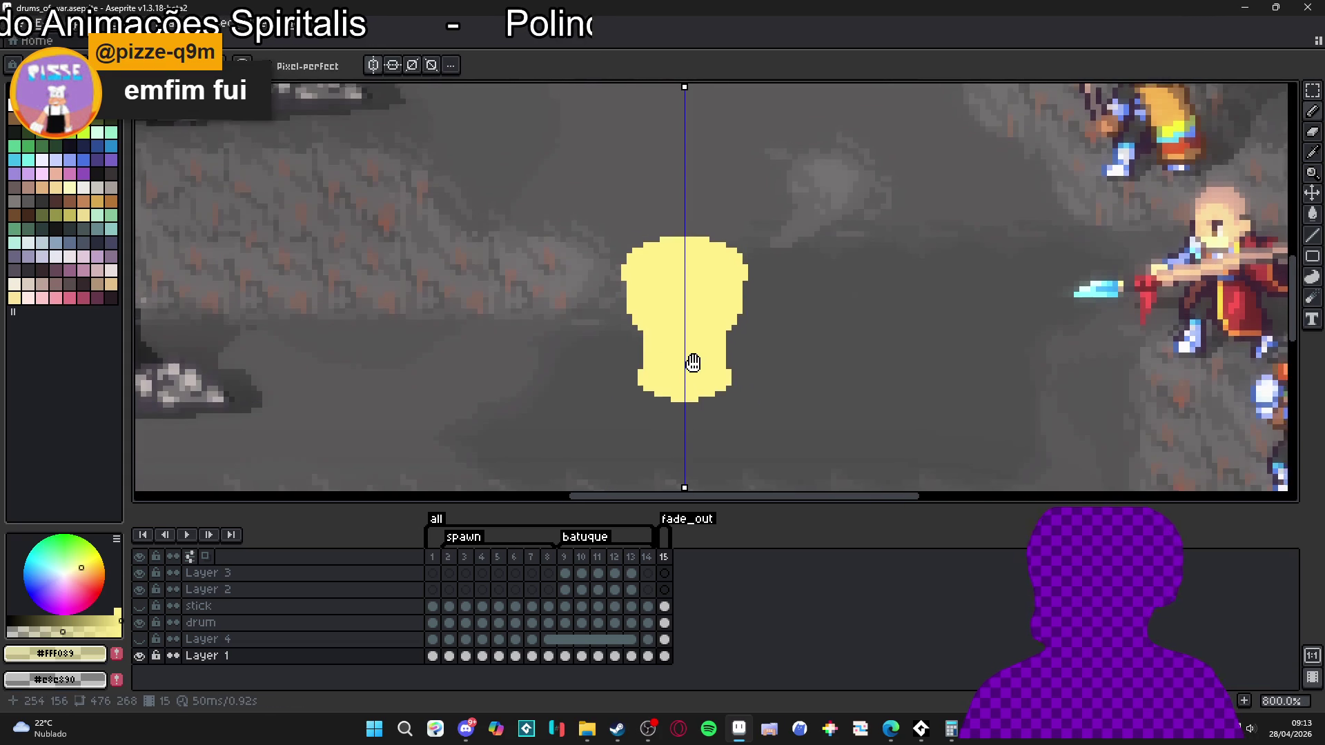
pyautogui.moveTo(694, 361); pyautogui.dragTo(677, 400)
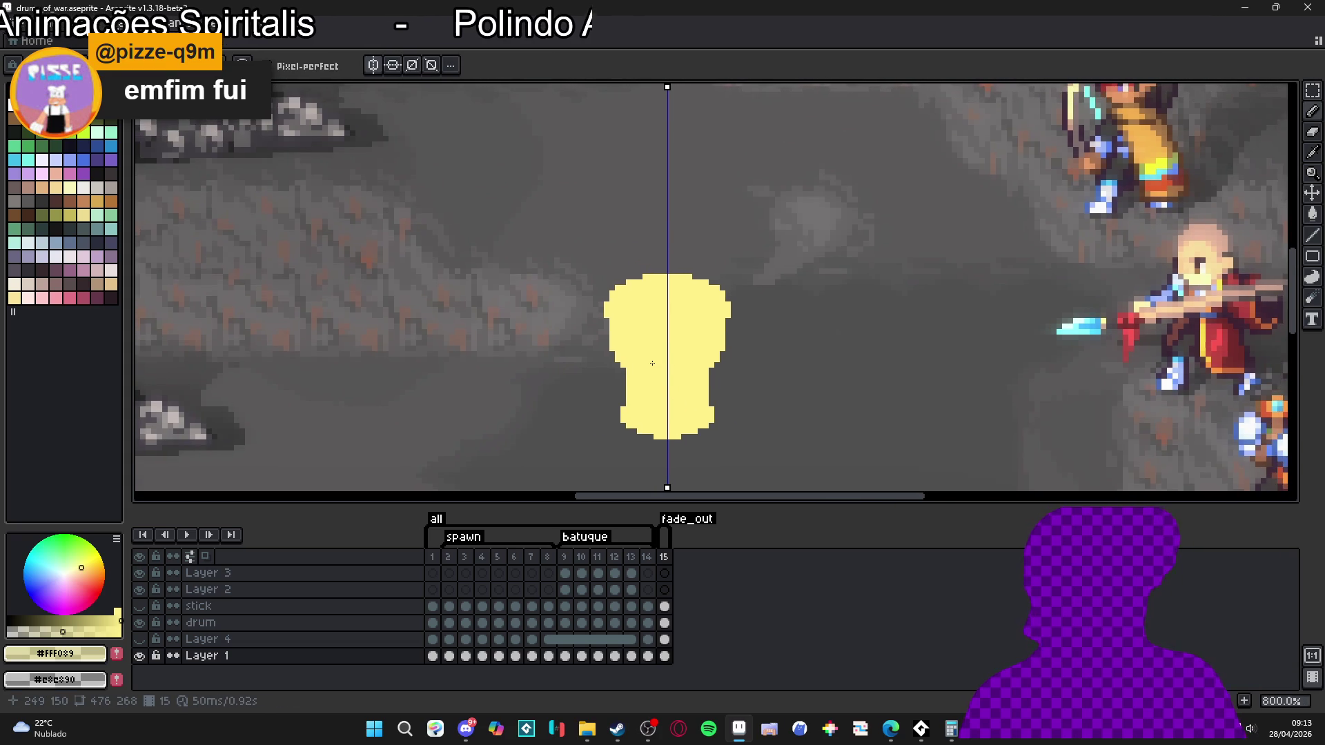
pyautogui.scroll(-1, 653, 363)
pyautogui.scroll(-1, 727, 373)
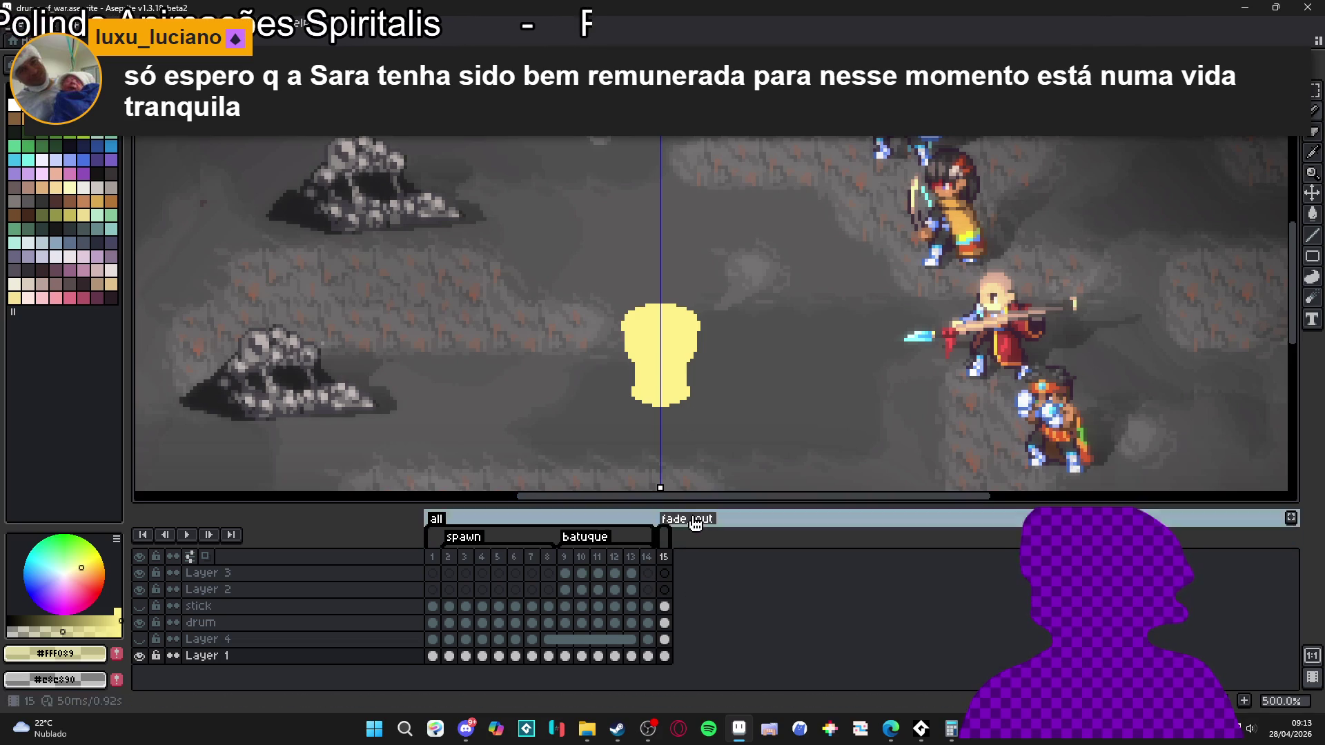
# - Review frames 1, 5 and 15, then settle on the drum layer's frame 14 and deselect
pyautogui.click(432, 556)
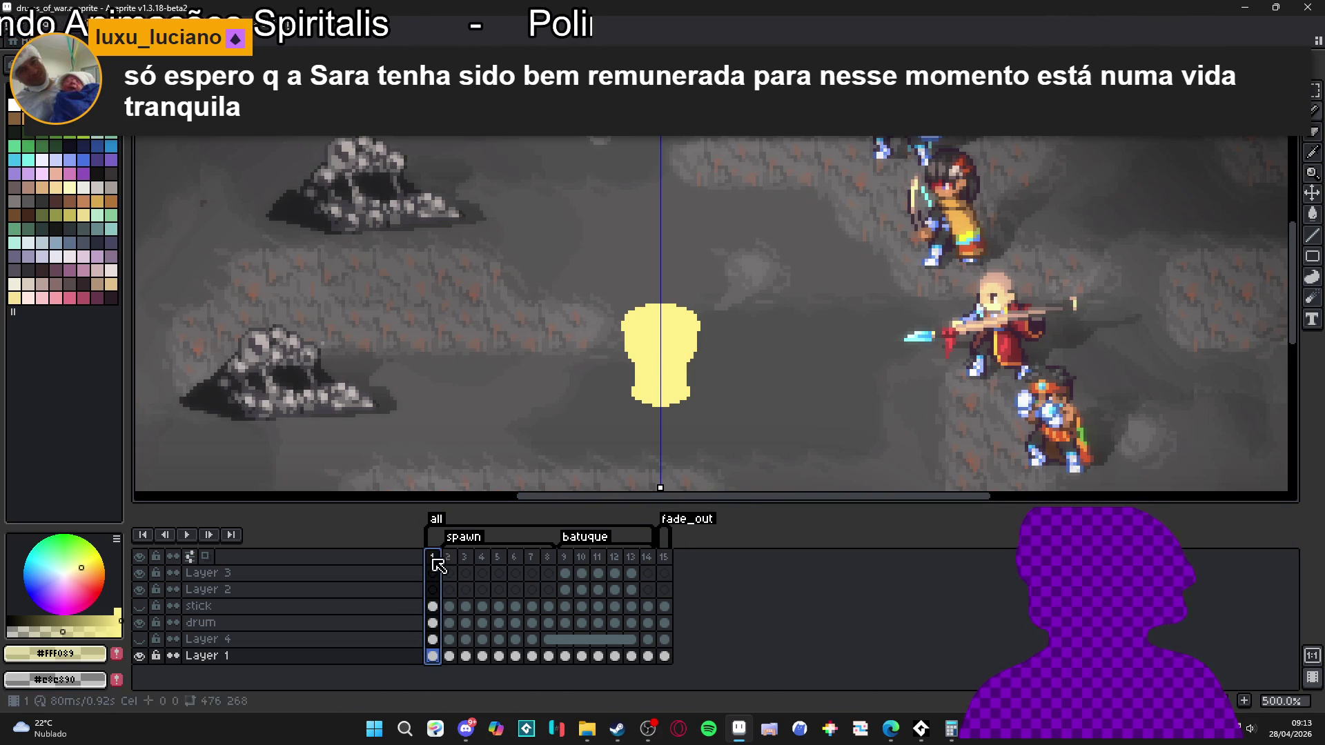
pyautogui.click(481, 556)
pyautogui.click(497, 556)
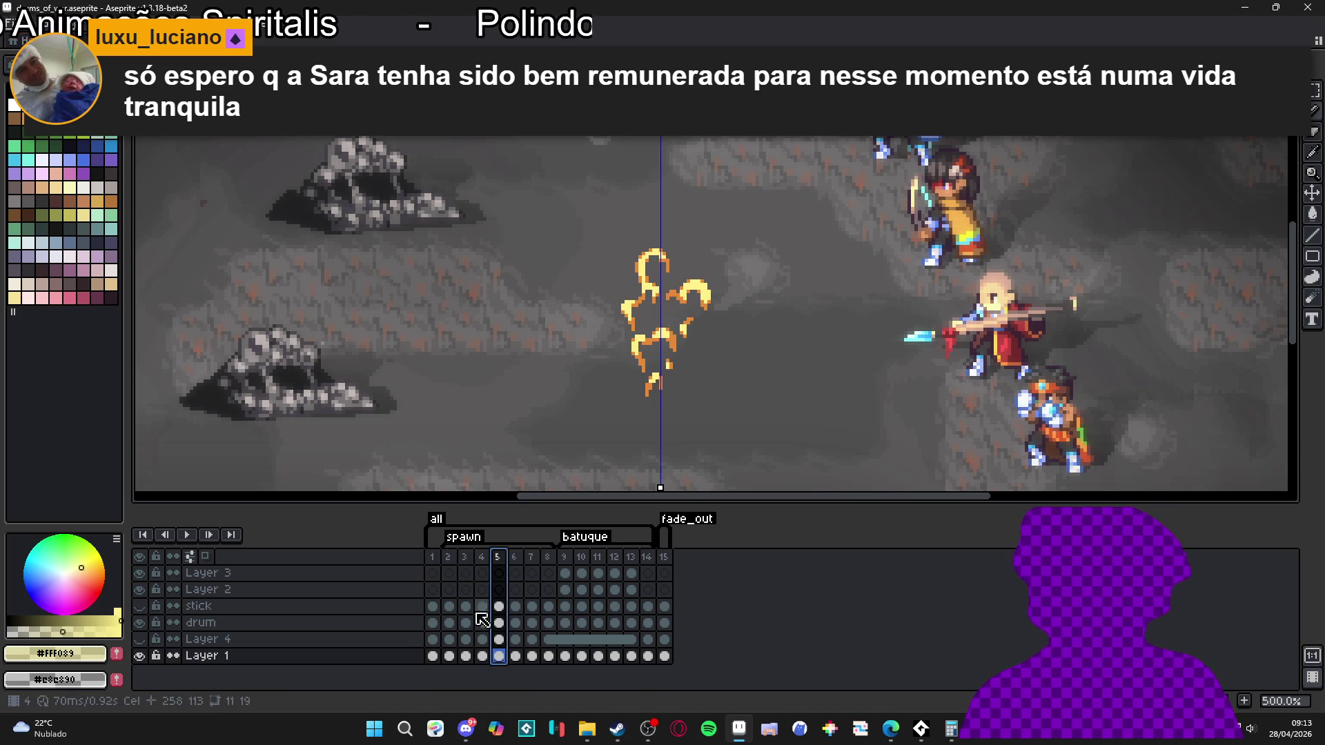
pyautogui.click(207, 639)
pyautogui.click(139, 639)
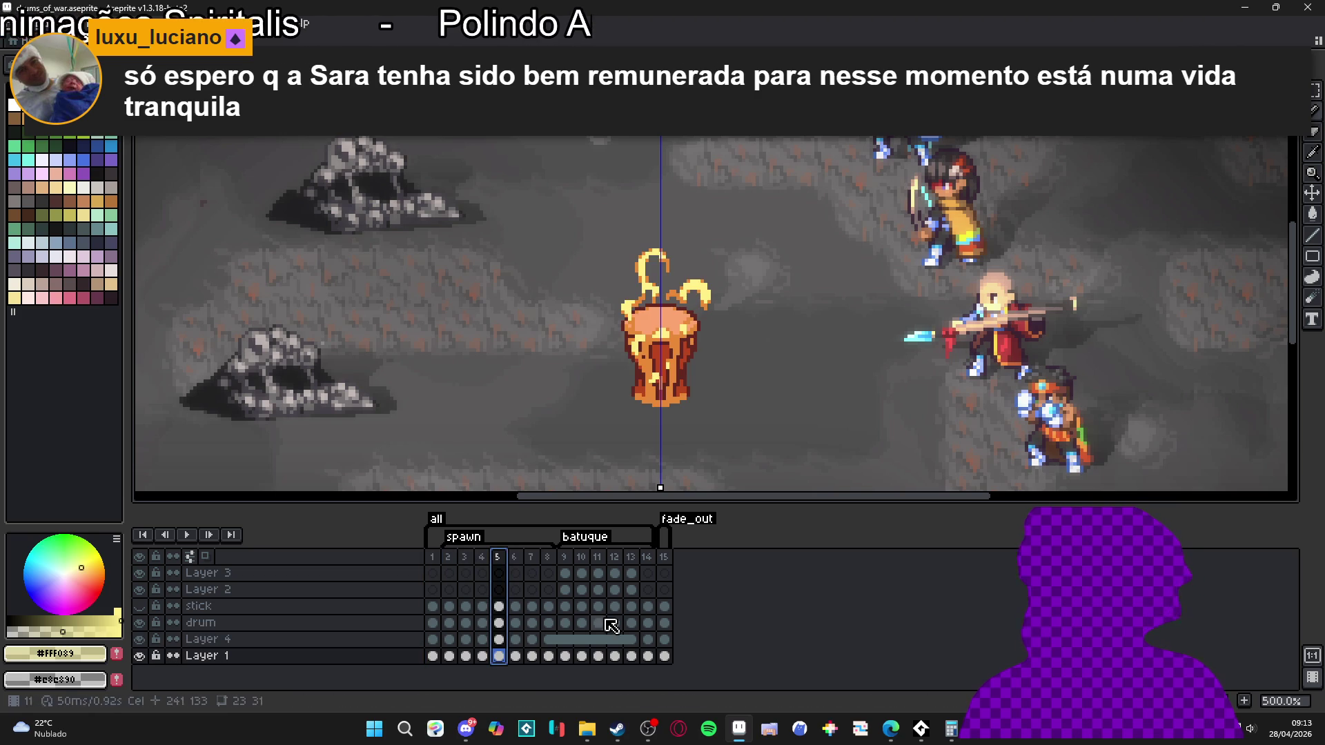
pyautogui.click(665, 640)
pyautogui.click(647, 622)
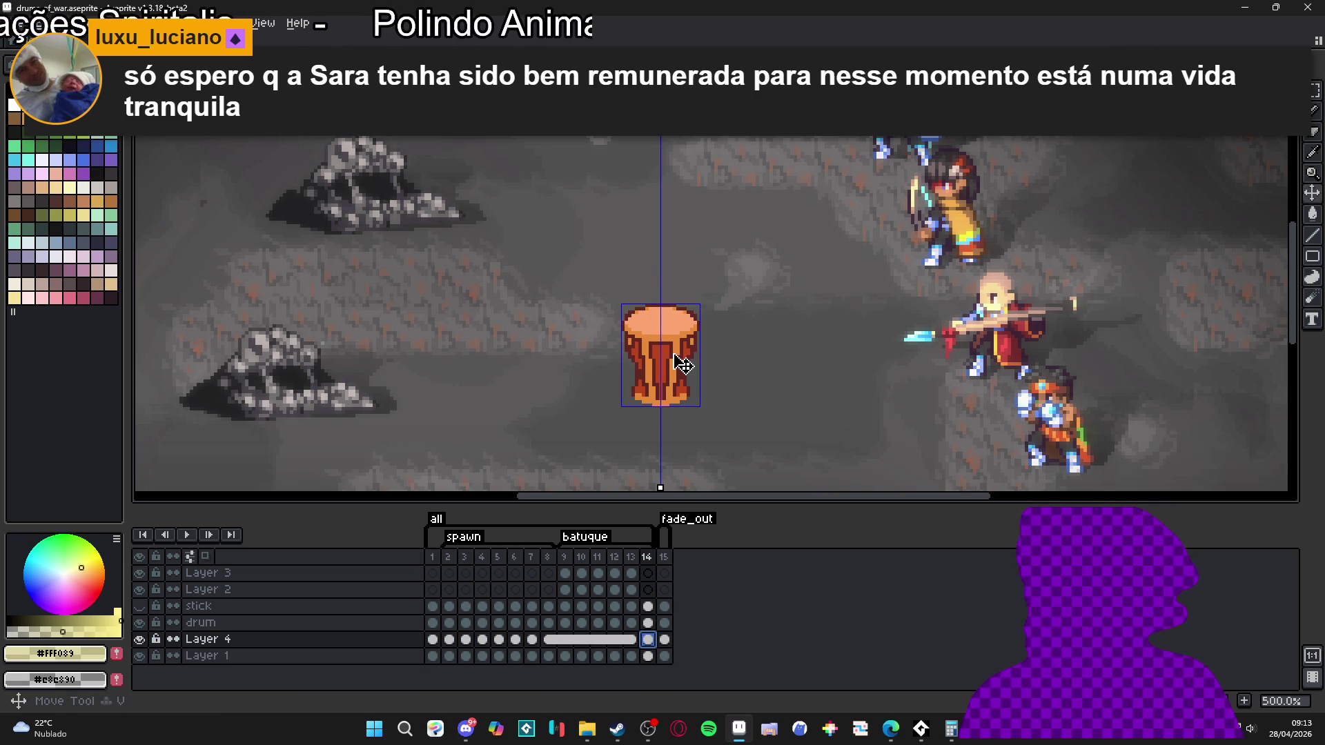
pyautogui.hotkey('ctrl', 'd')
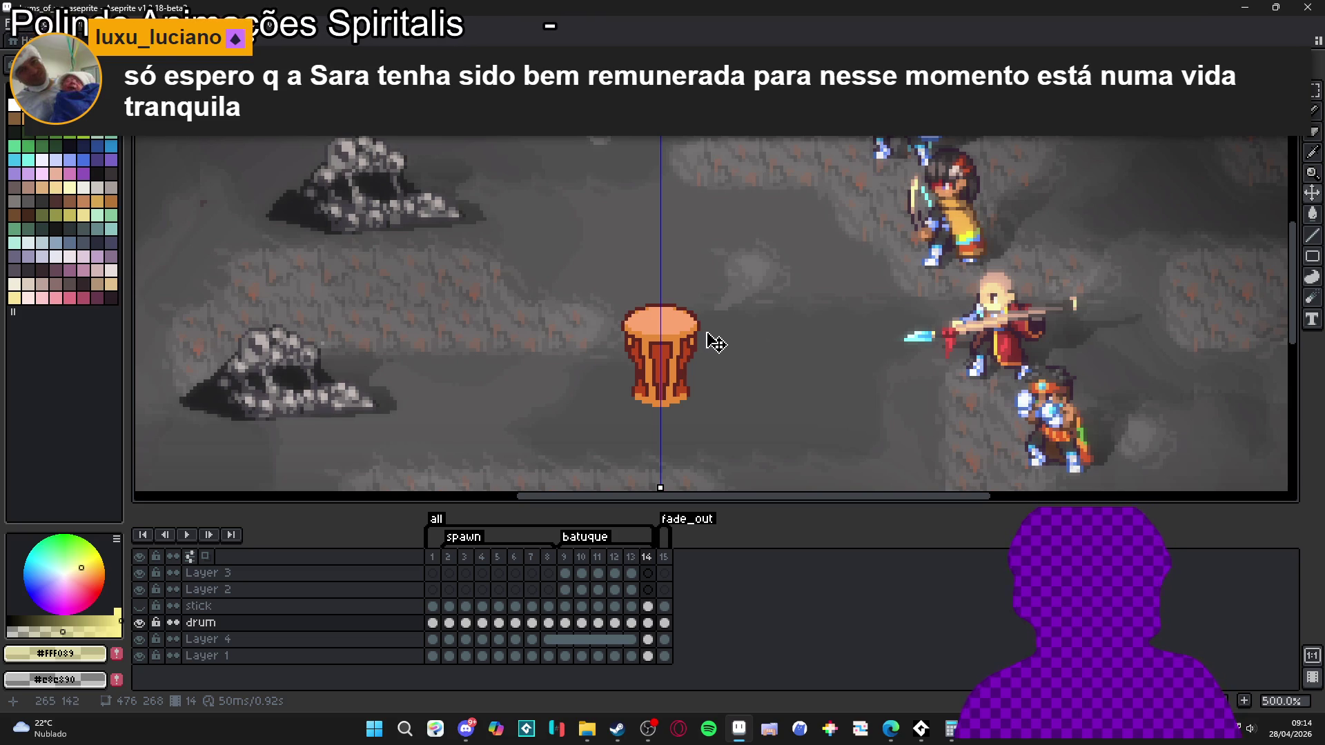
# - Pan and zoom across the battle scene to reveal the turn-order portraits
pyautogui.scroll(-2, 709, 228)
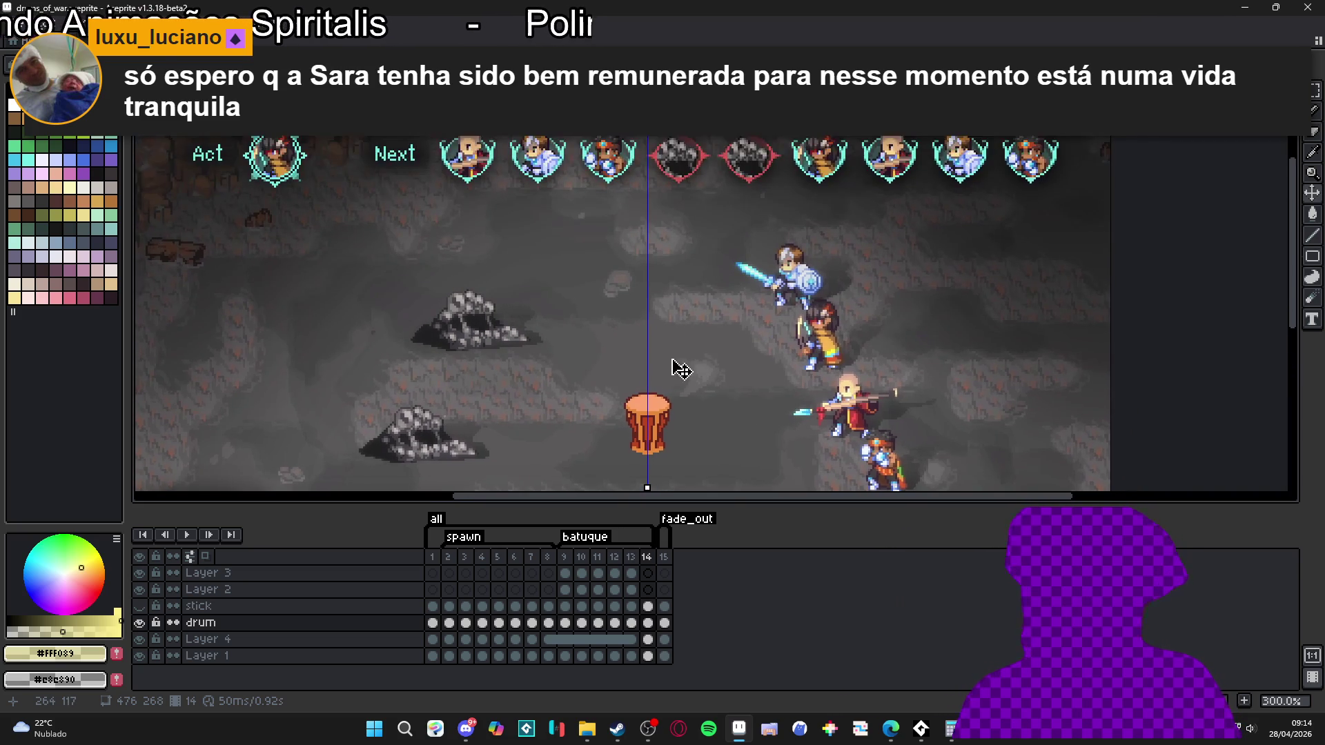
pyautogui.moveTo(673, 360); pyautogui.dragTo(727, 327)
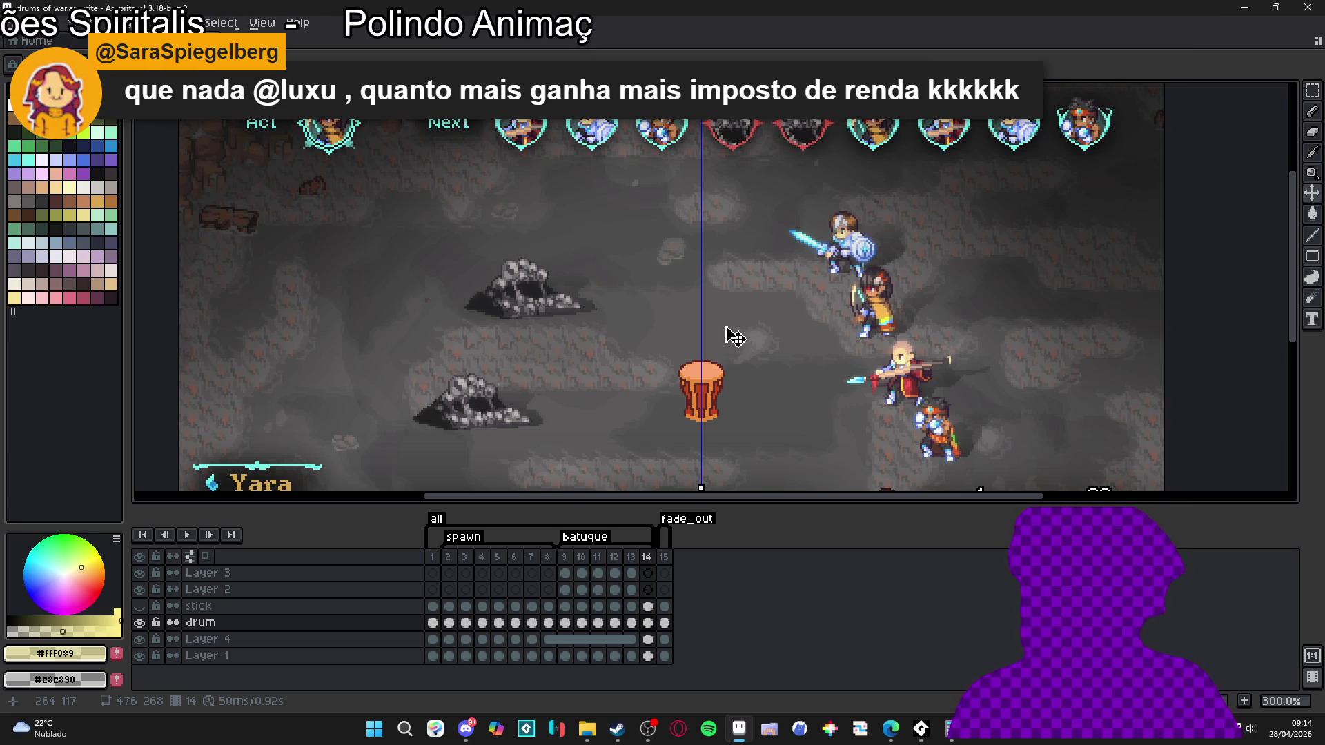
pyautogui.moveTo(698, 348)
pyautogui.mouseDown()
pyautogui.moveTo(639, 296)
pyautogui.moveTo(681, 339)
pyautogui.mouseUp()
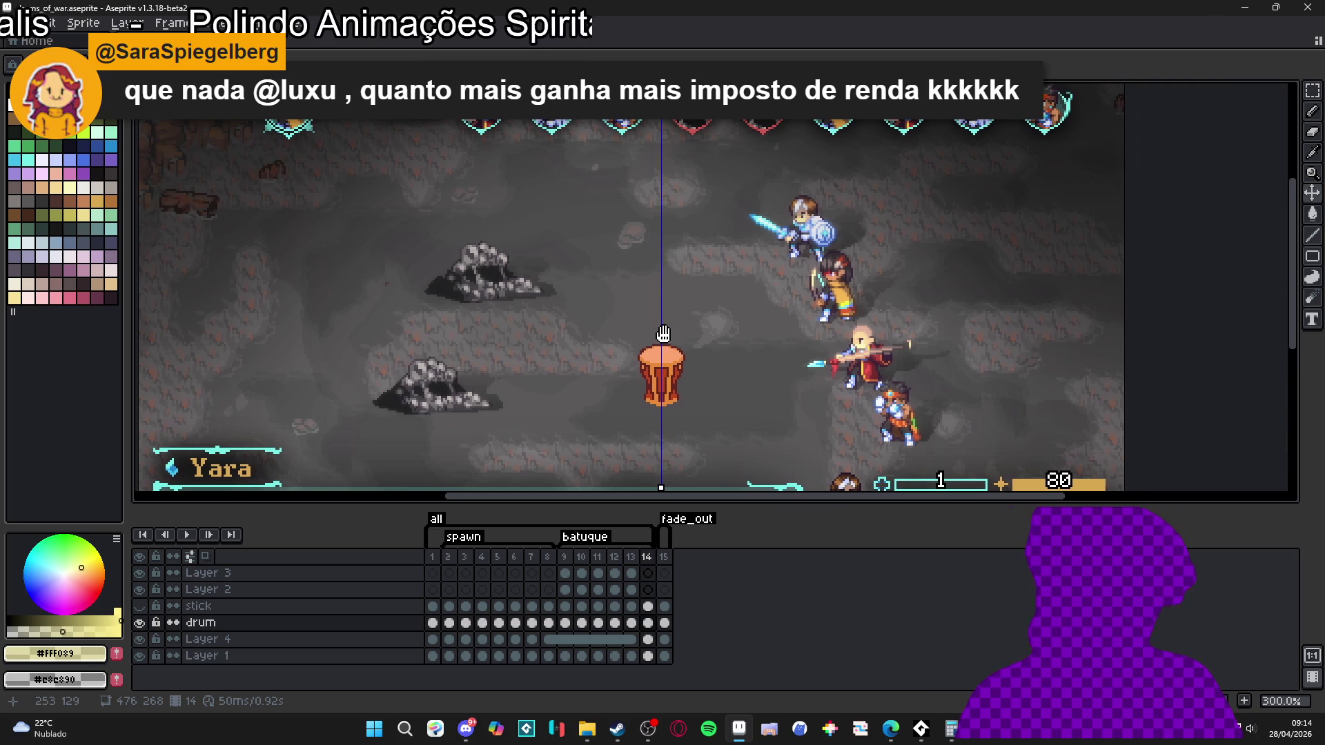
pyautogui.scroll(2, 908, 417)
pyautogui.scroll(-2, 854, 423)
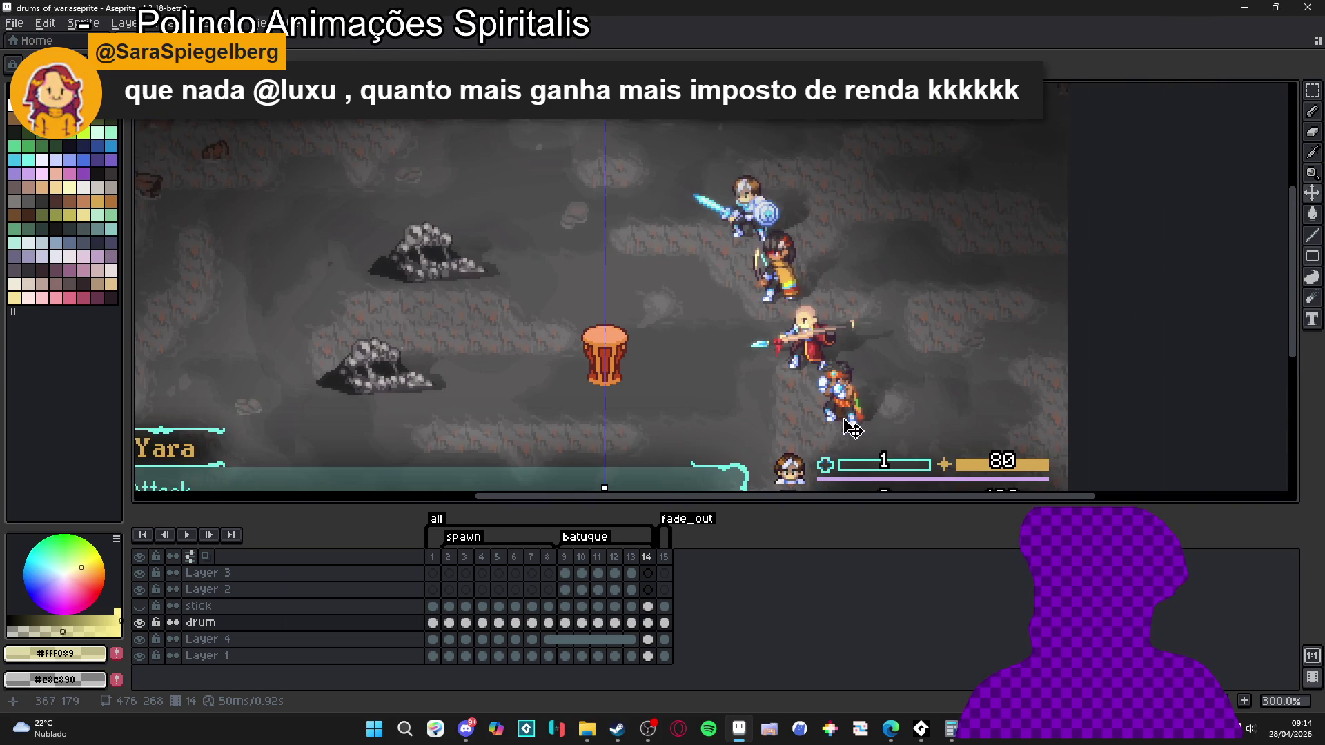
pyautogui.moveTo(764, 390); pyautogui.dragTo(796, 394)
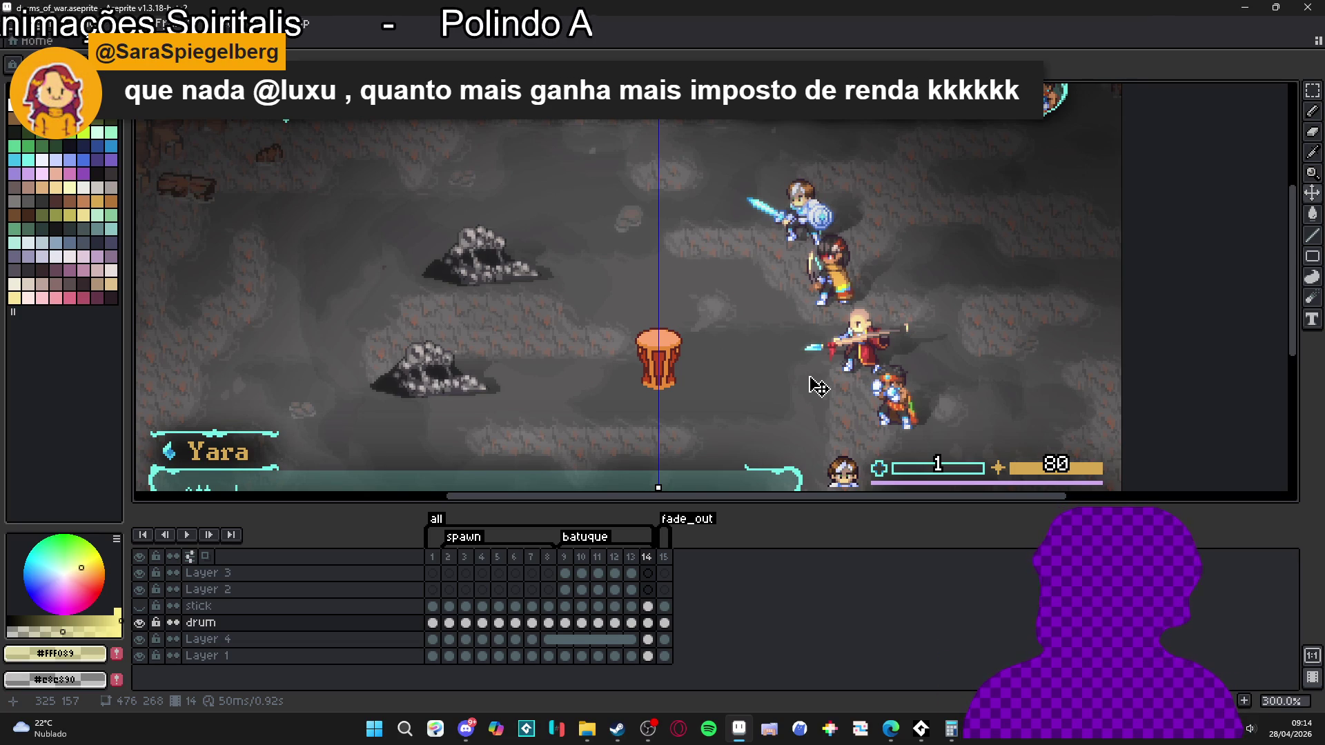
pyautogui.moveTo(713, 361)
pyautogui.mouseDown()
pyautogui.moveTo(718, 424)
pyautogui.moveTo(685, 358)
pyautogui.moveTo(709, 357)
pyautogui.mouseUp()
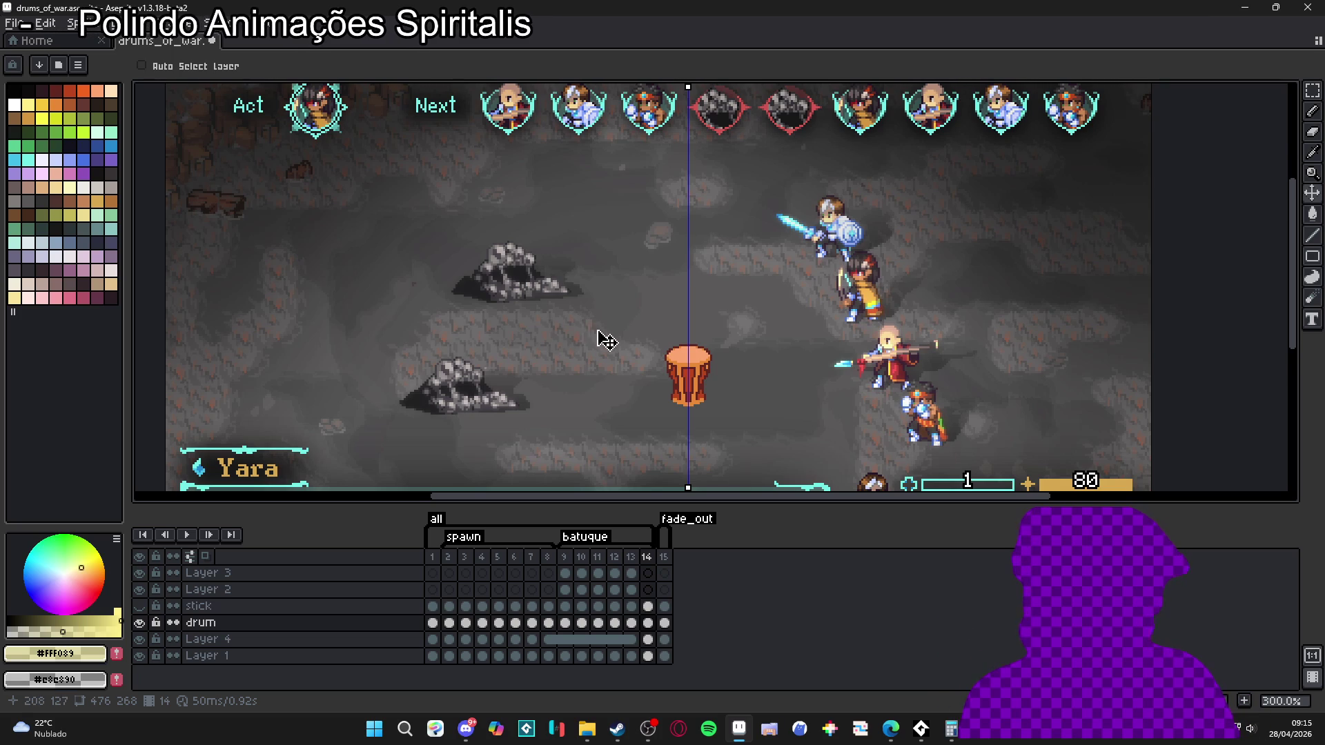
pyautogui.scroll(-1, 601, 324)
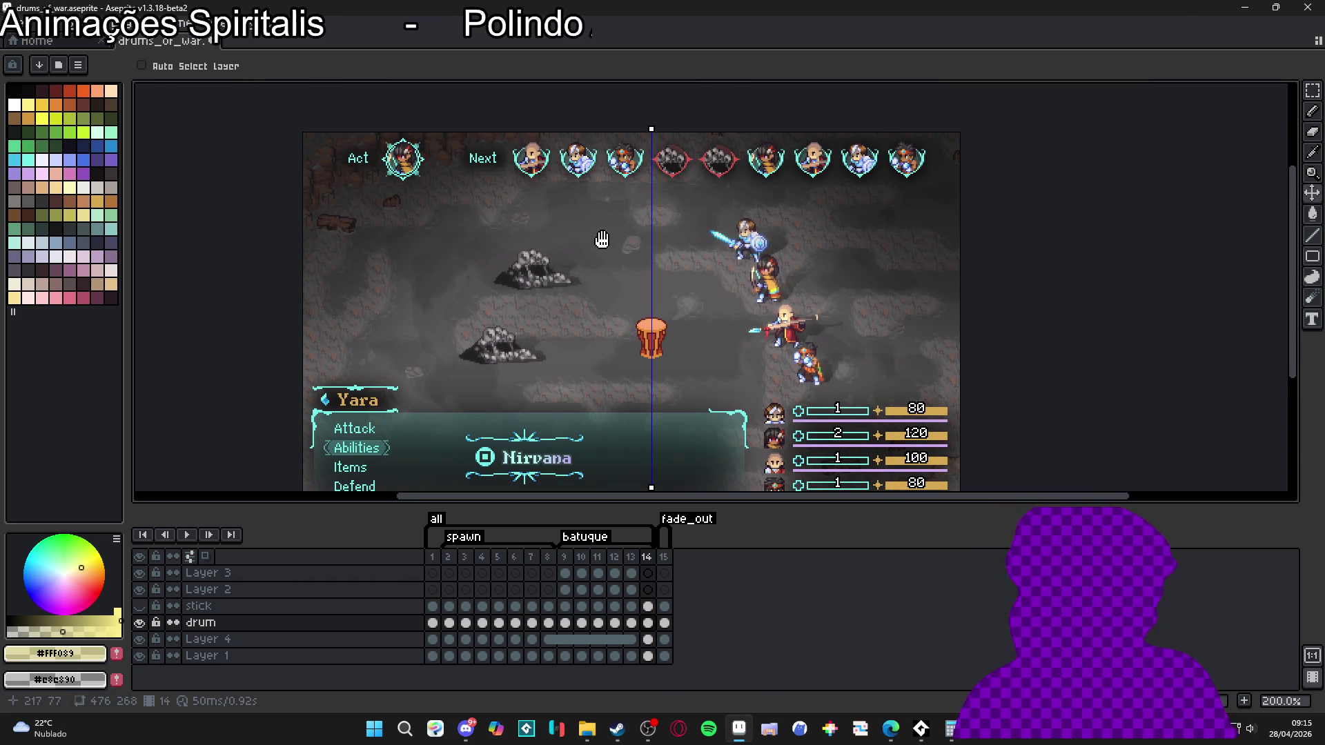
# - Shrink the timeline so the whole scene and drum fit on the canvas at 200%
pyautogui.moveTo(768, 507); pyautogui.dragTo(748, 621)
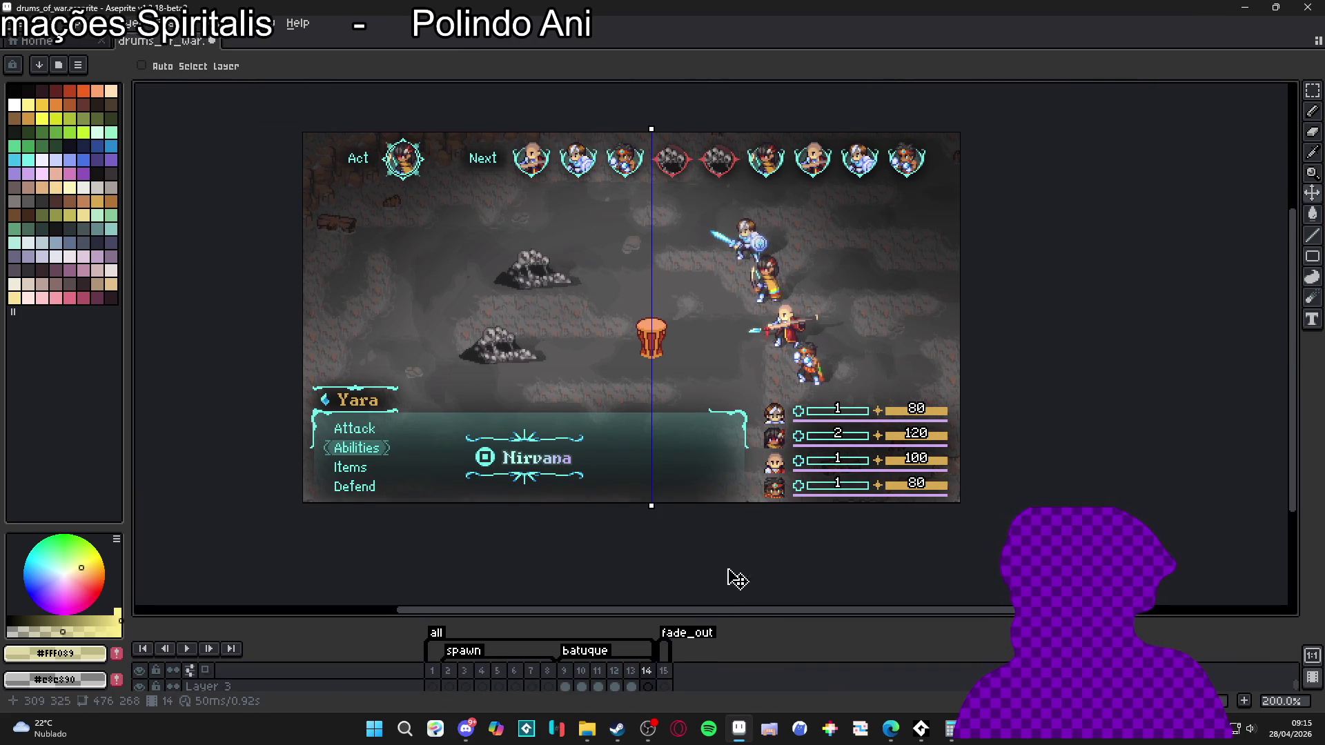
pyautogui.scroll(1, 674, 287)
pyautogui.moveTo(674, 287)
pyautogui.mouseDown()
pyautogui.moveTo(718, 329)
pyautogui.moveTo(699, 323)
pyautogui.mouseUp()
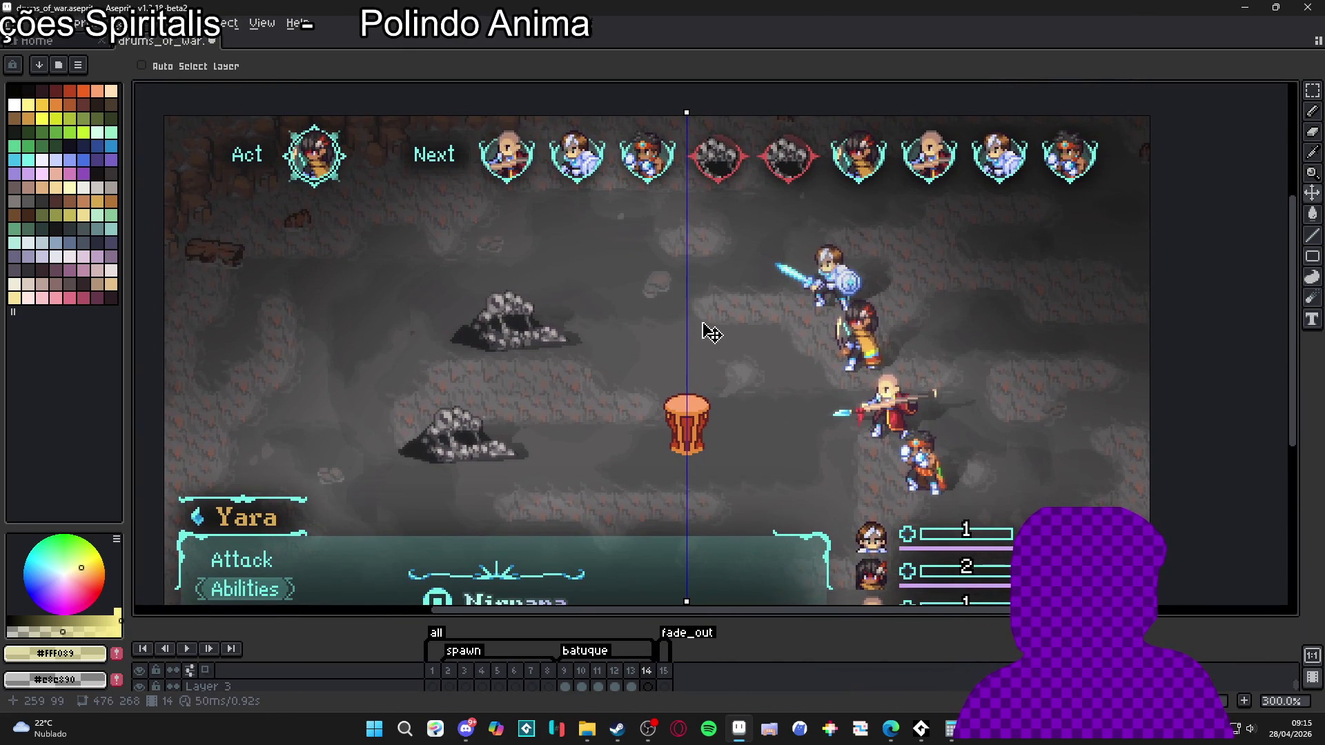
pyautogui.scroll(-1, 711, 333)
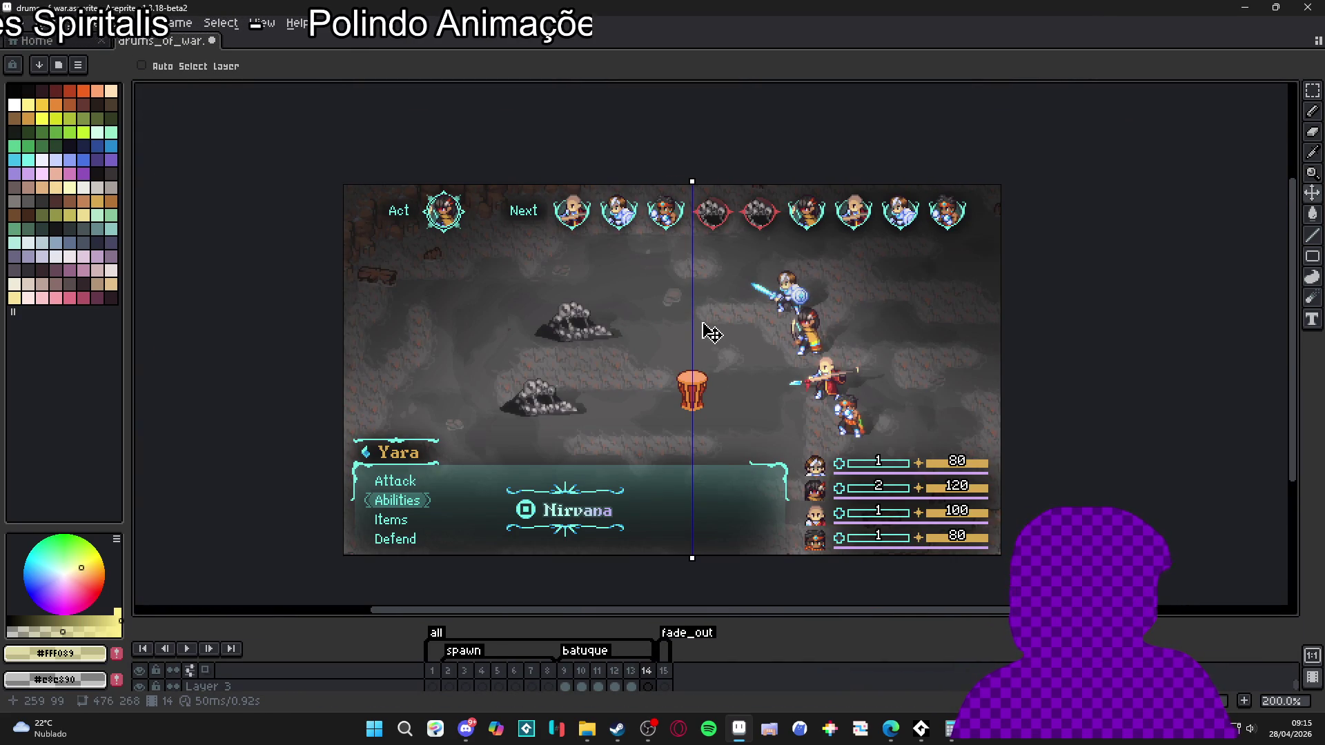
pyautogui.scroll(1, 711, 333)
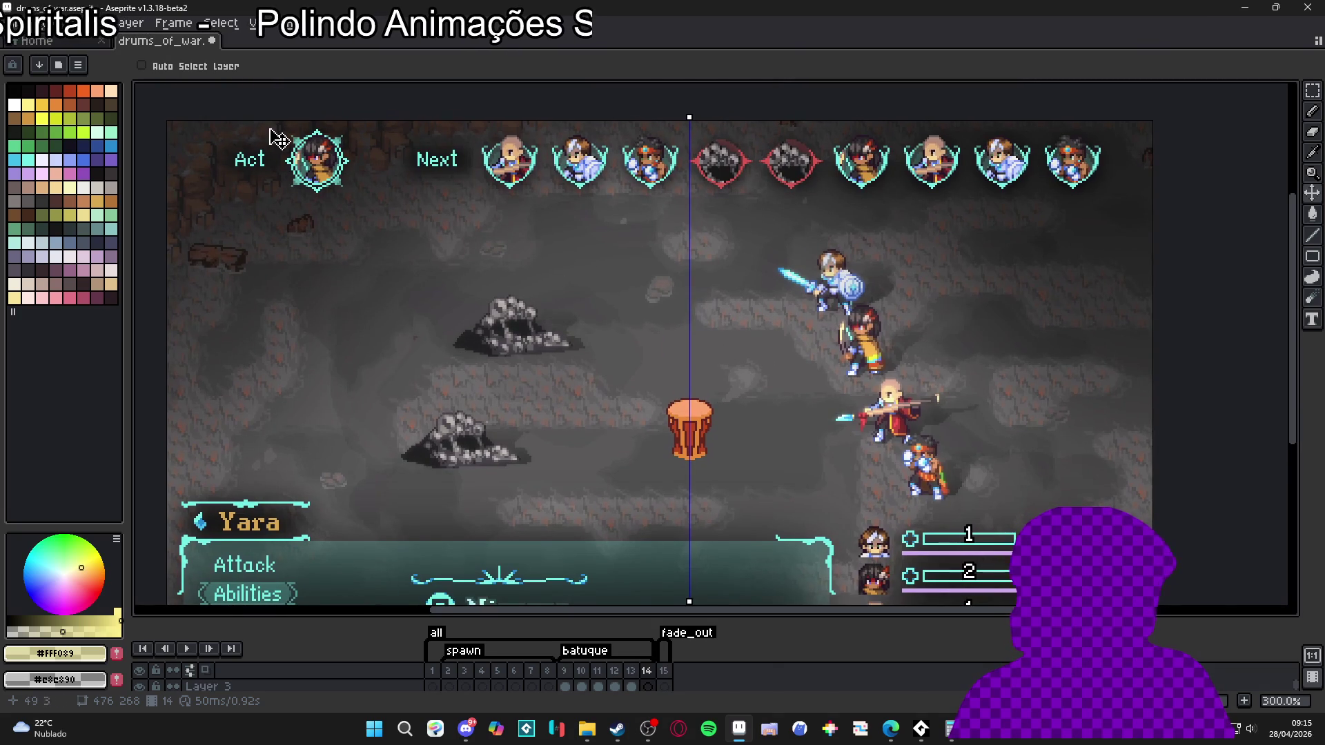
pyautogui.scroll(-1, 952, 237)
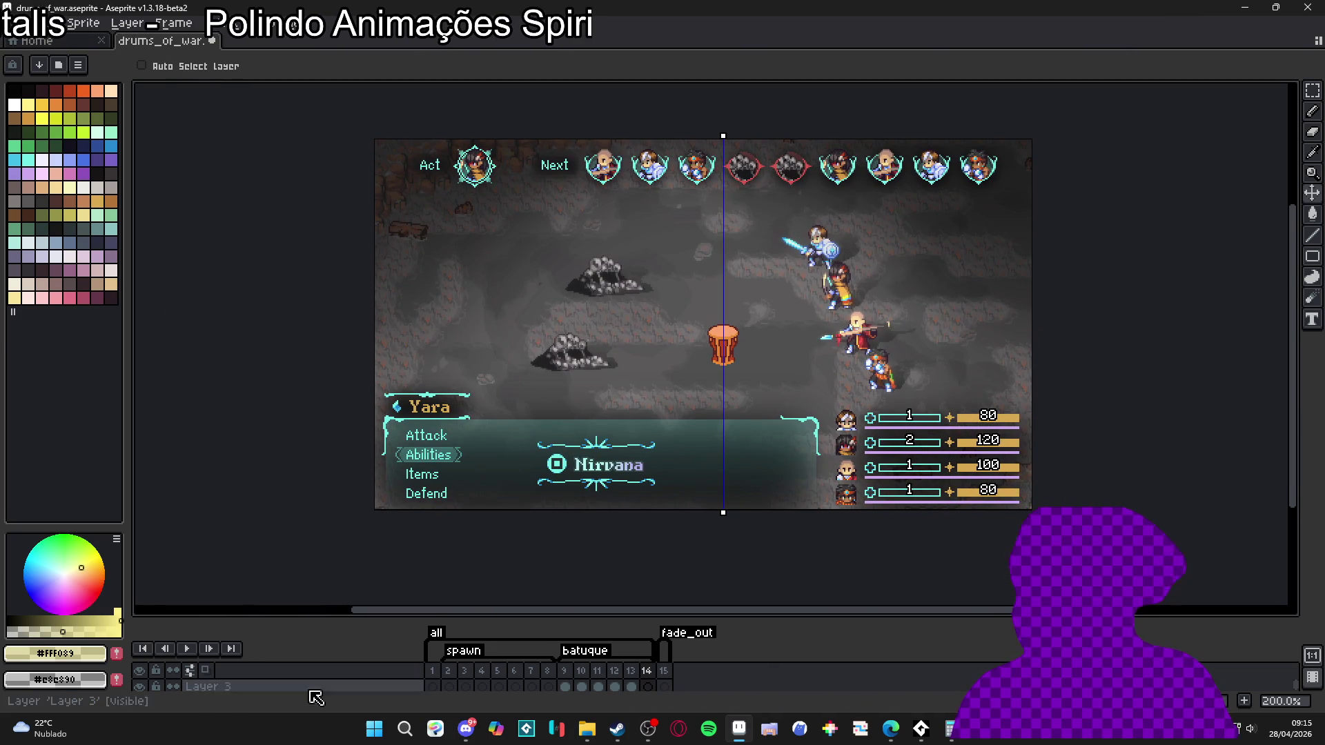
pyautogui.moveTo(540, 619); pyautogui.dragTo(541, 524)
# - Pick the pale yellow Pencil colour, sketch mirrored perspective guide lines, then undo them all
pyautogui.press('b')
pyautogui.click(69, 187)
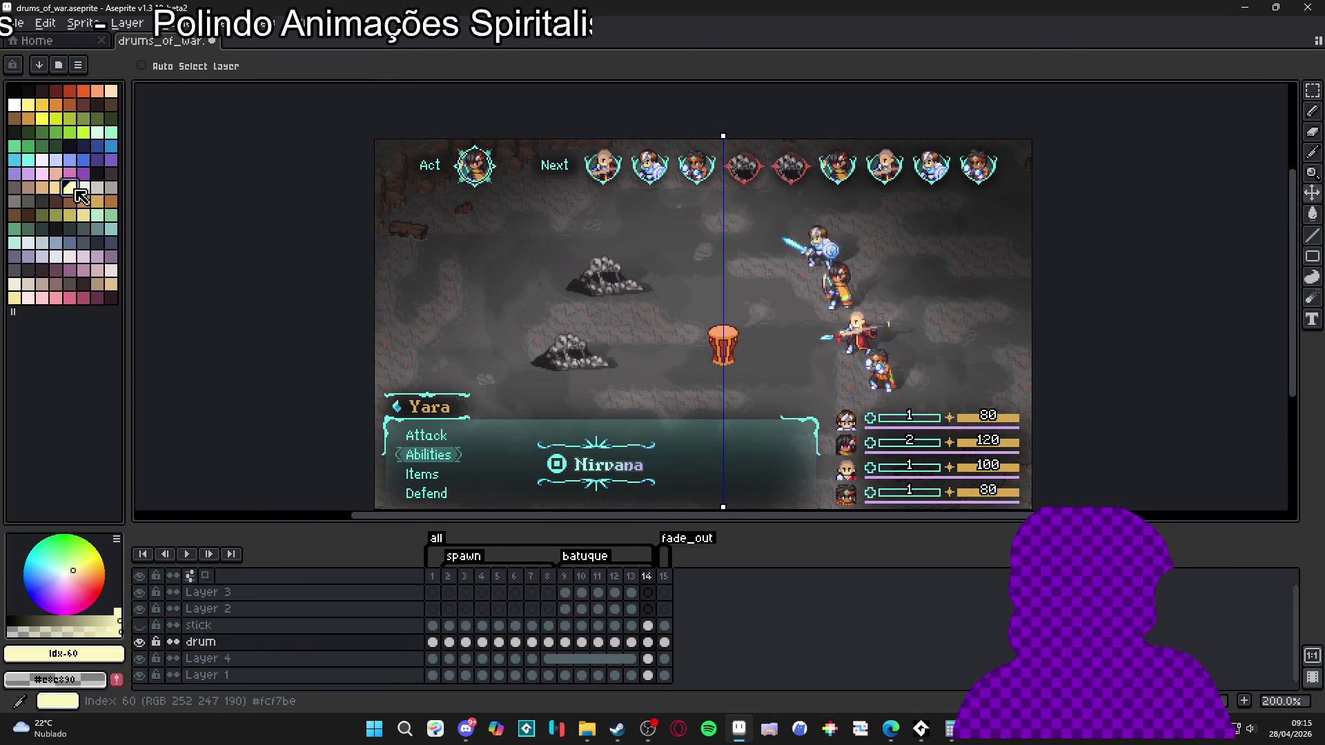
pyautogui.moveTo(376, 281)
pyautogui.mouseDown()
pyautogui.moveTo(556, 184)
pyautogui.moveTo(890, 180)
pyautogui.mouseUp()
pyautogui.moveTo(538, 196)
pyautogui.mouseDown()
pyautogui.moveTo(988, 206)
pyautogui.moveTo(933, 207)
pyautogui.mouseUp()
pyautogui.moveTo(451, 254)
pyautogui.mouseDown()
pyautogui.moveTo(977, 245)
pyautogui.moveTo(995, 256)
pyautogui.mouseUp()
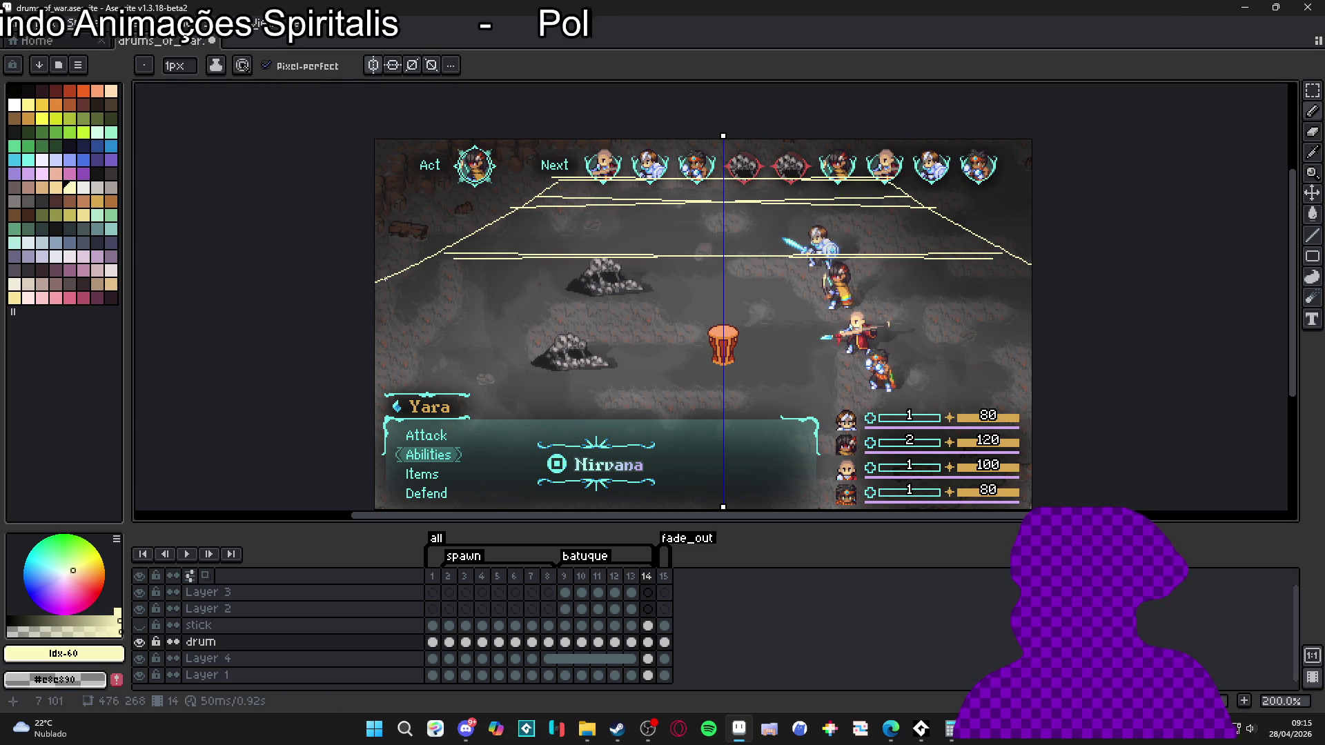
pyautogui.moveTo(681, 325); pyautogui.dragTo(1033, 322)
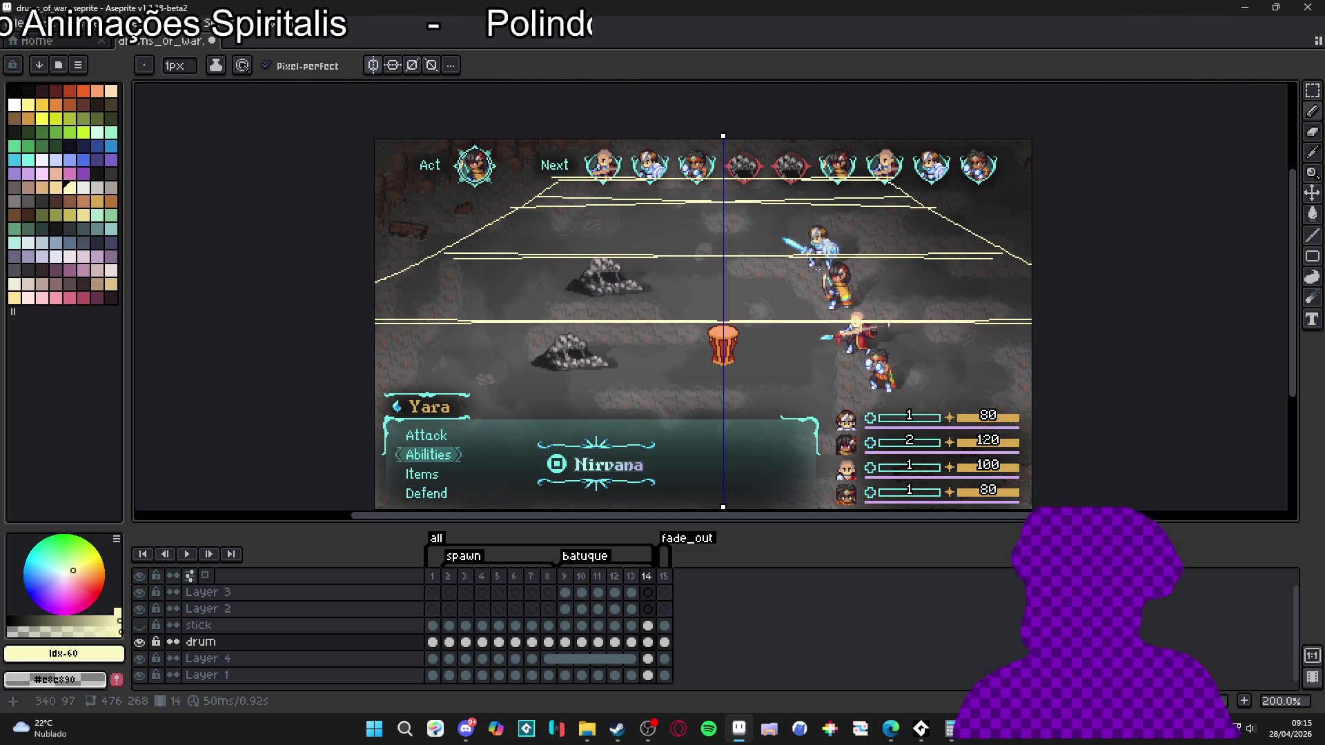
pyautogui.moveTo(583, 396); pyautogui.dragTo(690, 178)
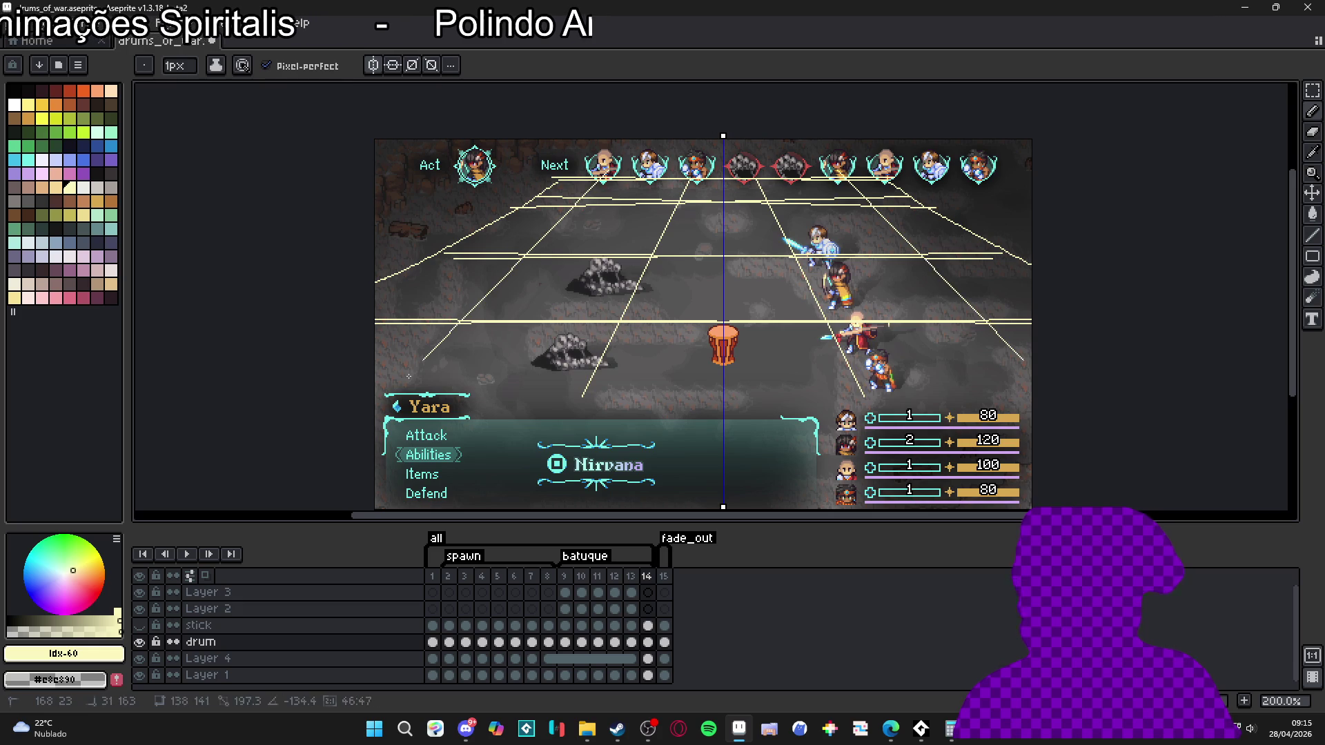
pyautogui.hotkey('ctrl', 'z')
pyautogui.hotkey('ctrl', 'z')
pyautogui.hotkey('ctrl', 'z')
pyautogui.hotkey('ctrl', 'z')
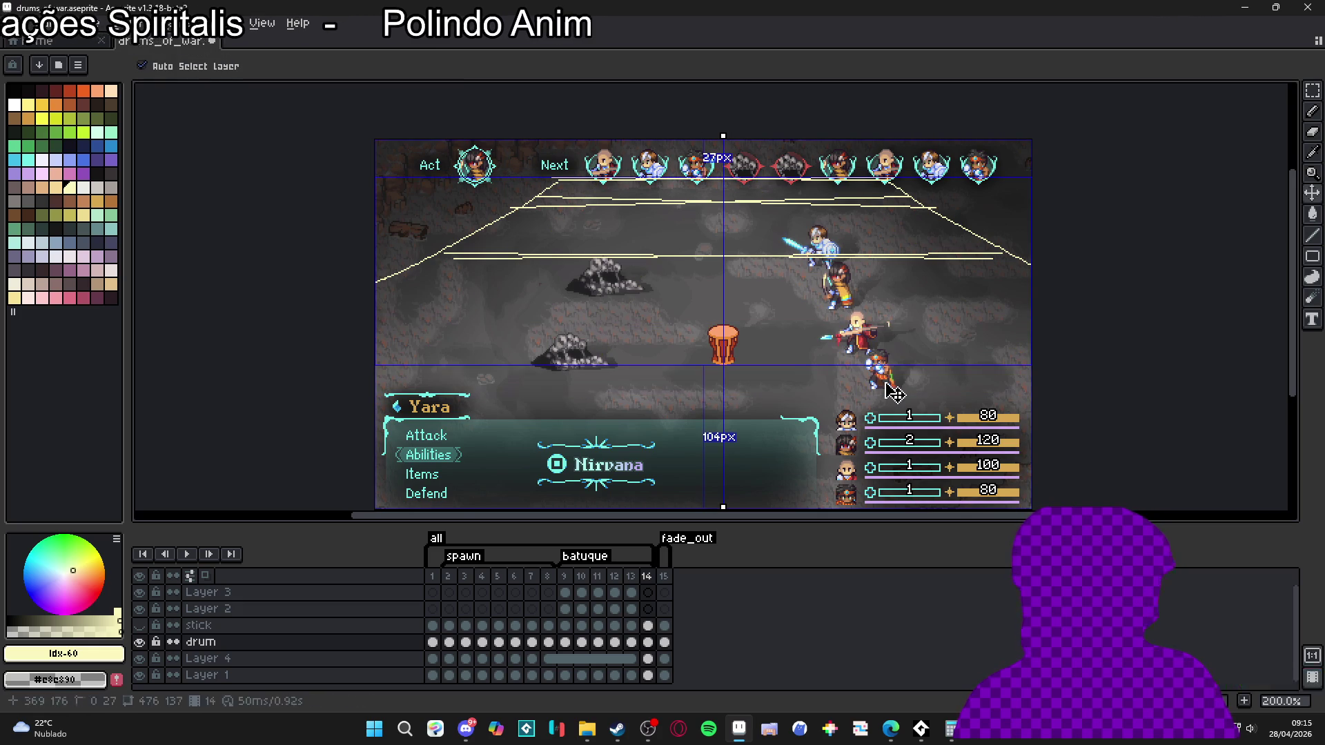
pyautogui.hotkey('ctrl', 'z')
pyautogui.hotkey('ctrl', 'z')
pyautogui.hotkey('ctrl', 'z')
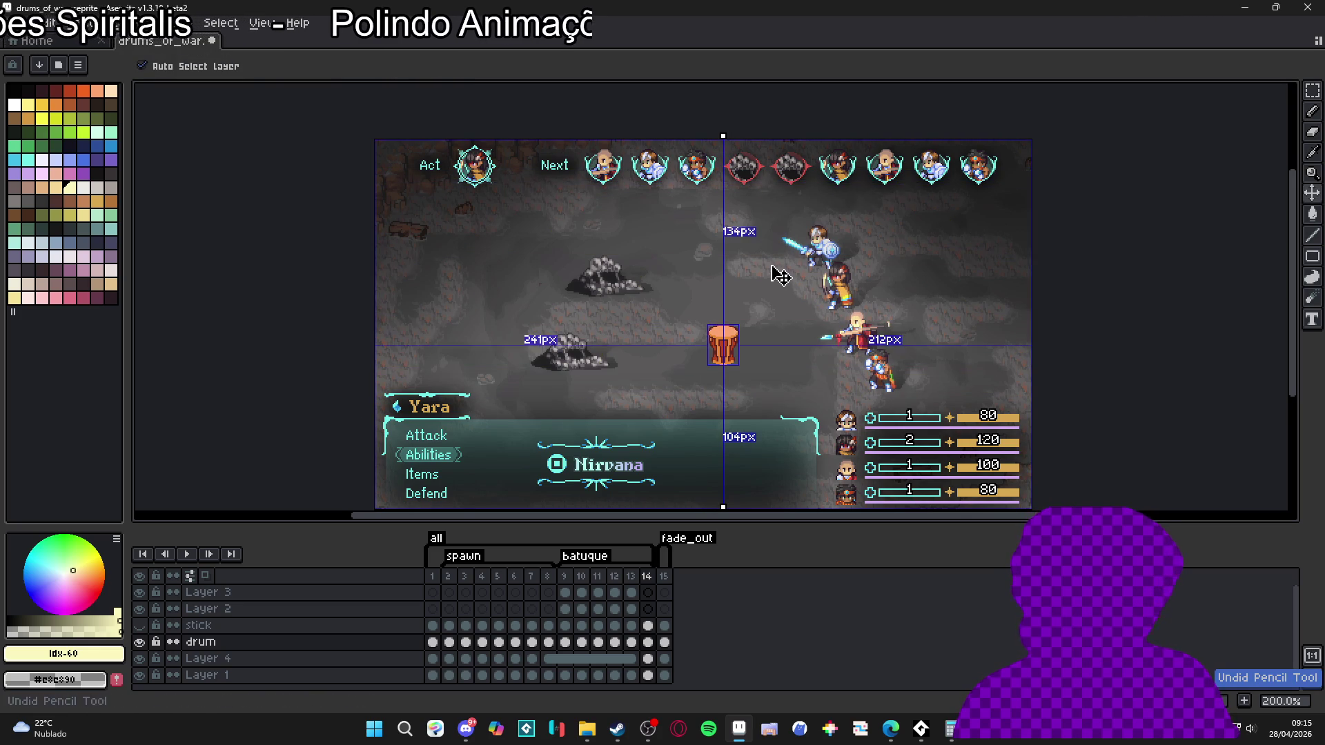
pyautogui.scroll(1, 724, 153)
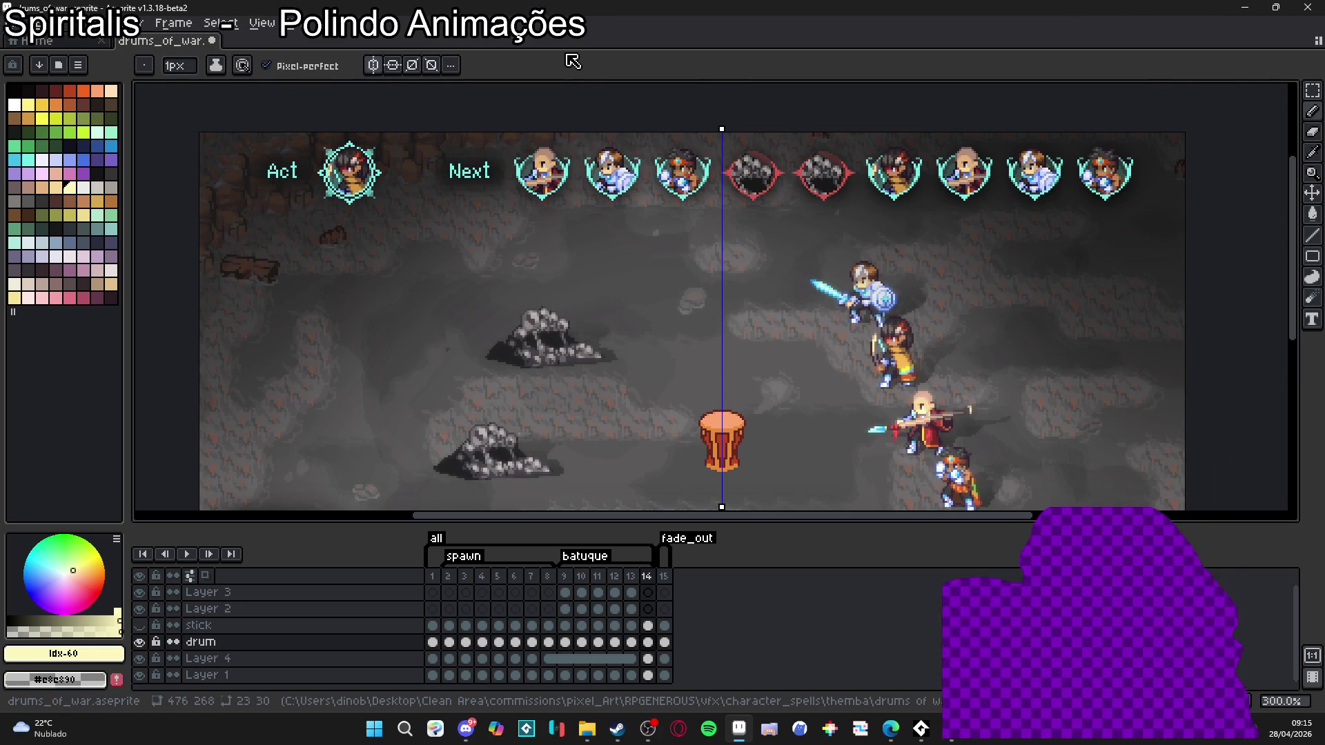
pyautogui.scroll(-1, 623, 430)
pyautogui.moveTo(623, 429); pyautogui.dragTo(610, 314)
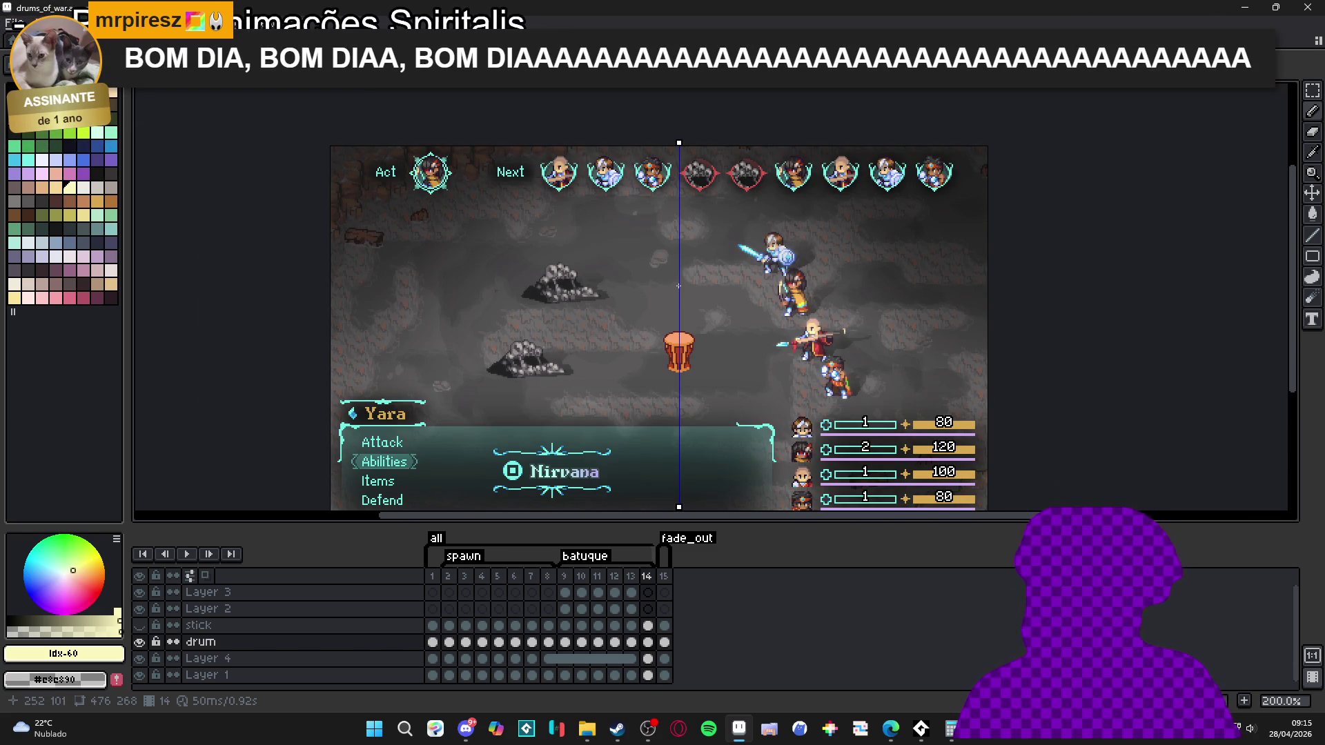
pyautogui.moveTo(628, 288); pyautogui.dragTo(653, 294)
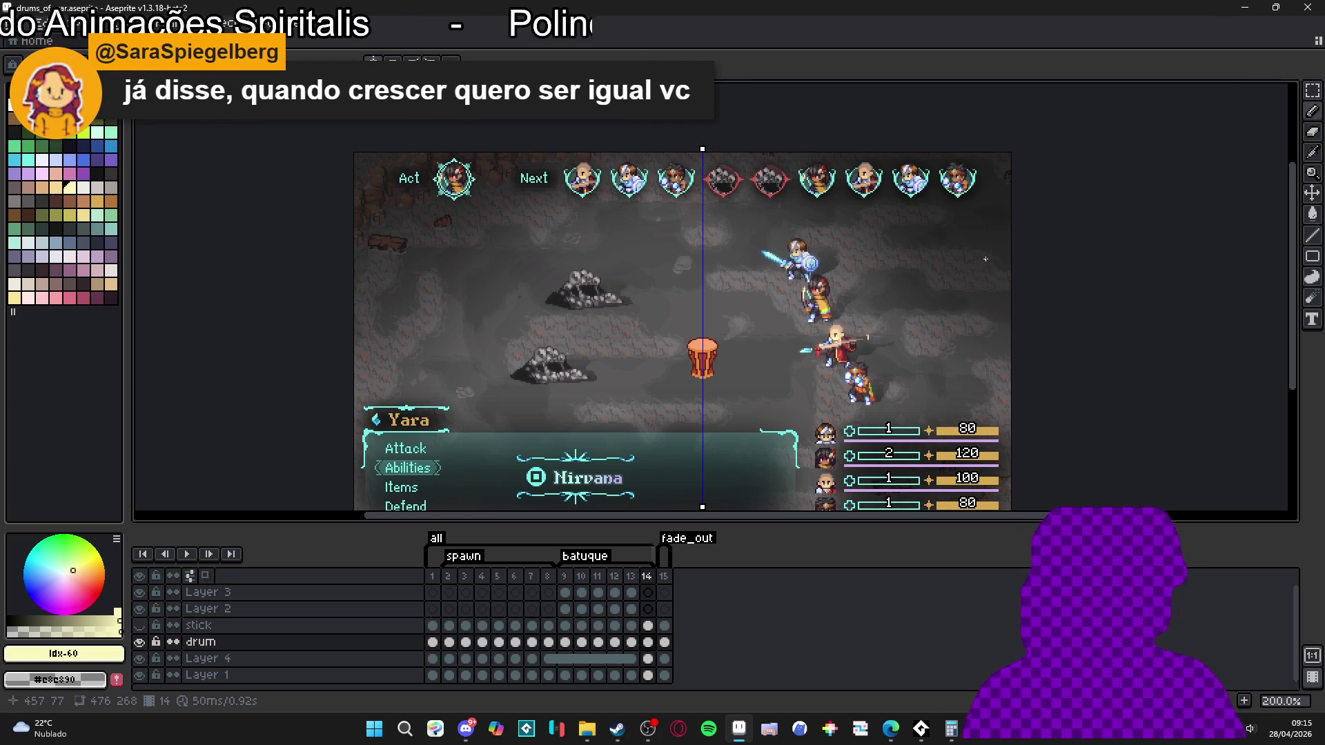
pyautogui.scroll(1, 695, 278)
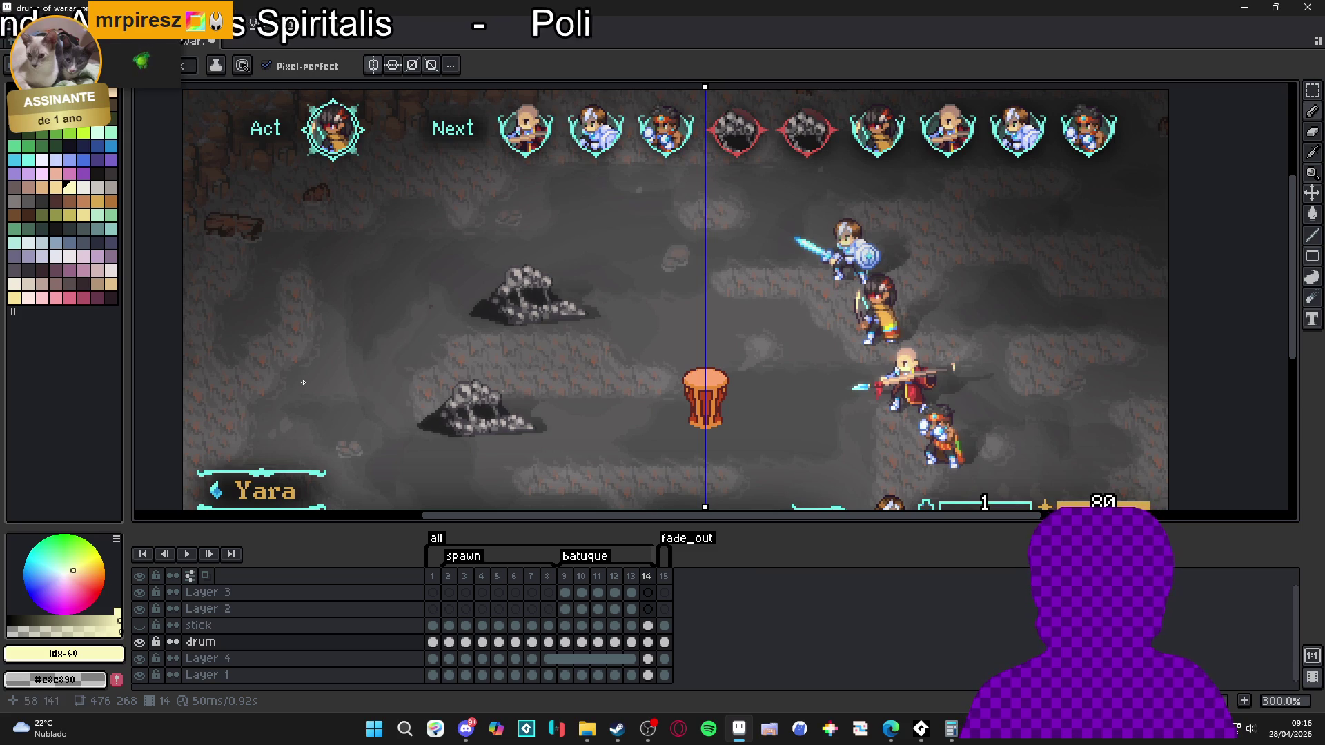
pyautogui.scroll(-3, 483, 448)
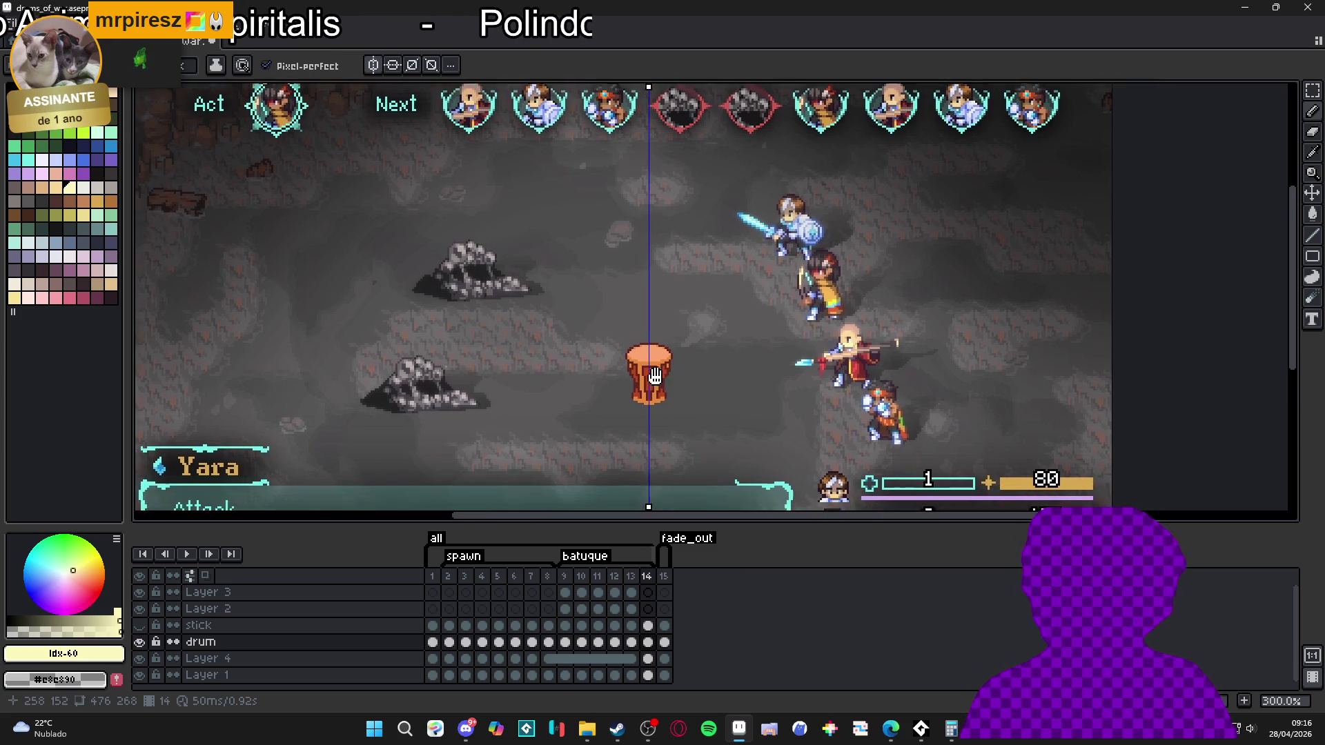
# - Marquee-select the normal drum on frame 14
pyautogui.click(663, 575)
pyautogui.scroll(3, 639, 371)
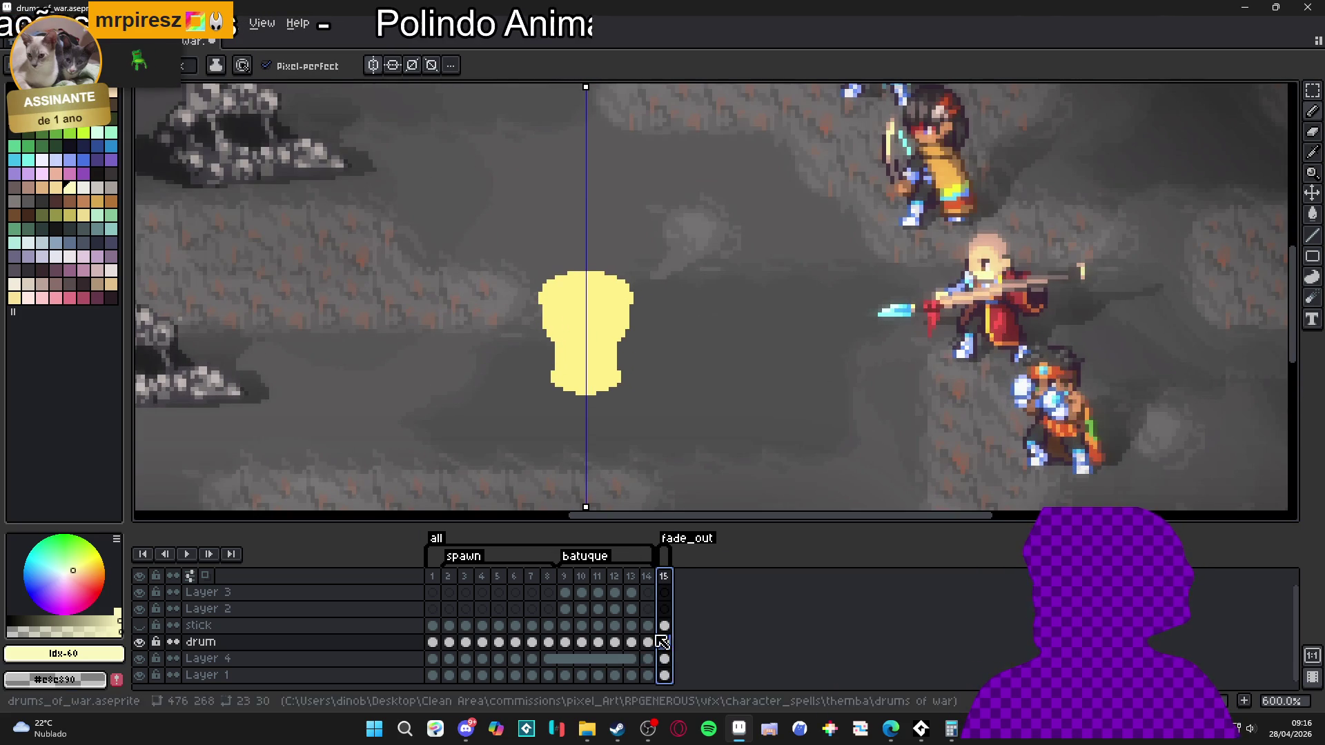
pyautogui.click(647, 575)
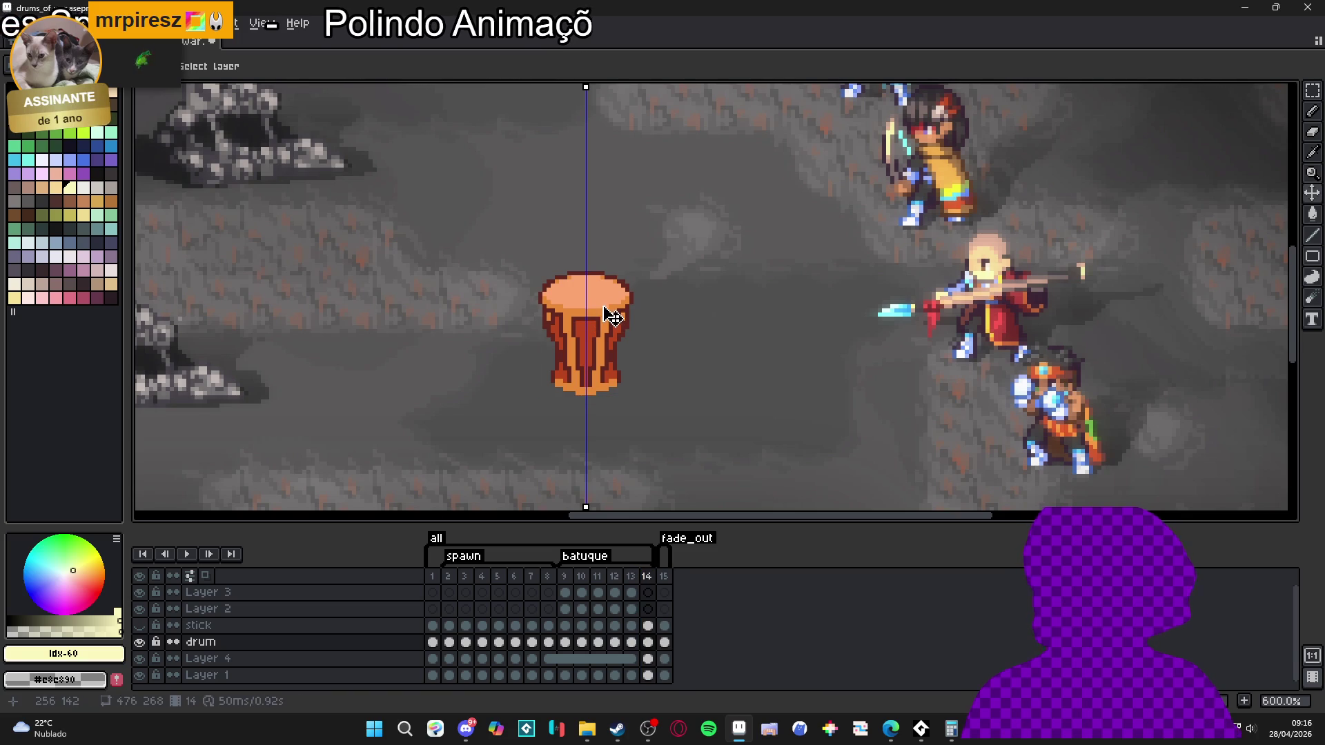
pyautogui.press('m')
pyautogui.moveTo(682, 232); pyautogui.dragTo(494, 440)
# - Empty frame 15's drum cel and paste the normal drum into it
pyautogui.click(664, 576)
pyautogui.press('b')
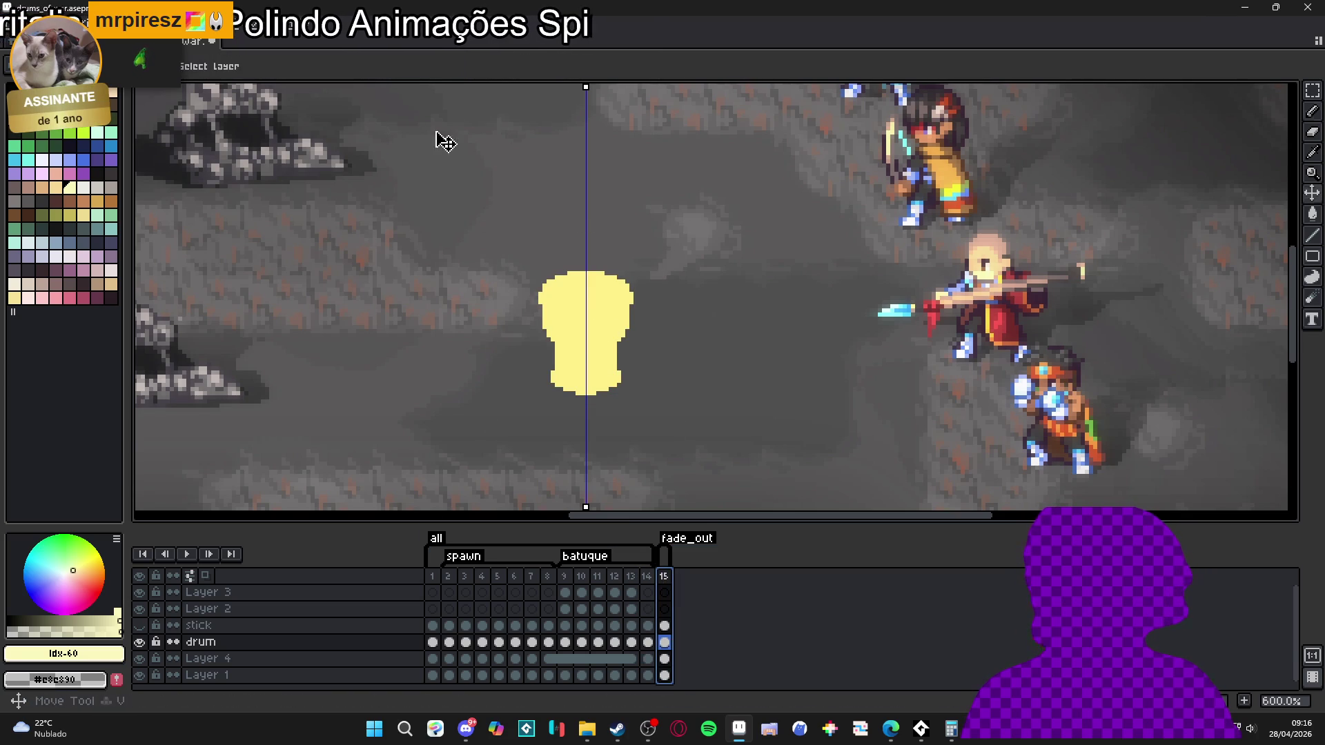
pyautogui.click(406, 70)
pyautogui.press('v')
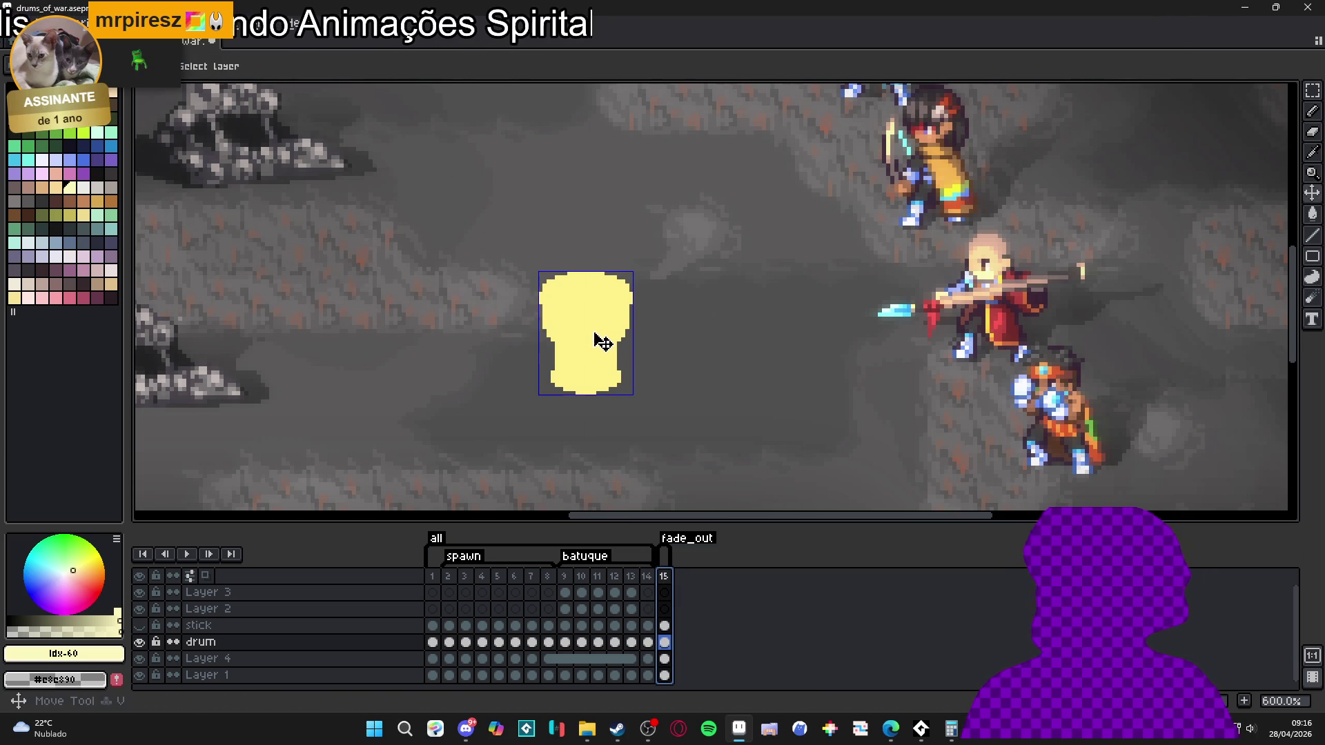
pyautogui.hotkey('ctrl', 'shift', 'd')
pyautogui.scroll(-1, 598, 336)
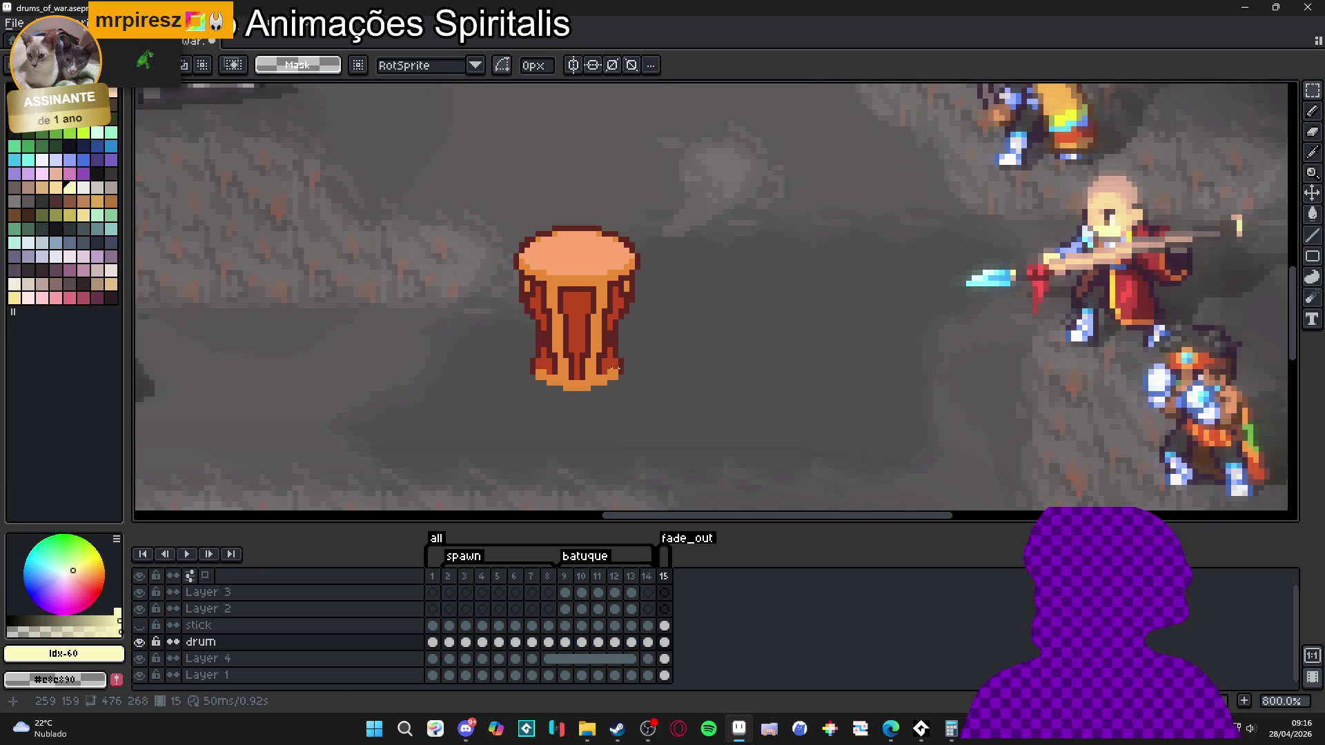
pyautogui.click(140, 644)
pyautogui.click(140, 644)
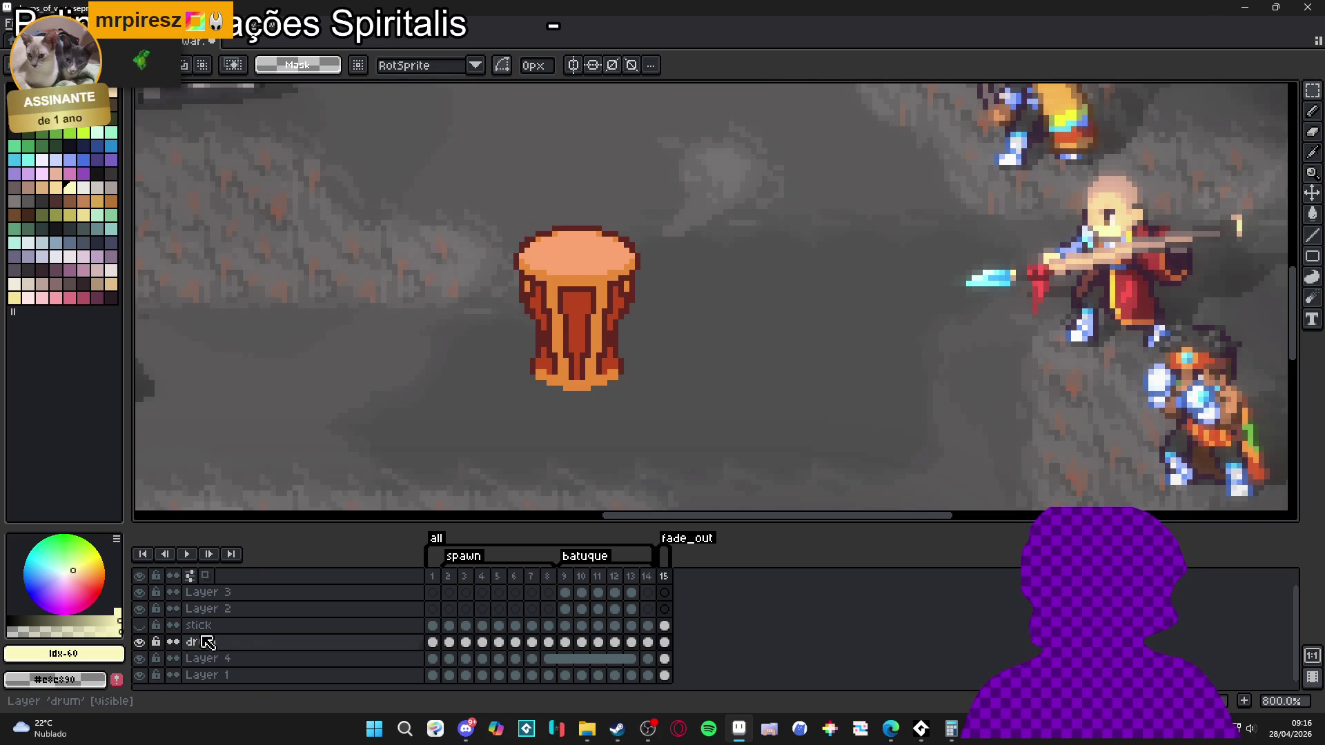
pyautogui.moveTo(664, 642); pyautogui.dragTo(647, 642)
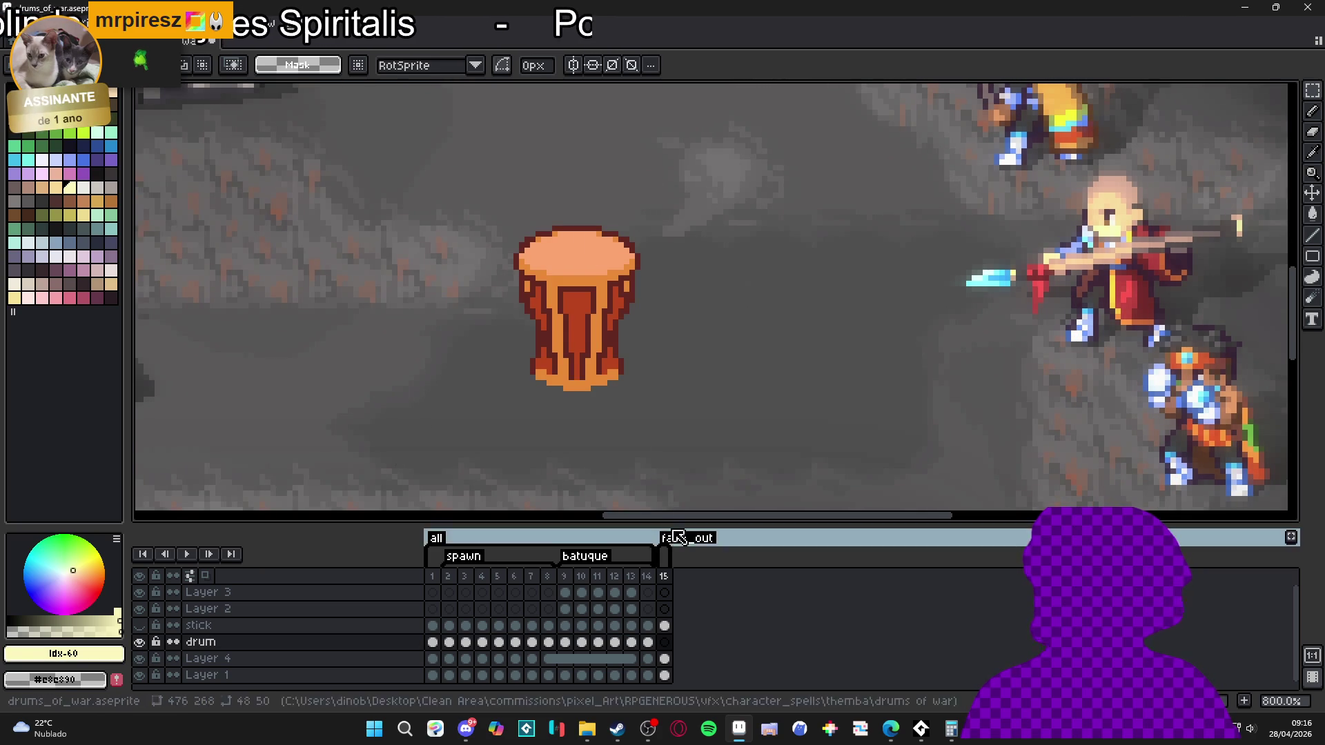
pyautogui.hotkey('ctrl', 'v')
pyautogui.press('Return')
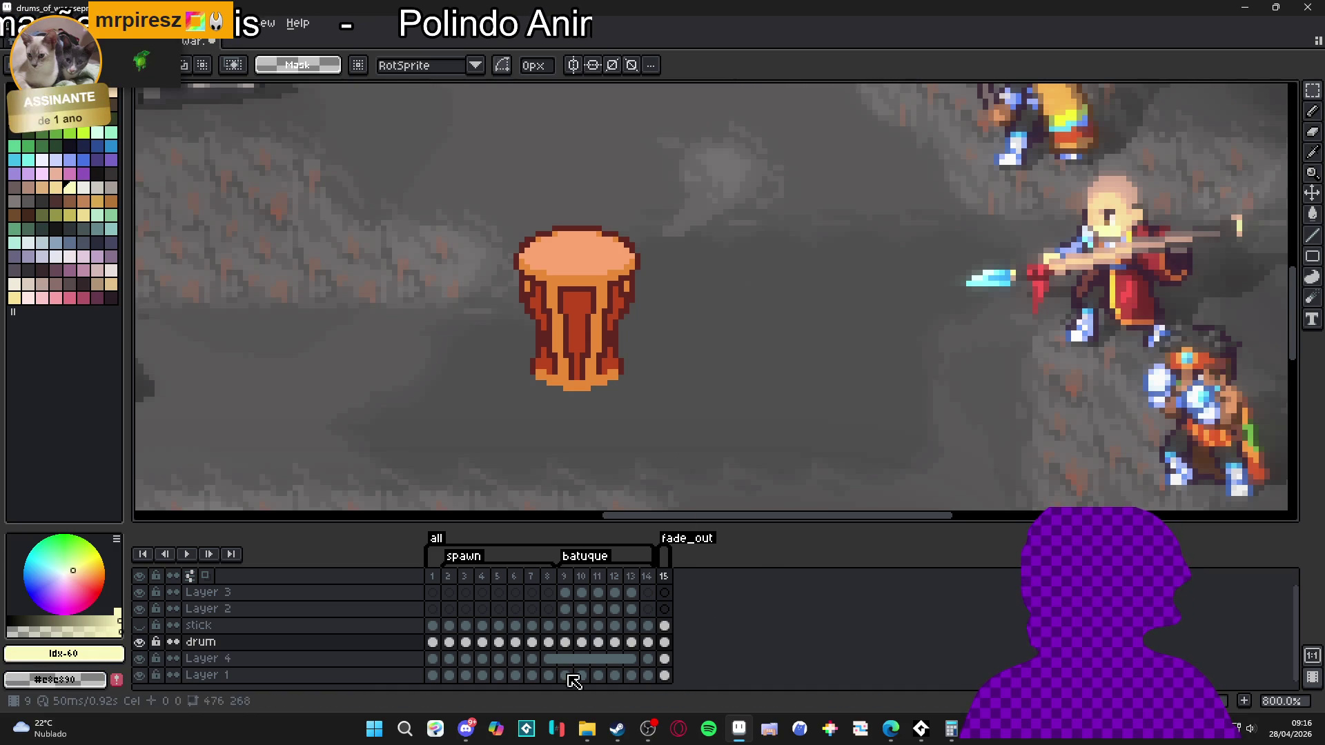
# - Re-centre the drum in view and add a frame 16 copying frame 15
pyautogui.click(664, 659)
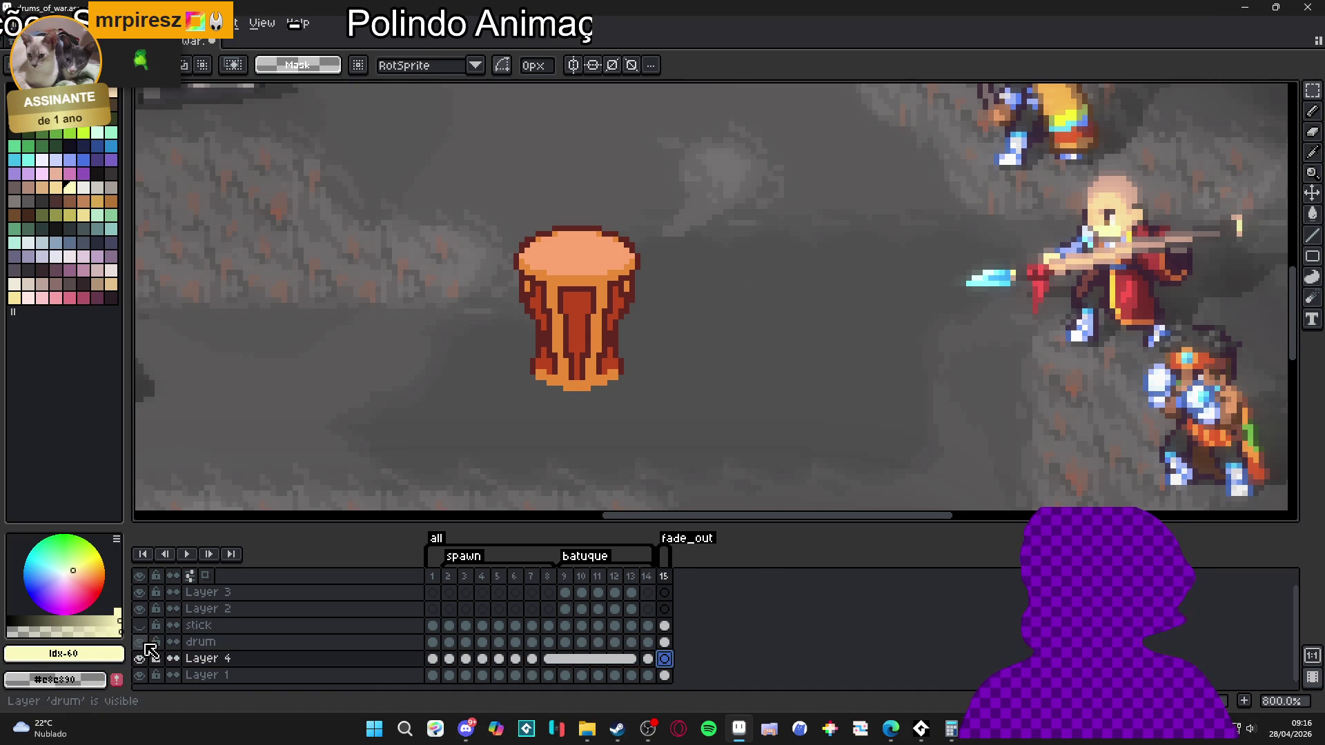
pyautogui.click(665, 643)
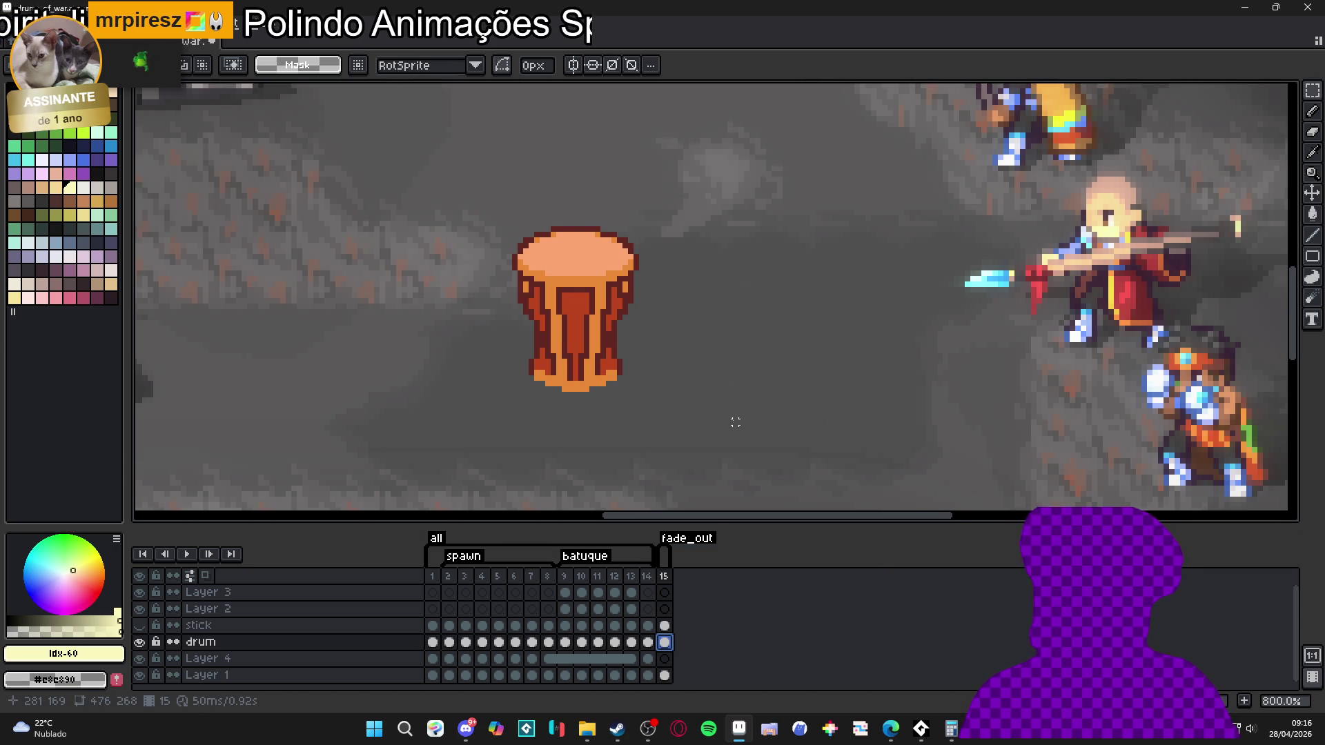
pyautogui.moveTo(729, 421); pyautogui.dragTo(705, 429)
pyautogui.scroll(-1, 709, 440)
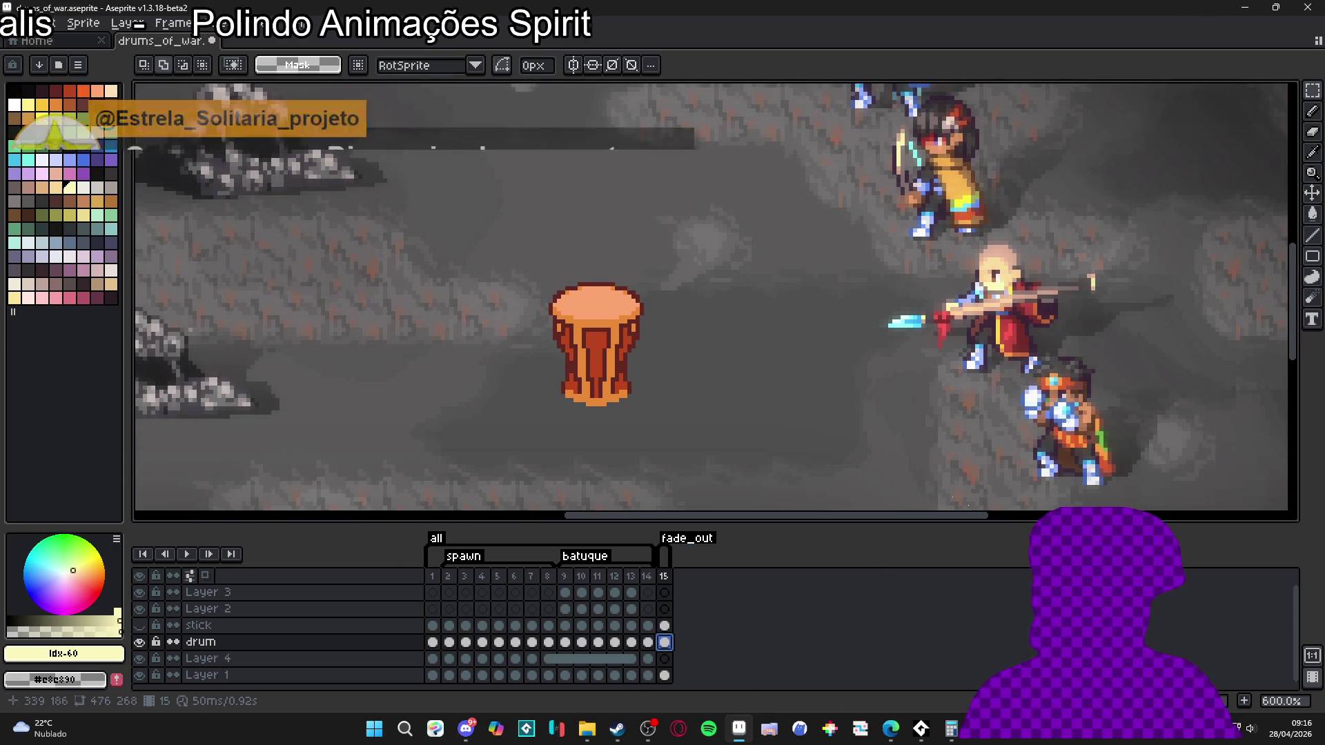
pyautogui.hotkey('alt', 'n')
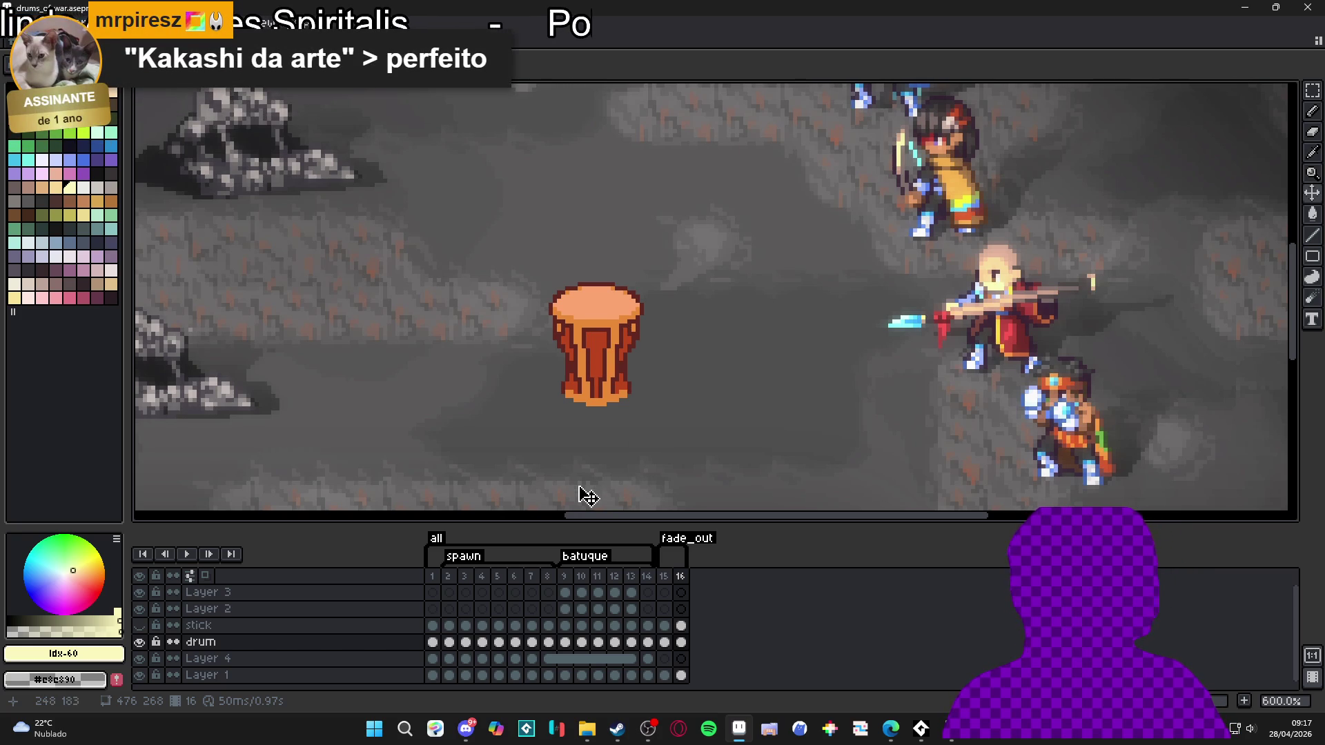
# - Bring Steam to the front and type 'octop' into the 'Buscar na loja' store search
pyautogui.click(618, 731)
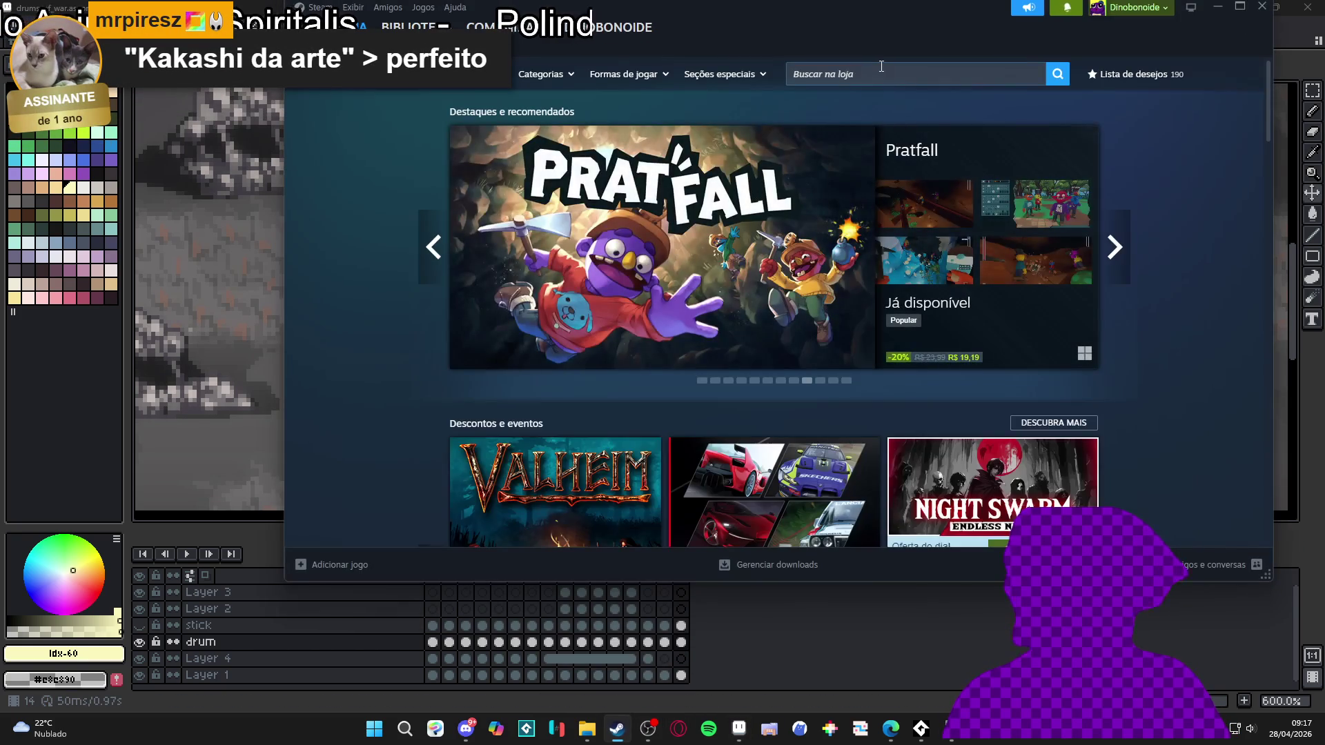
pyautogui.click(881, 67)
pyautogui.click(1169, 154)
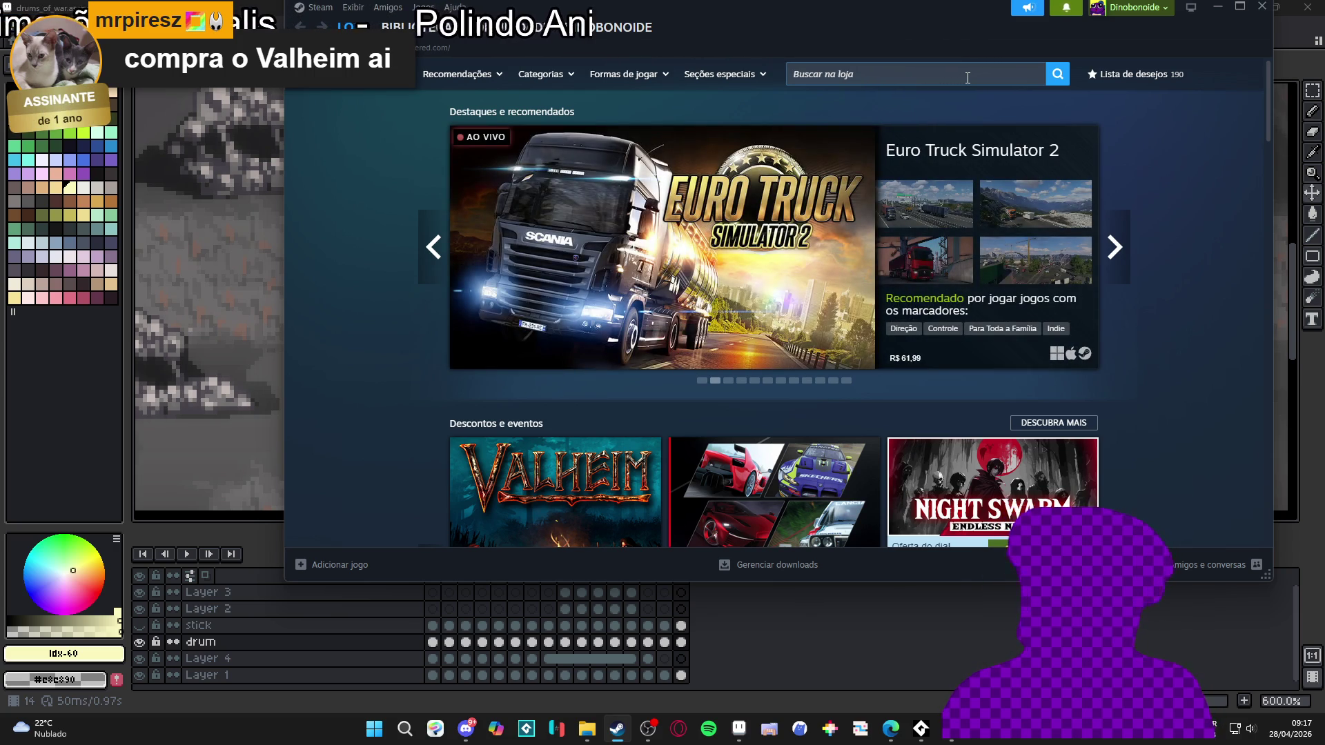
pyautogui.click(968, 78)
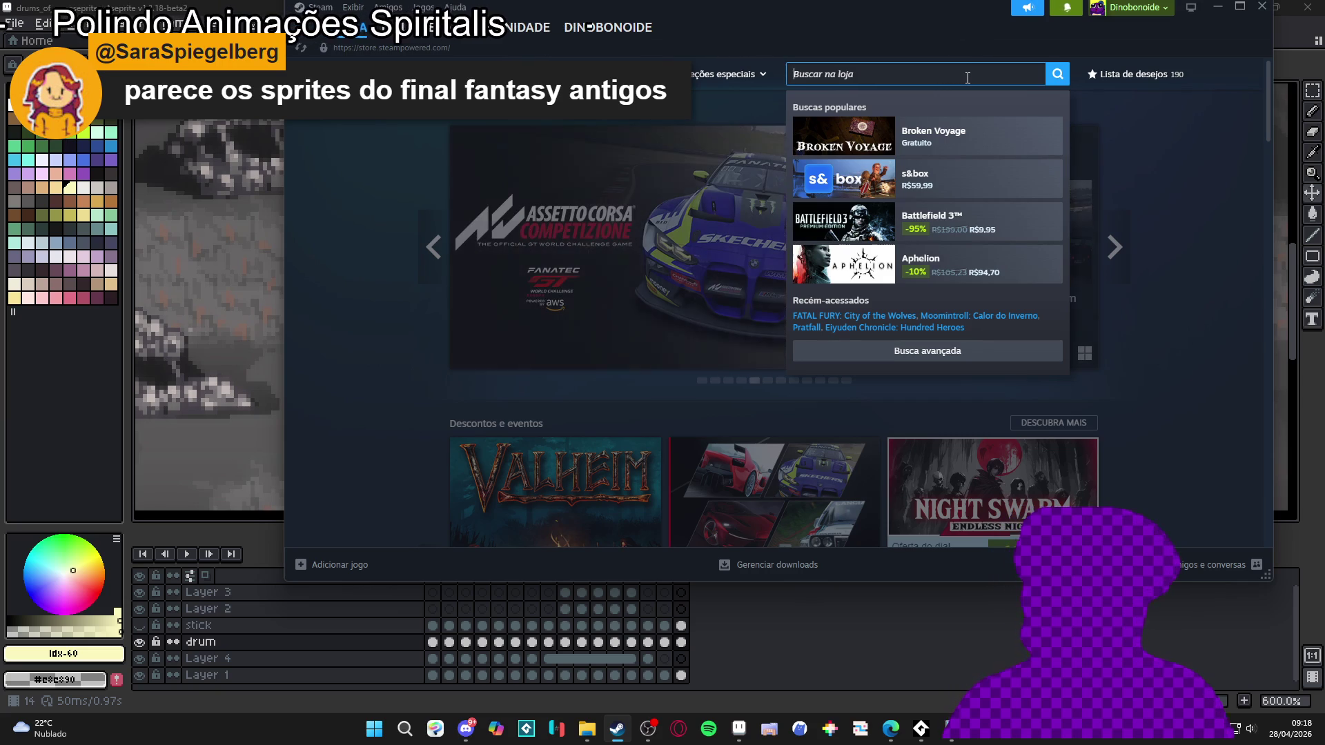
pyautogui.write('octop')
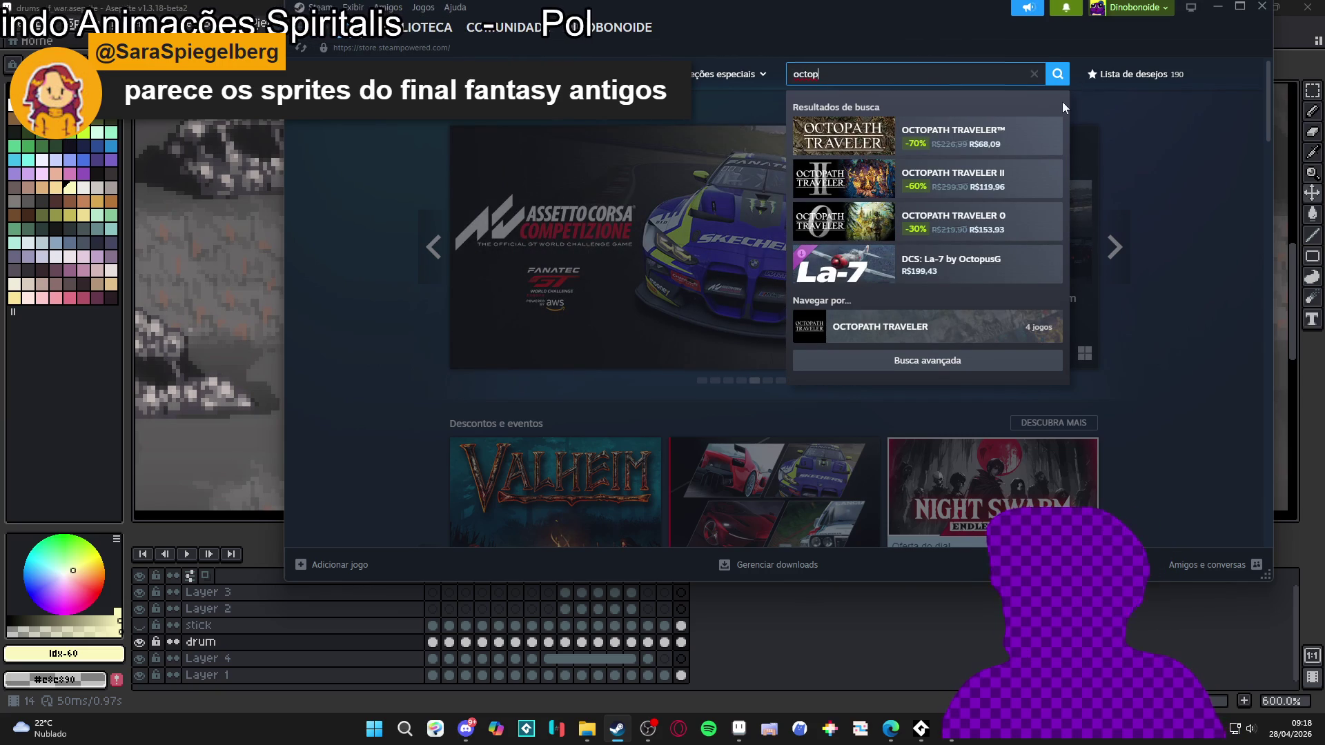
# - Open the OCTOPATH TRAVELER store page maximized and flip through its town screenshots
pyautogui.click(1036, 128)
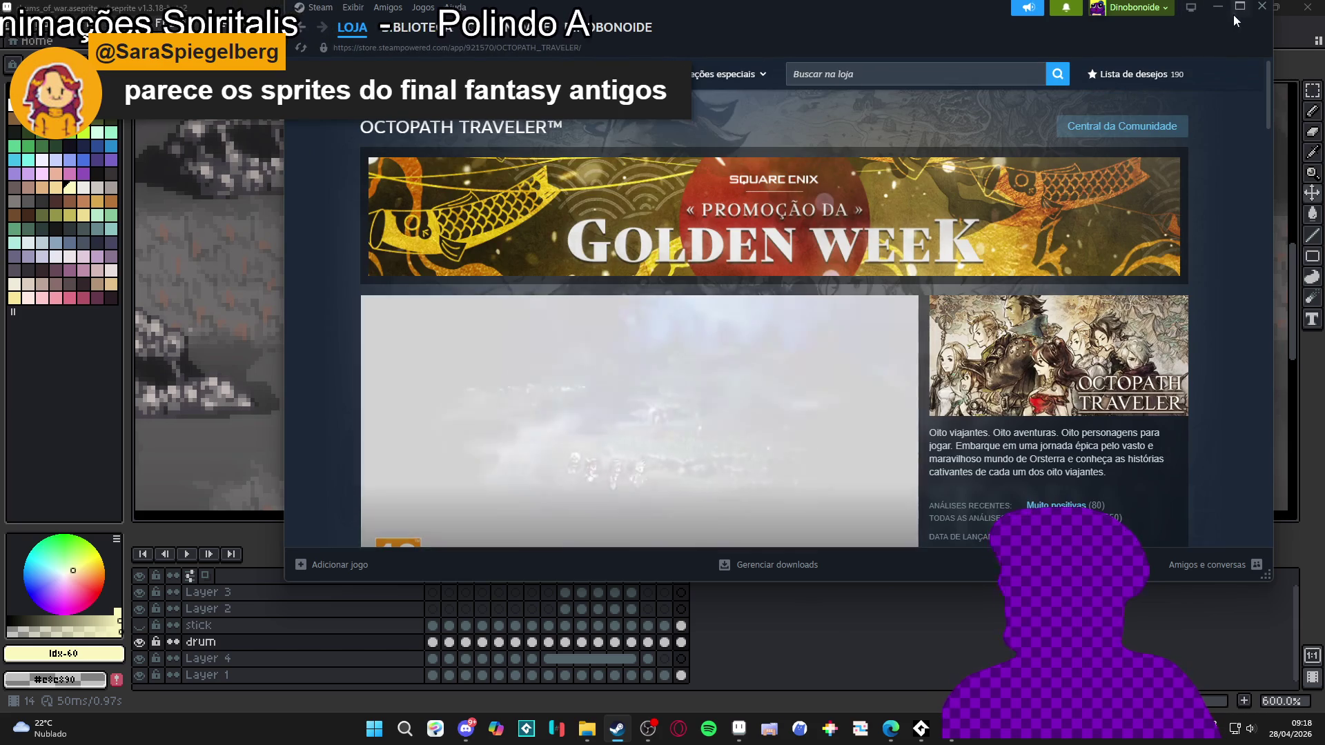
pyautogui.click(1236, 8)
pyautogui.click(442, 436)
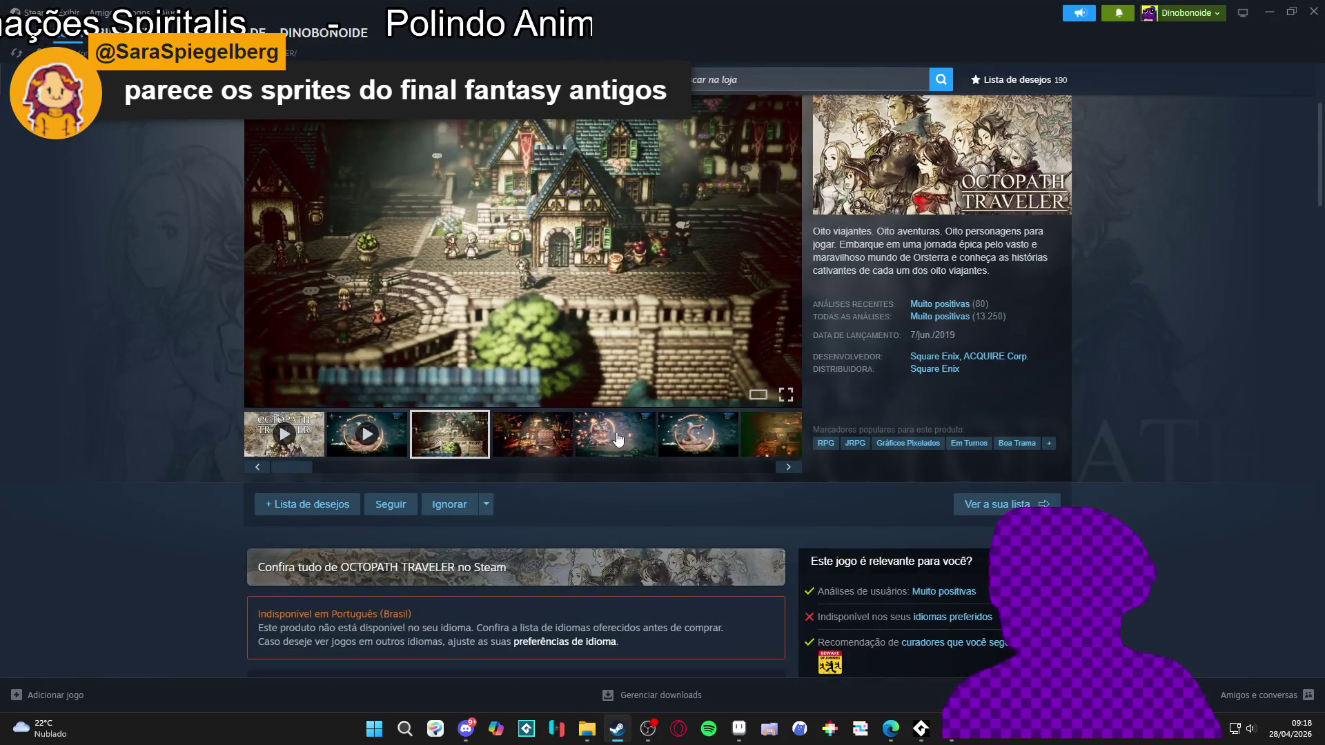
pyautogui.scroll(2, 621, 455)
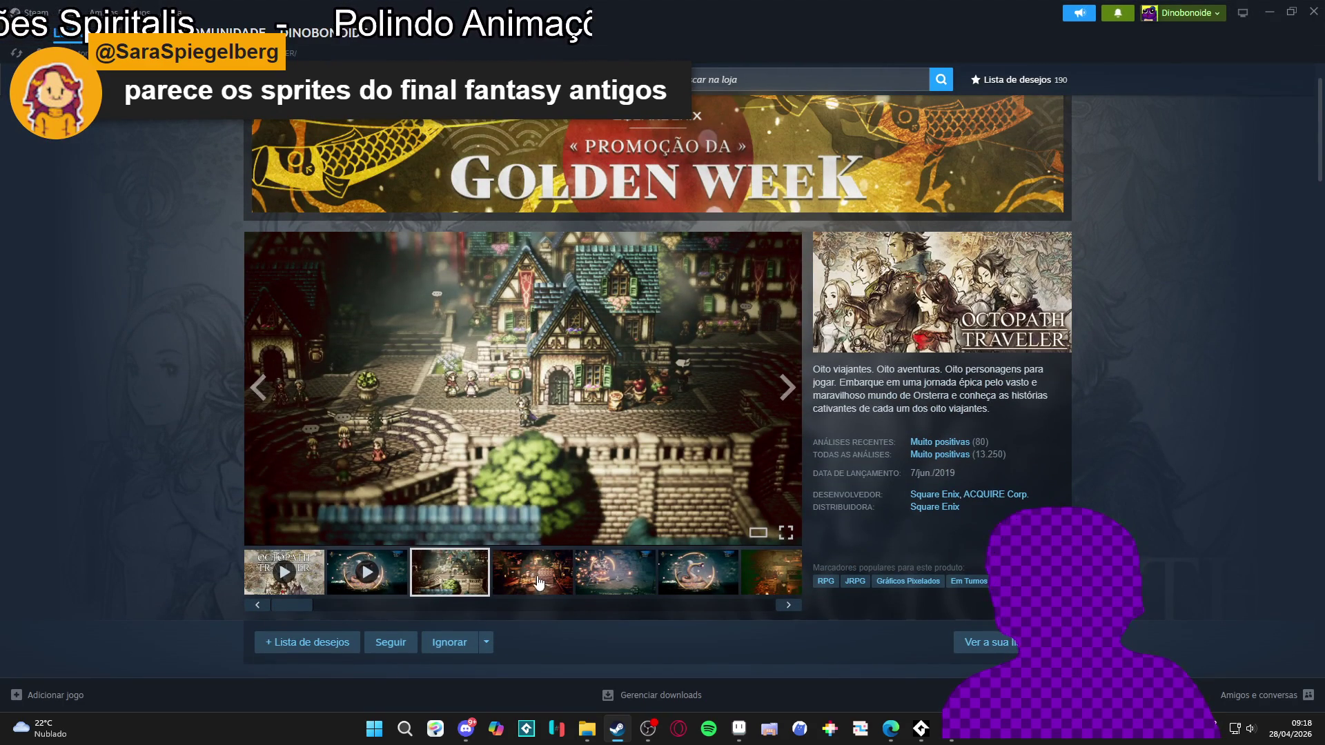
pyautogui.click(540, 583)
pyautogui.click(474, 569)
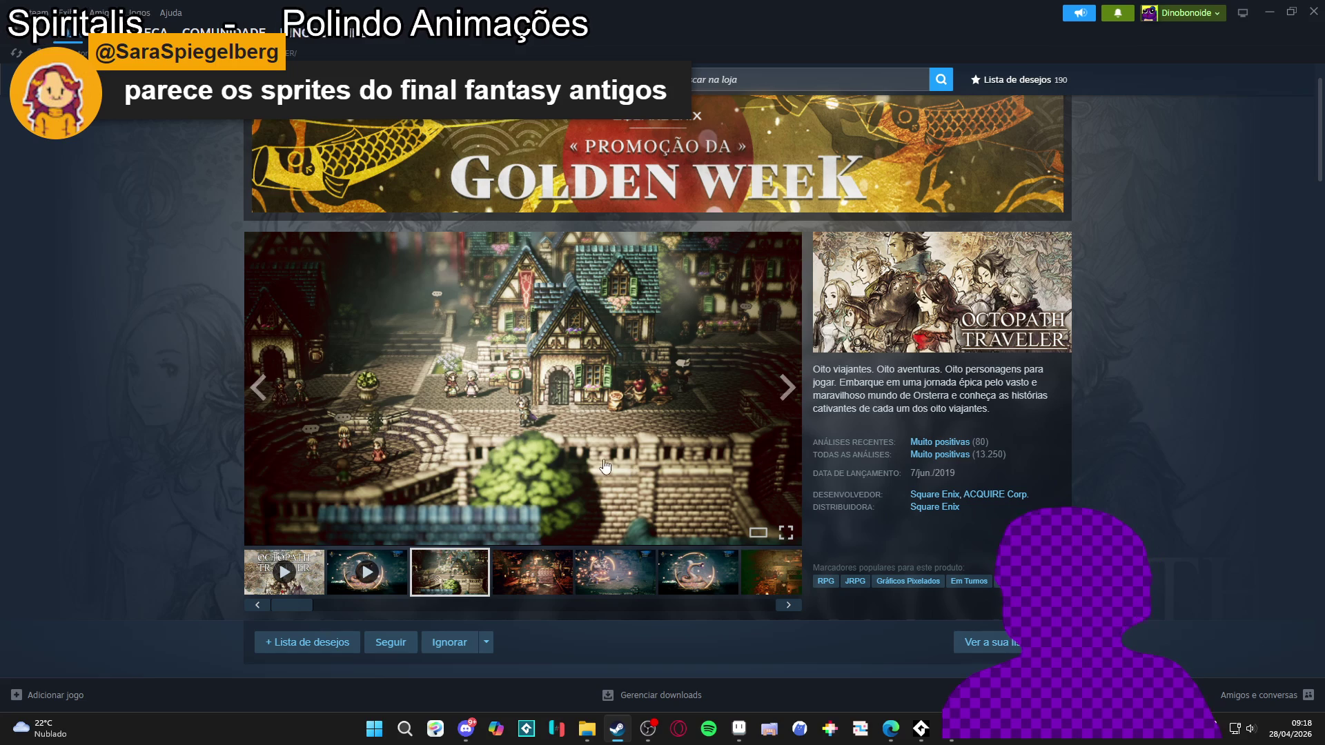
# - View the town screenshot and then the battle screenshot full-size in the lightbox
pyautogui.click(661, 399)
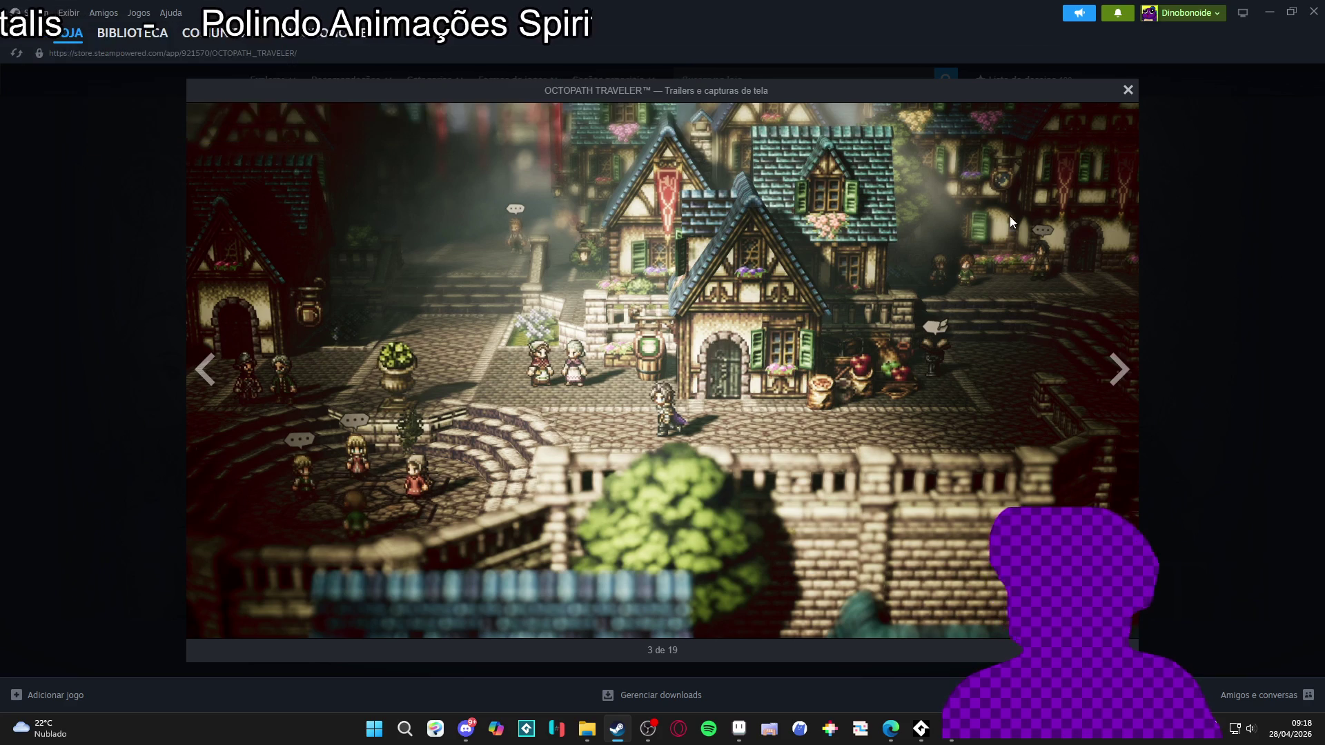
pyautogui.click(1159, 289)
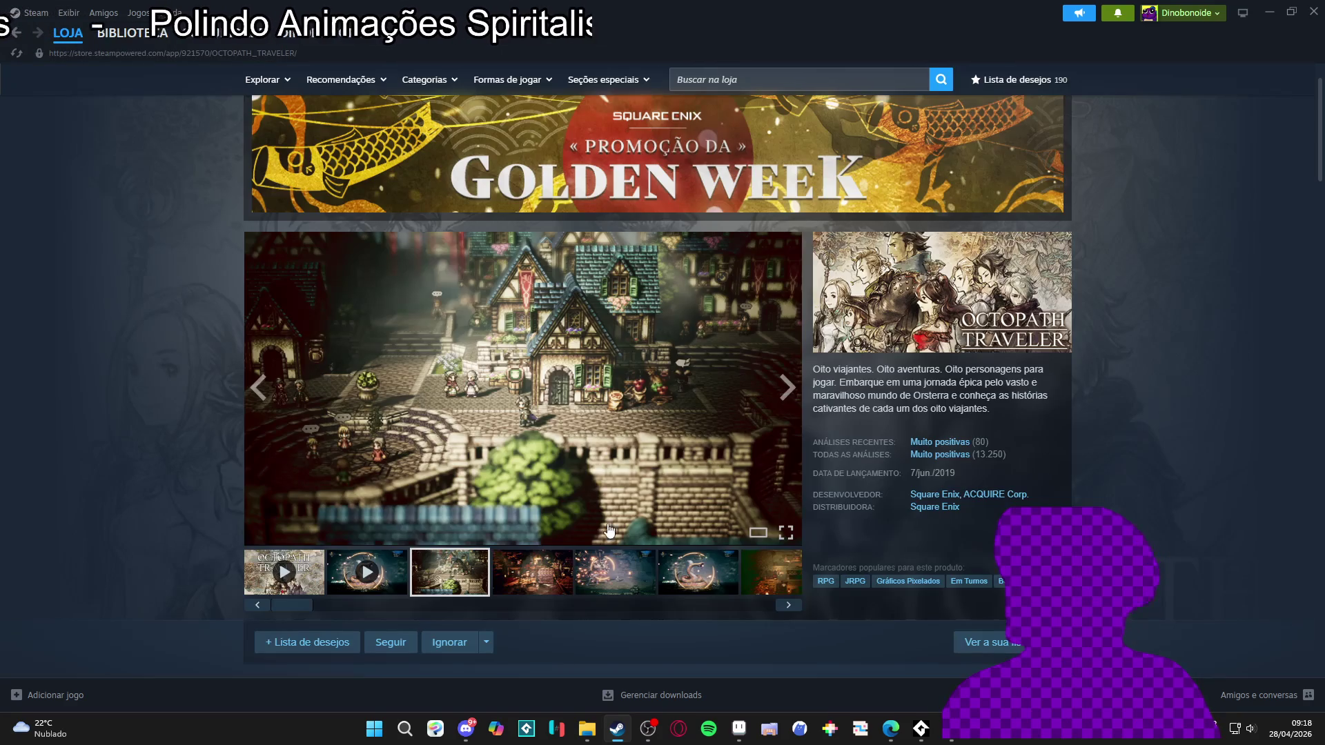
pyautogui.click(572, 592)
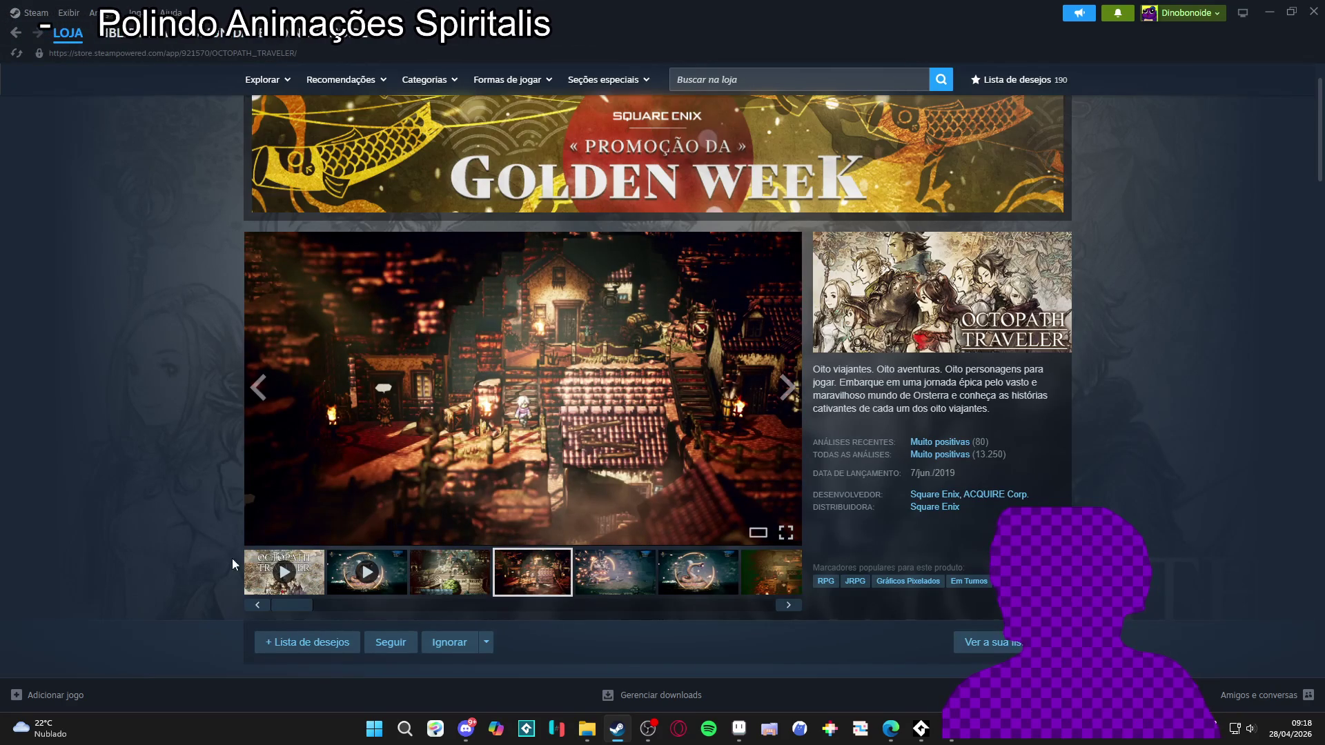
pyautogui.click(601, 576)
pyautogui.click(595, 352)
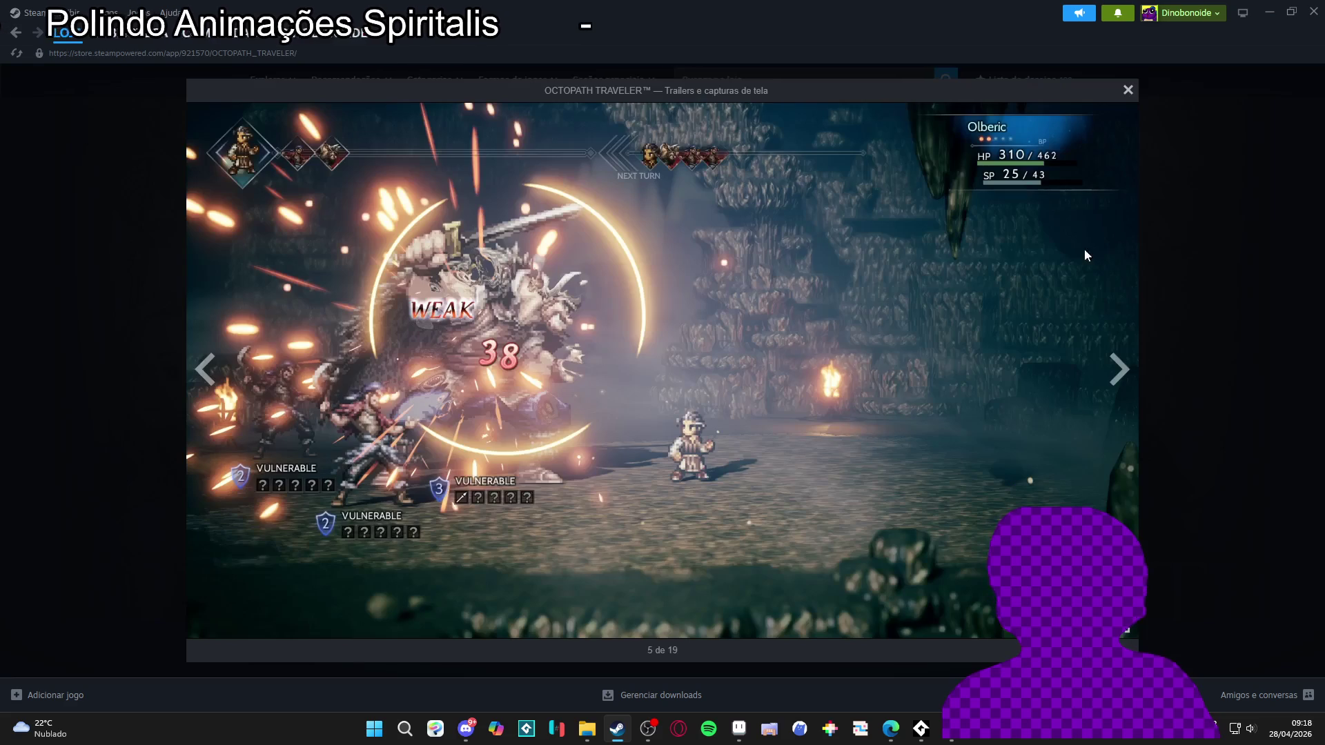
pyautogui.click(1232, 378)
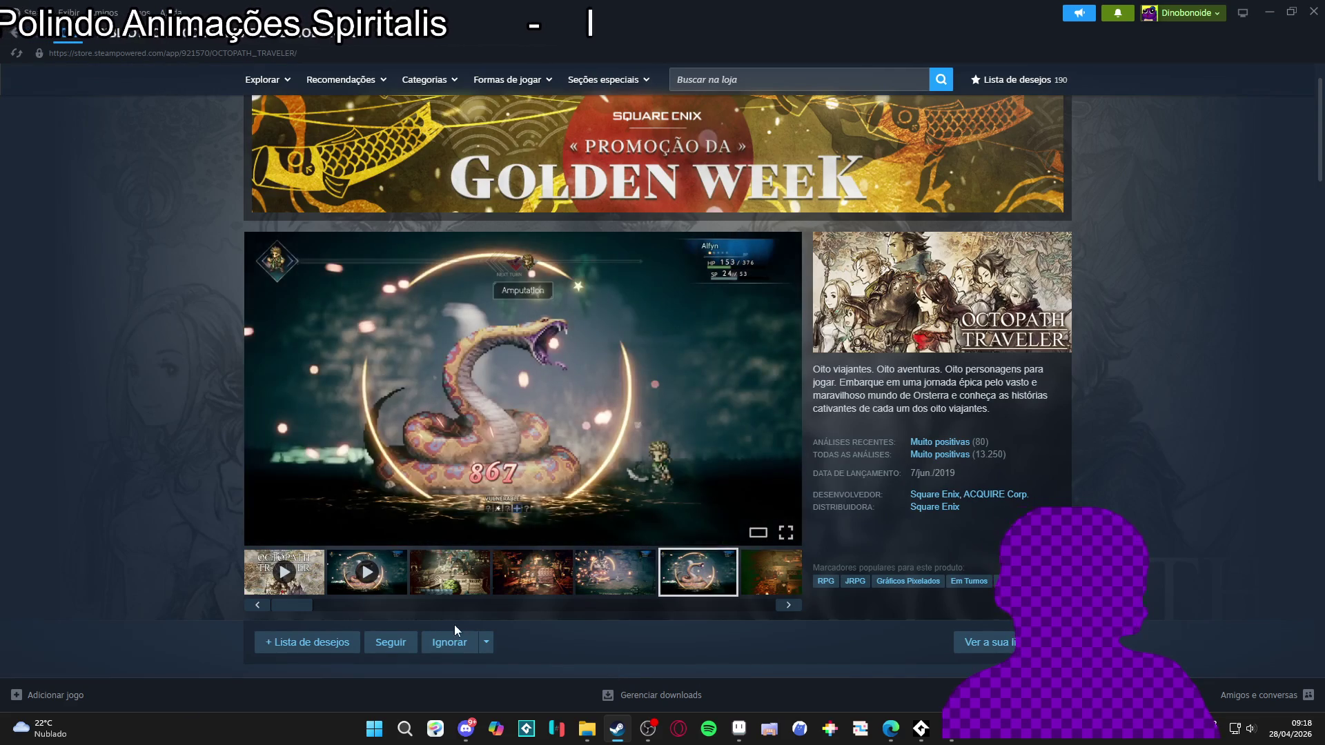
# - Return to the town screenshot and Steam home page, then switch back to Aseprite
pyautogui.click(430, 592)
pyautogui.click(59, 54)
pyautogui.hotkey('alt', 'Tab')
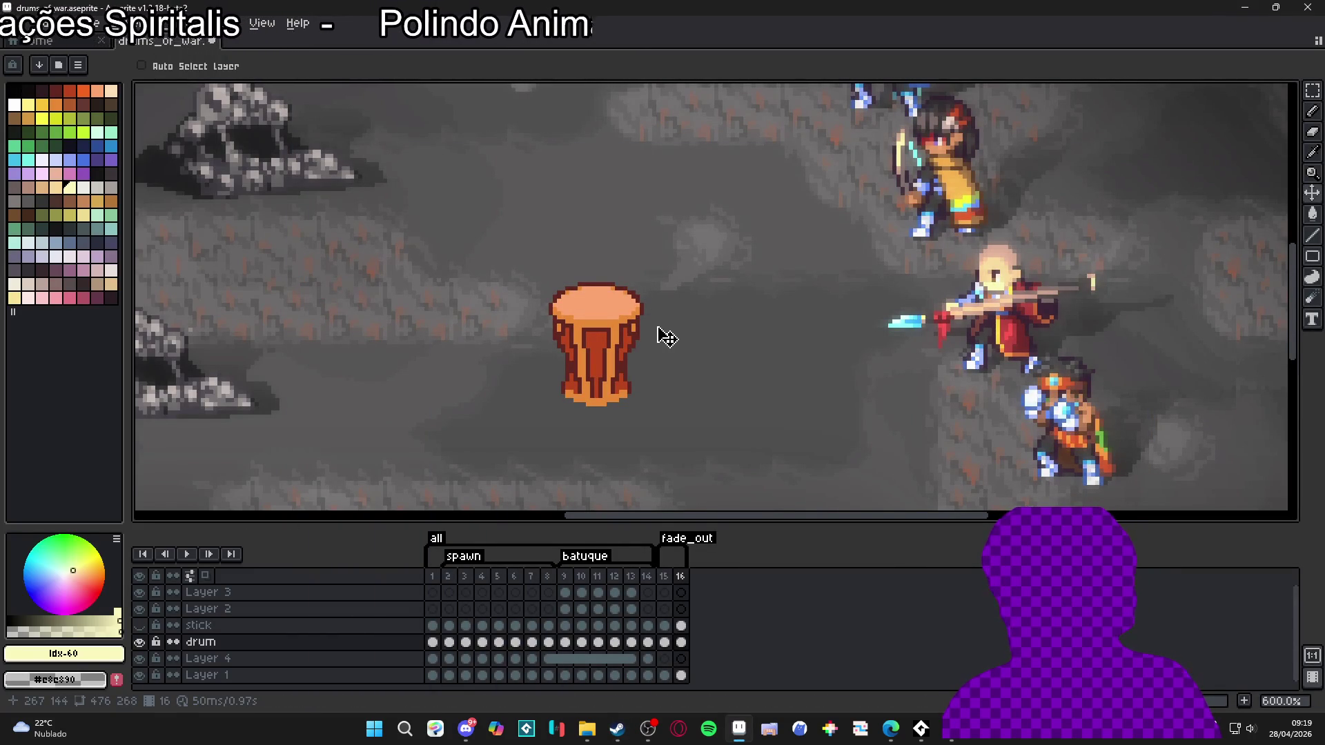
# - Zoom out to 300% to see the whole battle scene, back to 400%, and select frame 16's cel
pyautogui.scroll(-1, 666, 336)
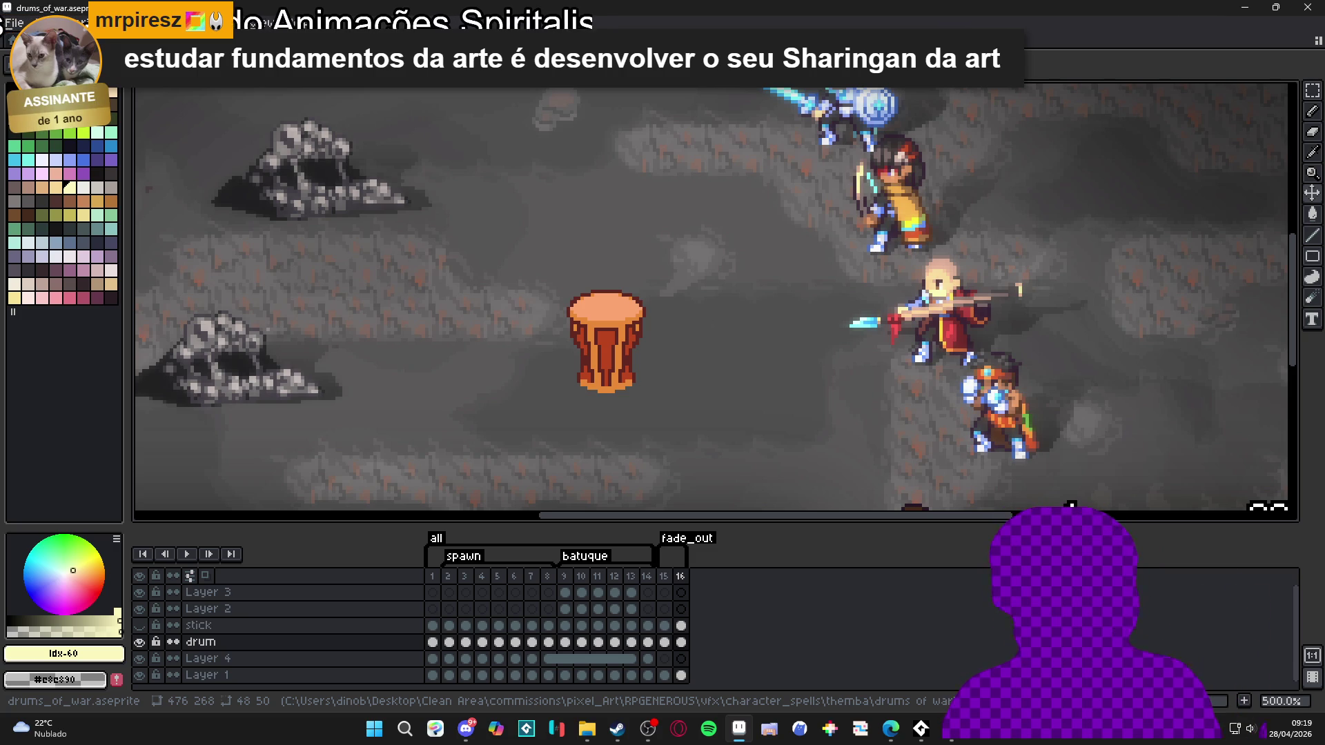
pyautogui.scroll(-2, 532, 352)
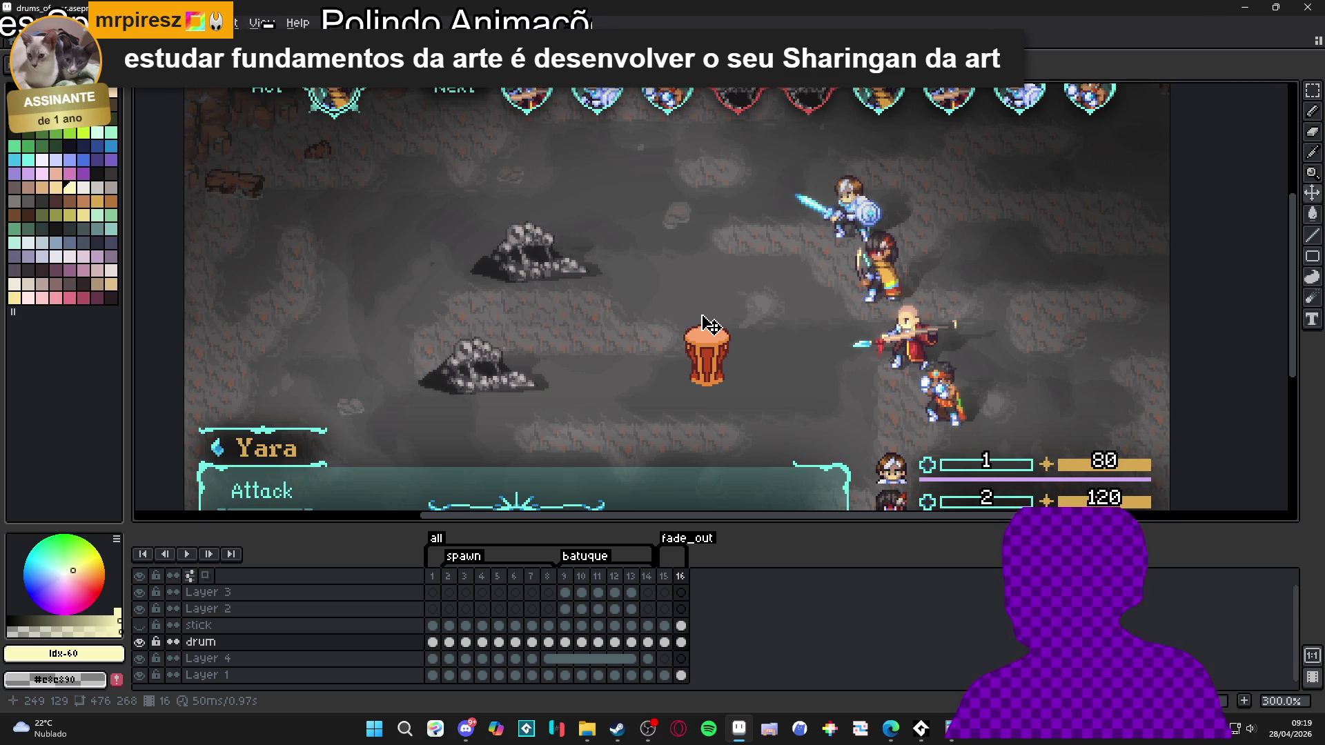
pyautogui.scroll(1, 692, 352)
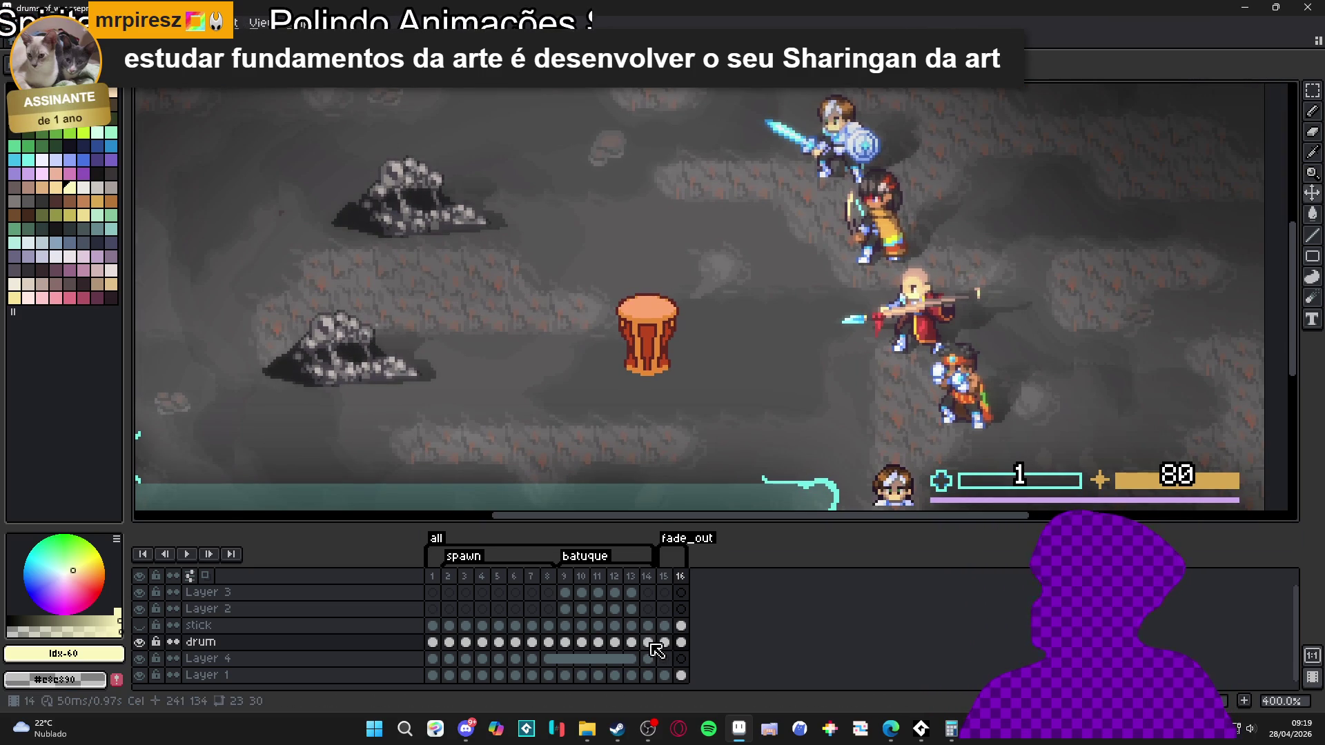
pyautogui.click(678, 643)
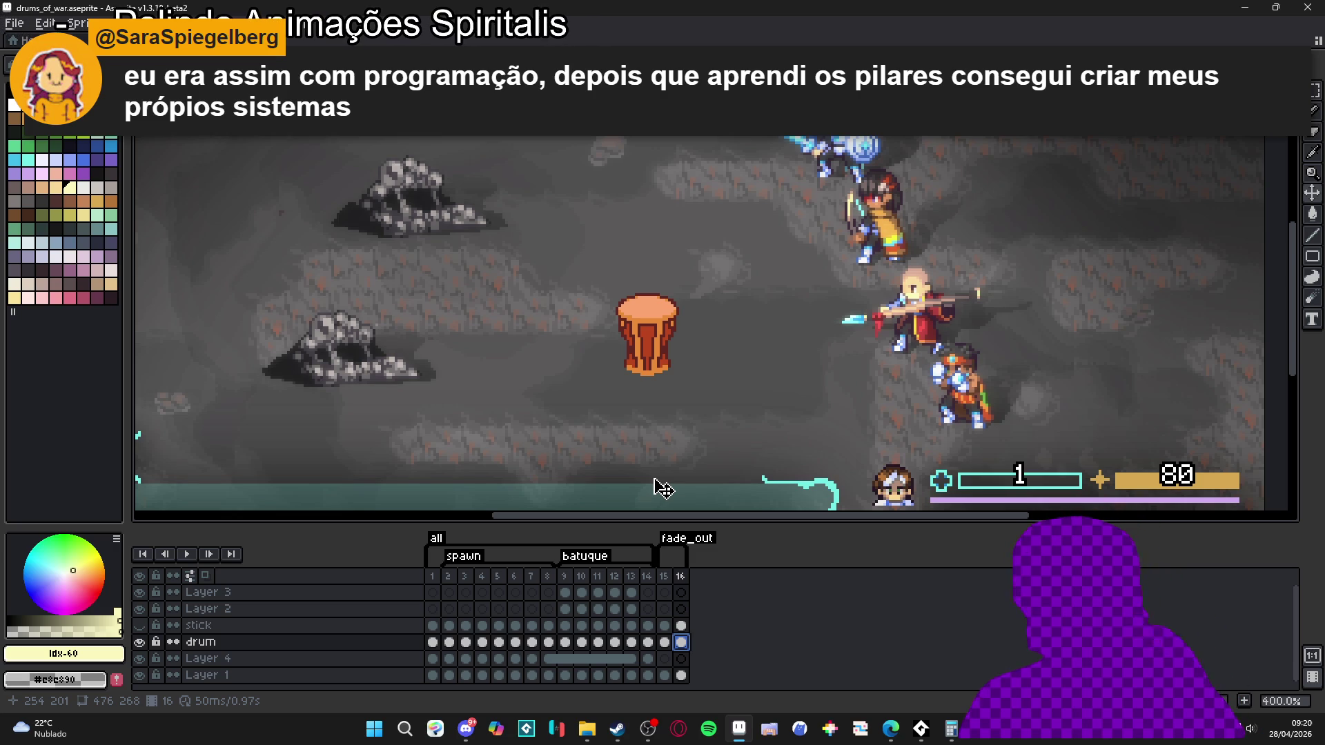
# - Switch to a smaller Eraser and erase pixels from the drum's right edge
pyautogui.scroll(3, 690, 324)
pyautogui.press('e')
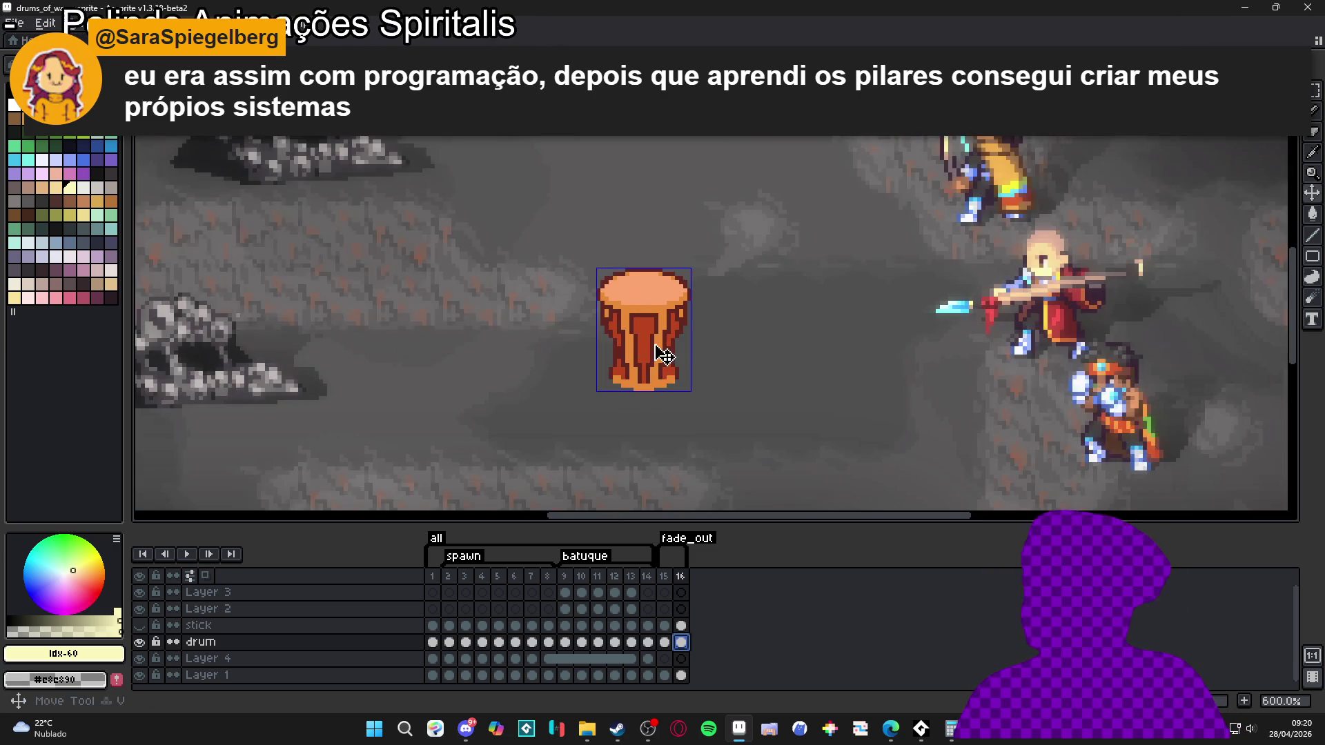
pyautogui.press('-')
pyautogui.press('-')
pyautogui.press('-')
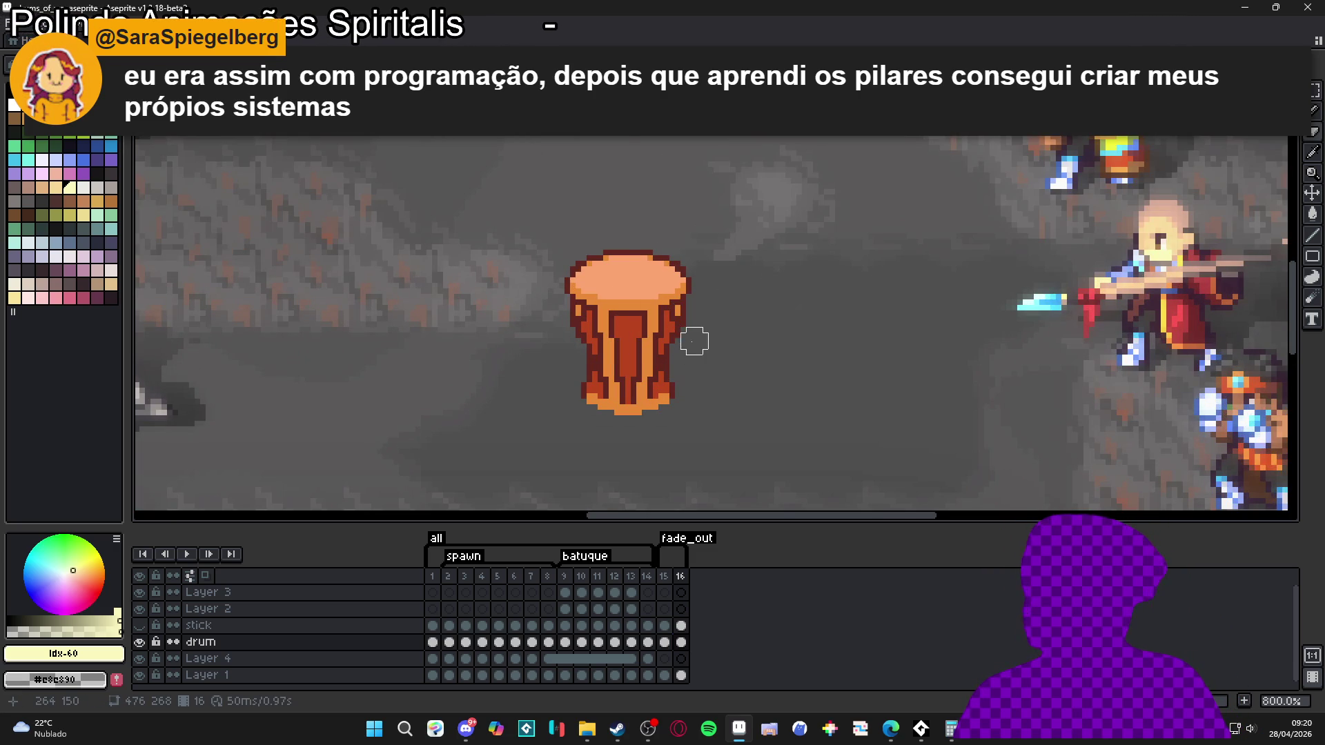
pyautogui.scroll(-1, 690, 335)
pyautogui.scroll(3, 690, 326)
pyautogui.moveTo(690, 325); pyautogui.dragTo(624, 367)
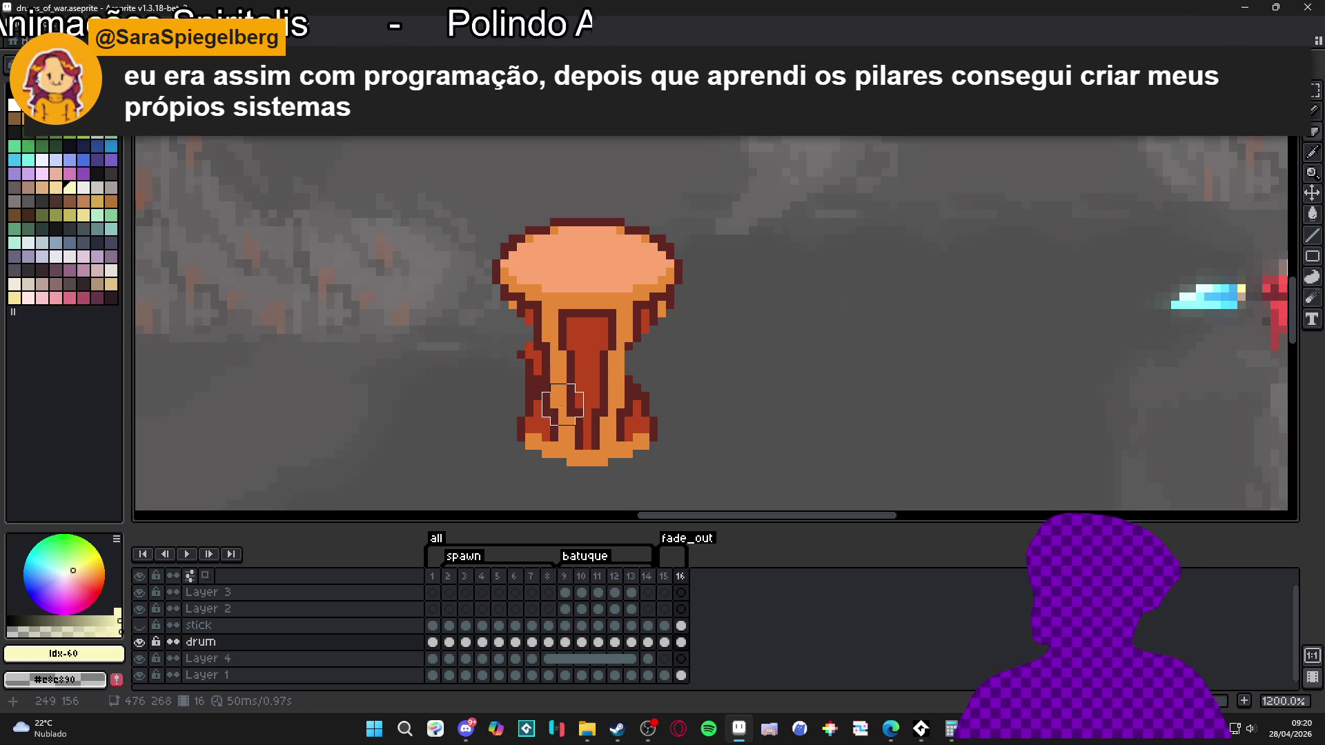
# - Punch holes in the drum's lower body and notch its top outline and upper-right rim
pyautogui.moveTo(558, 400); pyautogui.dragTo(561, 406)
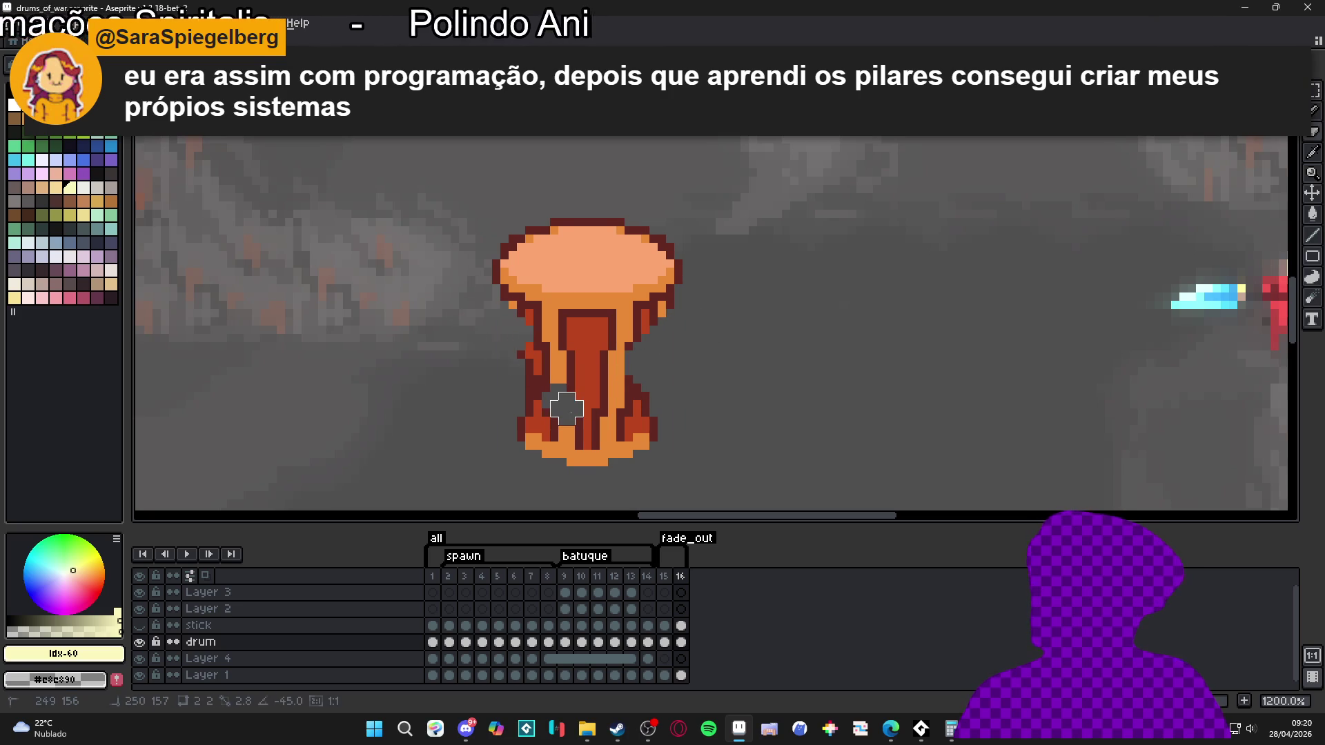
pyautogui.click(624, 459)
pyautogui.click(608, 210)
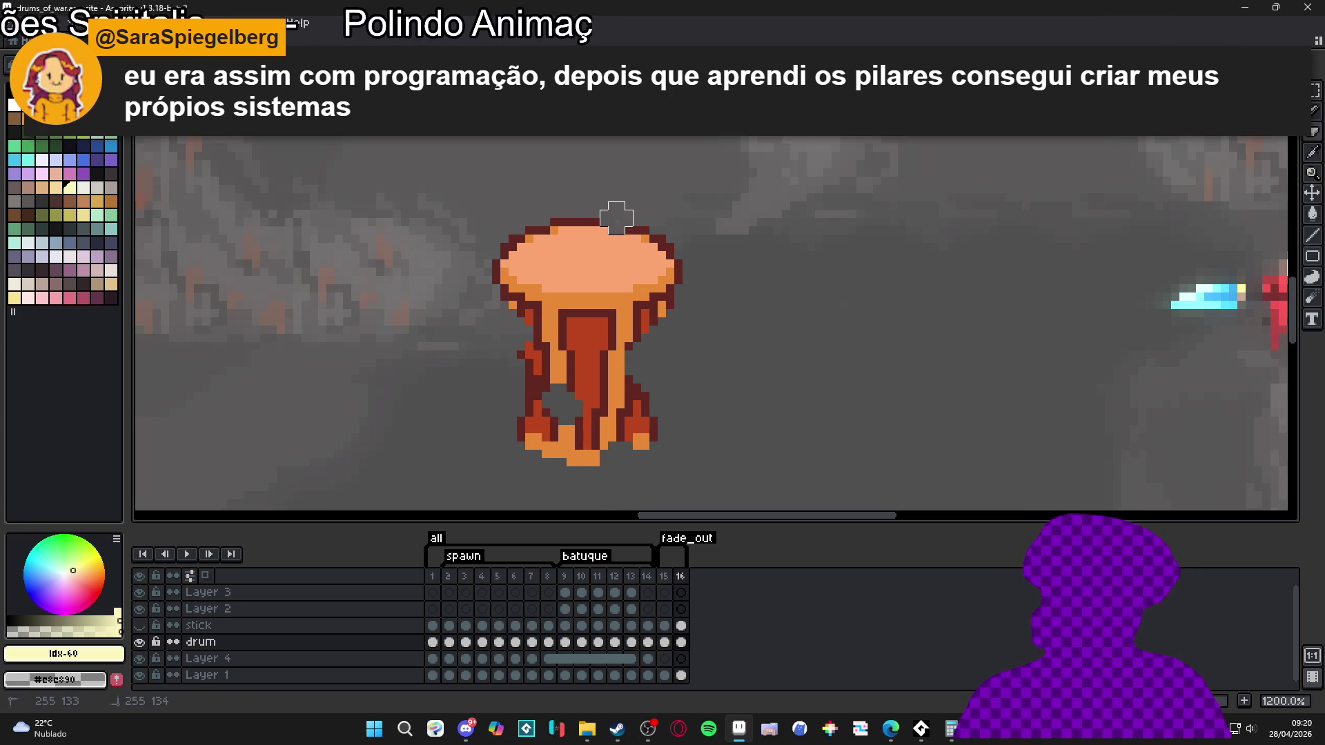
pyautogui.moveTo(649, 227); pyautogui.dragTo(608, 235)
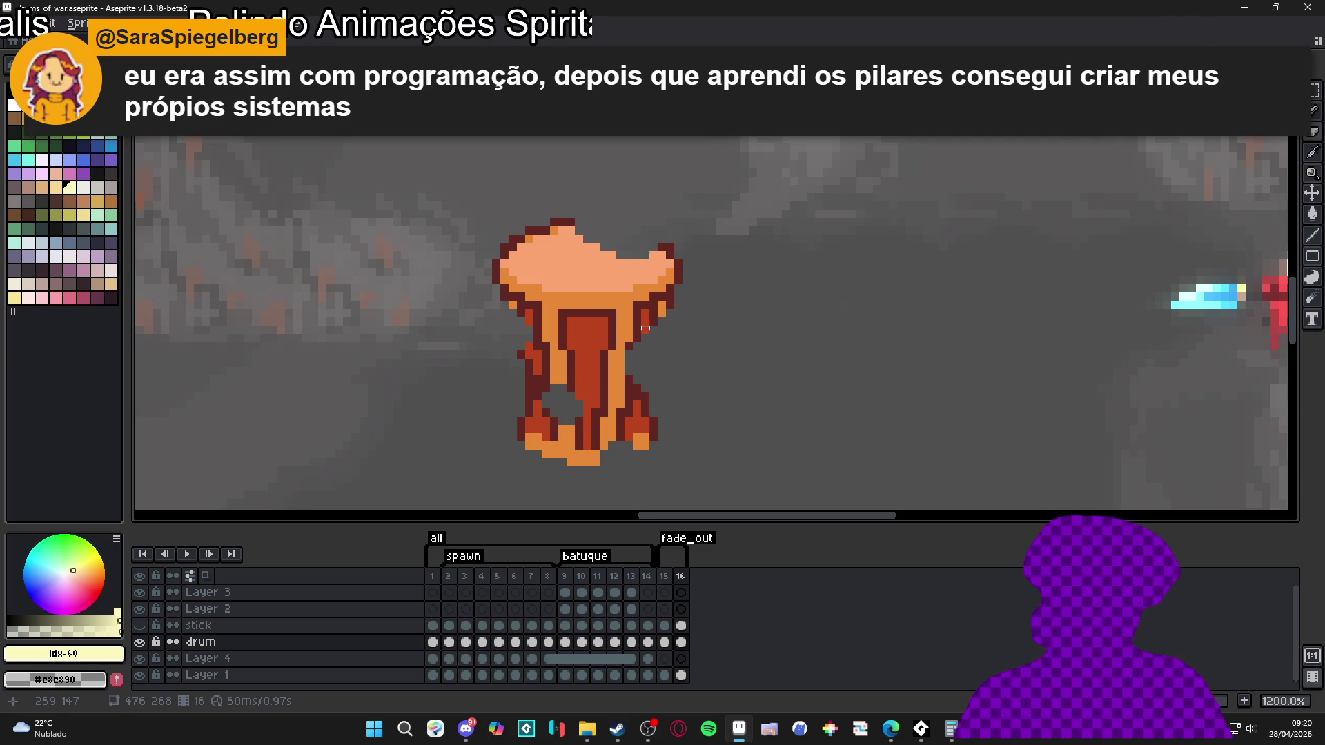
pyautogui.scroll(-4, 645, 247)
pyautogui.scroll(4, 621, 242)
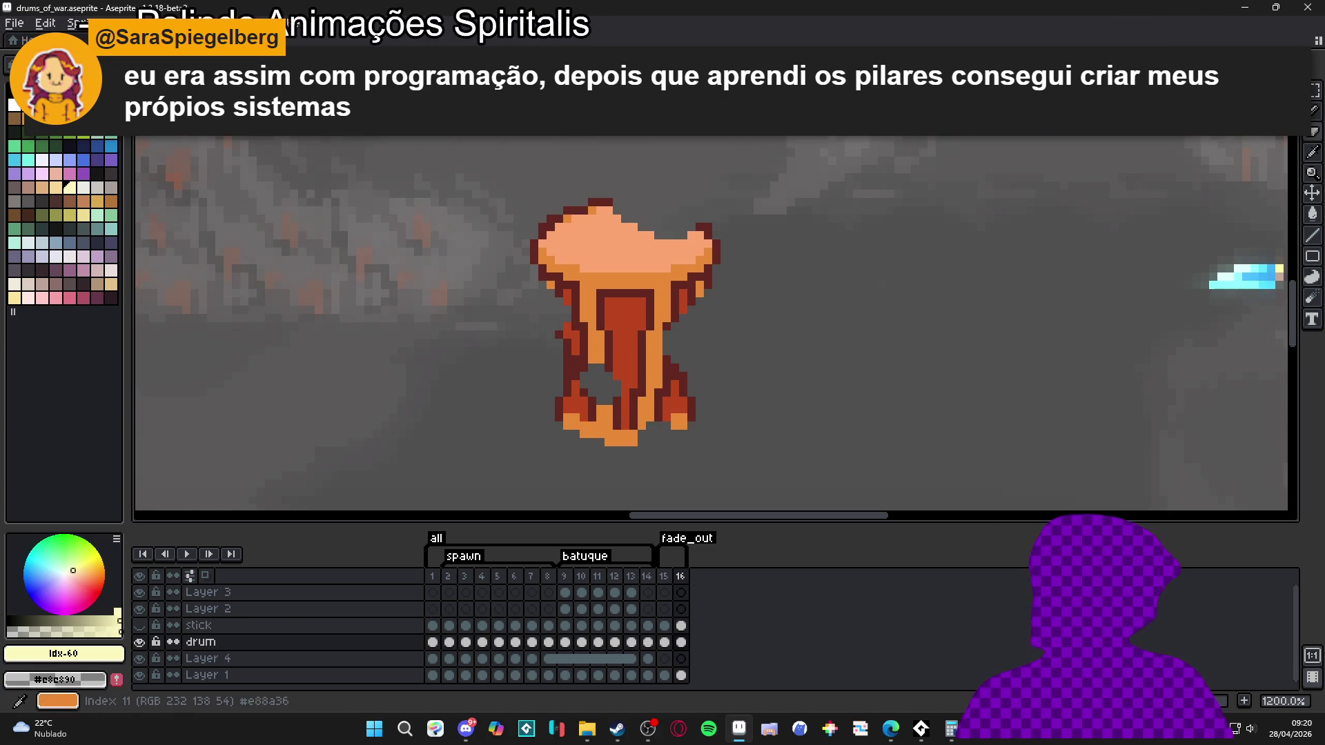
# - Review frames 14, 13 and 11 for reference, then return to frame 16
pyautogui.click(647, 577)
pyautogui.click(664, 577)
pyautogui.click(648, 577)
pyautogui.click(630, 577)
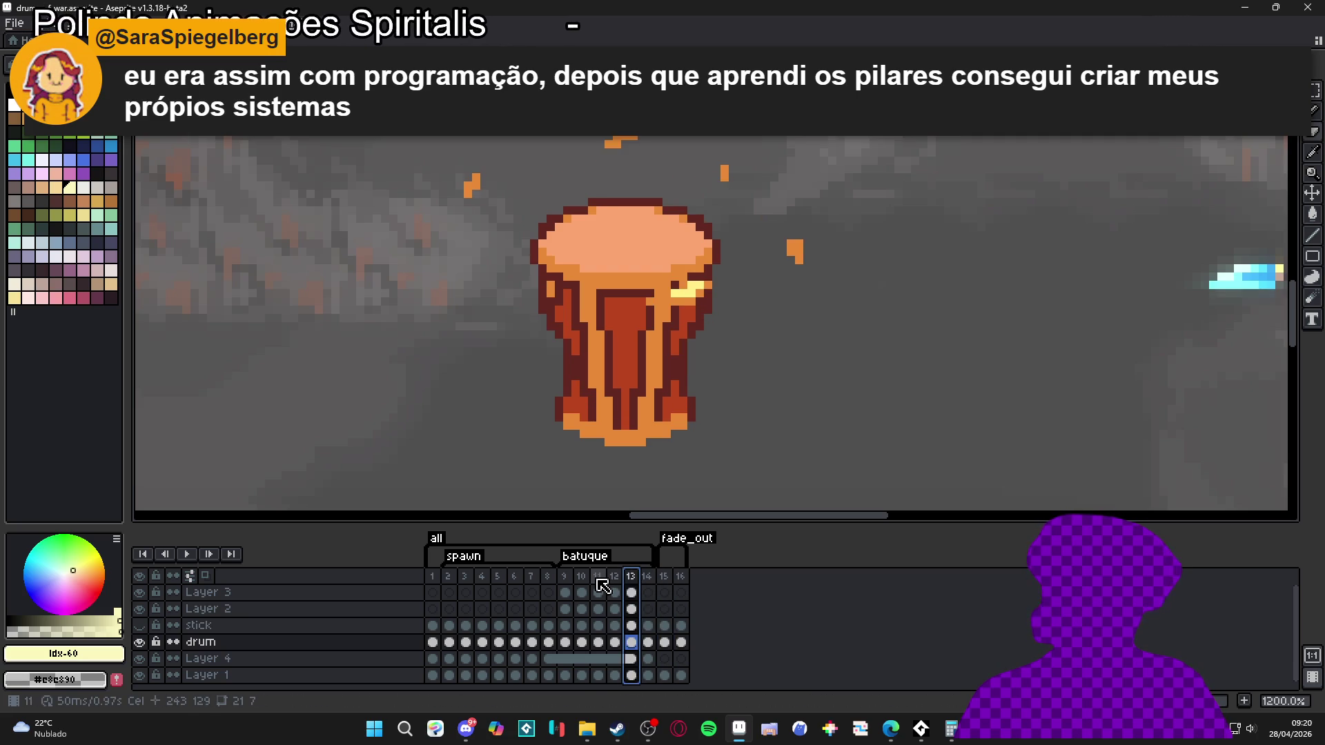
pyautogui.click(598, 578)
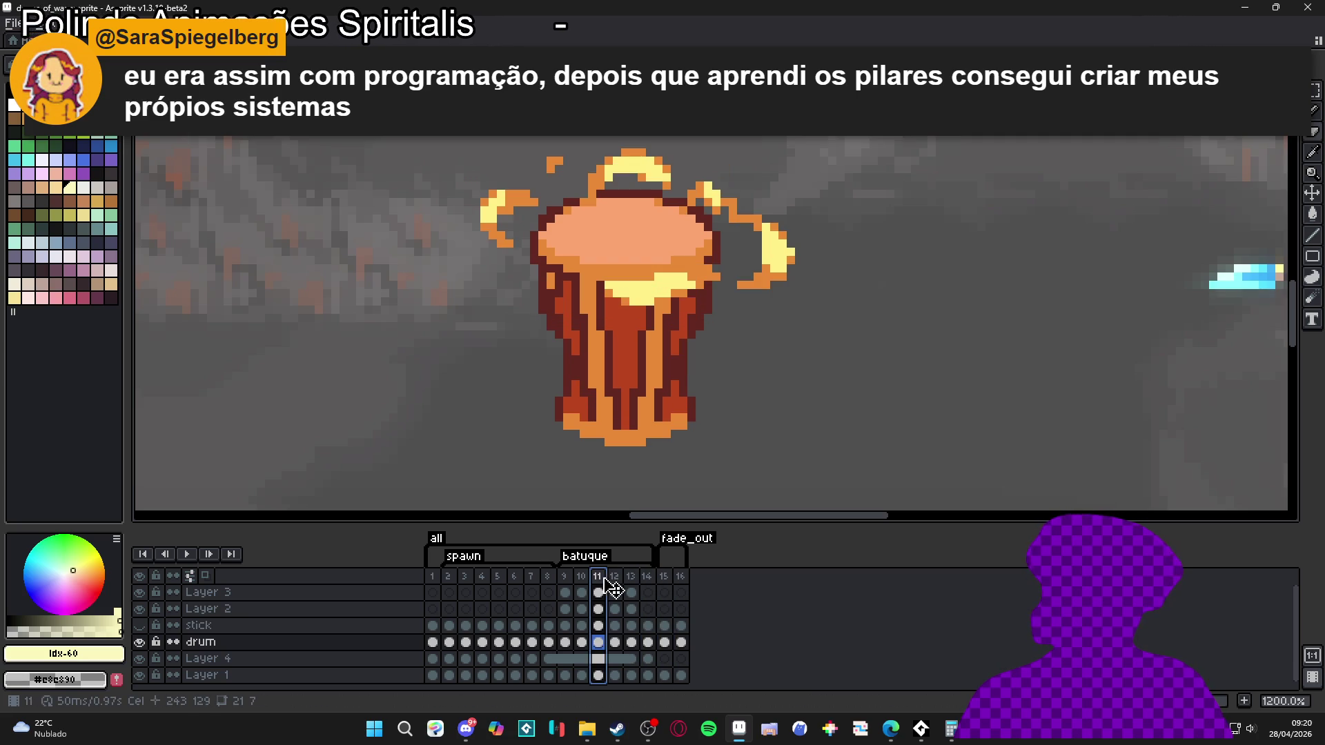
pyautogui.click(663, 576)
pyautogui.click(680, 577)
pyautogui.scroll(3, 639, 418)
# - Paint pale-yellow #fff089 cracks on the drum's left leg and down its centre
pyautogui.click(575, 365)
pyautogui.click(591, 365)
pyautogui.click(624, 398)
pyautogui.click(641, 398)
pyautogui.click(641, 415)
pyautogui.click(641, 432)
pyautogui.click(552, 432)
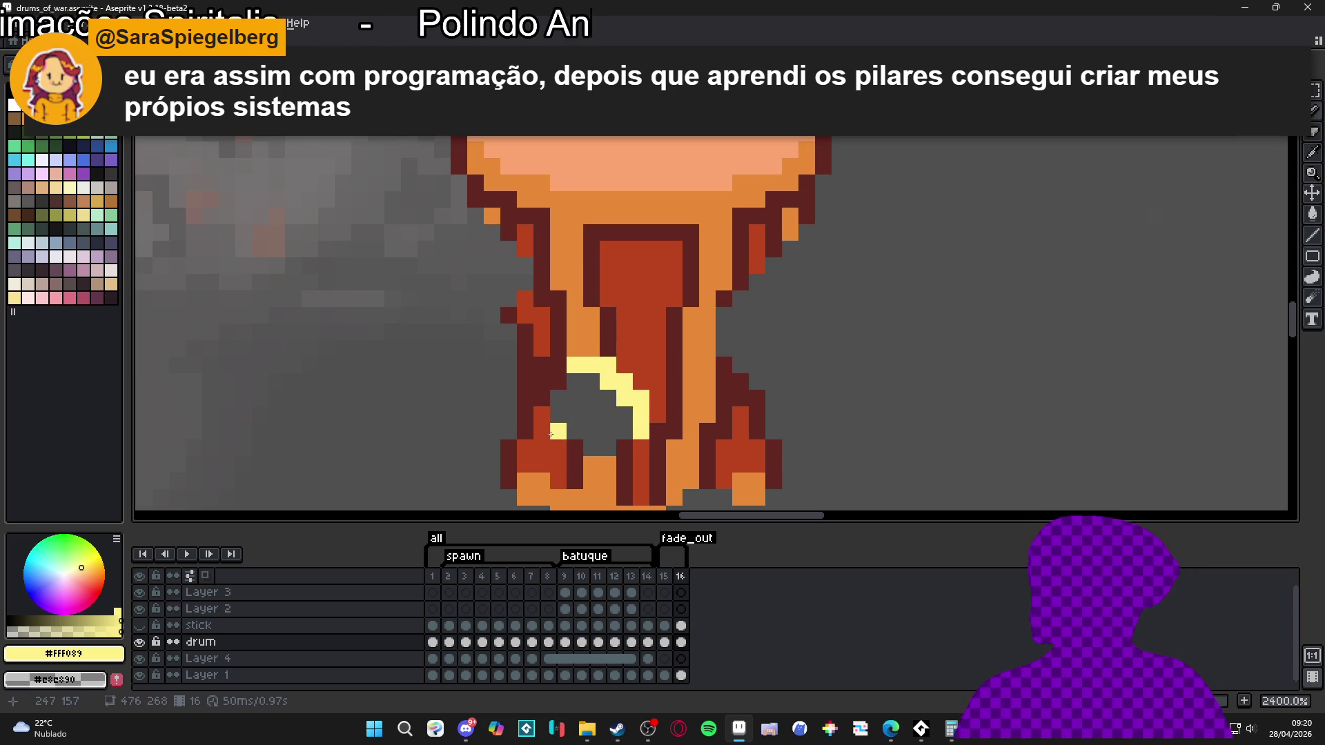
pyautogui.click(559, 448)
pyautogui.click(585, 461)
pyautogui.click(541, 432)
# - Draw a pale-yellow staircase crack up the drum's right side
pyautogui.click(709, 302)
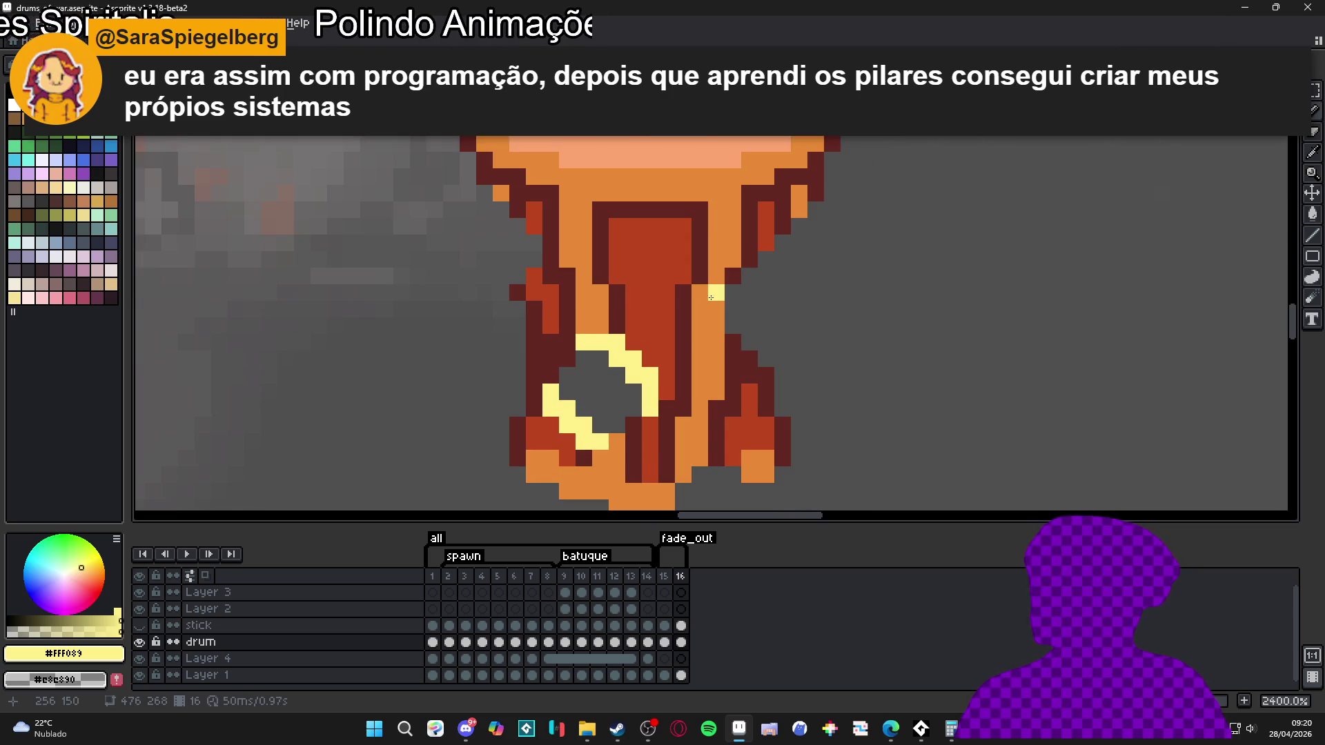
pyautogui.click(717, 293)
pyautogui.click(716, 277)
pyautogui.click(733, 277)
pyautogui.click(733, 260)
pyautogui.click(747, 256)
pyautogui.click(749, 242)
pyautogui.click(766, 243)
pyautogui.click(783, 226)
# - Thicken the lower right-side yellow crack with extra pixels
pyautogui.click(731, 343)
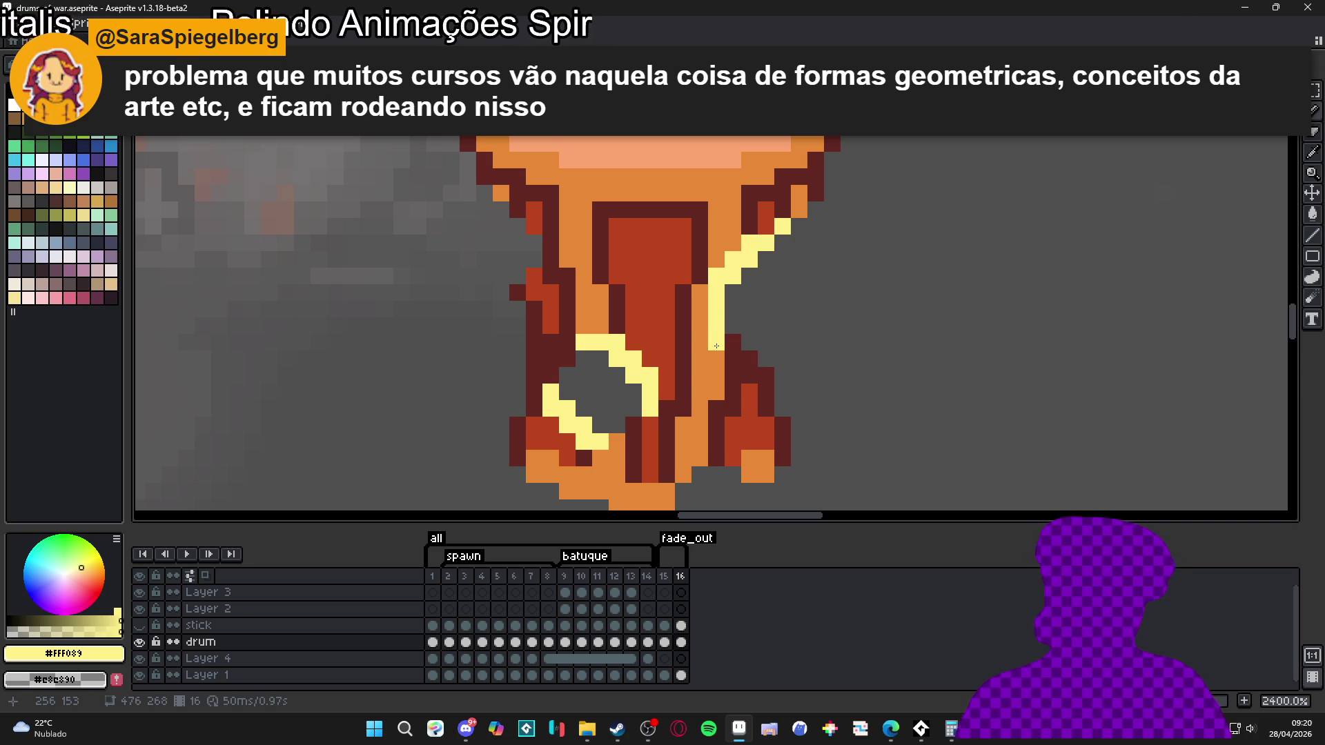
pyautogui.click(733, 342)
pyautogui.click(732, 358)
pyautogui.click(749, 358)
pyautogui.click(719, 342)
pyautogui.click(723, 357)
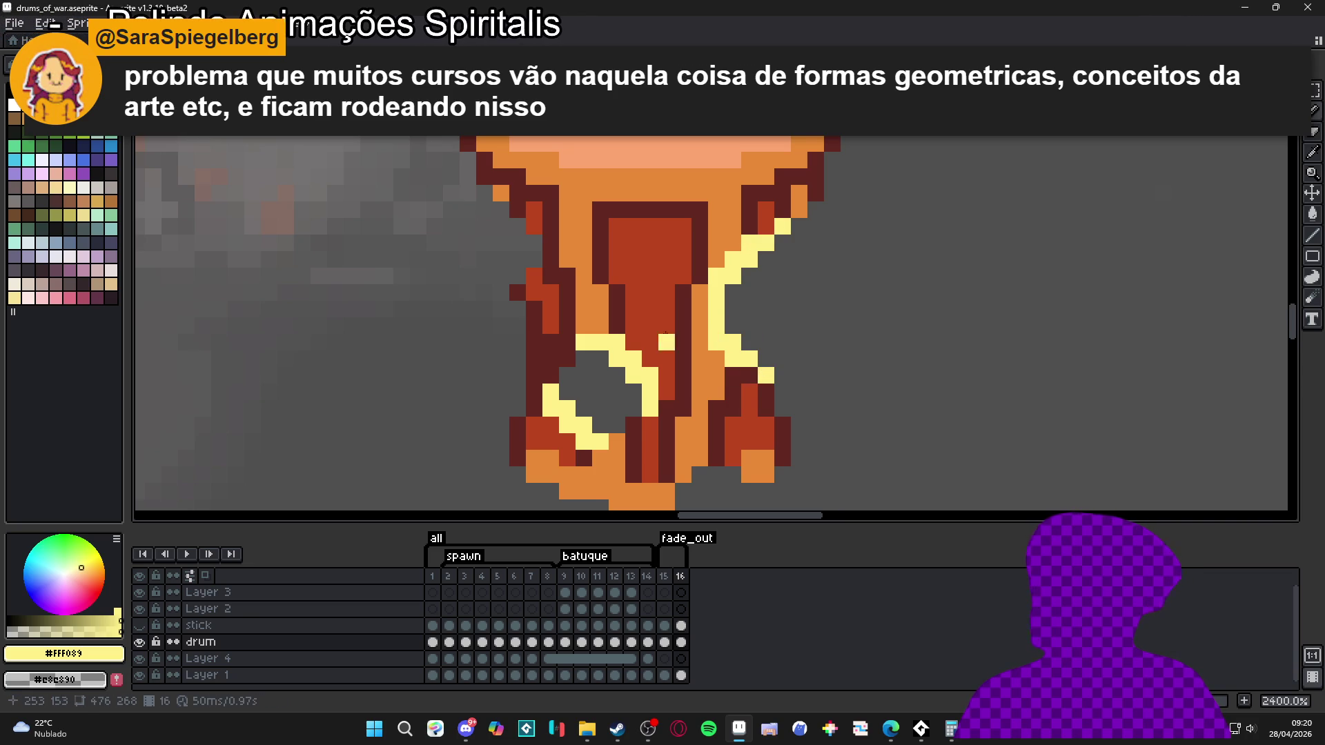
# - Outline the drum's upper-left edge in pale yellow
pyautogui.scroll(1, 559, 283)
pyautogui.click(567, 308)
pyautogui.click(559, 283)
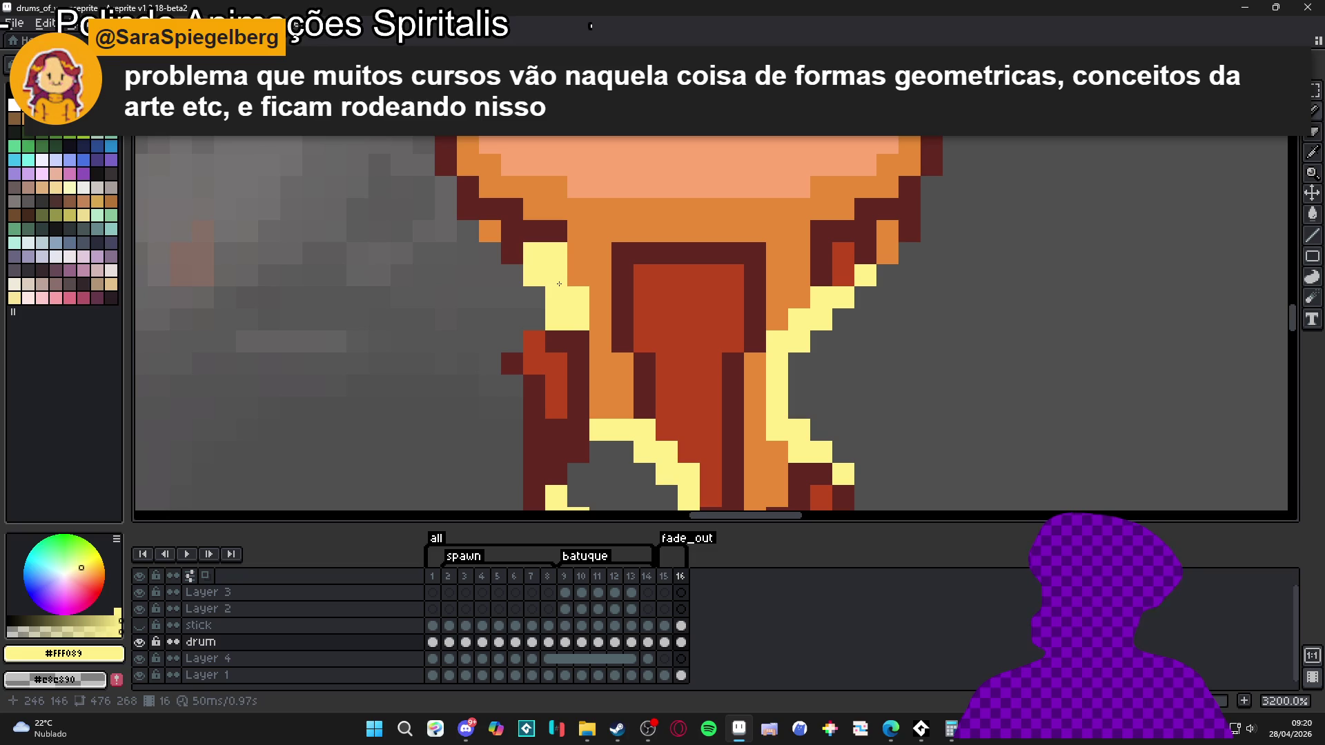
pyautogui.click(512, 230)
pyautogui.click(556, 342)
pyautogui.click(534, 341)
pyautogui.click(512, 363)
pyautogui.click(525, 361)
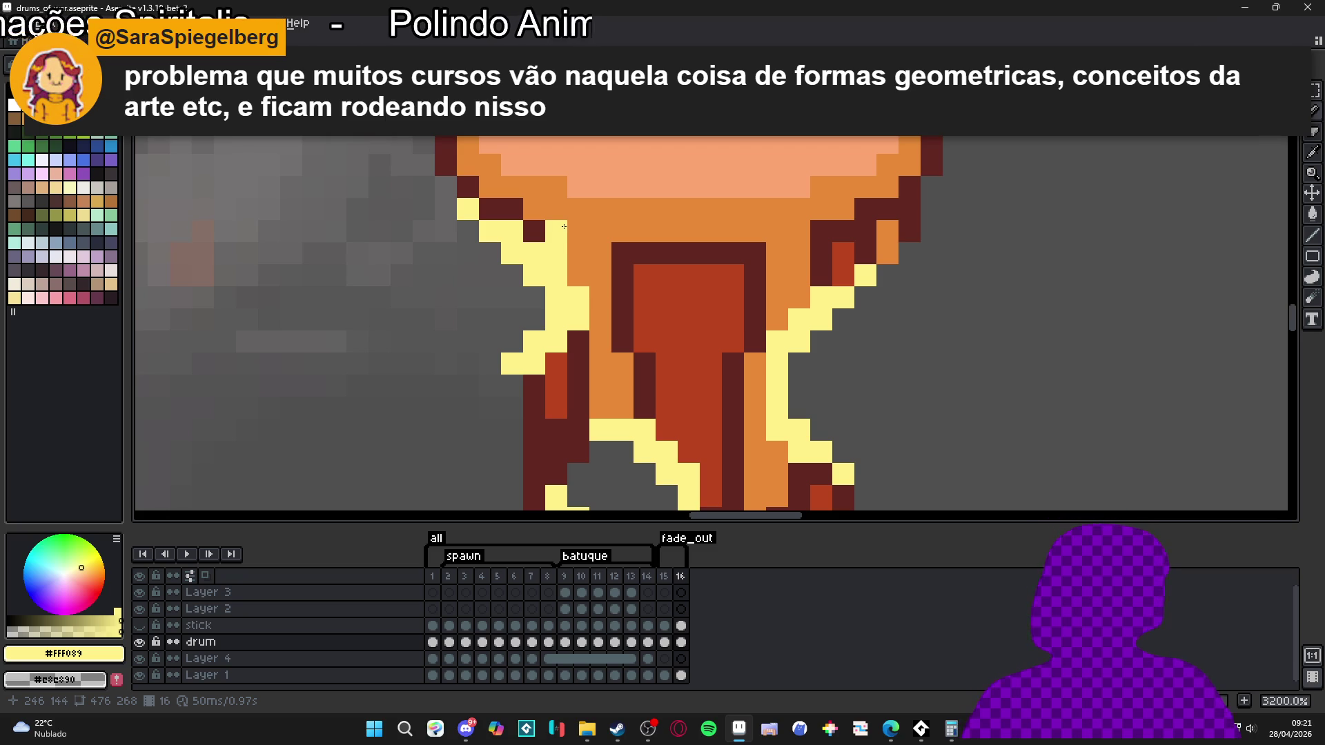
# - Paint a yellow glow strip across the drum's top rim, restoring one pixel to peach
pyautogui.scroll(-3, 564, 226)
pyautogui.moveTo(560, 273); pyautogui.dragTo(559, 308)
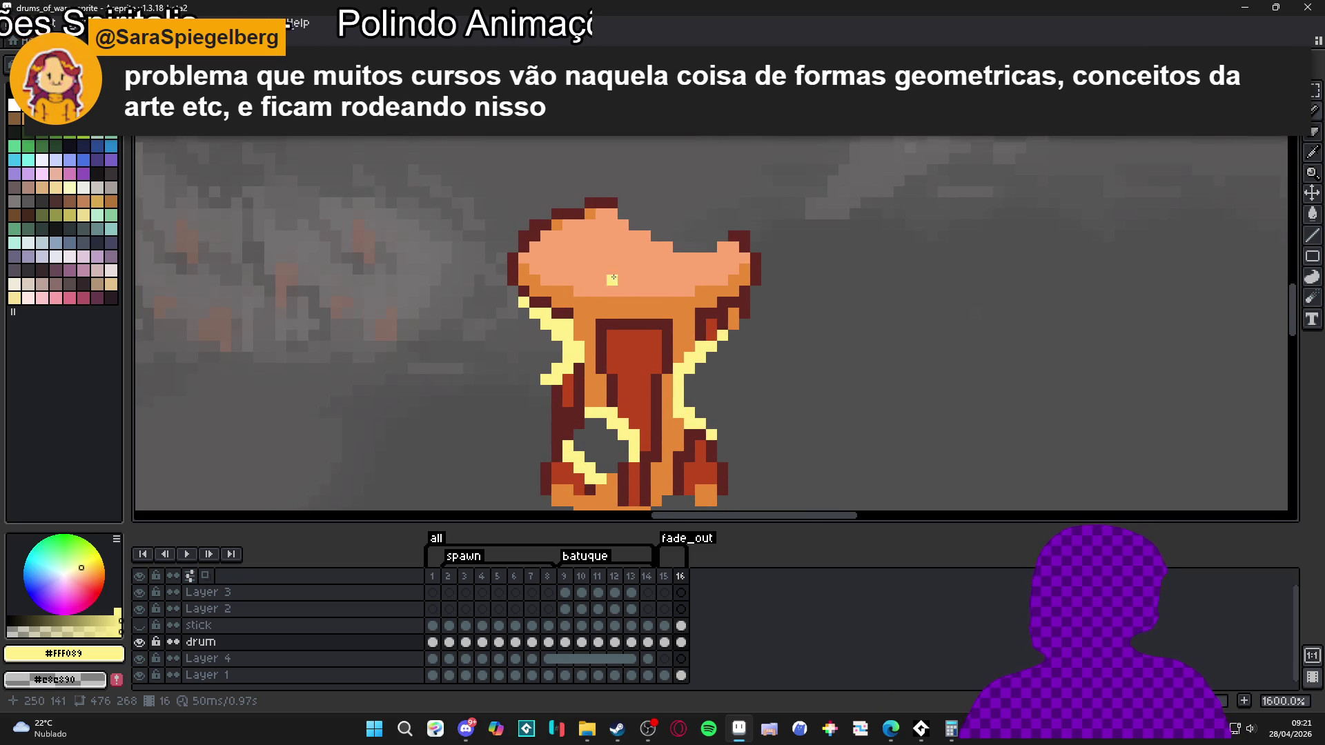
pyautogui.scroll(3, 594, 292)
pyautogui.moveTo(753, 284)
pyautogui.mouseDown()
pyautogui.moveTo(683, 273)
pyautogui.moveTo(623, 232)
pyautogui.mouseUp()
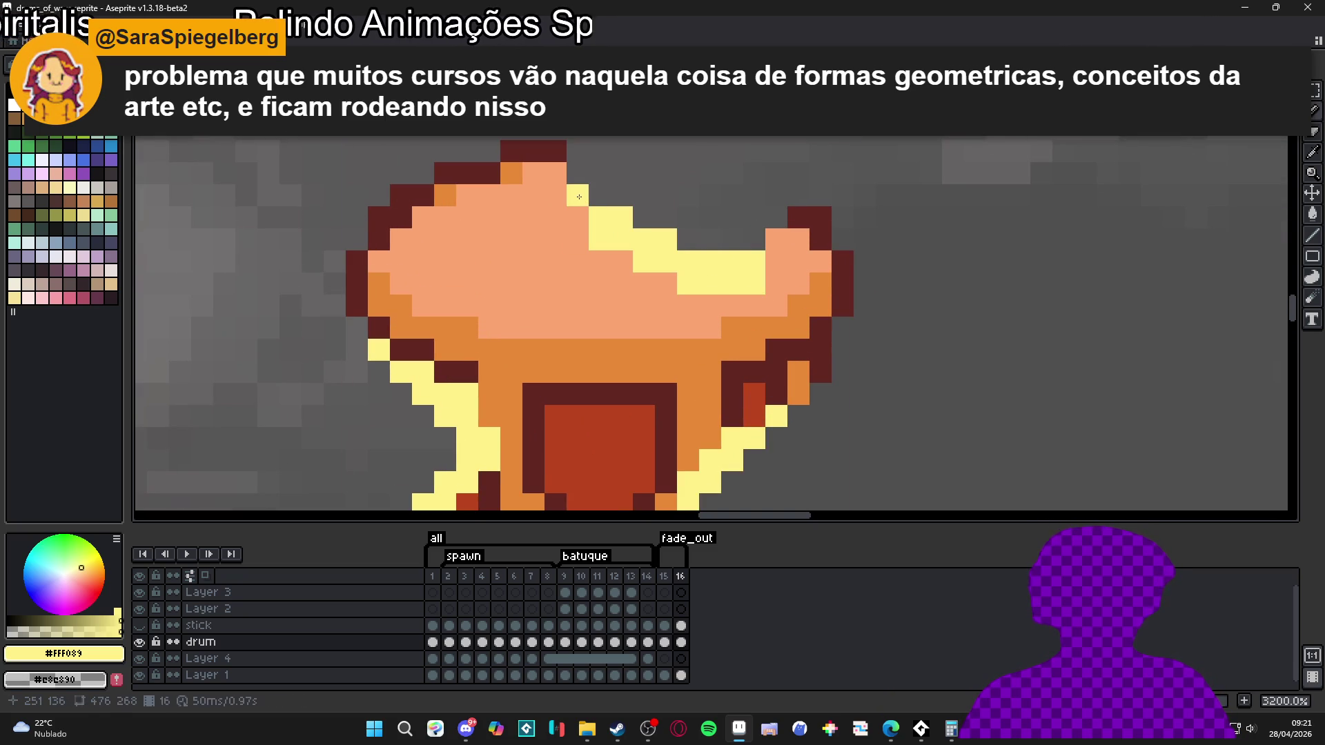
pyautogui.rightClick(556, 195)
pyautogui.moveTo(555, 174)
pyautogui.mouseDown()
pyautogui.moveTo(555, 153)
pyautogui.moveTo(559, 174)
pyautogui.mouseUp()
pyautogui.moveTo(776, 261); pyautogui.dragTo(791, 234)
pyautogui.click(795, 230)
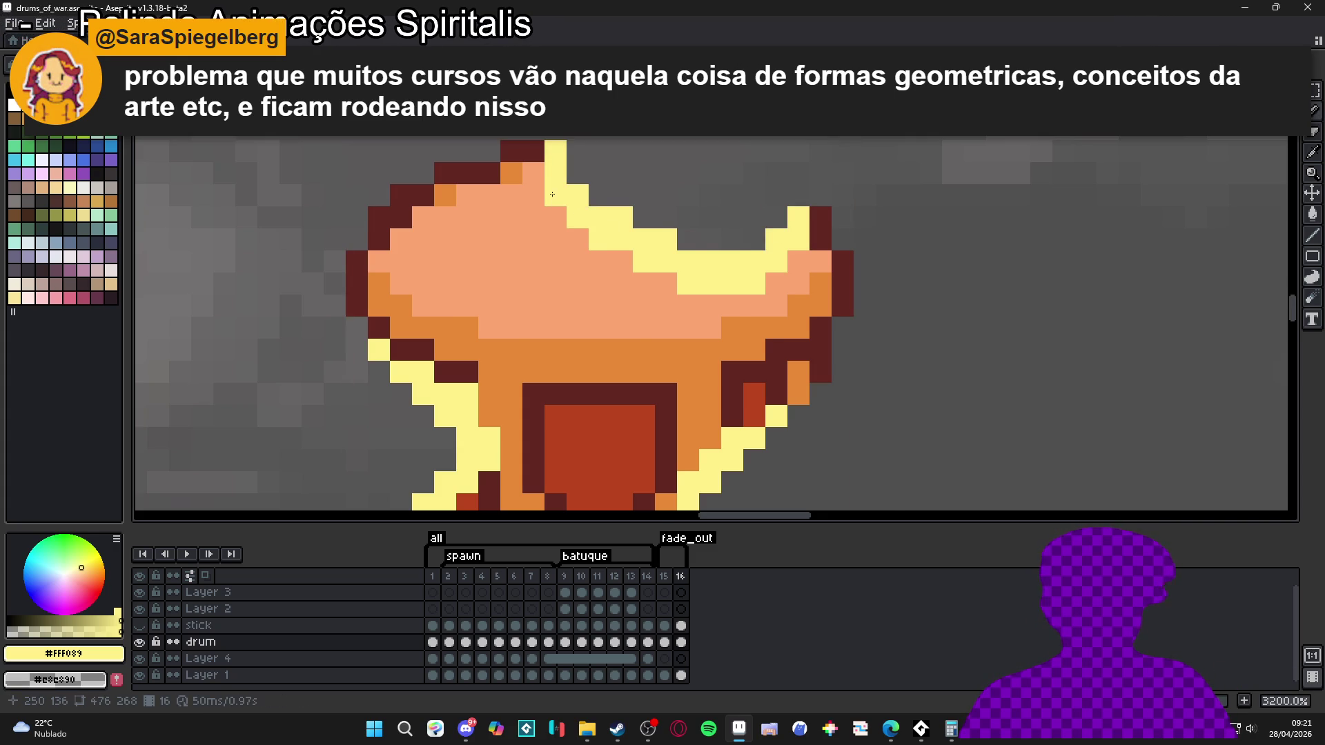
# - Zoom out and compare frame 16 with a neighbouring frame before returning
pyautogui.scroll(-4, 554, 200)
pyautogui.scroll(-5, 616, 304)
pyautogui.scroll(2, 616, 324)
pyautogui.scroll(-1, 617, 345)
pyautogui.click(664, 641)
pyautogui.click(681, 641)
pyautogui.scroll(5, 621, 345)
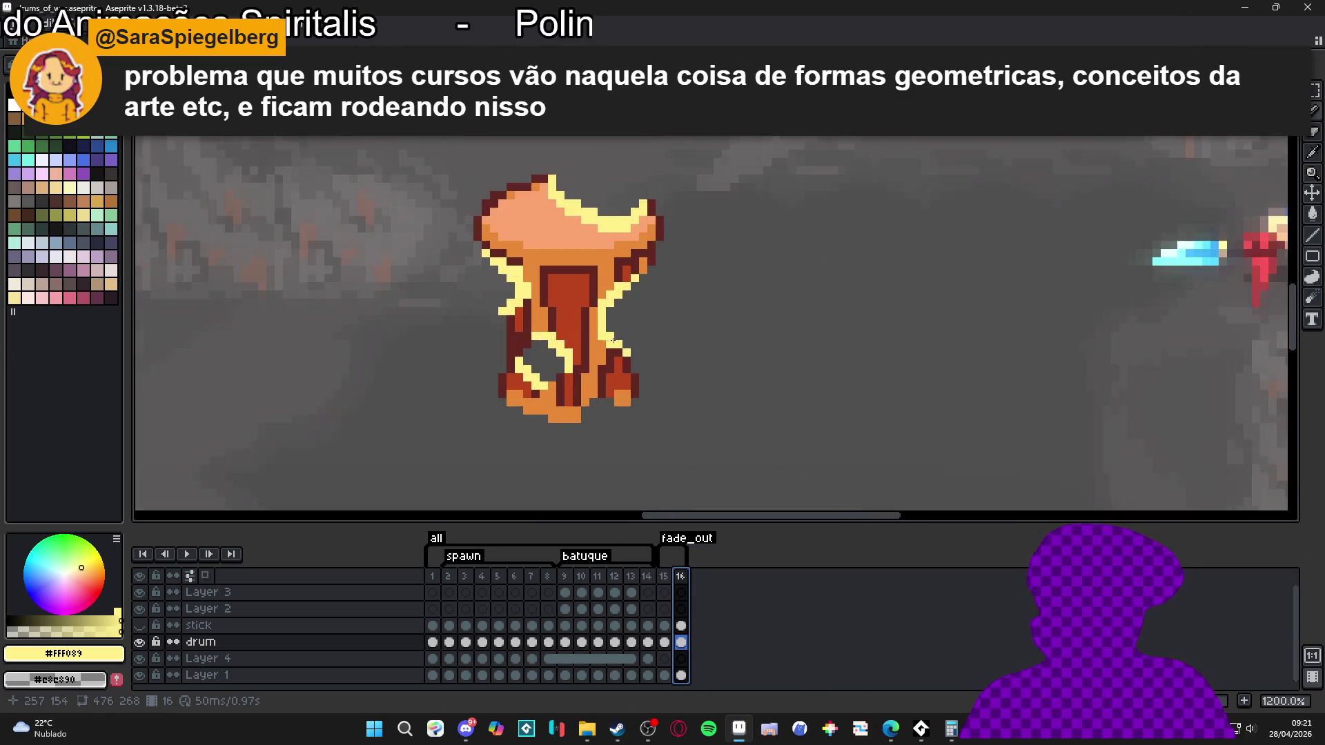
# - Eyedrop dark red #b9451d and add red marks and a short red line on the drum
pyautogui.keyDown('alt'); pyautogui.click(622, 269); pyautogui.keyUp('alt')
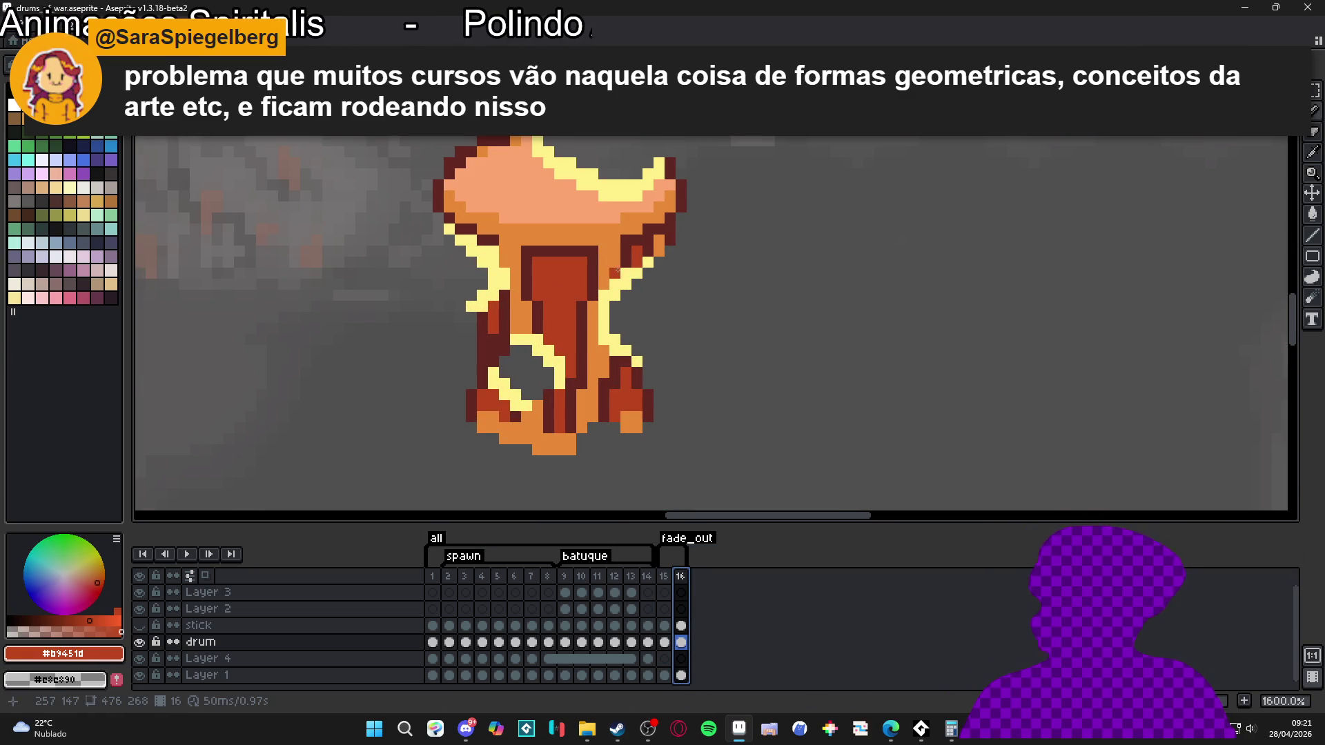
pyautogui.click(627, 254)
pyautogui.moveTo(615, 270); pyautogui.dragTo(614, 263)
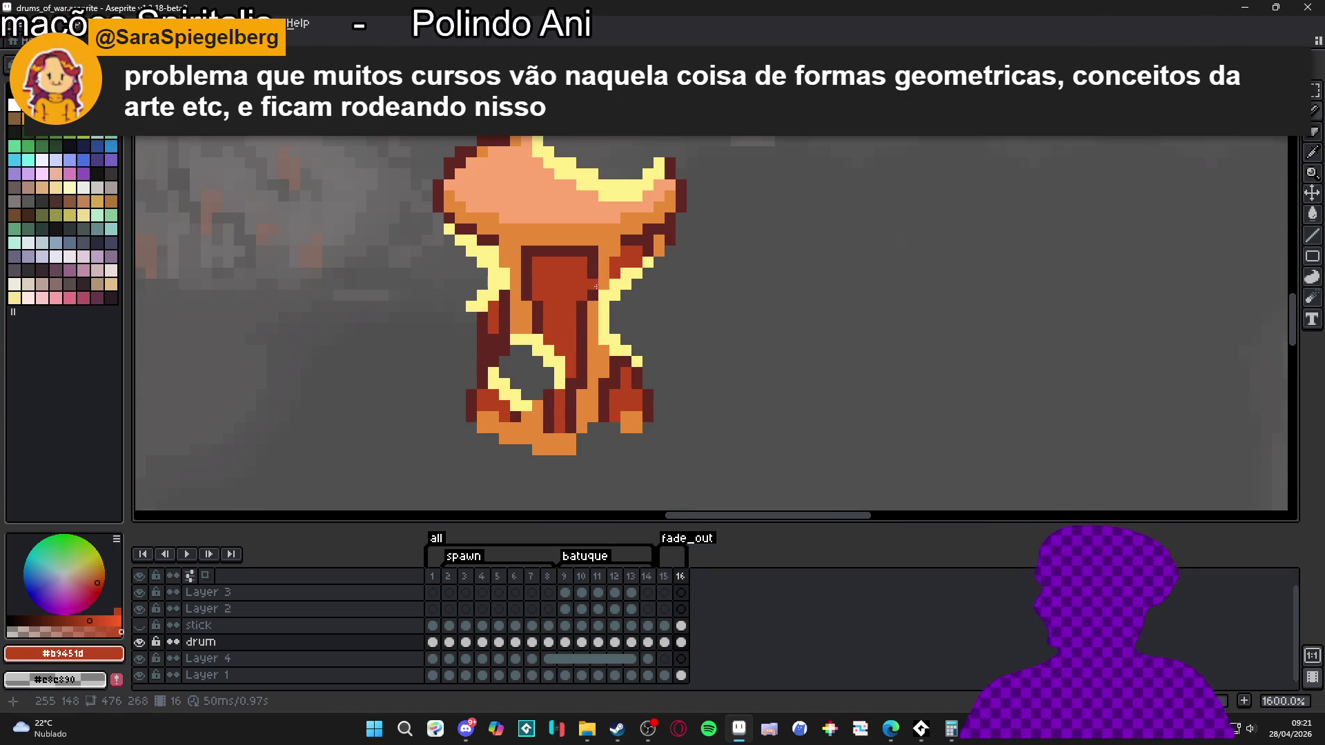
pyautogui.moveTo(590, 338); pyautogui.dragTo(624, 359)
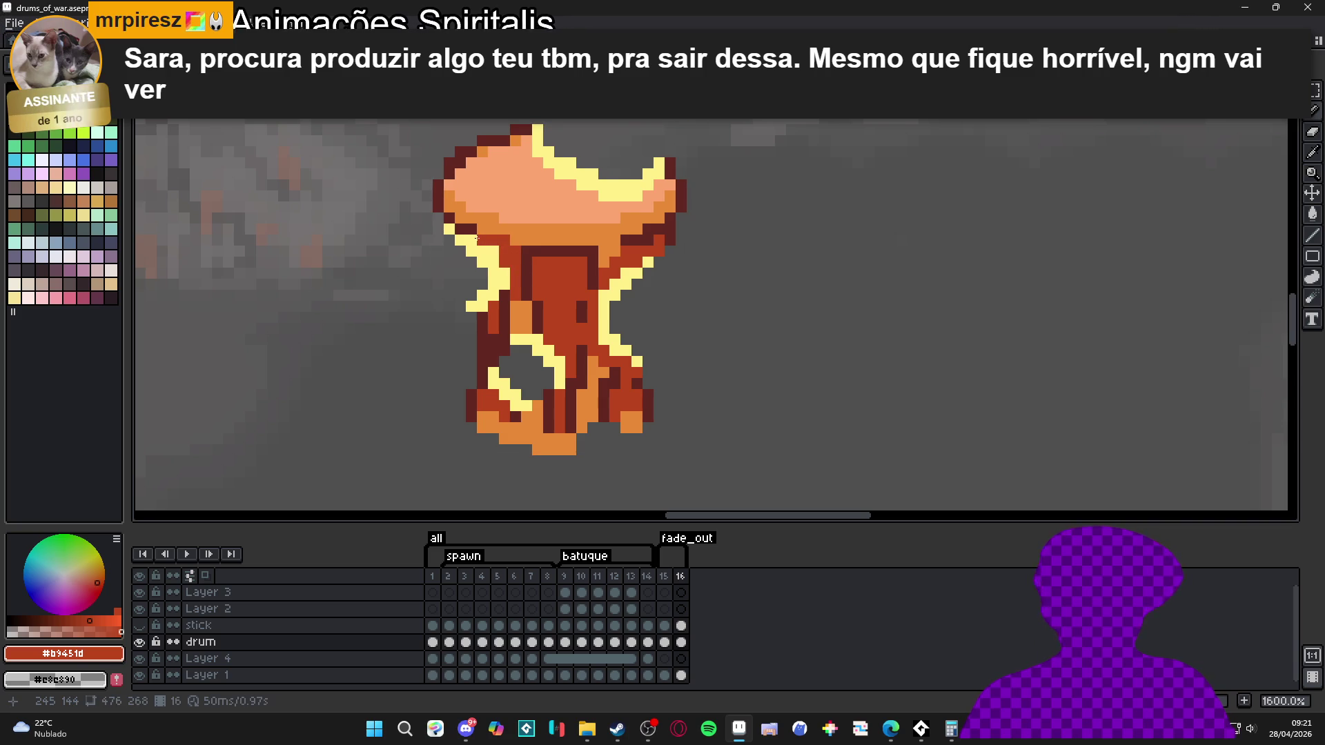
pyautogui.click(482, 233)
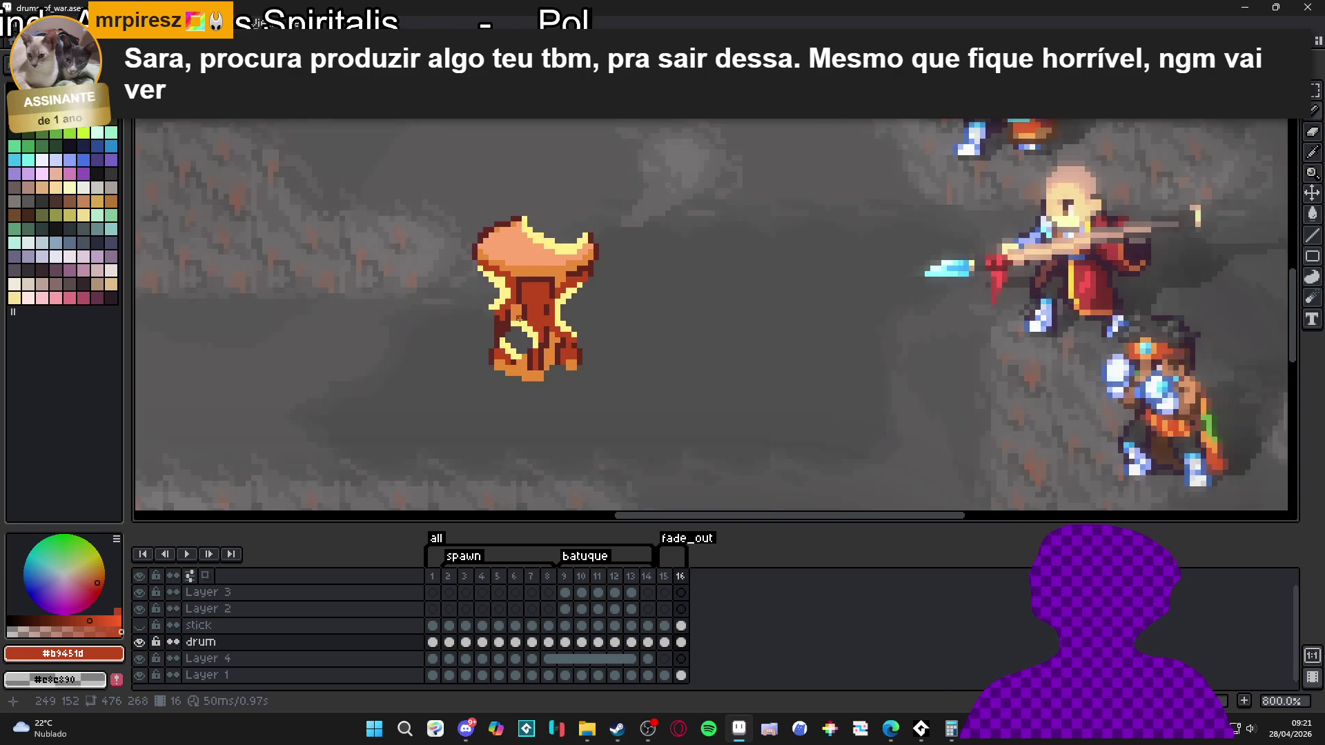
# - Recolour a few left and lower drum pixels red, then check frame 15 and return to 16
pyautogui.scroll(-2, 485, 320)
pyautogui.scroll(4, 511, 303)
pyautogui.click(492, 299)
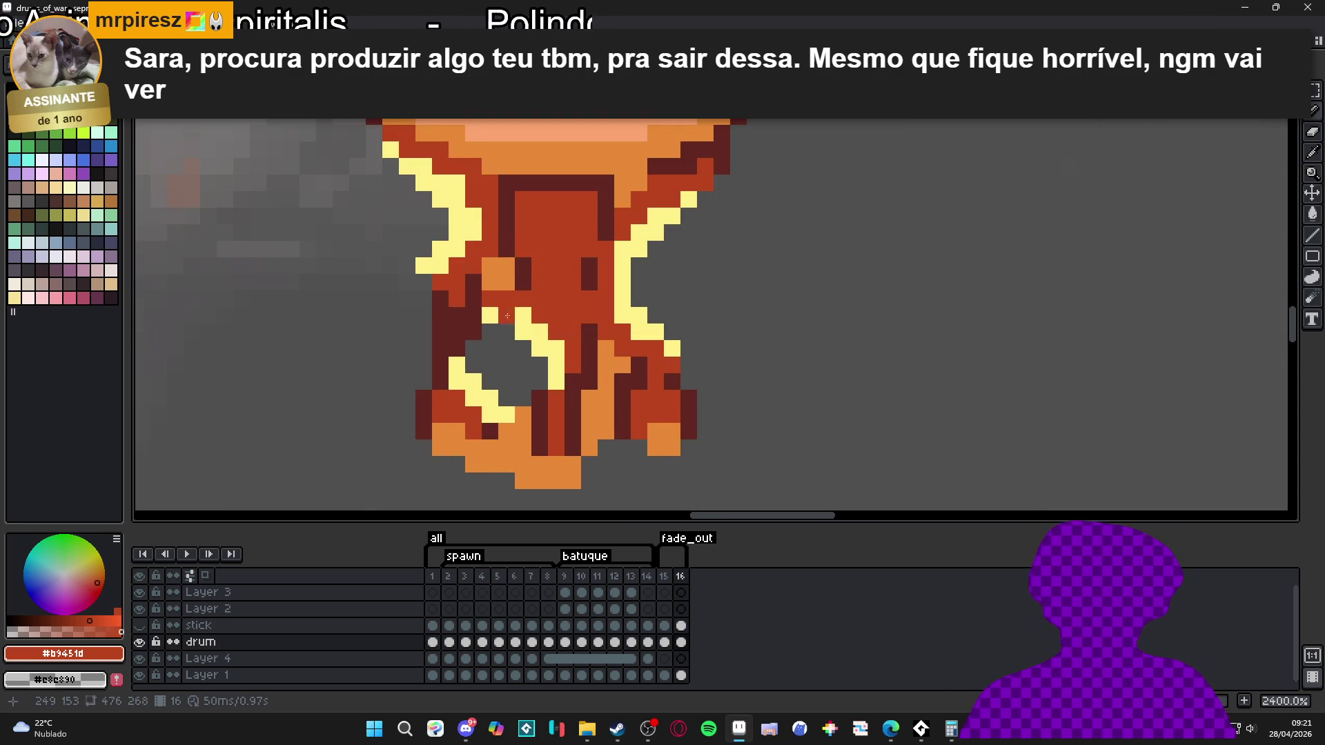
pyautogui.click(440, 365)
pyautogui.moveTo(496, 427); pyautogui.dragTo(516, 422)
pyautogui.scroll(-5, 523, 419)
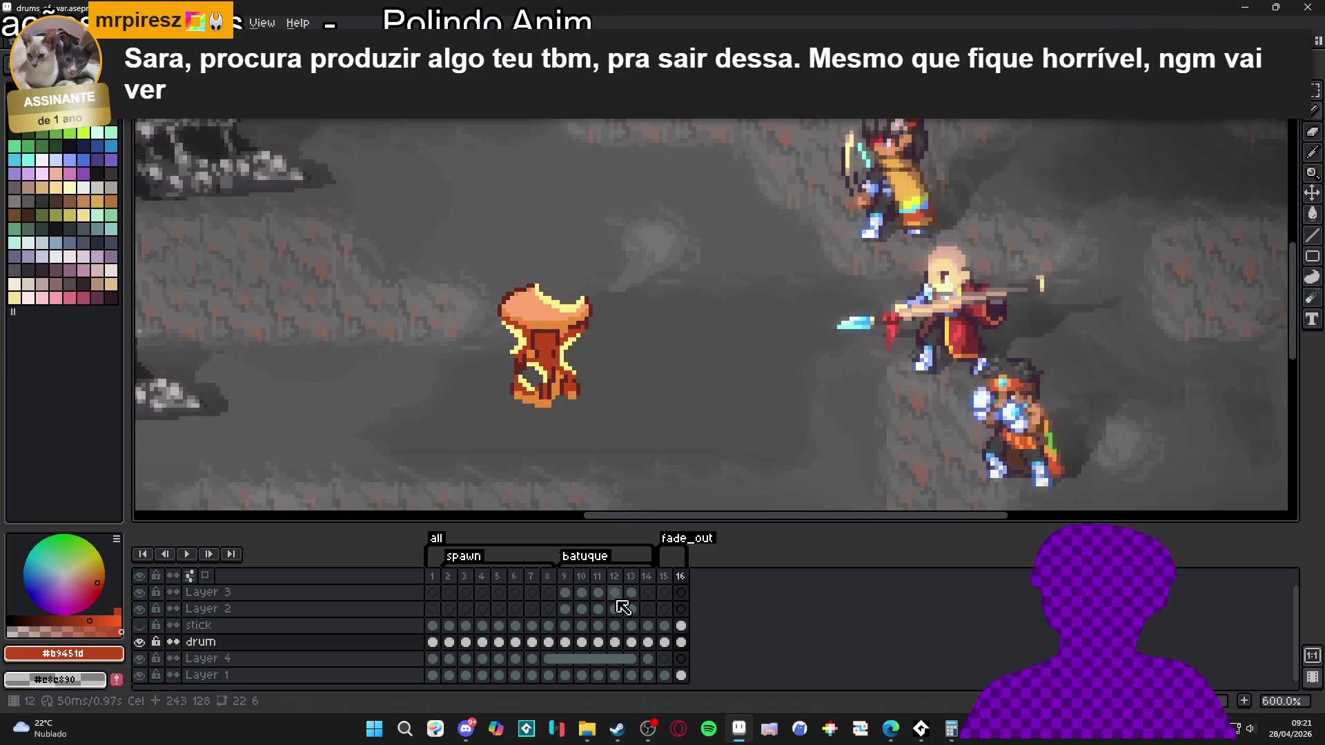
pyautogui.click(665, 577)
pyautogui.click(681, 577)
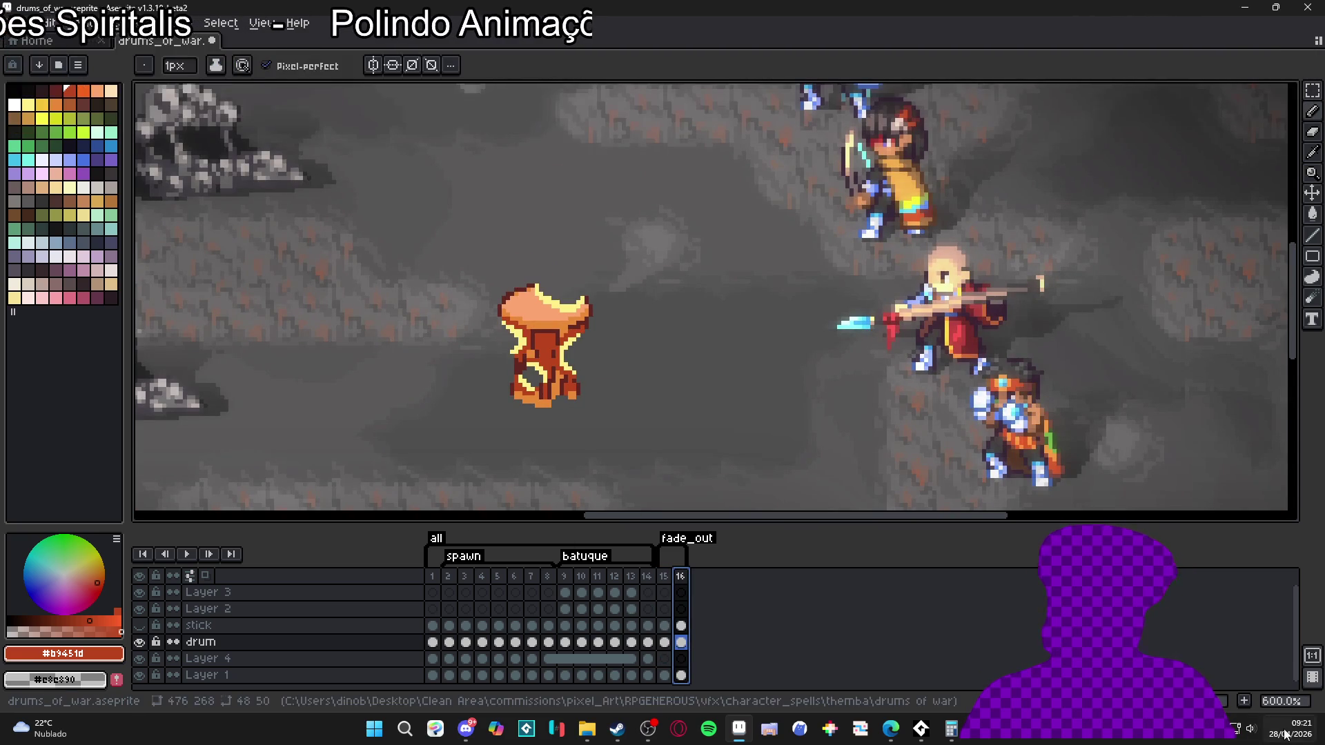
# - Add a new frame 17 and erase glow and red pixels from the drum's arms
pyautogui.hotkey('alt', 'n')
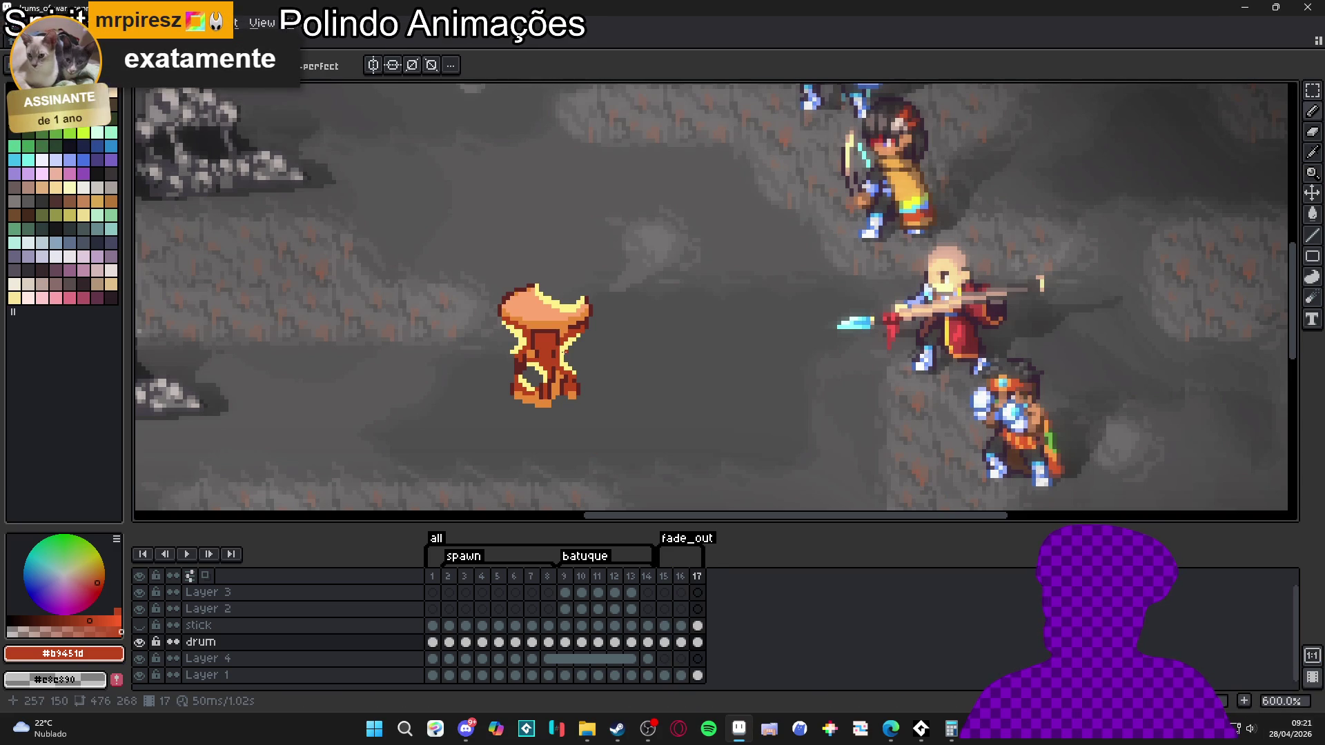
pyautogui.scroll(3, 581, 332)
pyautogui.press('+')
pyautogui.press('+')
pyautogui.press('+')
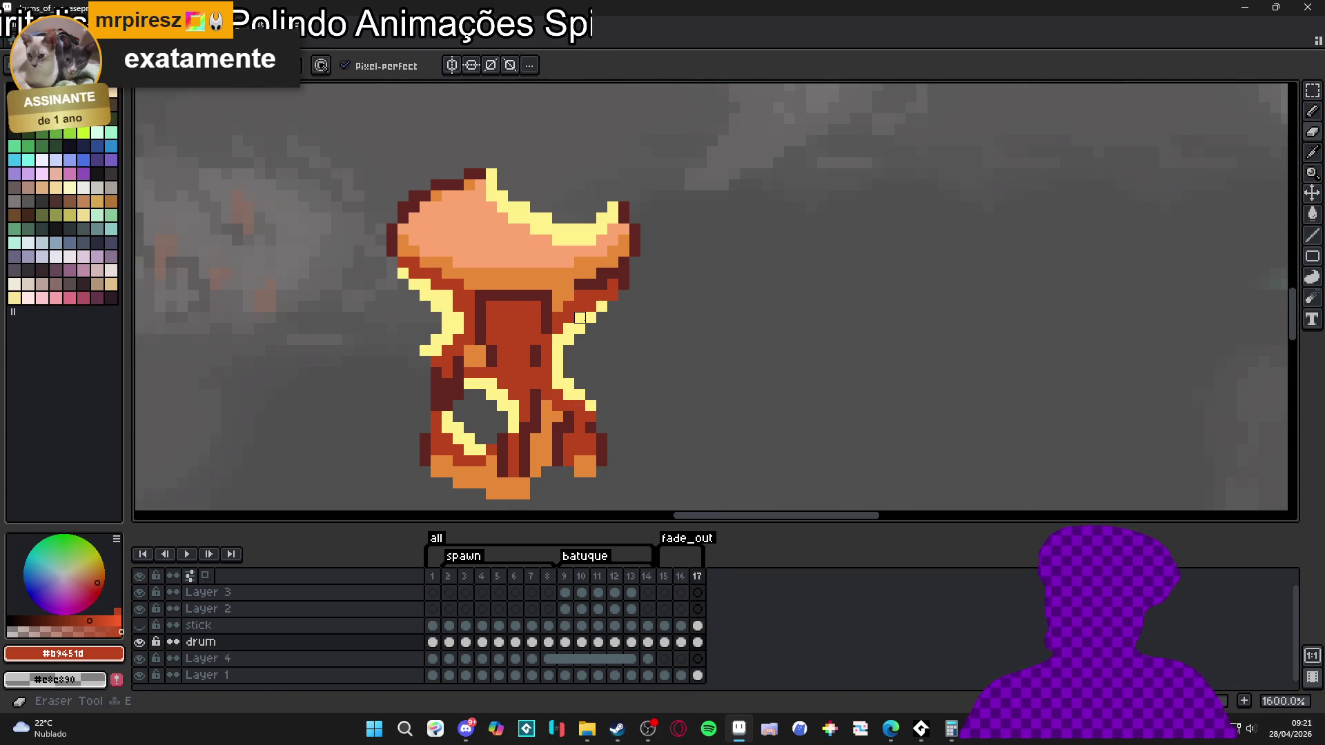
pyautogui.moveTo(603, 317)
pyautogui.mouseDown()
pyautogui.moveTo(585, 310)
pyautogui.moveTo(580, 334)
pyautogui.mouseUp()
pyautogui.click(414, 308)
pyautogui.moveTo(424, 295)
pyautogui.mouseDown()
pyautogui.moveTo(444, 287)
pyautogui.moveTo(464, 329)
pyautogui.mouseUp()
# - Preview the scene, undo a trial yellow stroke, and erase orange pixels near the drum's bottom
pyautogui.press('F7')
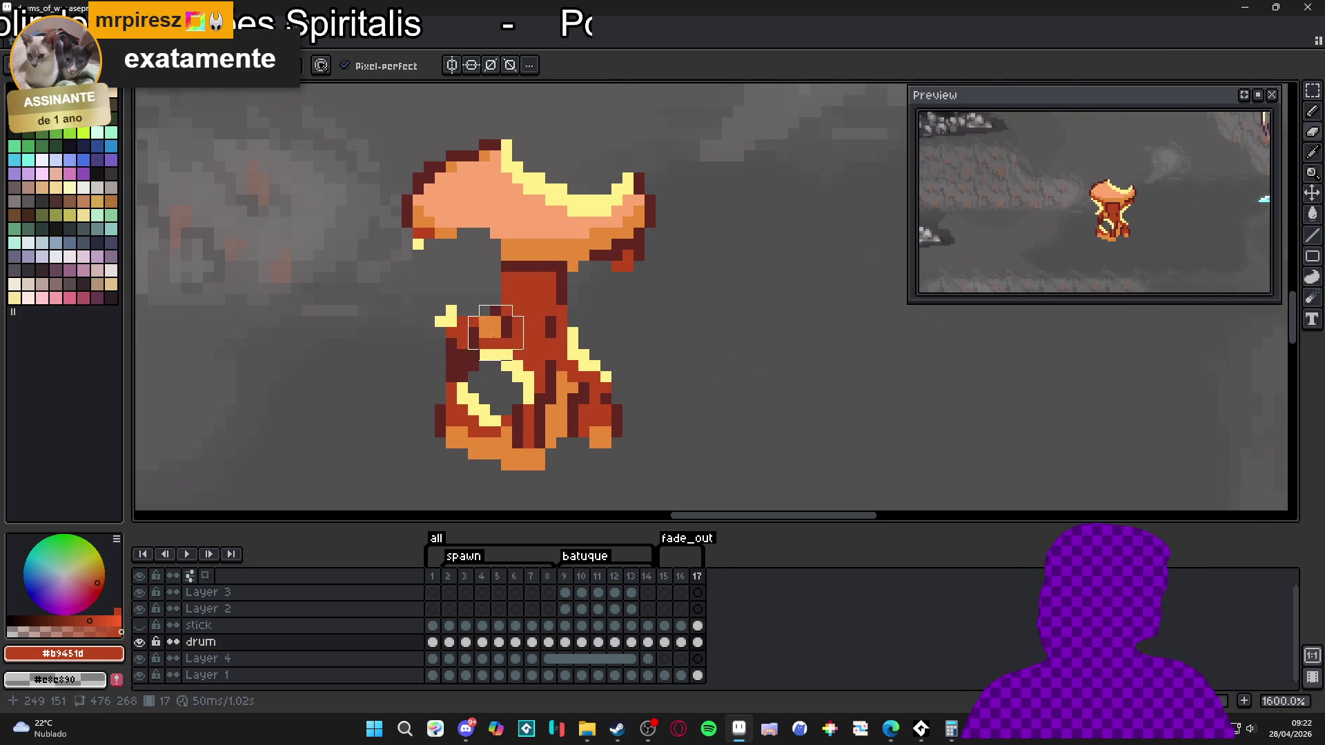
pyautogui.moveTo(490, 361); pyautogui.dragTo(501, 371)
pyautogui.hotkey('ctrl', 'z')
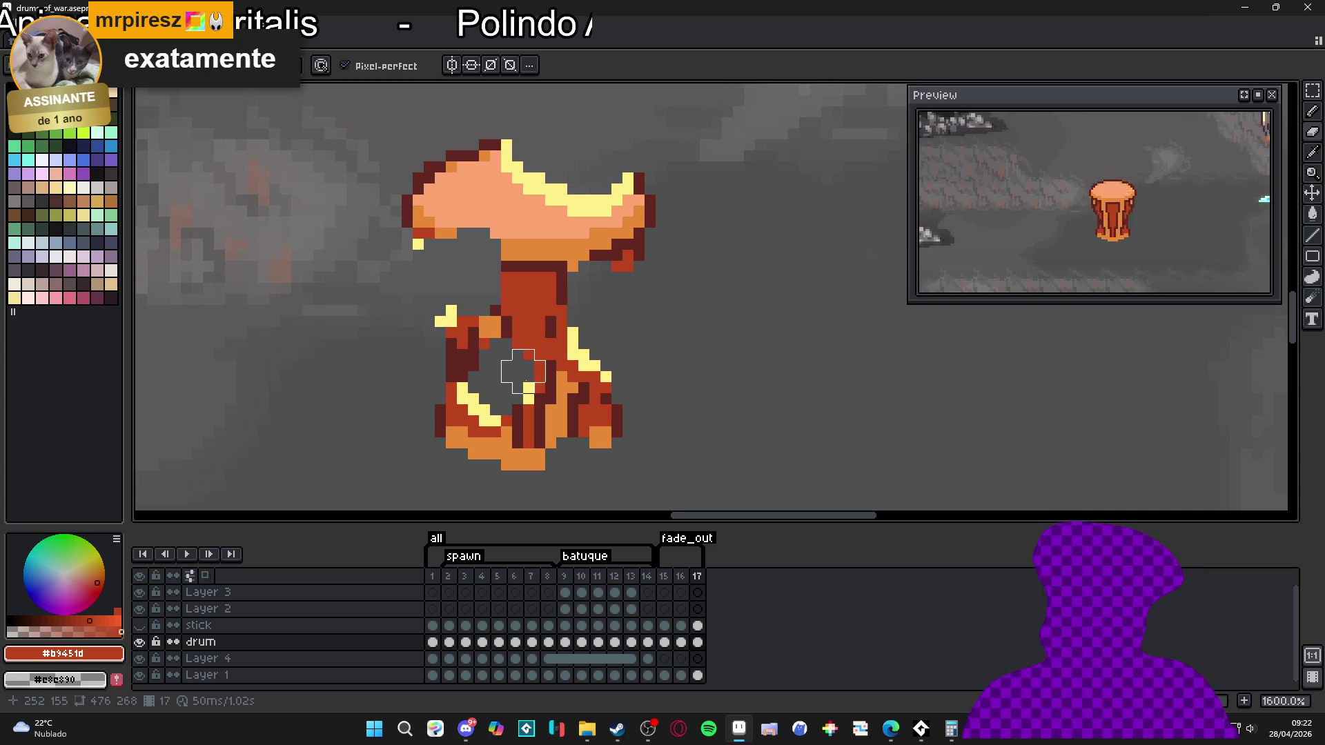
pyautogui.moveTo(535, 459)
pyautogui.mouseDown()
pyautogui.moveTo(553, 435)
pyautogui.moveTo(578, 448)
pyautogui.mouseUp()
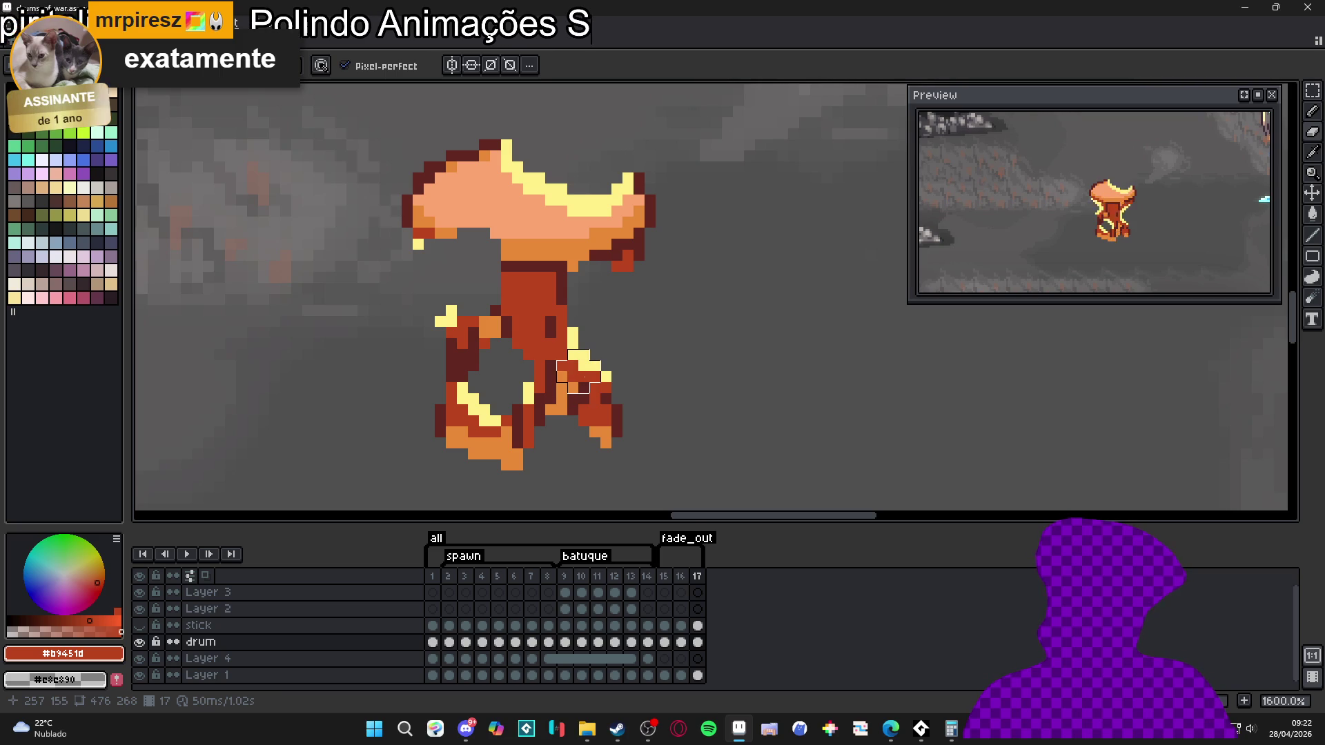
# - Move the frame 16 drum cel up one pixel, then go to frame 17
pyautogui.click(665, 577)
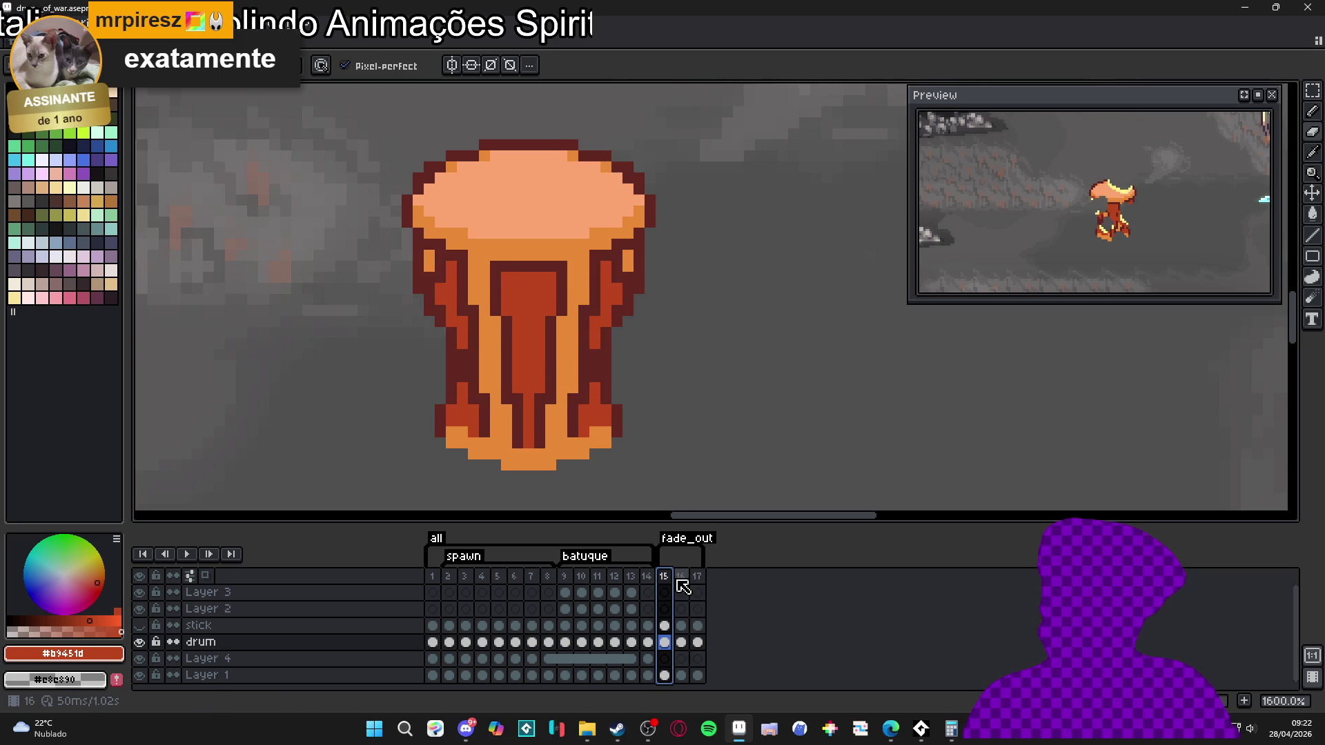
pyautogui.click(679, 578)
pyautogui.press('v')
pyautogui.moveTo(542, 302); pyautogui.dragTo(520, 228)
pyautogui.click(702, 576)
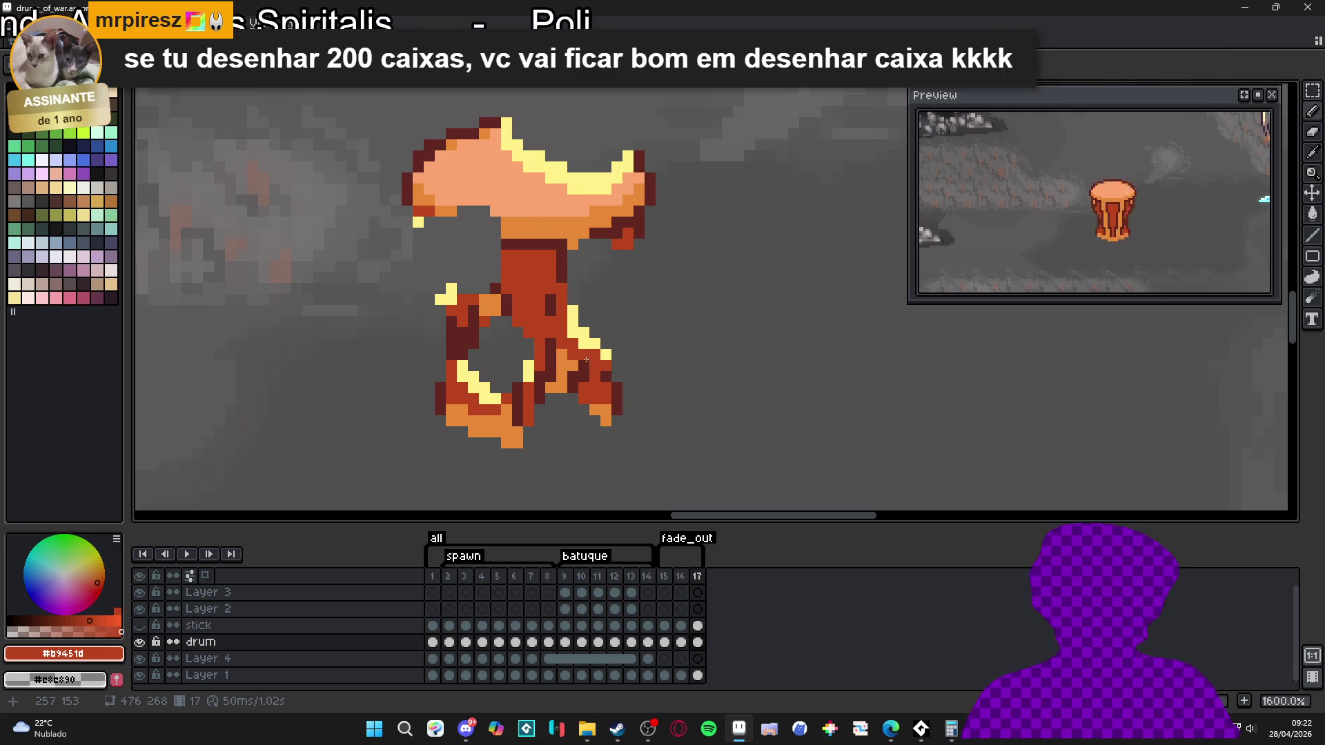
# - Pick pale yellow #FFF089 and tidy stray yellow pixels on frame 17's drum
pyautogui.scroll(1, 485, 387)
pyautogui.keyDown('alt'); pyautogui.click(469, 376); pyautogui.keyUp('alt')
pyautogui.click(484, 389)
pyautogui.press('e')
pyautogui.click(413, 262)
pyautogui.click(426, 224)
pyautogui.press('b')
pyautogui.click(452, 288)
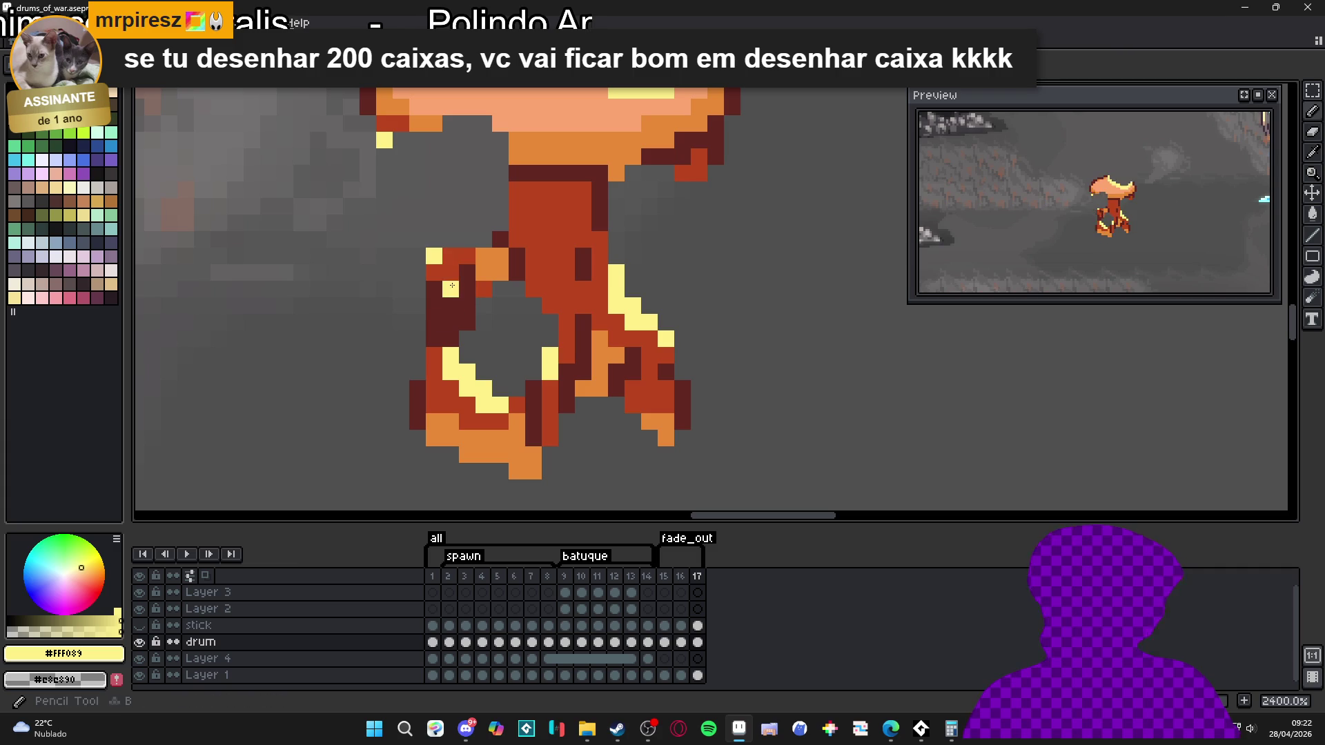
# - Paint pale yellow highlight pixels along the drum's top rim and left side
pyautogui.scroll(-1, 456, 284)
pyautogui.scroll(2, 465, 201)
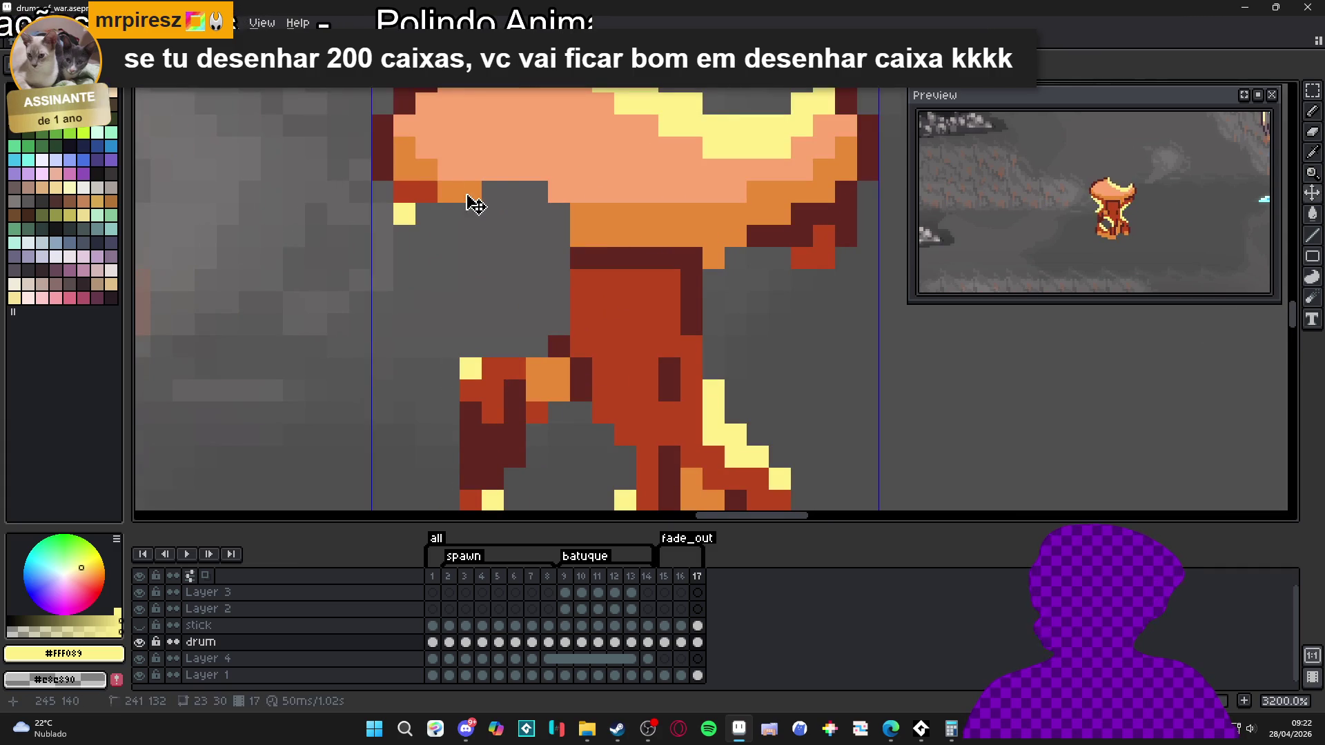
pyautogui.moveTo(464, 201); pyautogui.dragTo(475, 187)
pyautogui.click(492, 170)
pyautogui.click(514, 170)
pyautogui.click(493, 148)
pyautogui.click(515, 147)
pyautogui.click(537, 168)
pyautogui.click(537, 148)
pyautogui.click(559, 170)
pyautogui.click(427, 192)
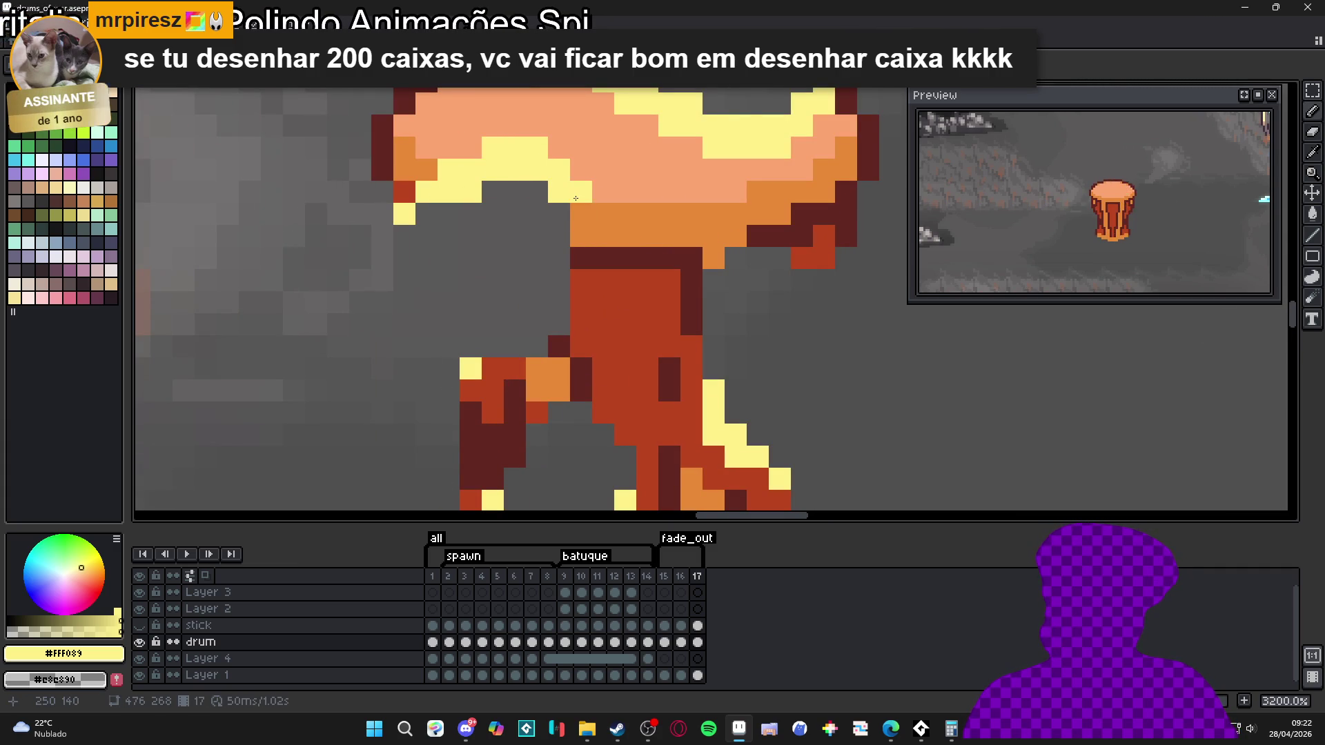
# - Compare against frames 15 and 16, then draw a yellow line up the drum's right edge
pyautogui.scroll(-2, 573, 209)
pyautogui.click(698, 641)
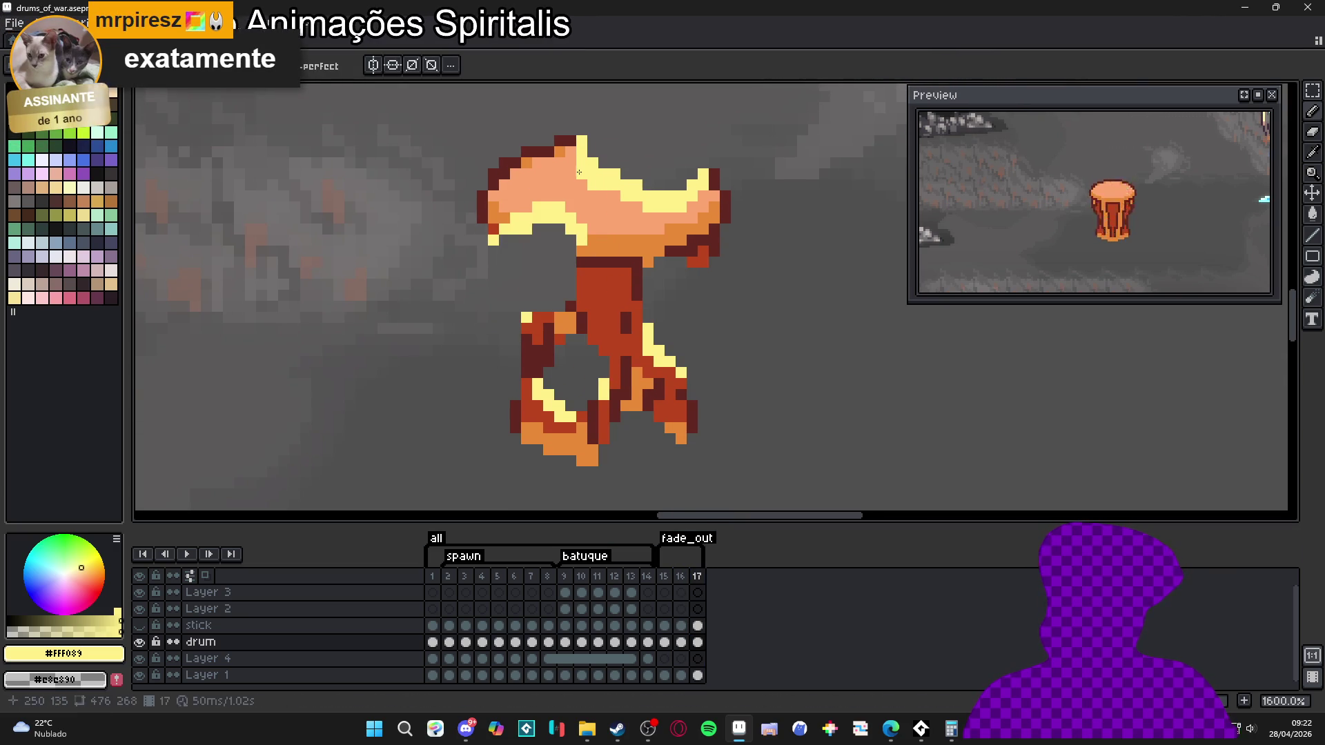
pyautogui.press('e')
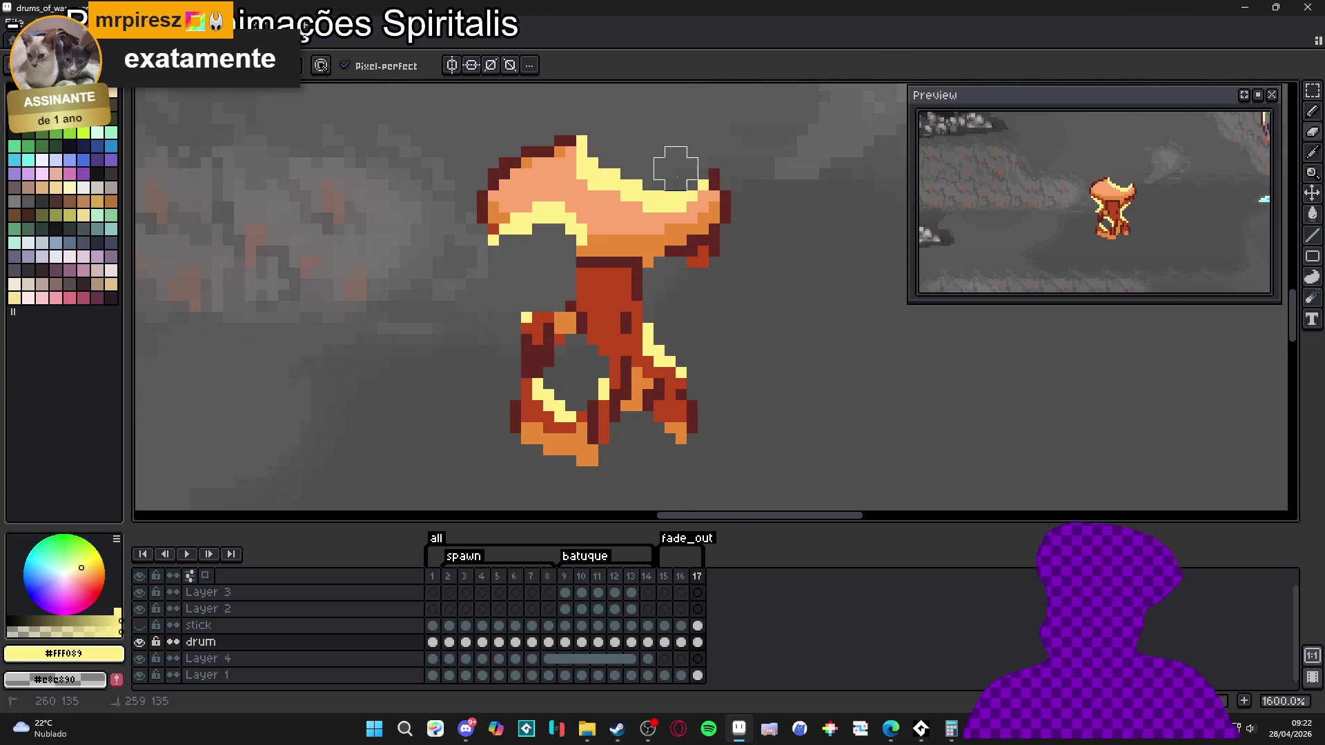
pyautogui.click(664, 576)
pyautogui.press('Right')
pyautogui.press('Right')
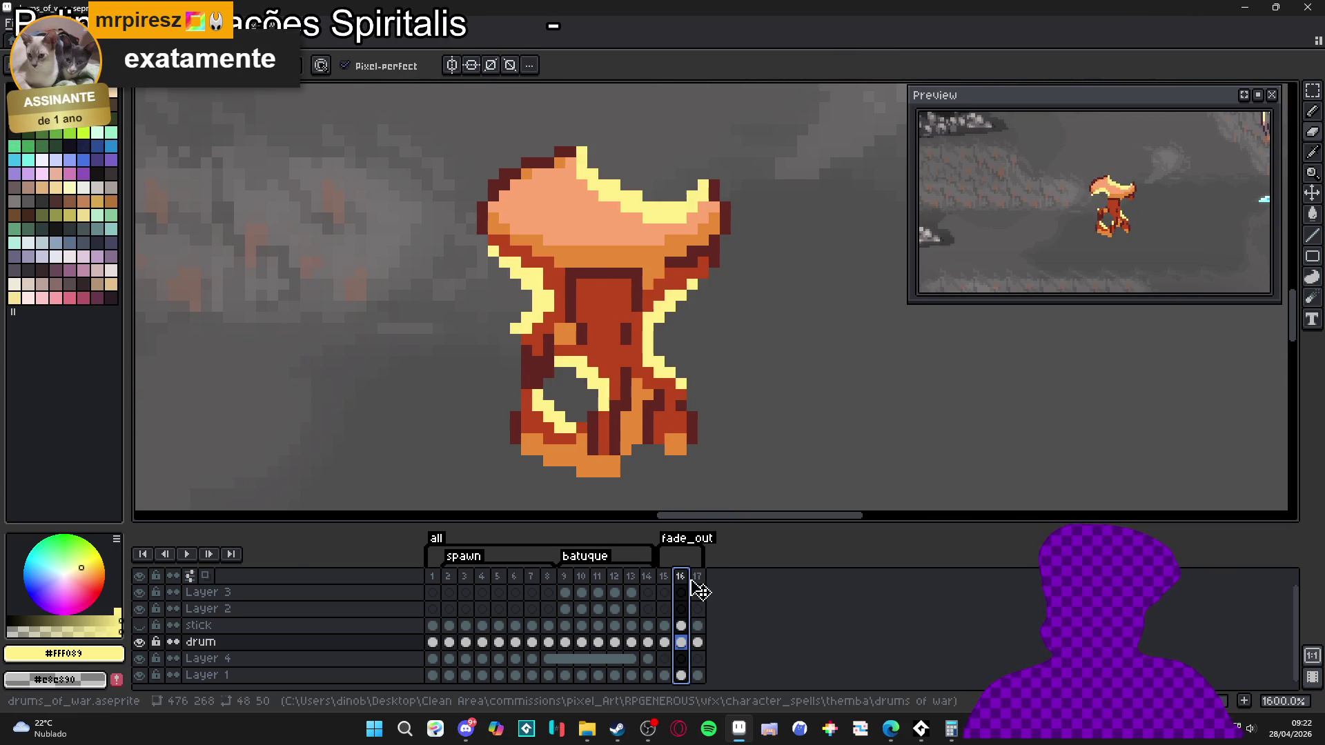
pyautogui.click(683, 579)
pyautogui.click(698, 577)
pyautogui.moveTo(636, 321)
pyautogui.mouseDown()
pyautogui.moveTo(641, 263)
pyautogui.moveTo(625, 289)
pyautogui.moveTo(625, 271)
pyautogui.moveTo(648, 247)
pyautogui.mouseUp()
pyautogui.click(690, 260)
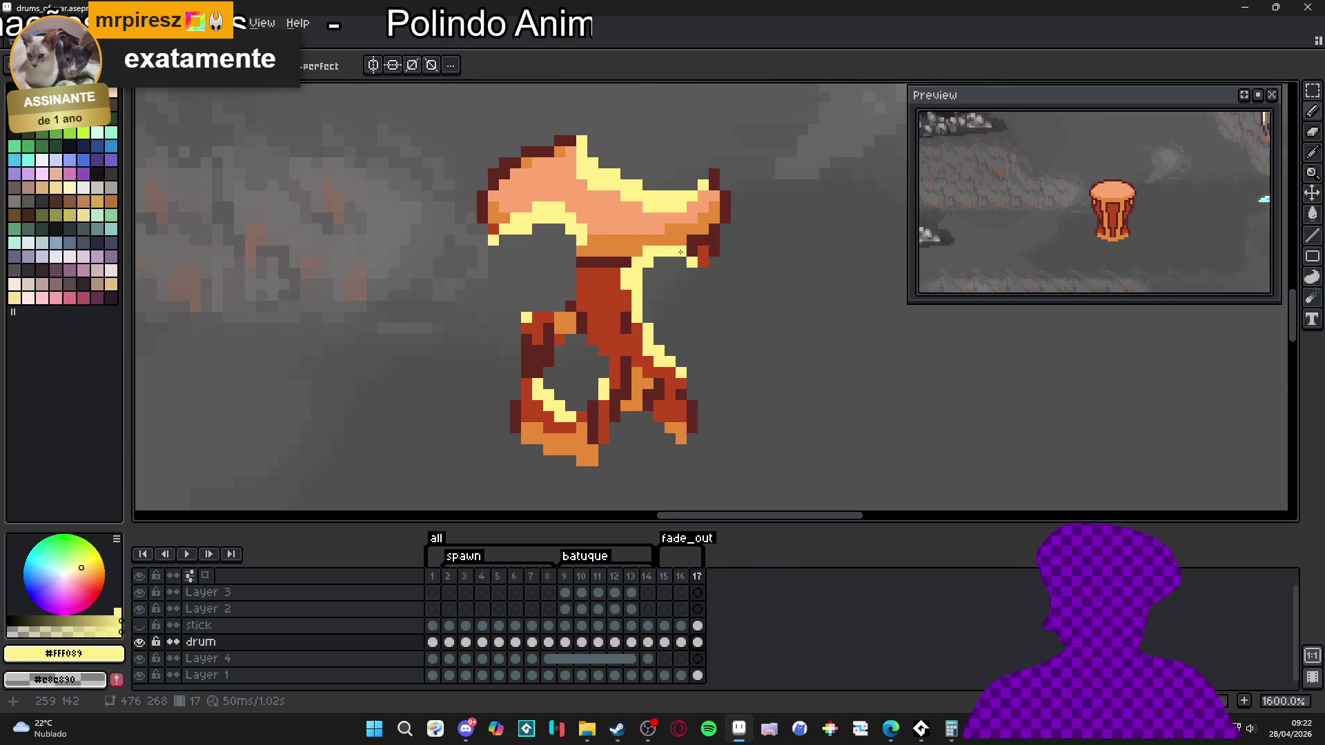
# - Paint yellow highlights across the drum's middle and body, plus a vertical strip
pyautogui.click(681, 577)
pyautogui.click(698, 576)
pyautogui.moveTo(592, 329)
pyautogui.mouseDown()
pyautogui.moveTo(561, 329)
pyautogui.moveTo(604, 340)
pyautogui.moveTo(614, 376)
pyautogui.mouseUp()
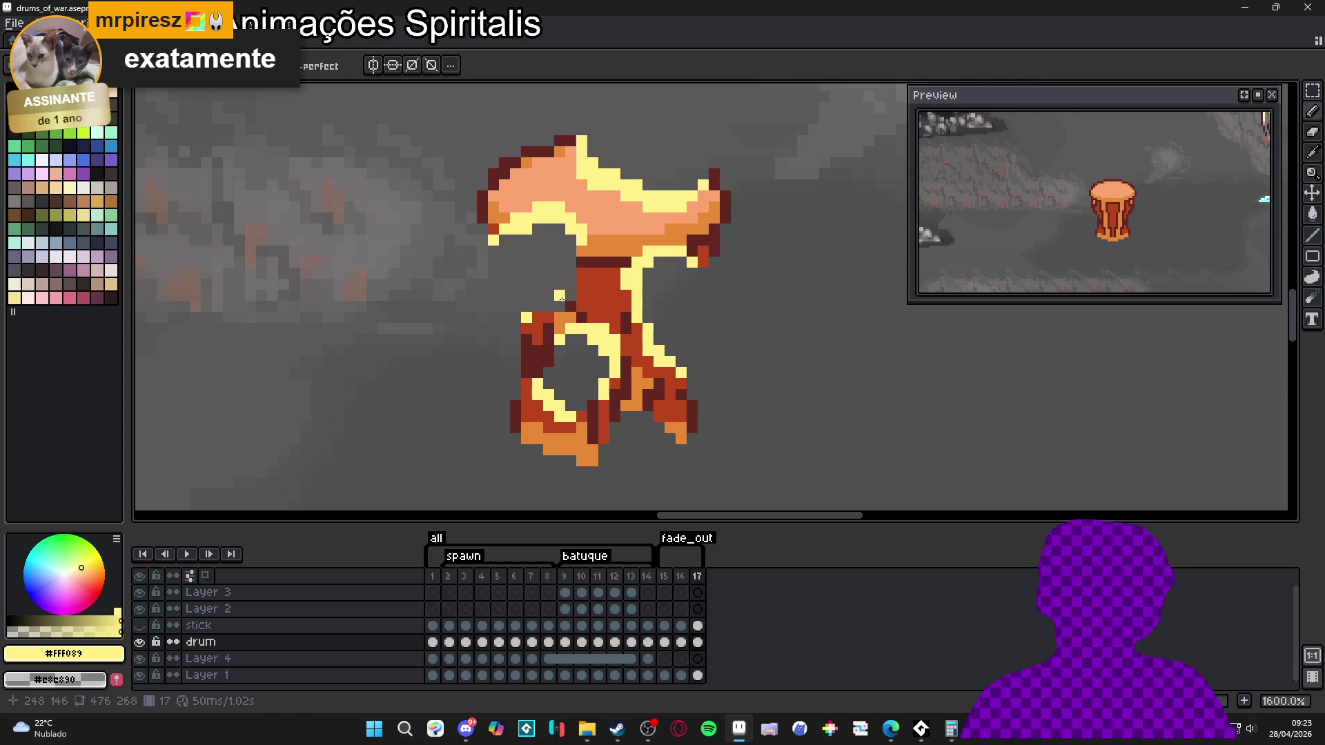
pyautogui.click(683, 580)
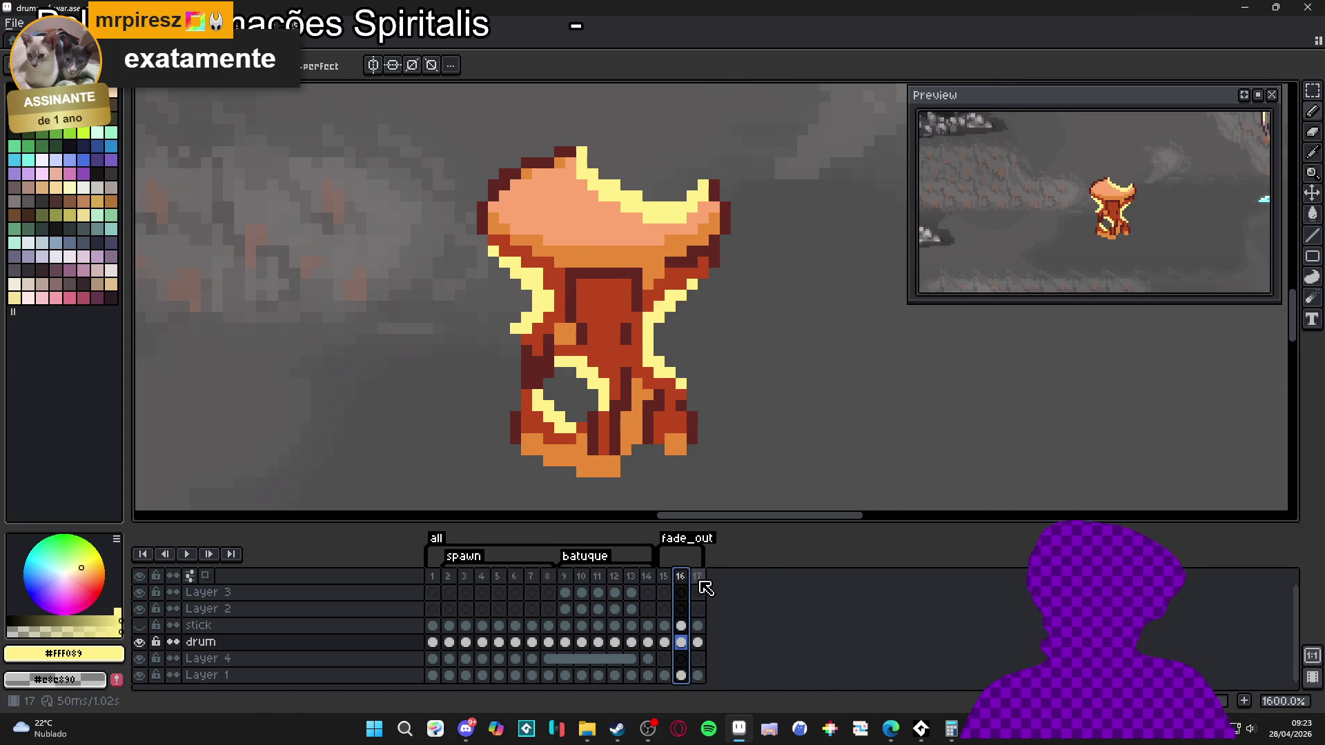
pyautogui.click(698, 582)
pyautogui.moveTo(561, 315); pyautogui.dragTo(571, 317)
pyautogui.click(560, 330)
pyautogui.click(549, 332)
pyautogui.click(580, 298)
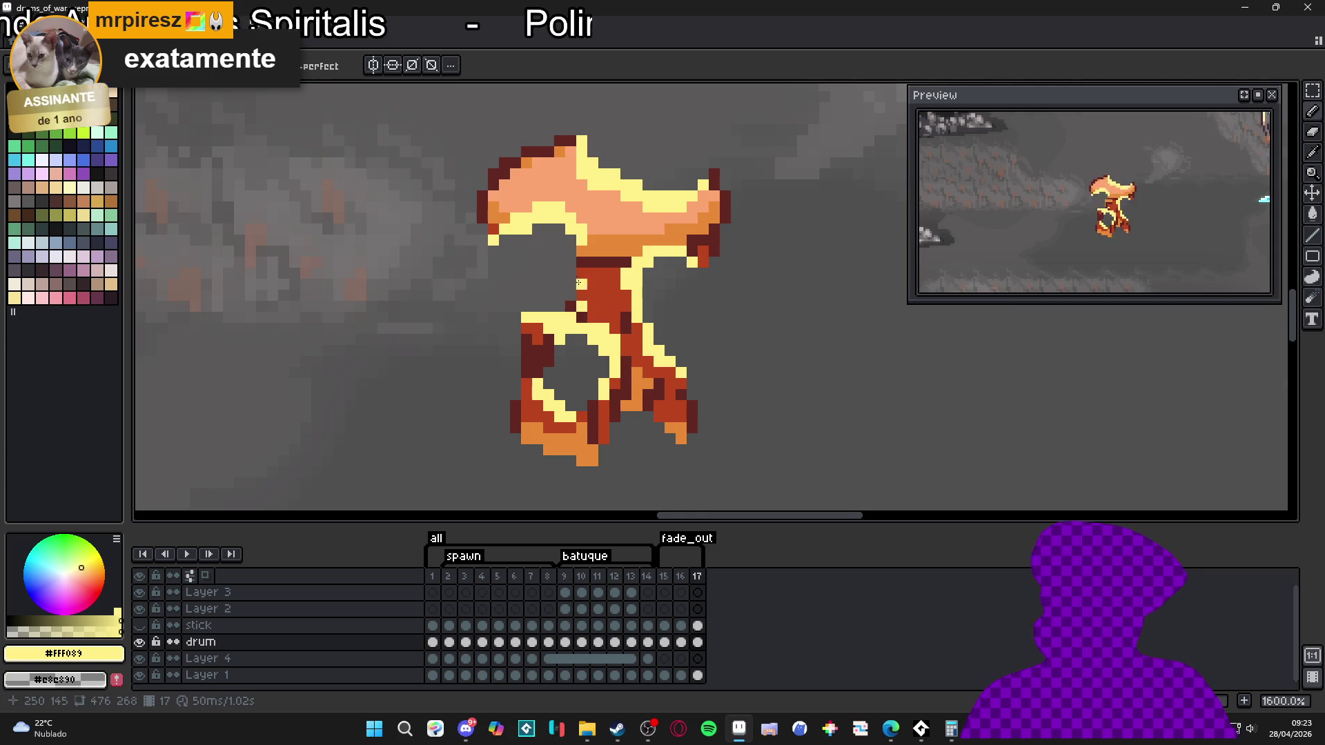
pyautogui.moveTo(583, 245); pyautogui.dragTo(593, 285)
pyautogui.click(591, 242)
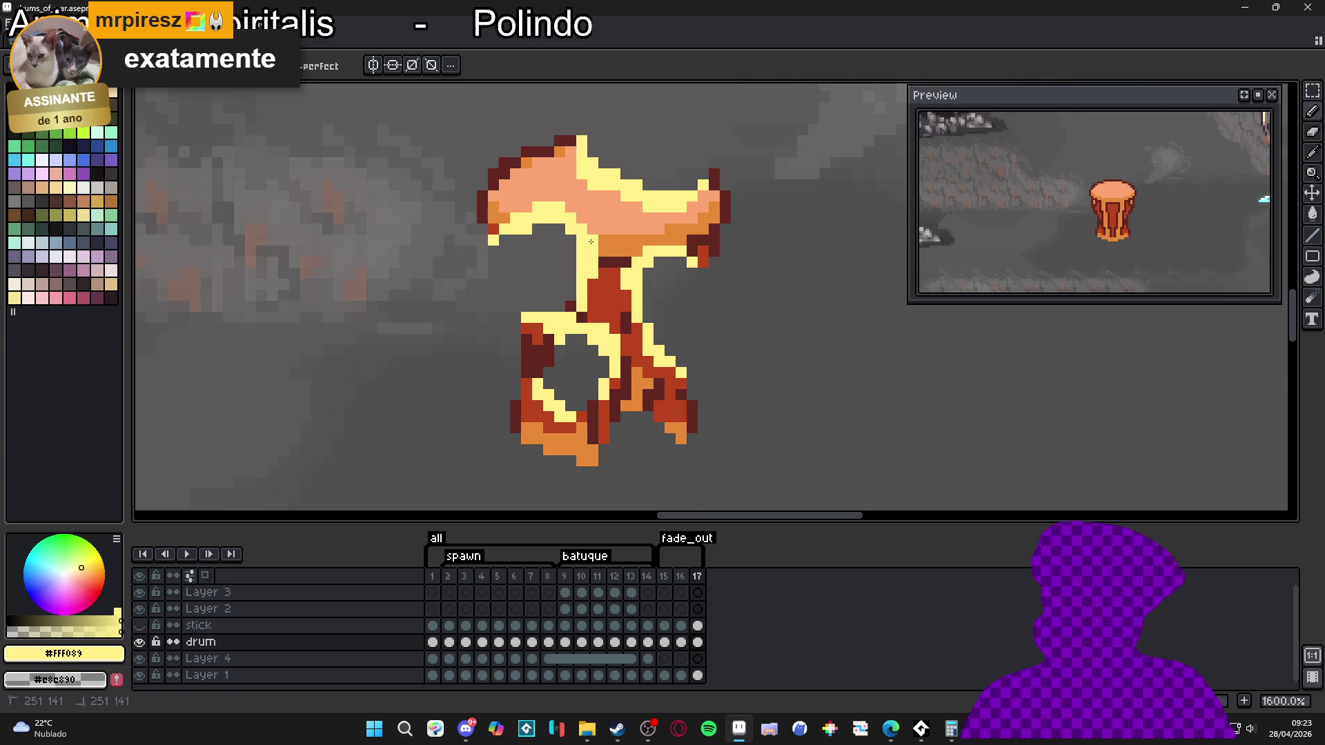
# - Recolour the peach pixels on the drum top and its right tip yellow
pyautogui.scroll(-3, 606, 361)
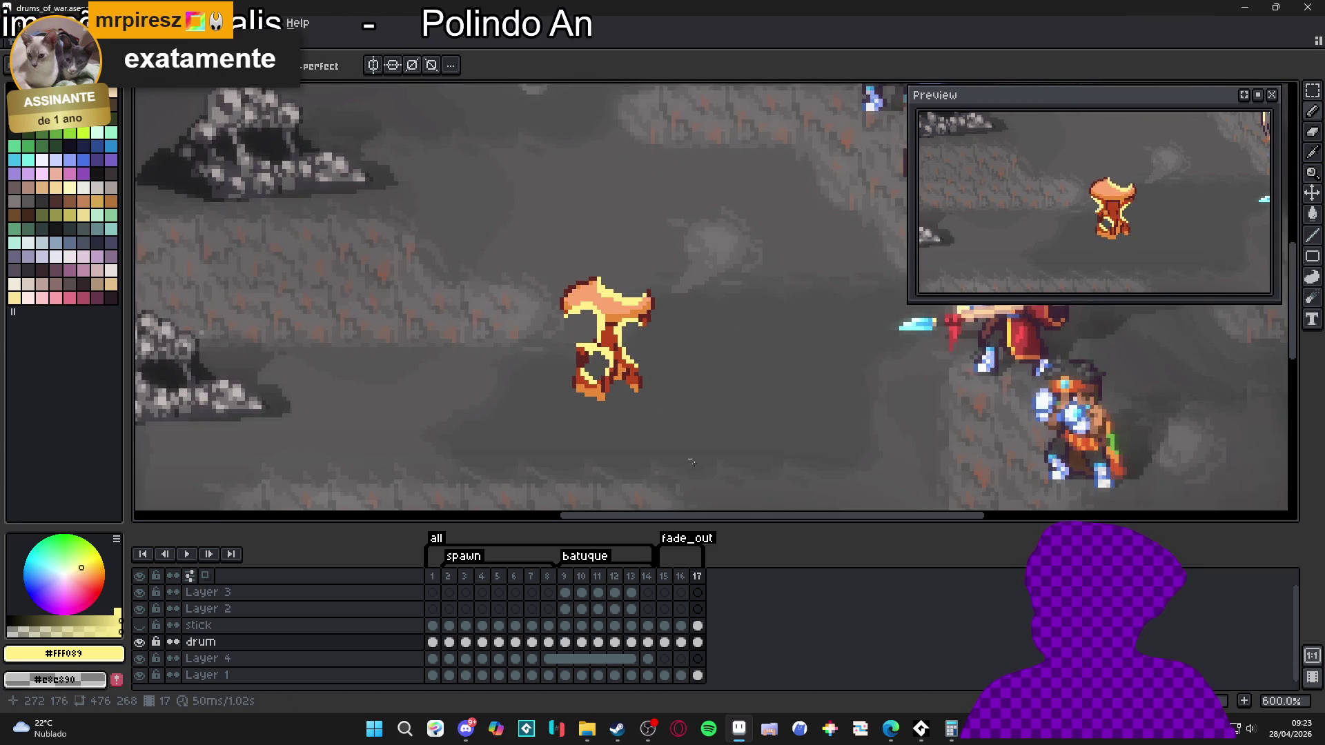
pyautogui.click(697, 577)
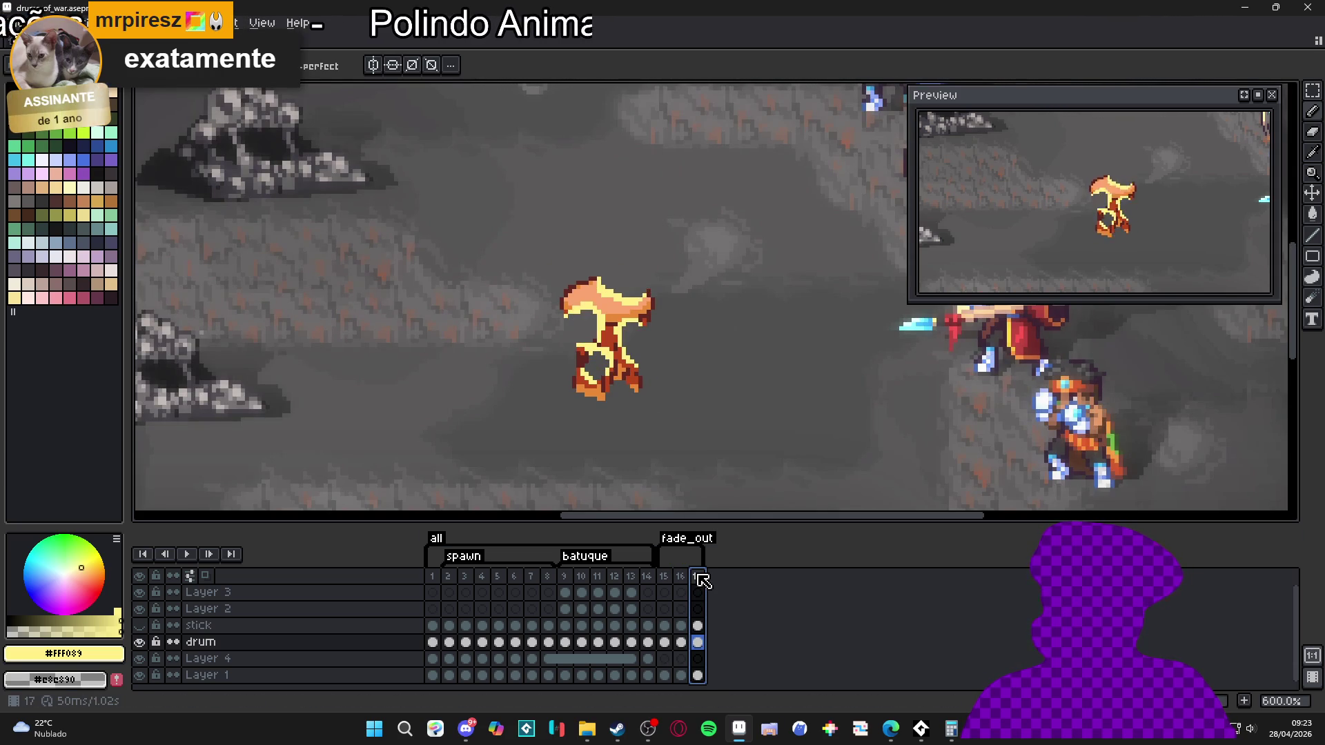
pyautogui.scroll(5, 601, 340)
pyautogui.press('e')
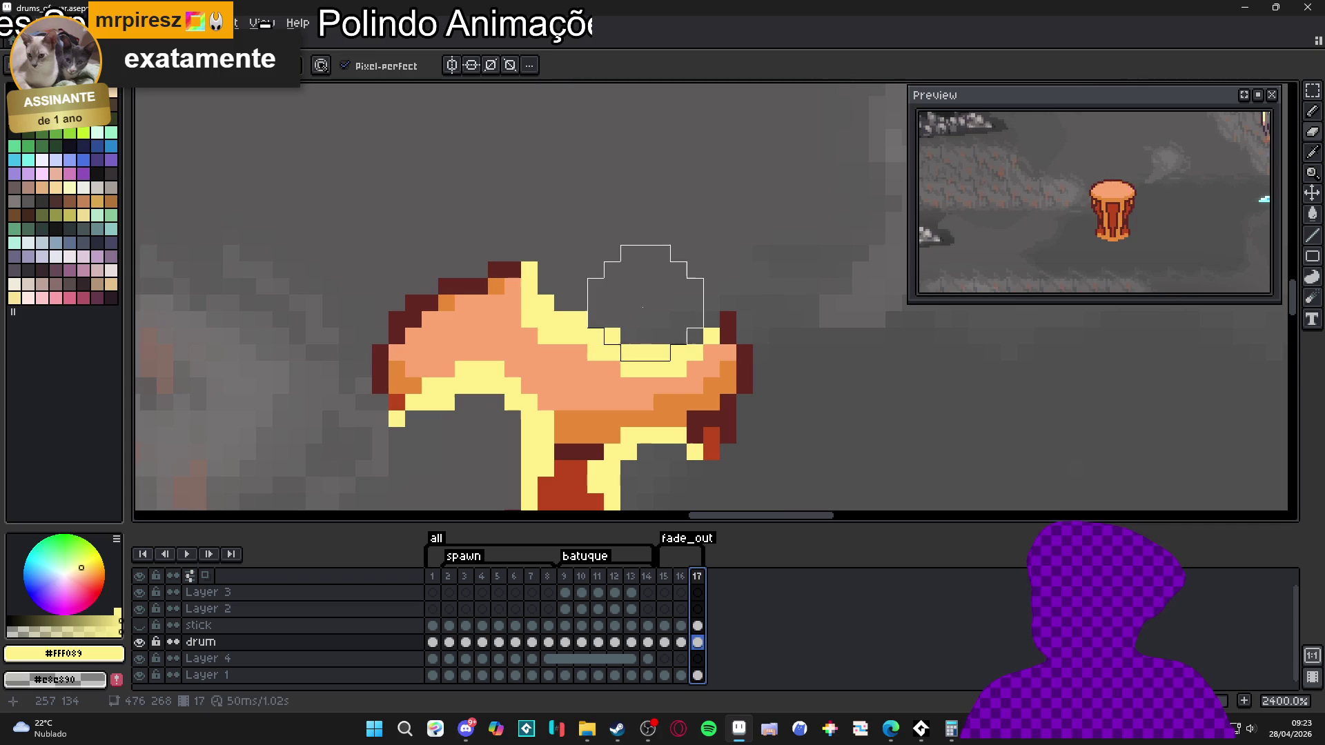
pyautogui.press('b')
pyautogui.moveTo(621, 368)
pyautogui.mouseDown()
pyautogui.moveTo(562, 348)
pyautogui.moveTo(516, 277)
pyautogui.mouseUp()
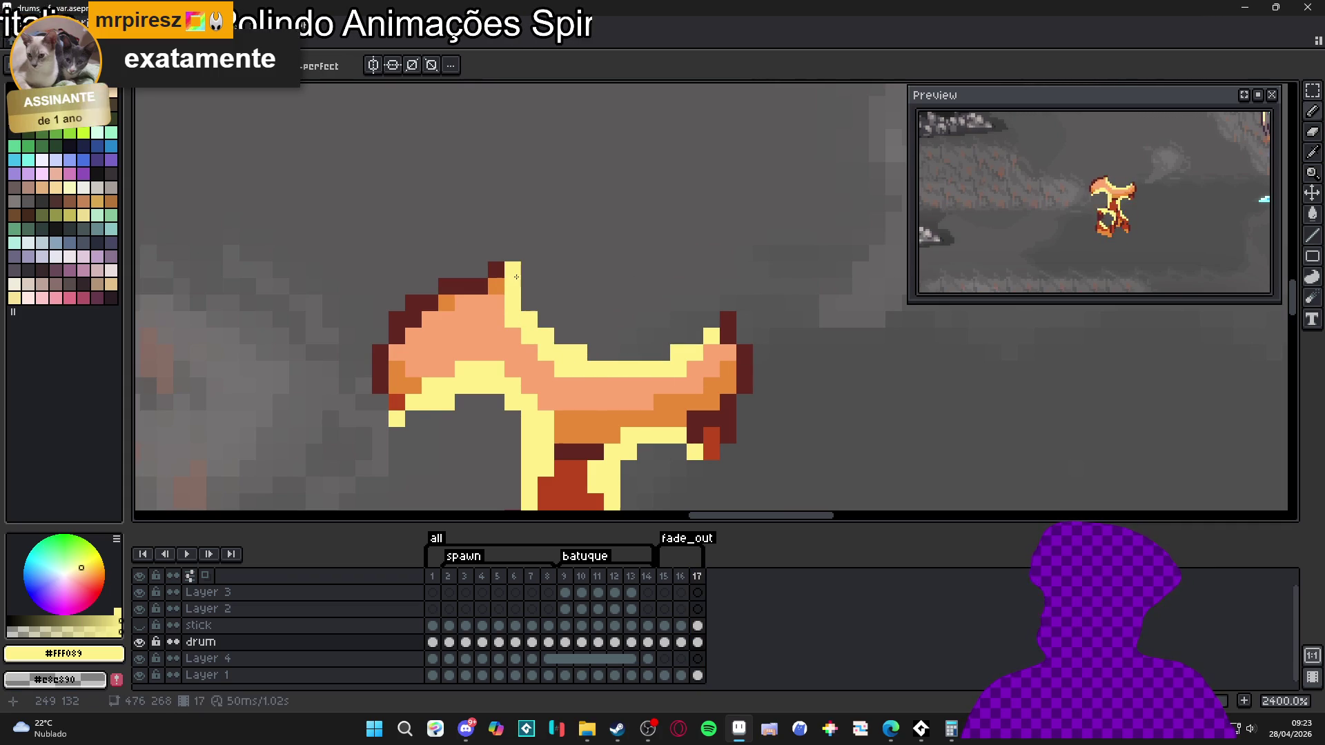
pyautogui.click(728, 336)
pyautogui.click(711, 320)
pyautogui.scroll(-2, 633, 370)
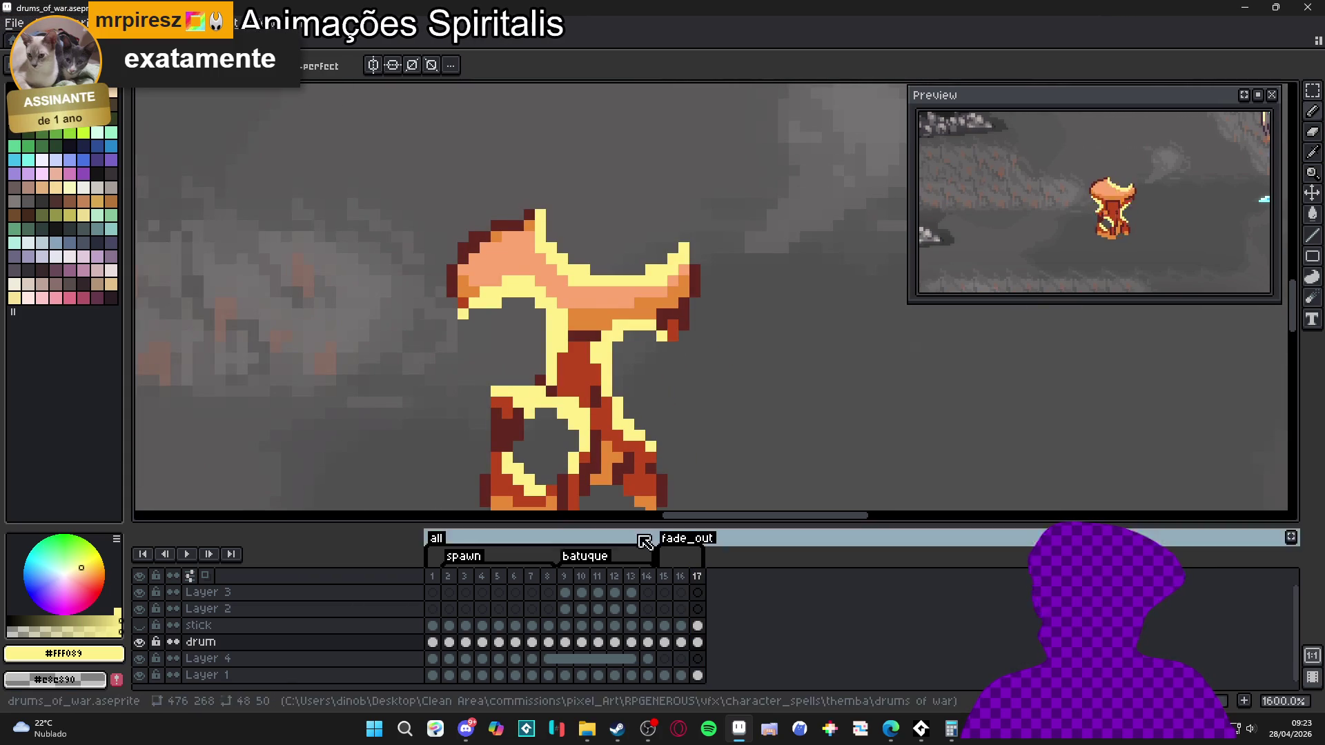
# - Set the duration of fade_out frames 15–17 to 100 ms
pyautogui.moveTo(668, 578); pyautogui.dragTo(708, 580)
pyautogui.doubleClick(707, 580)
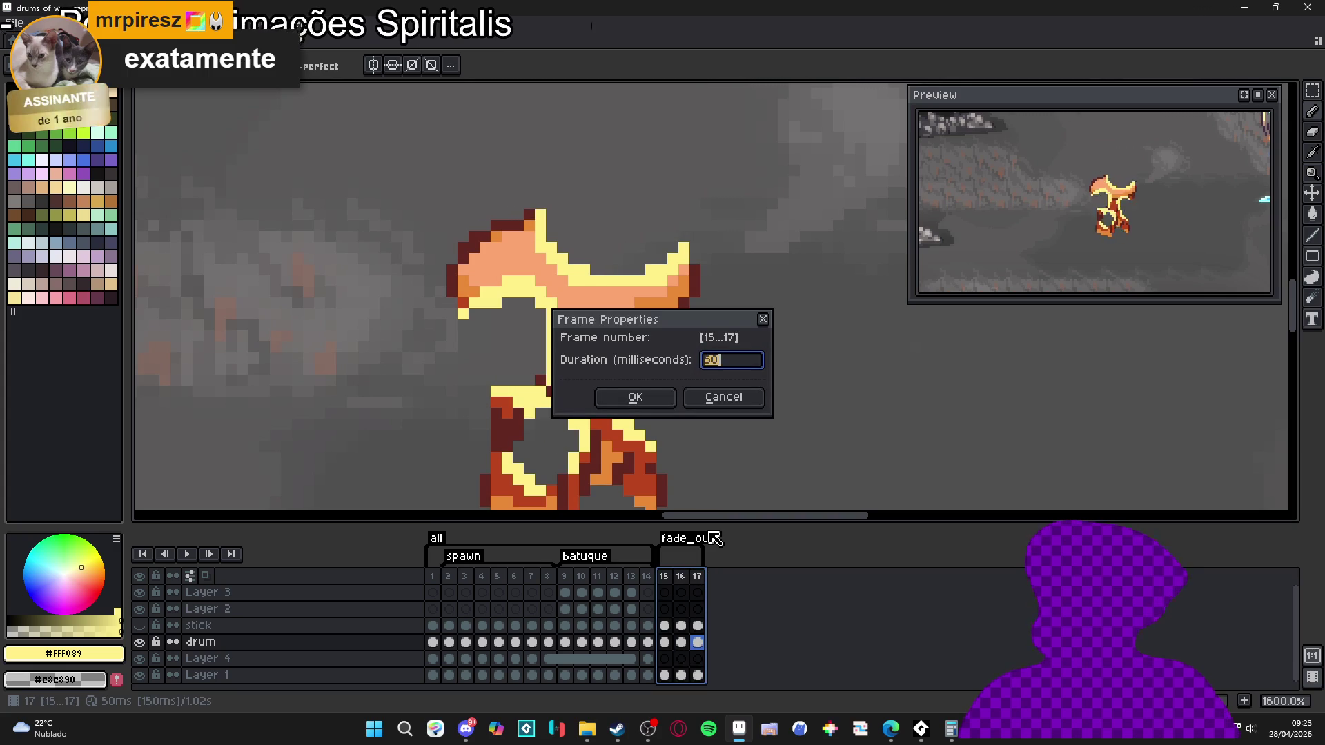
pyautogui.write('100')
pyautogui.press('Return')
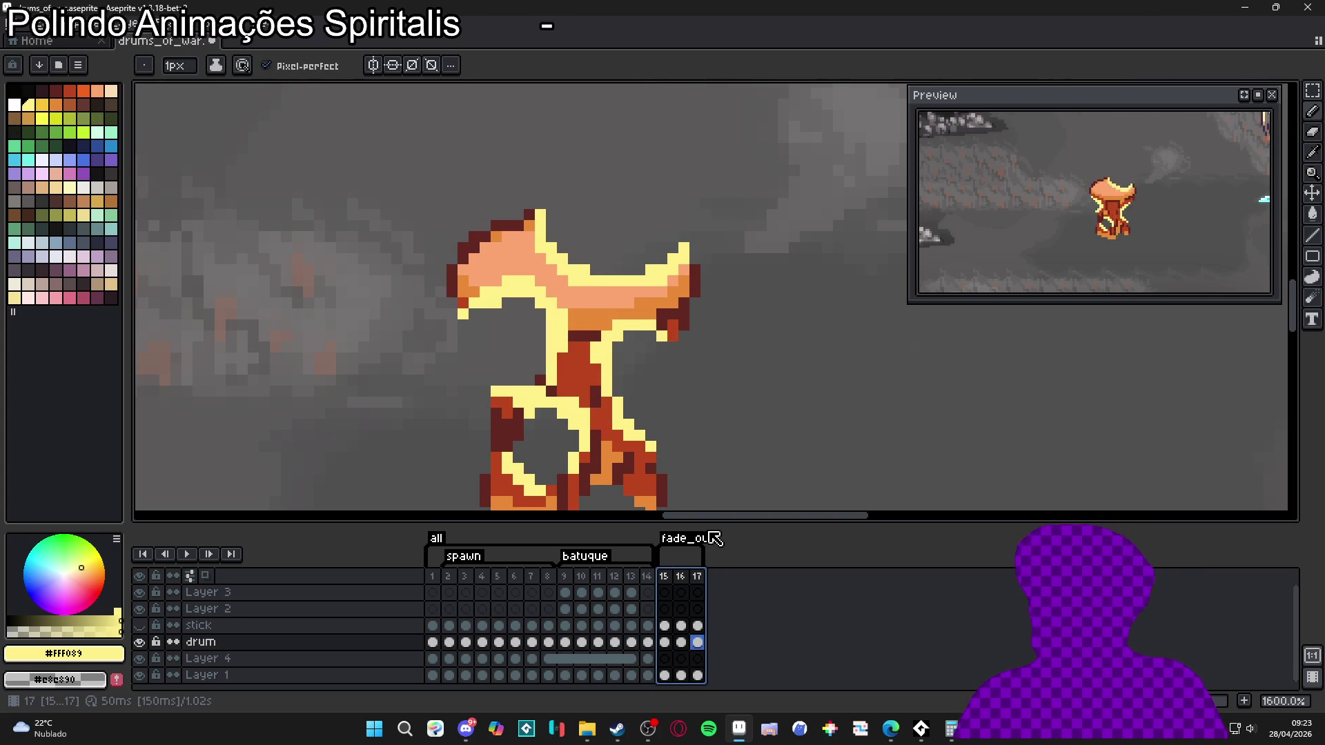
# - Flip between frames 16 and 17 to review the drum poses
pyautogui.scroll(-1, 592, 341)
pyautogui.scroll(-3, 591, 341)
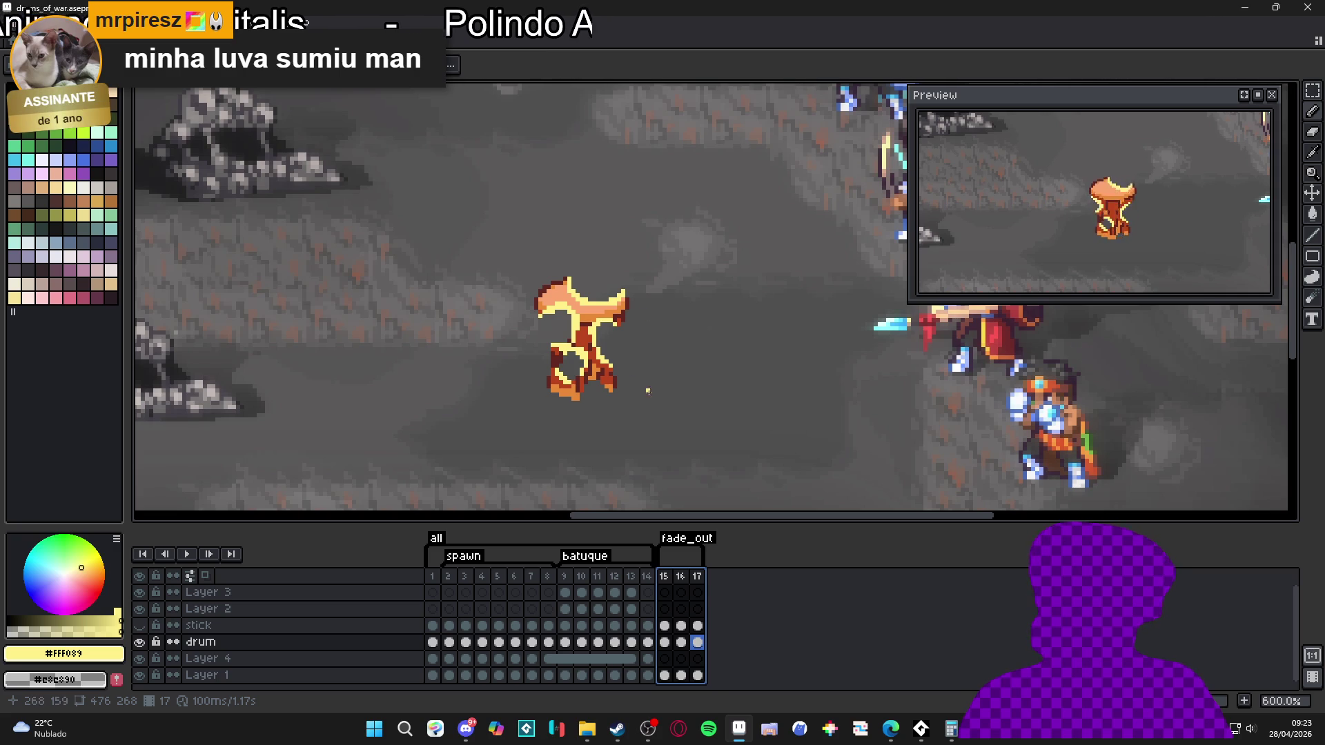
pyautogui.click(680, 576)
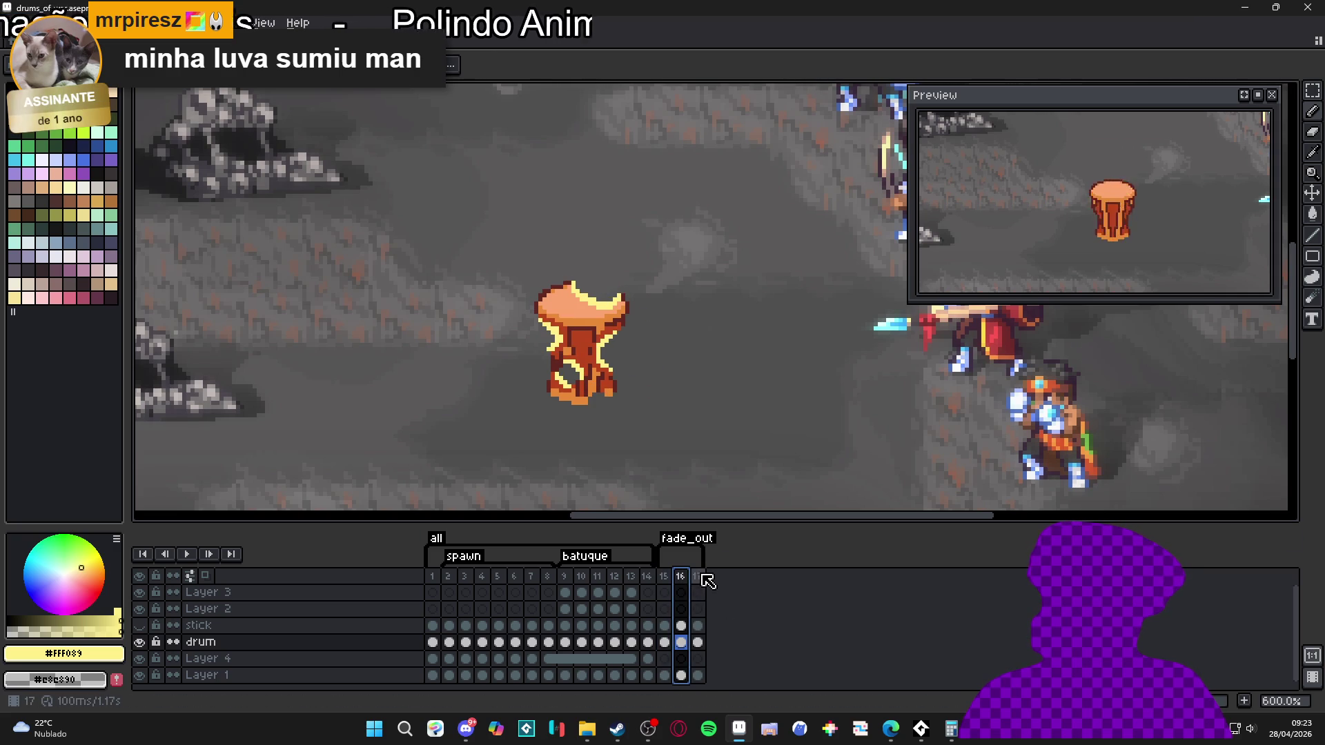
pyautogui.click(696, 576)
pyautogui.scroll(3, 540, 376)
pyautogui.press('Escape')
pyautogui.click(682, 572)
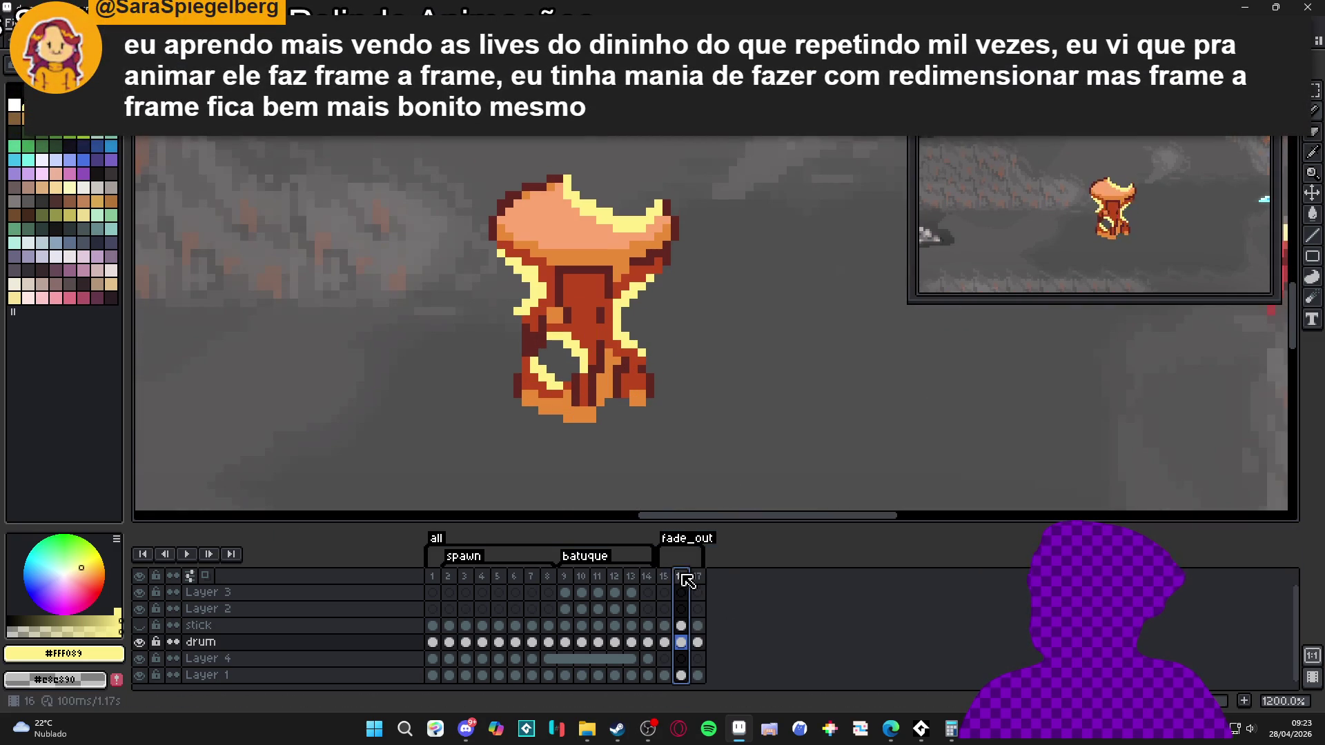
pyautogui.click(697, 577)
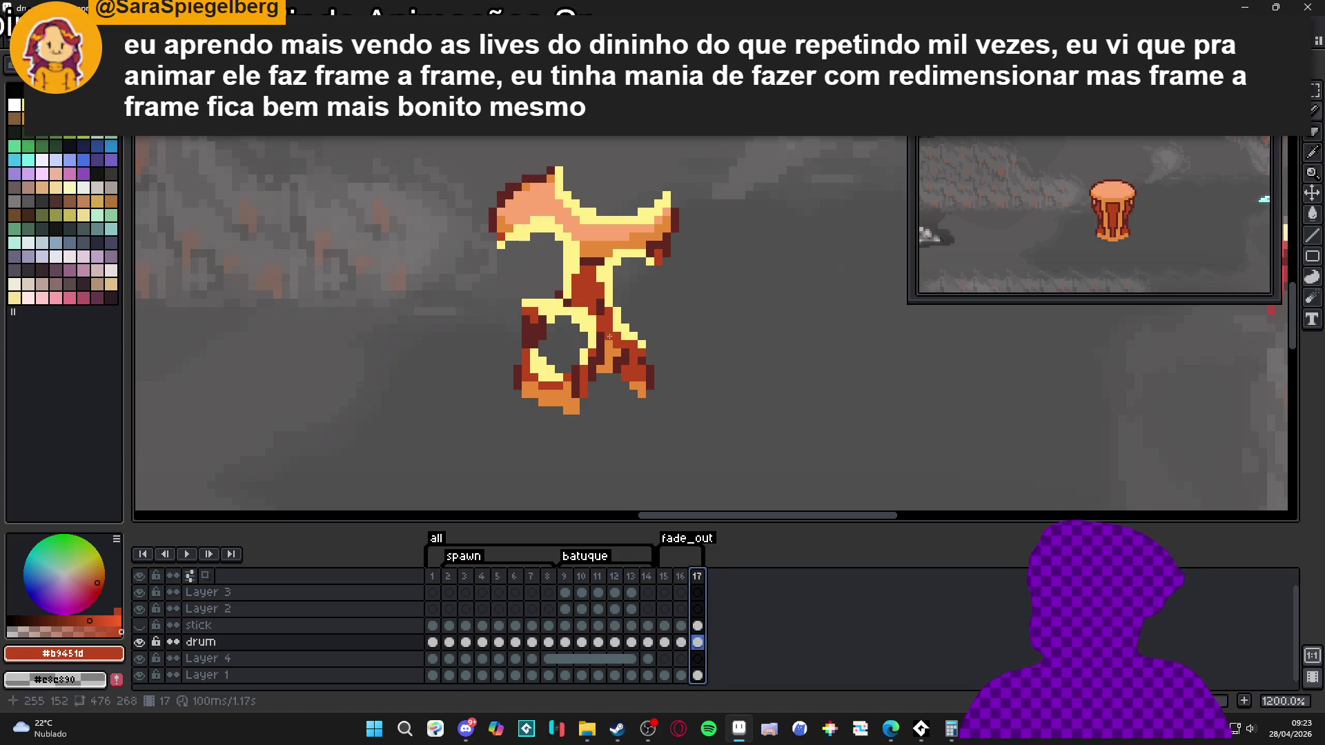
pyautogui.scroll(1, 593, 365)
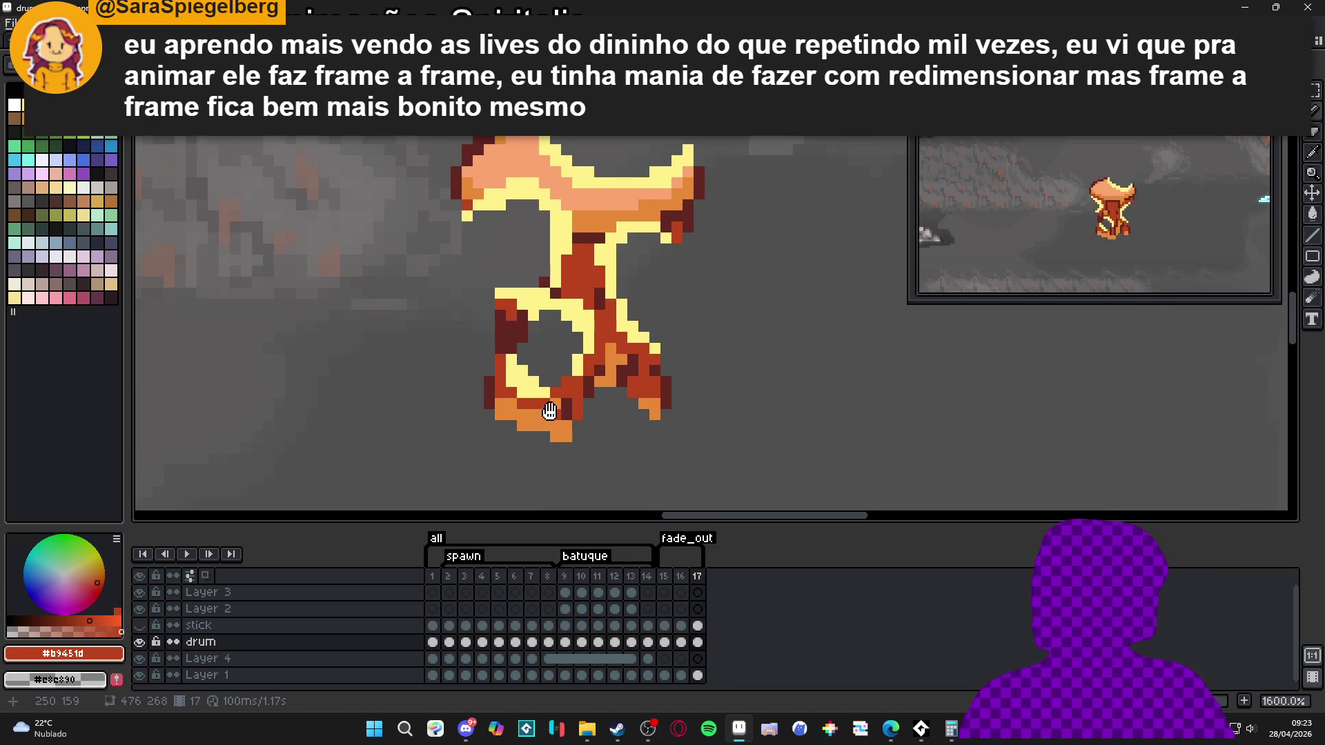
pyautogui.moveTo(550, 412); pyautogui.dragTo(557, 414)
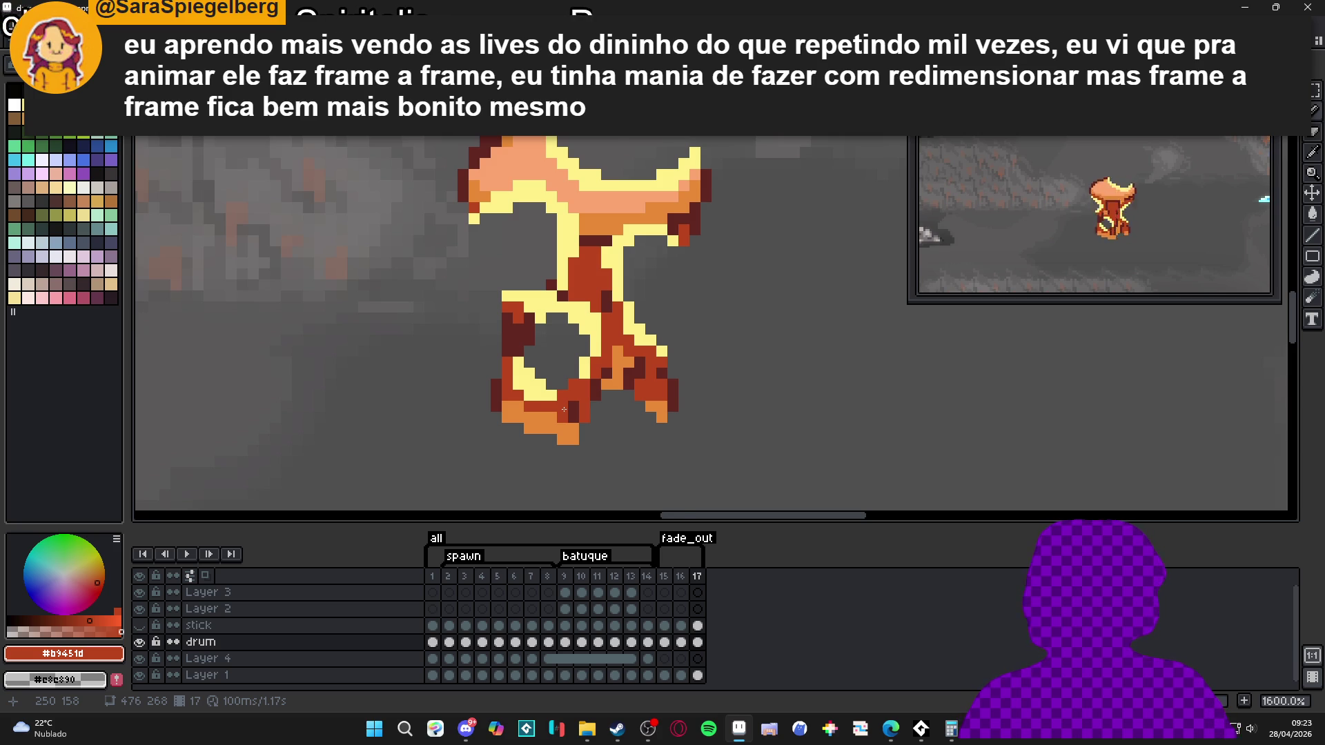
# - Repaint stray peach pixels on frame 17's upper-left flare in red
pyautogui.scroll(2, 522, 407)
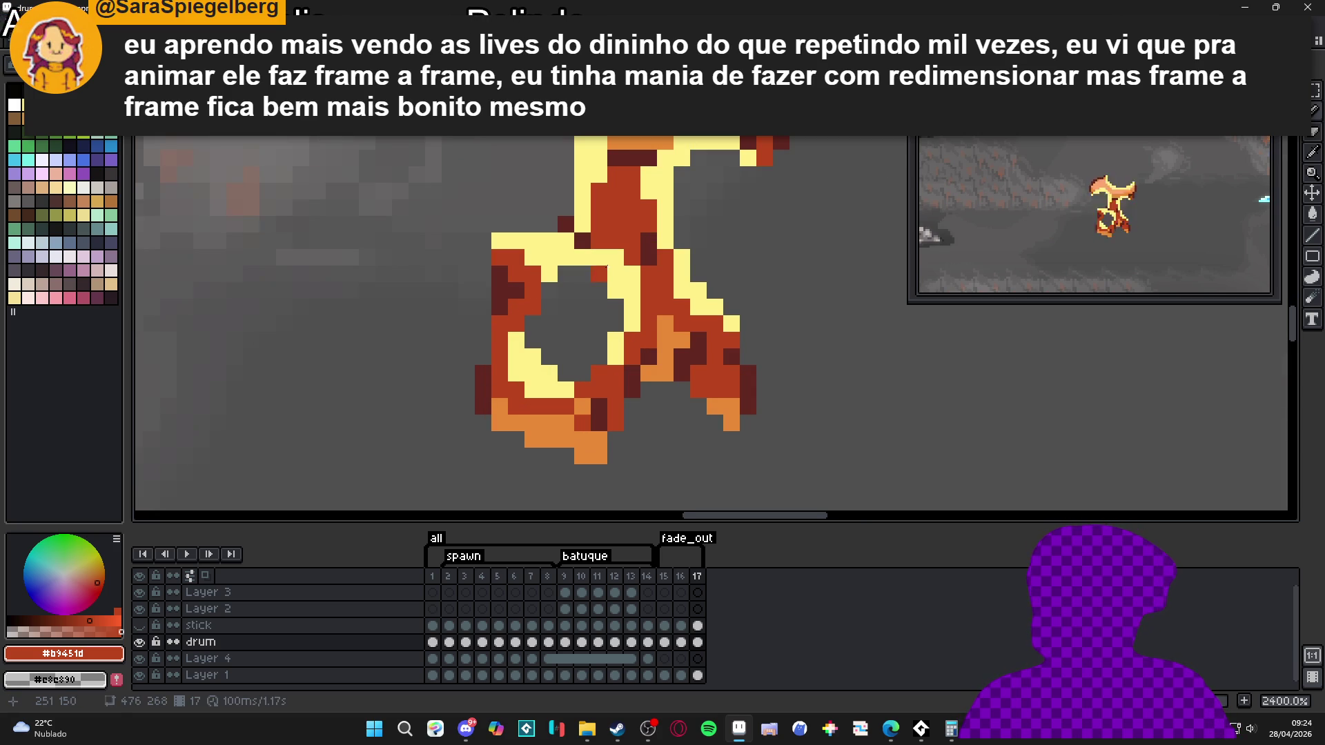
pyautogui.scroll(2, 641, 260)
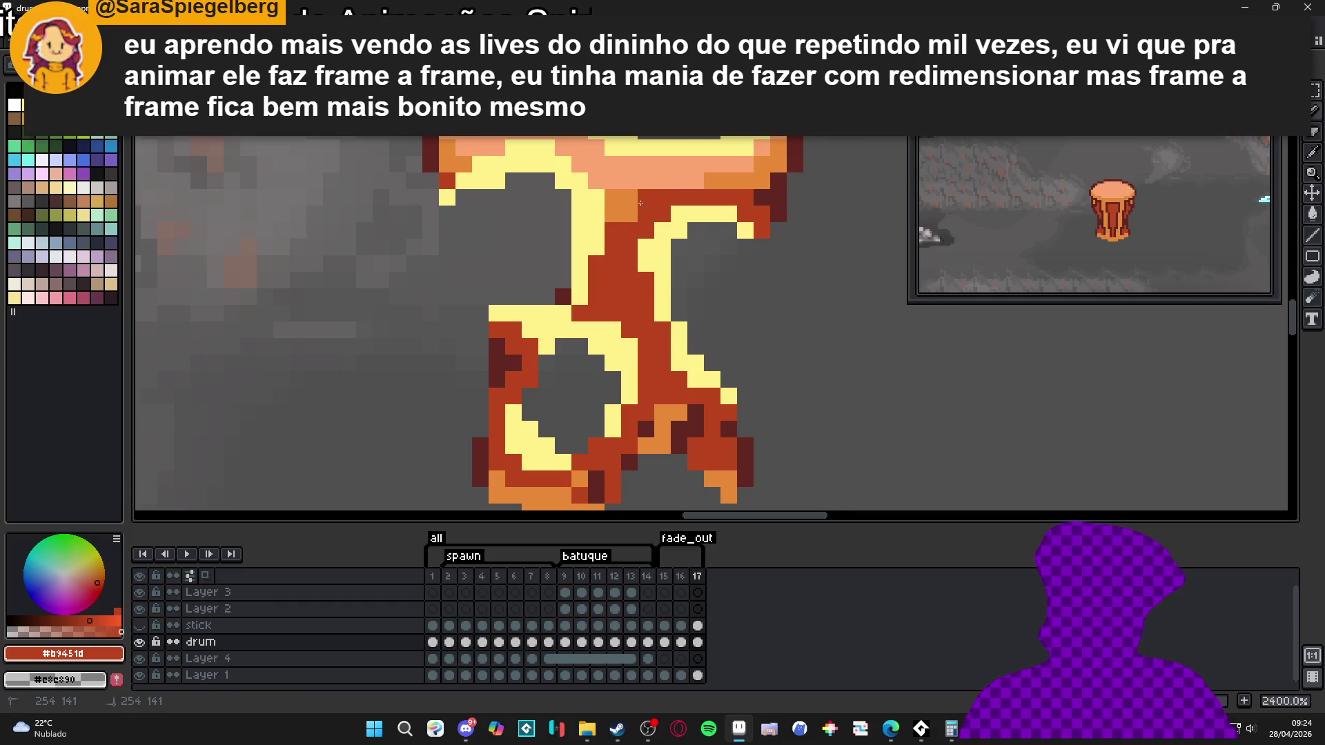
pyautogui.scroll(1, 597, 220)
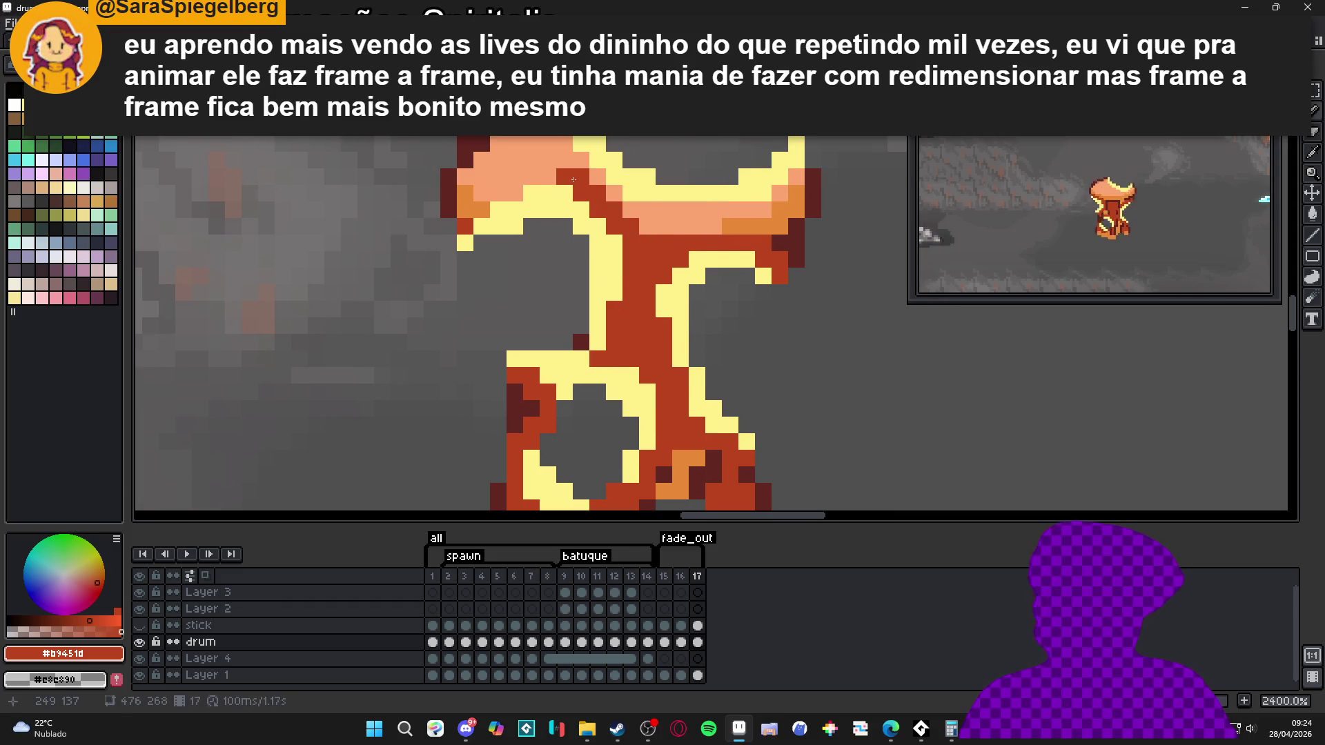
pyautogui.moveTo(478, 200); pyautogui.dragTo(466, 216)
pyautogui.keyDown('alt'); pyautogui.click(487, 225); pyautogui.keyUp('alt')
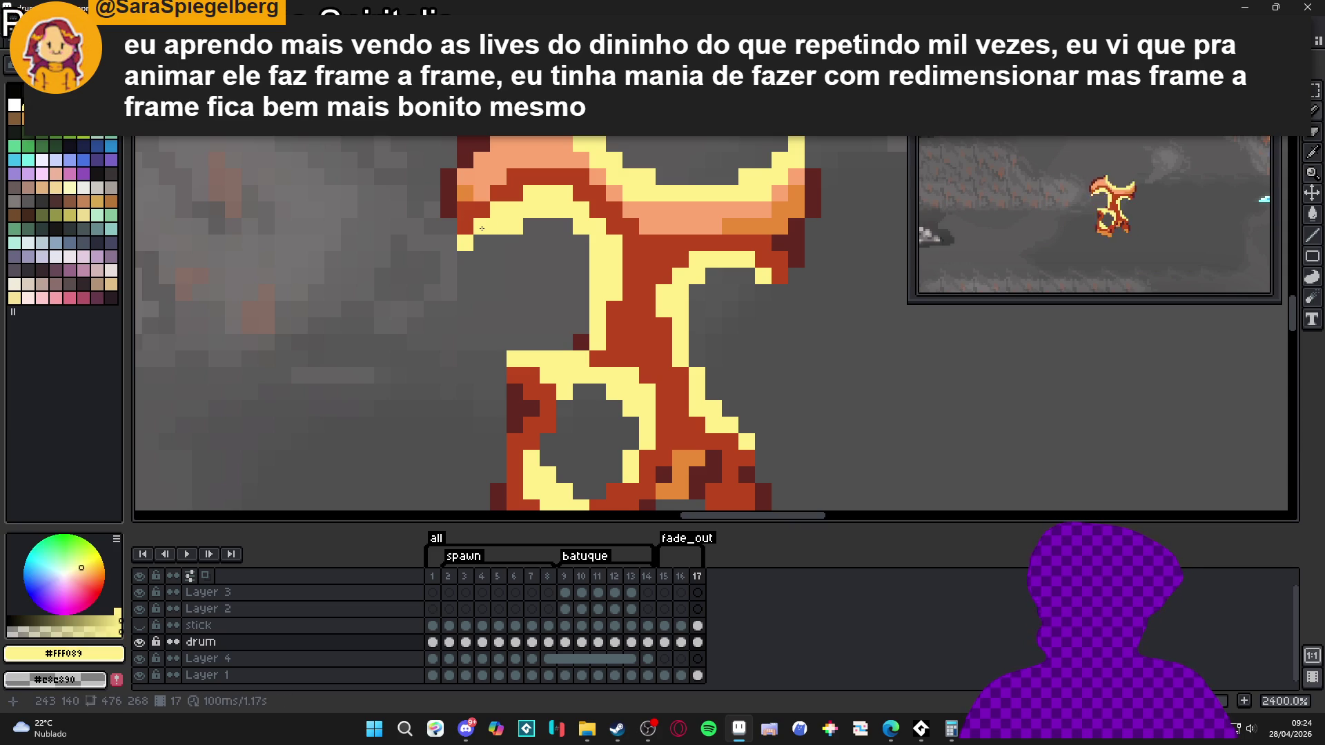
pyautogui.keyDown('alt'); pyautogui.click(522, 193); pyautogui.keyUp('alt')
pyautogui.click(557, 158)
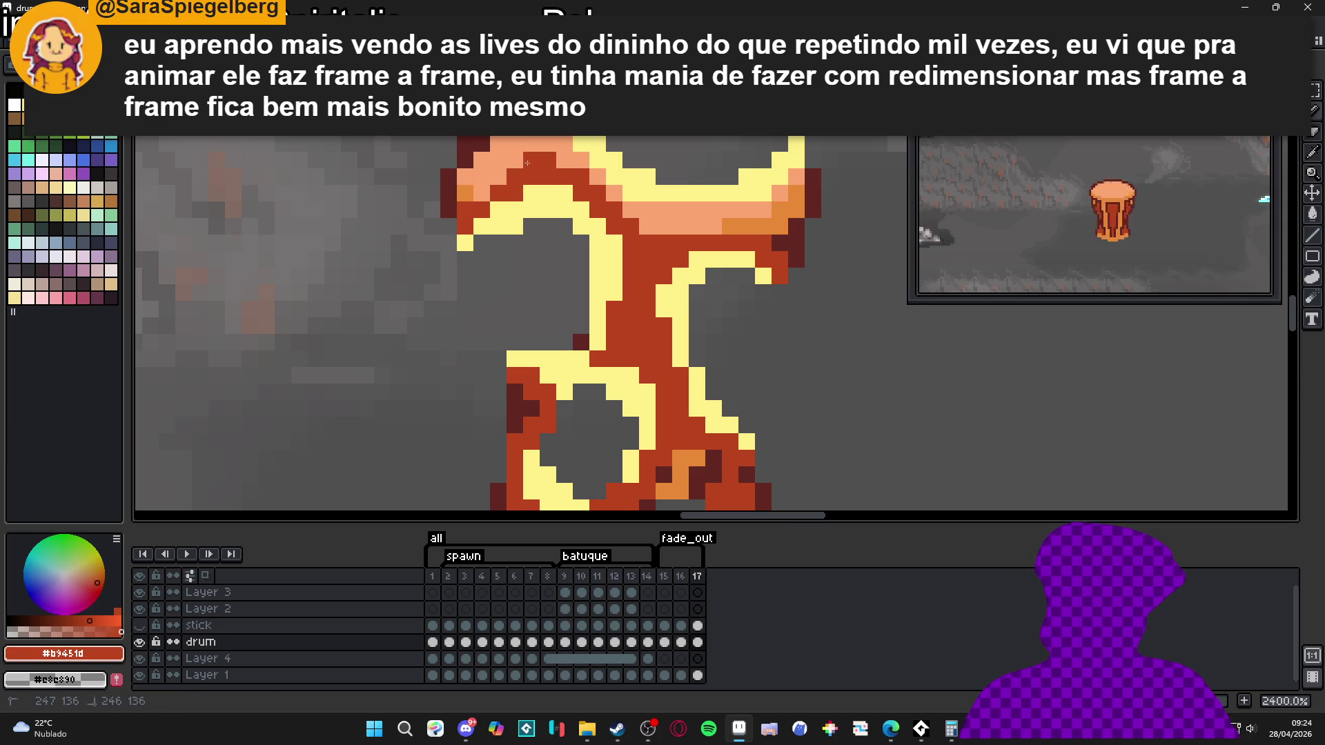
pyautogui.moveTo(498, 177); pyautogui.dragTo(480, 194)
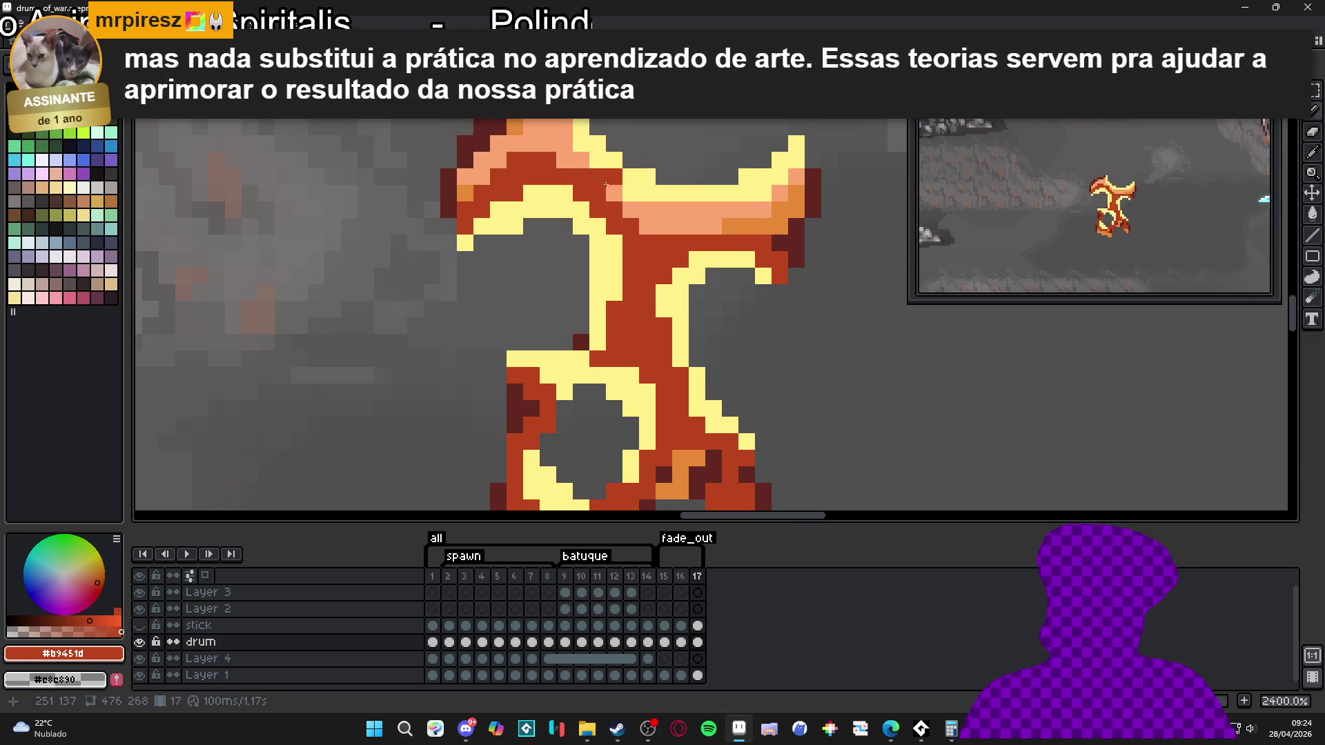
# - Turn a remaining stray pixel yellow and compare frames 16 and 17
pyautogui.click(646, 209)
pyautogui.keyDown('alt'); pyautogui.click(665, 183); pyautogui.keyUp('alt')
pyautogui.scroll(-3, 665, 183)
pyautogui.click(681, 585)
pyautogui.click(697, 583)
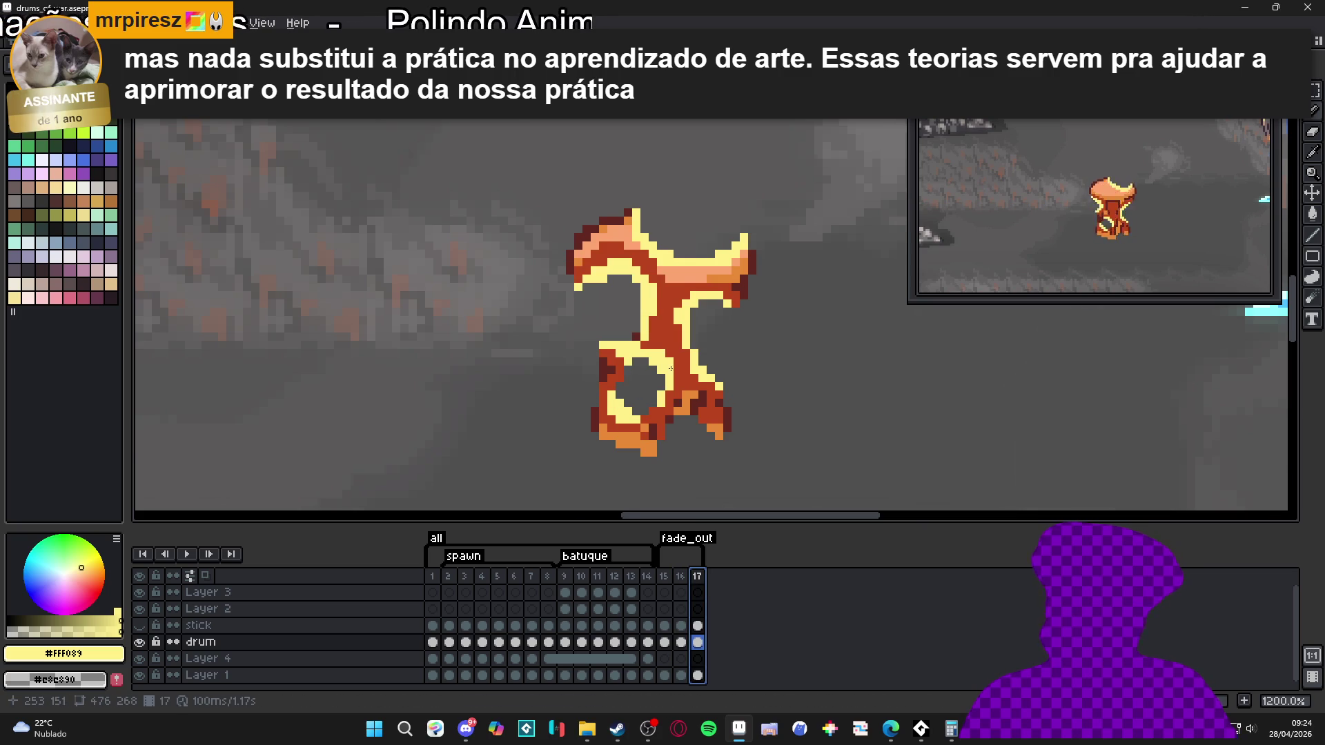
# - Zoom out, step through fade_out frames 15–17, then select the whole fade_out tag
pyautogui.scroll(-3, 676, 327)
pyautogui.scroll(-1, 678, 327)
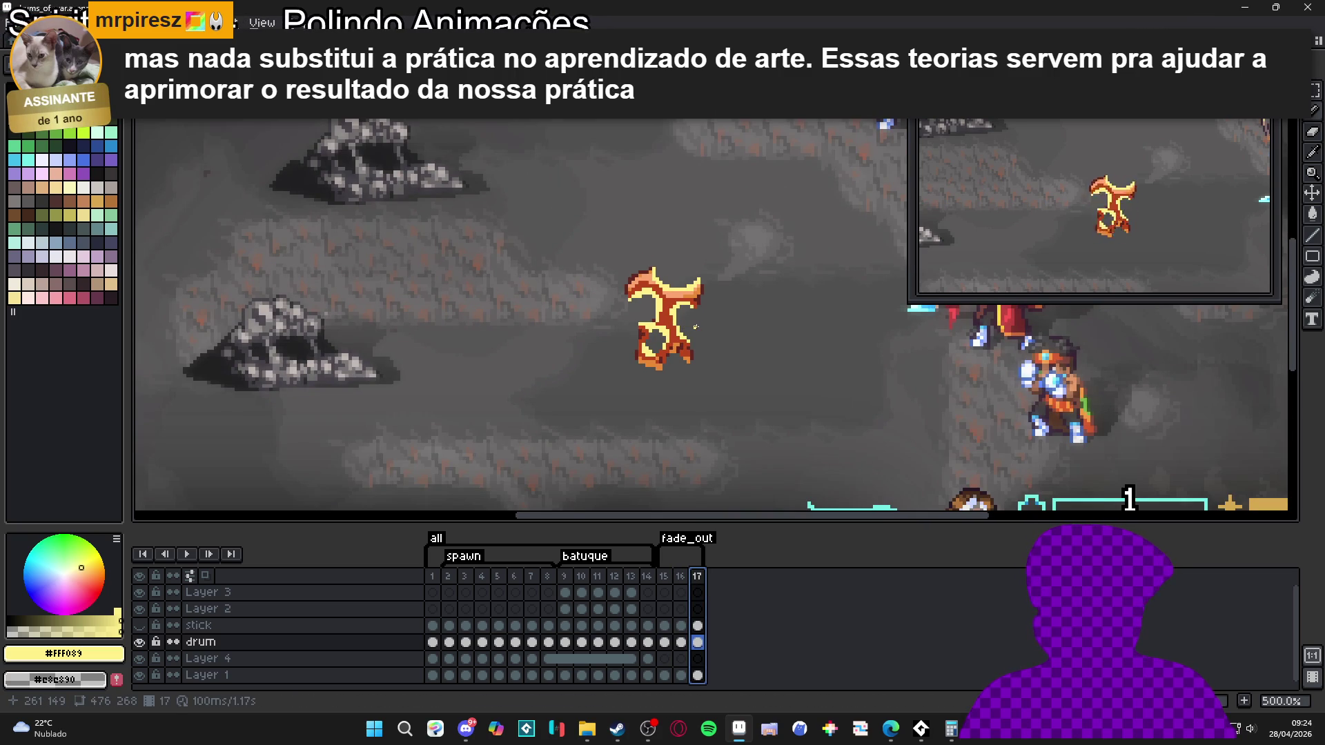
pyautogui.click(682, 579)
pyautogui.click(672, 581)
pyautogui.press('Right')
pyautogui.press('Right')
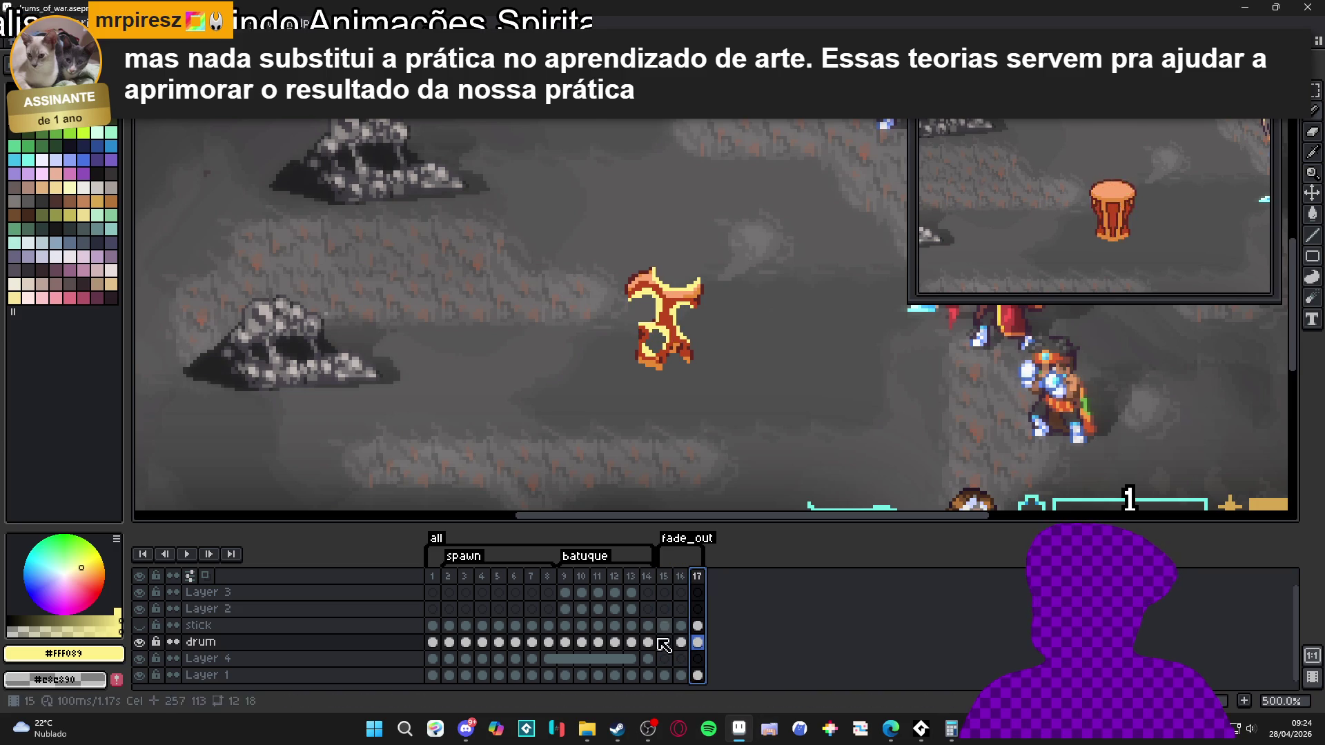
pyautogui.click(666, 580)
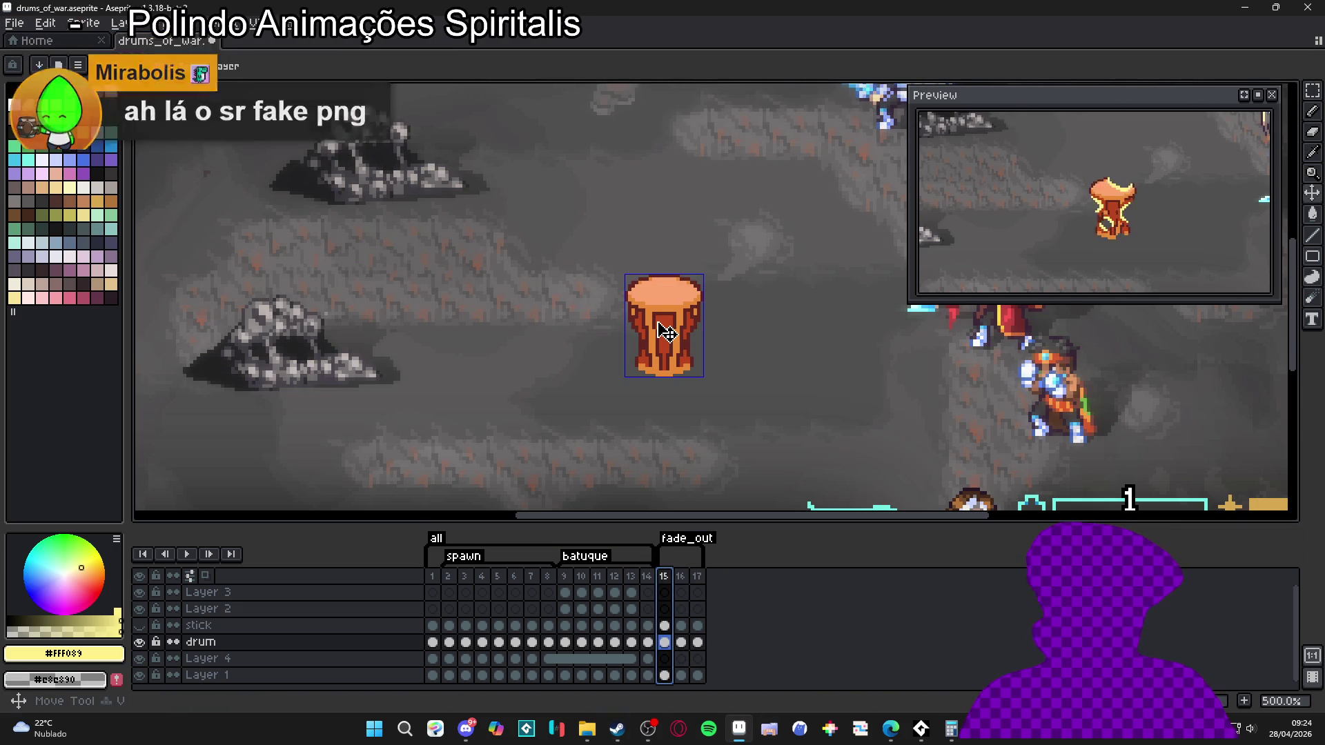
pyautogui.press('Right')
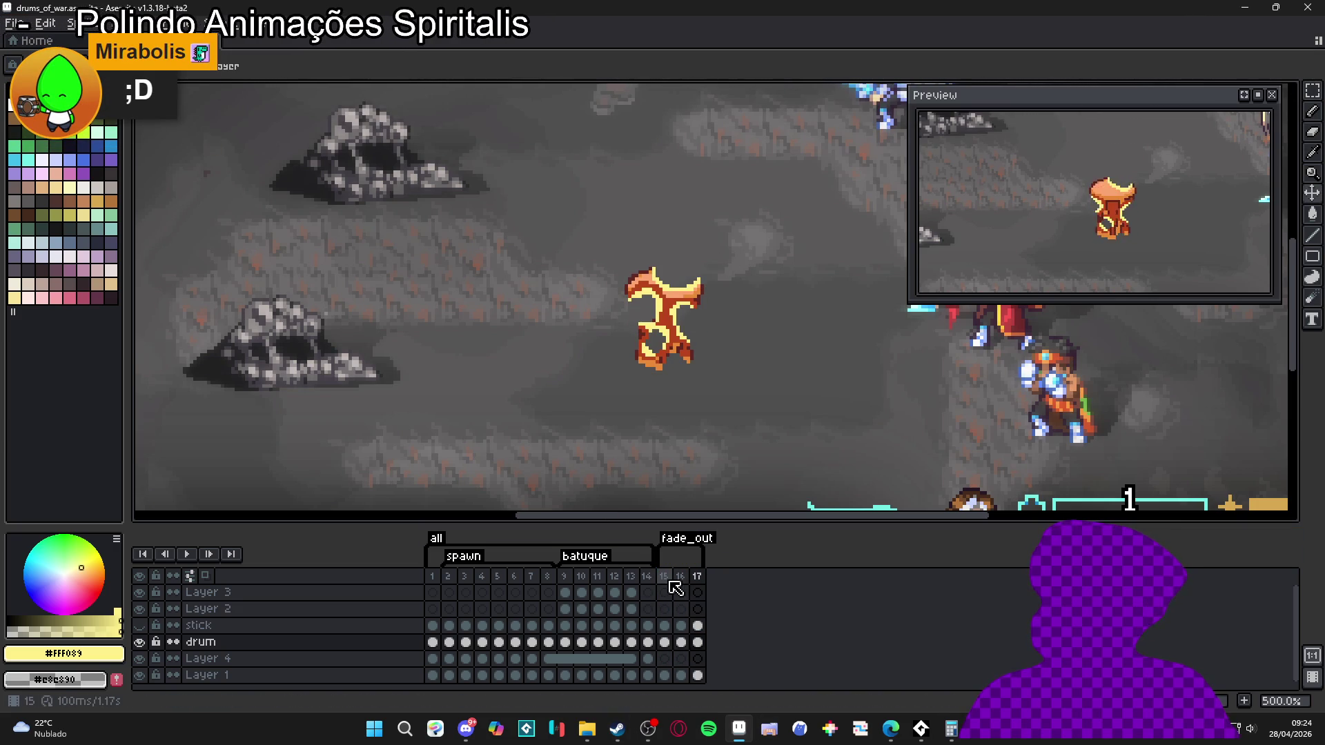
pyautogui.click(674, 537)
# - Marquee-select and copy the yellow blob in frame 2
pyautogui.press('m')
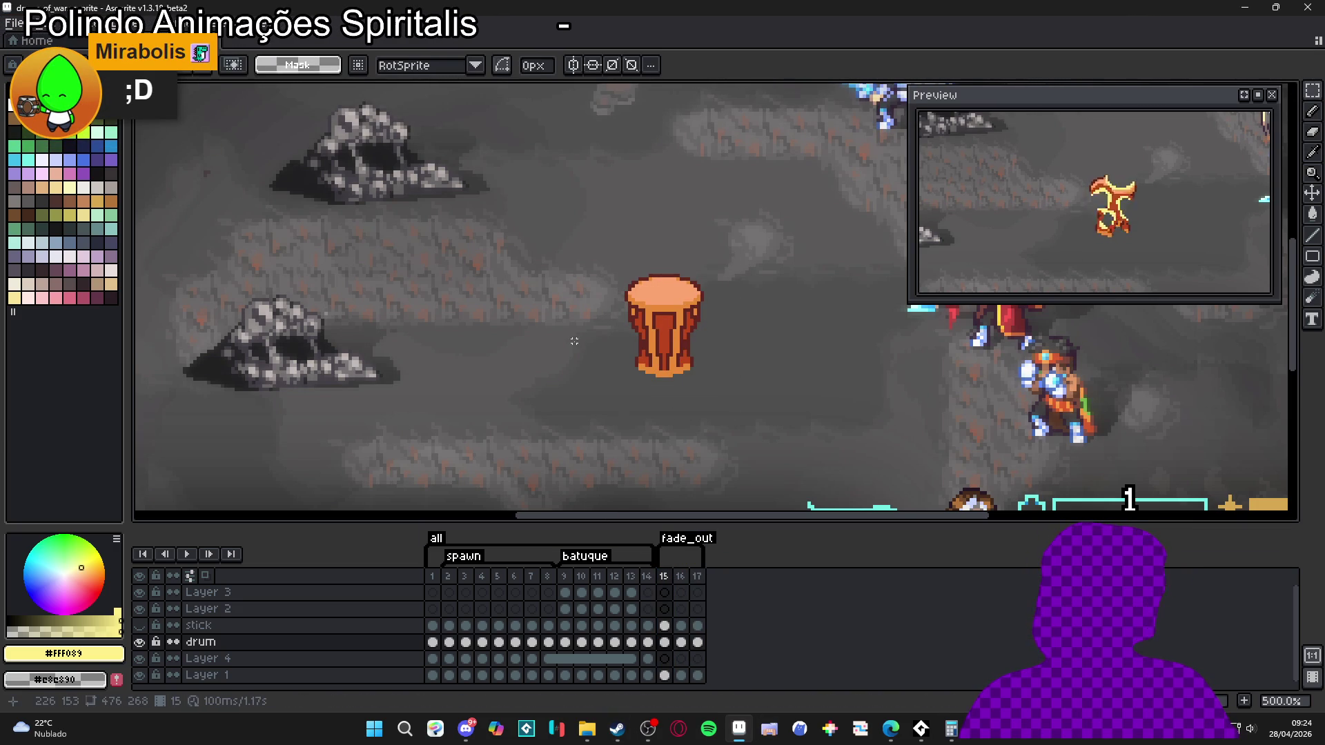
pyautogui.moveTo(564, 335); pyautogui.dragTo(543, 335)
pyautogui.click(449, 576)
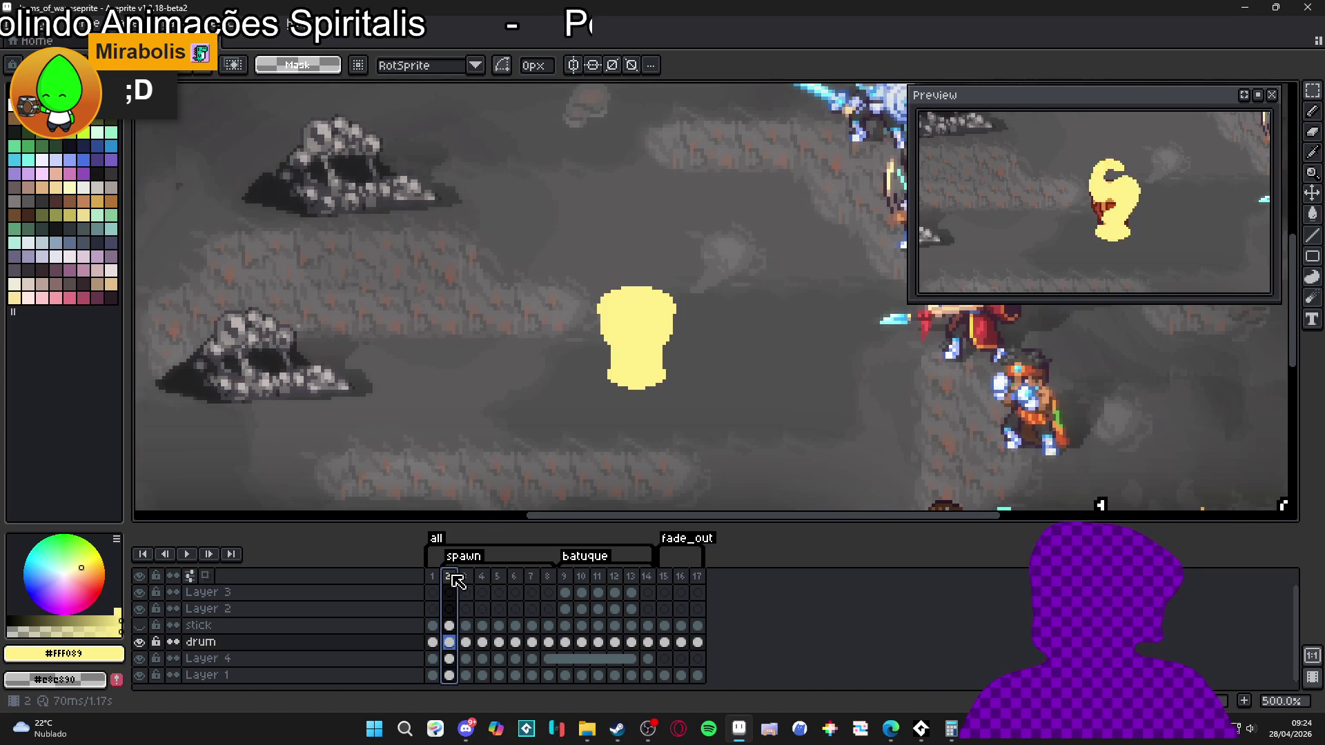
pyautogui.click(567, 588)
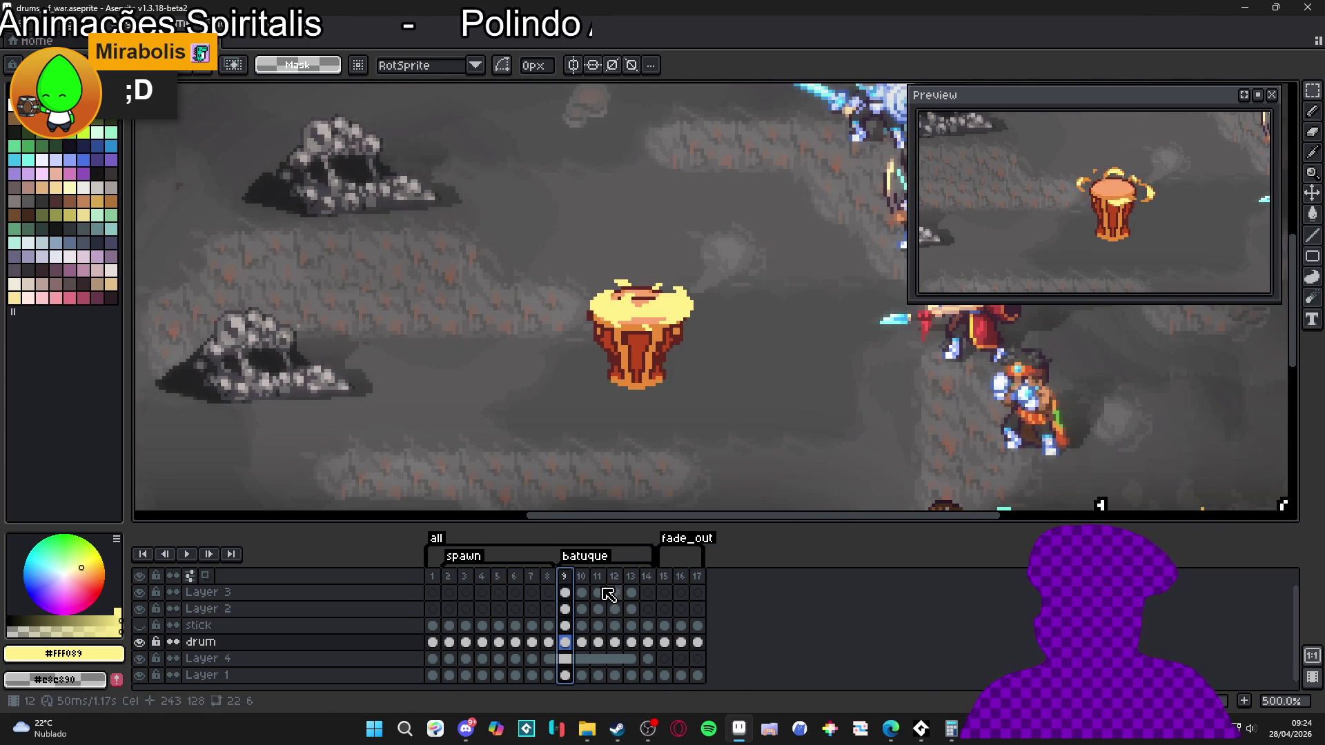
pyautogui.click(452, 577)
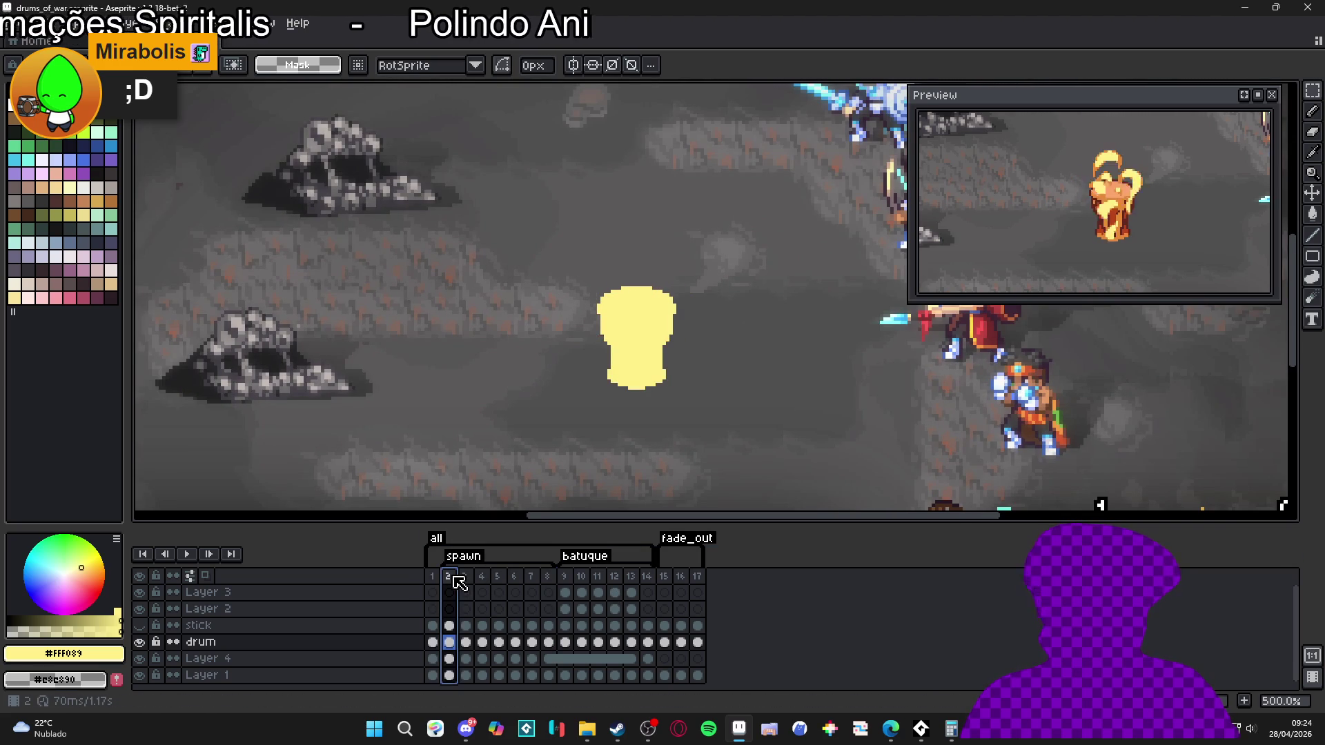
pyautogui.press('v')
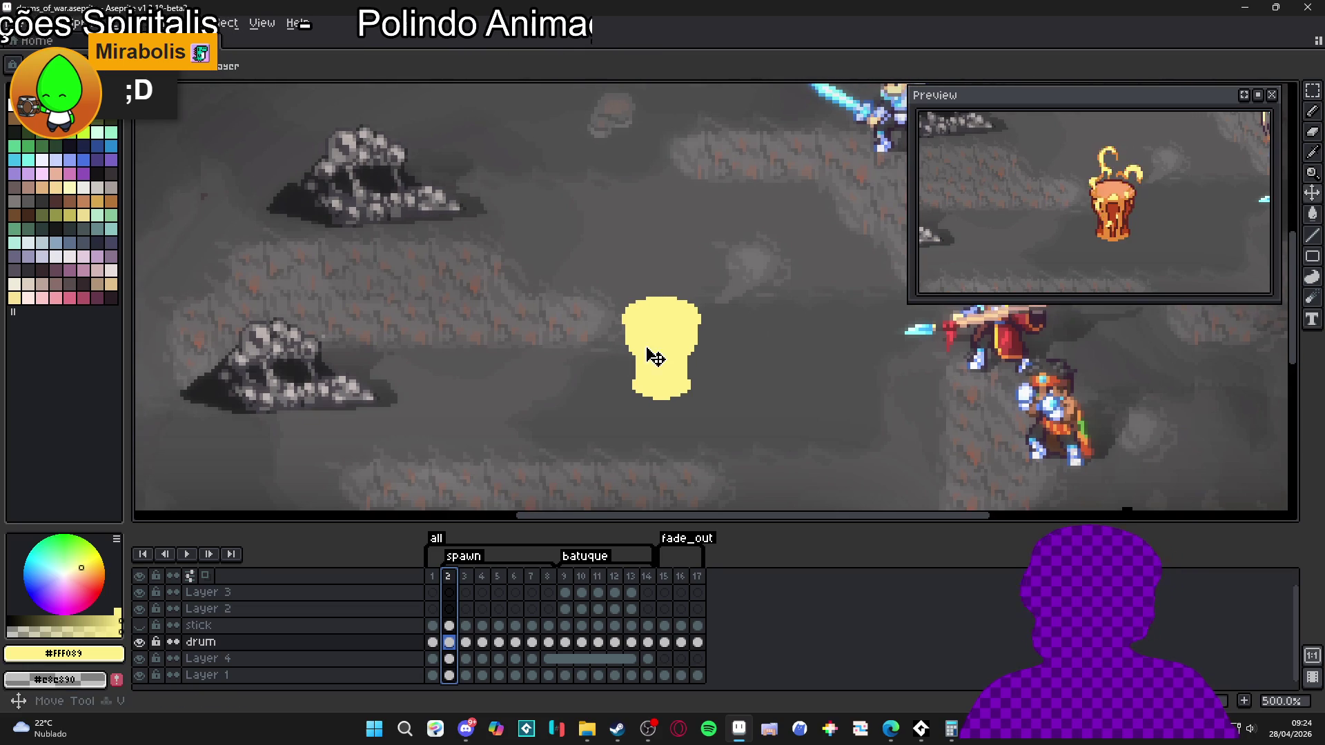
pyautogui.press('m')
pyautogui.moveTo(591, 272); pyautogui.dragTo(724, 441)
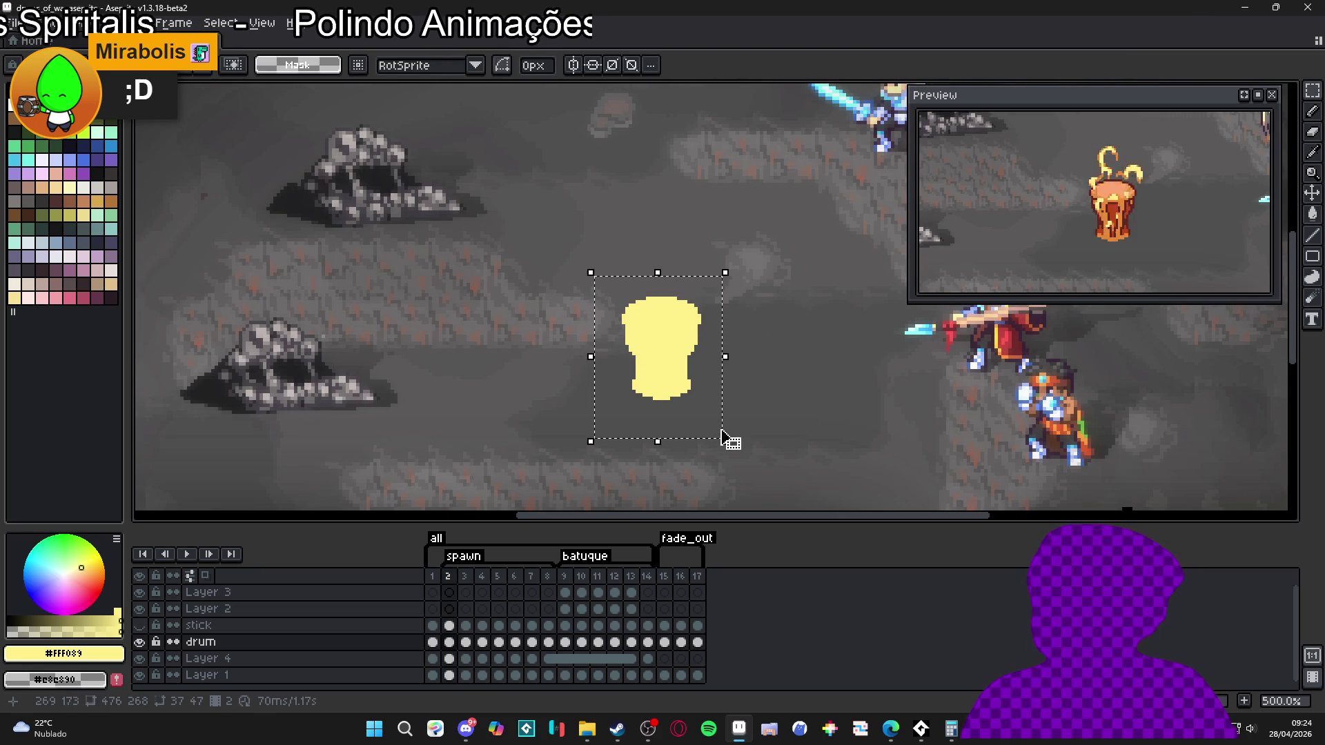
pyautogui.click(686, 360)
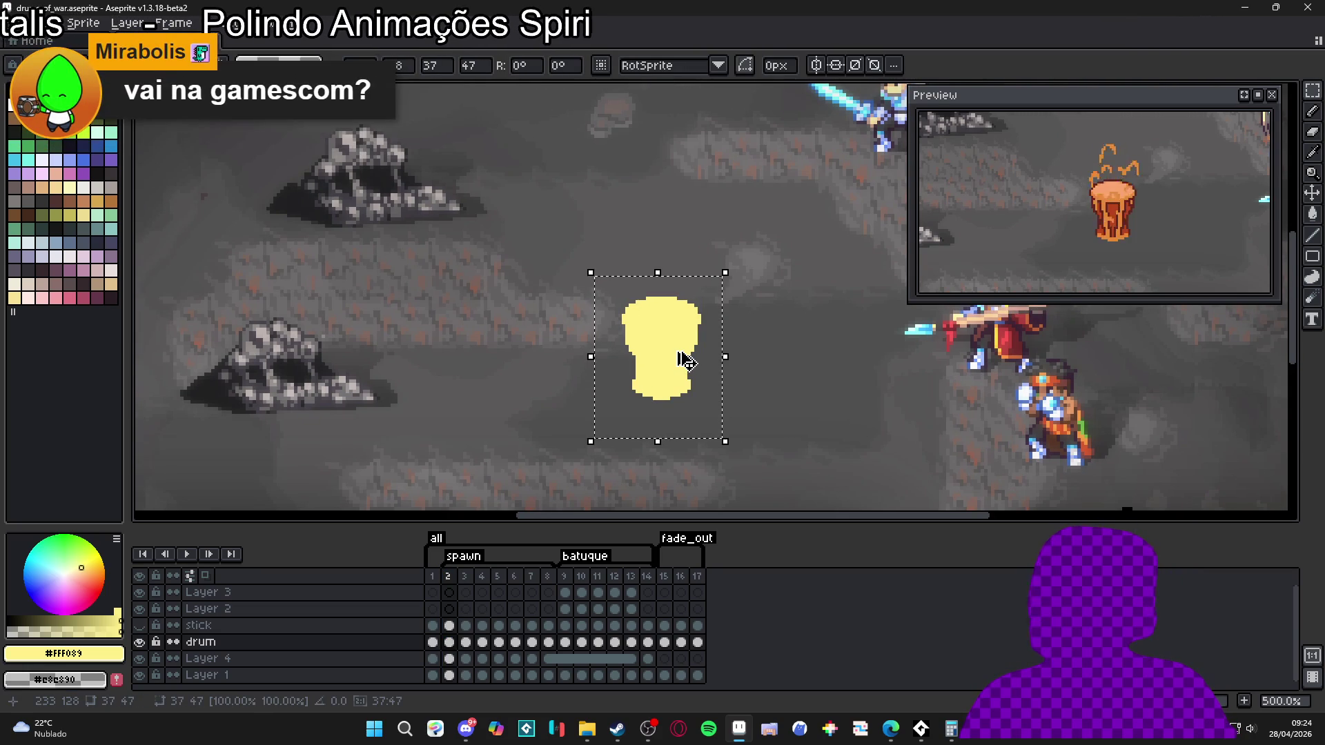
# - Try pasting the blob into a new 37×47 sprite, then undo and return to drums_of_war
pyautogui.click(13, 22)
pyautogui.click(28, 40)
pyautogui.click(645, 505)
pyautogui.hotkey('ctrl', 'v')
pyautogui.scroll(2, 666, 327)
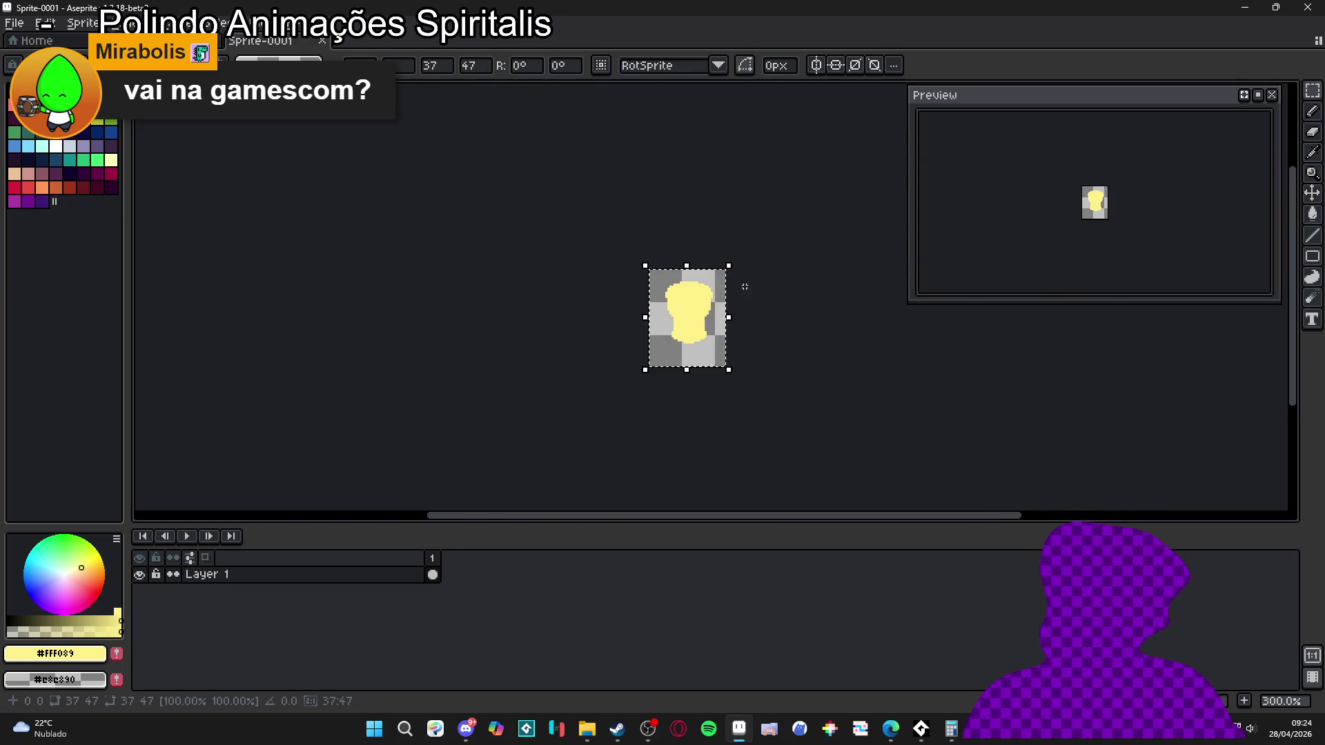
pyautogui.hotkey('ctrl', 'z')
pyautogui.hotkey('ctrl', 'Tab')
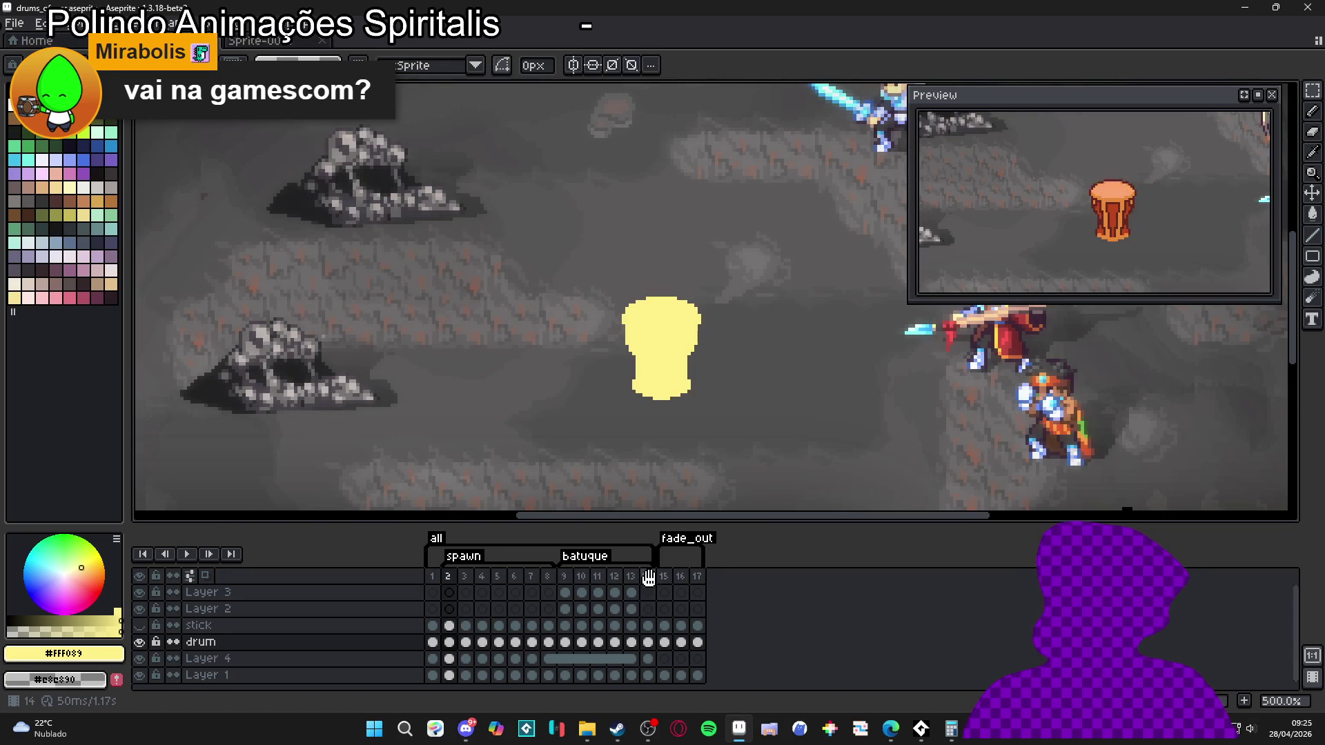
# - Copy the plain drum from frame 14 and paste it centred into a new 32×41 sprite
pyautogui.click(648, 576)
pyautogui.hotkey('ctrl', 'v')
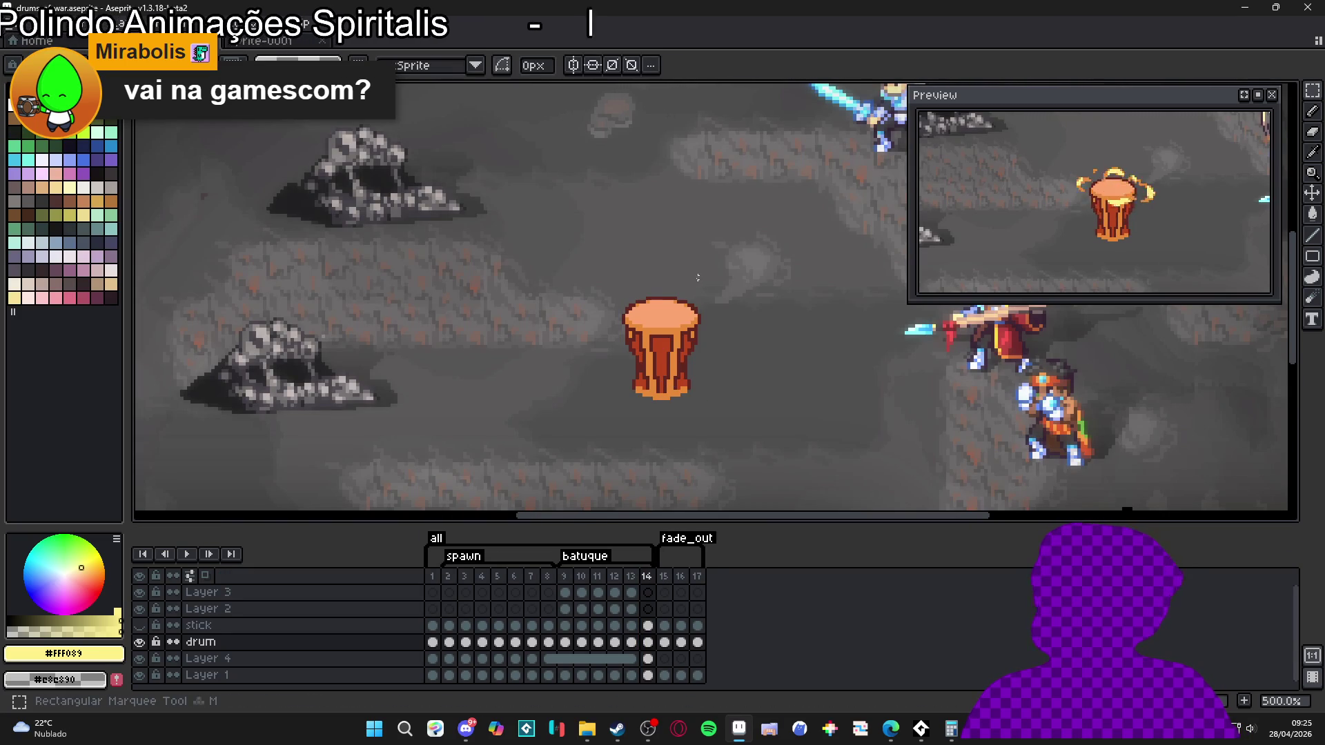
pyautogui.click(543, 348)
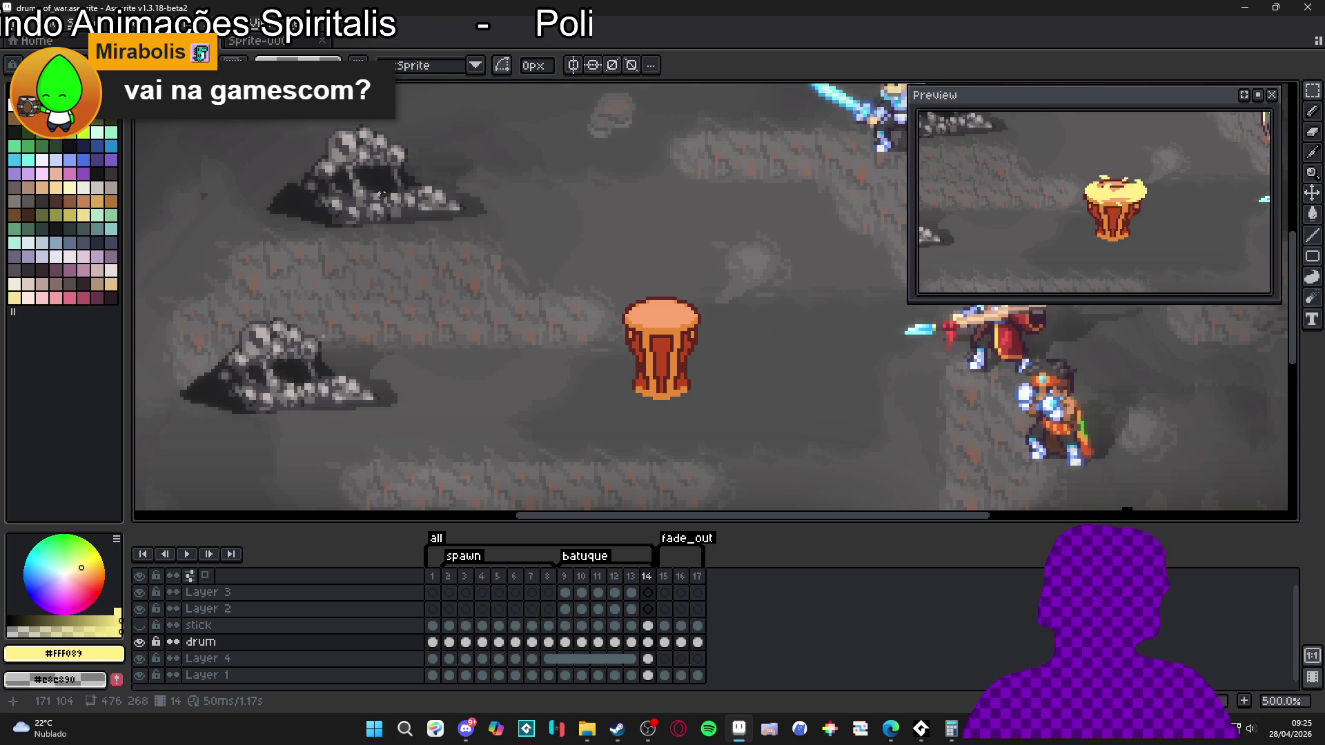
pyautogui.hotkey('alt', 'f')
pyautogui.press('n')
pyautogui.click(620, 511)
pyautogui.hotkey('ctrl', 'v')
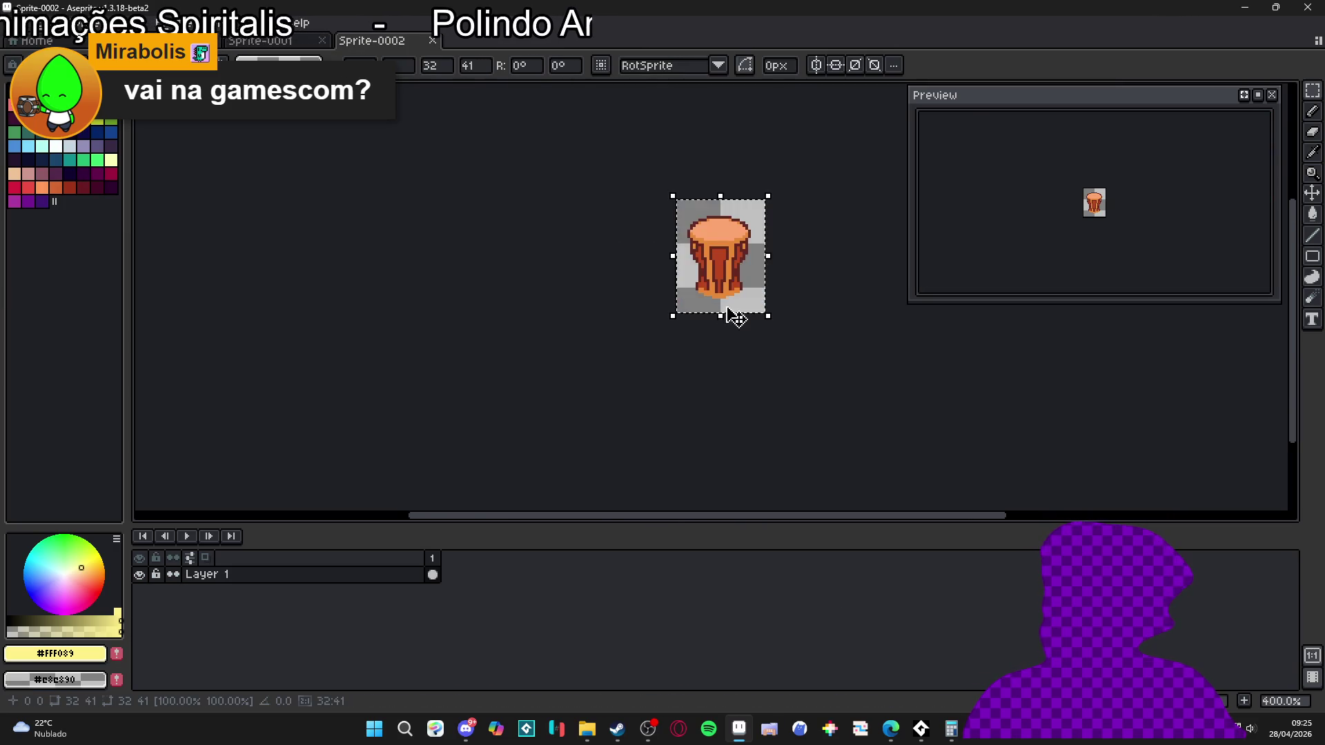
pyautogui.moveTo(733, 310); pyautogui.dragTo(497, 423)
pyautogui.press('Return')
# - Trim the sprite to the drum's 23×30 pixels and zoom in
pyautogui.hotkey('alt', 's')
pyautogui.press('t')
pyautogui.scroll(3, 1097, 210)
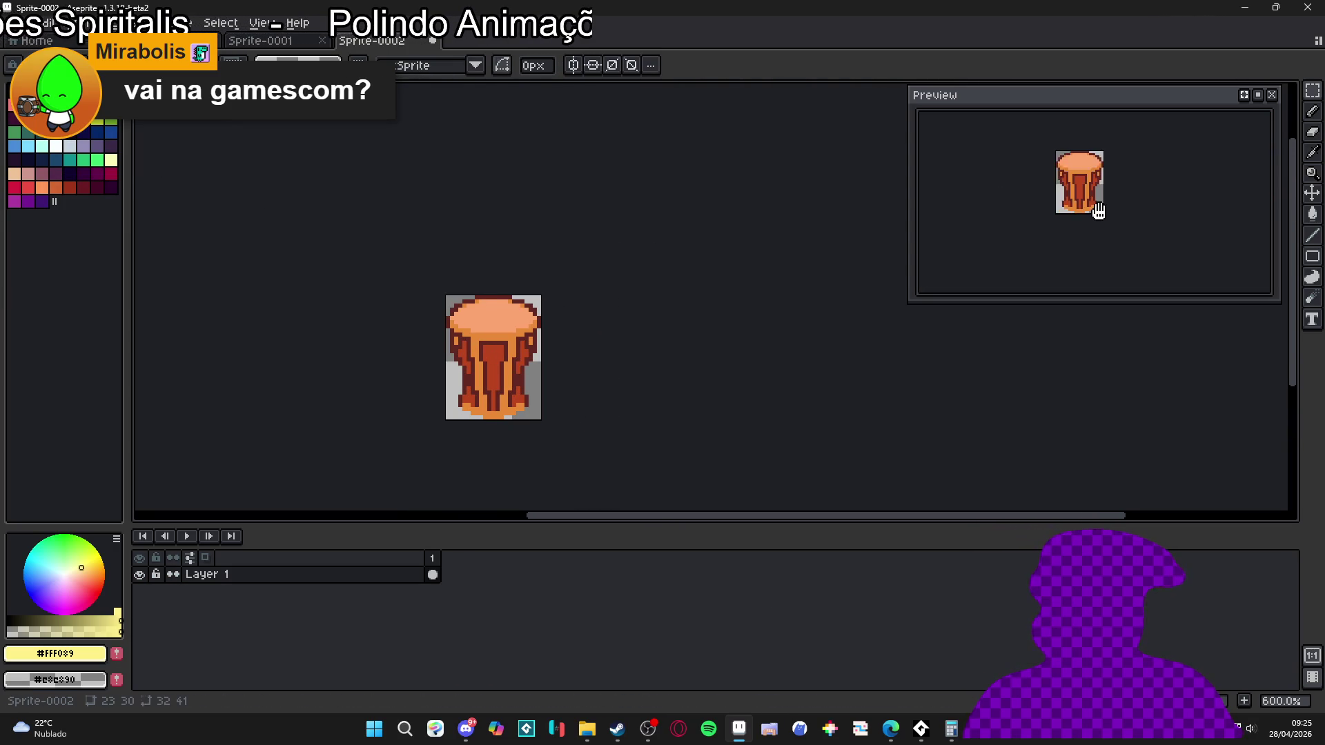
pyautogui.scroll(1, 445, 388)
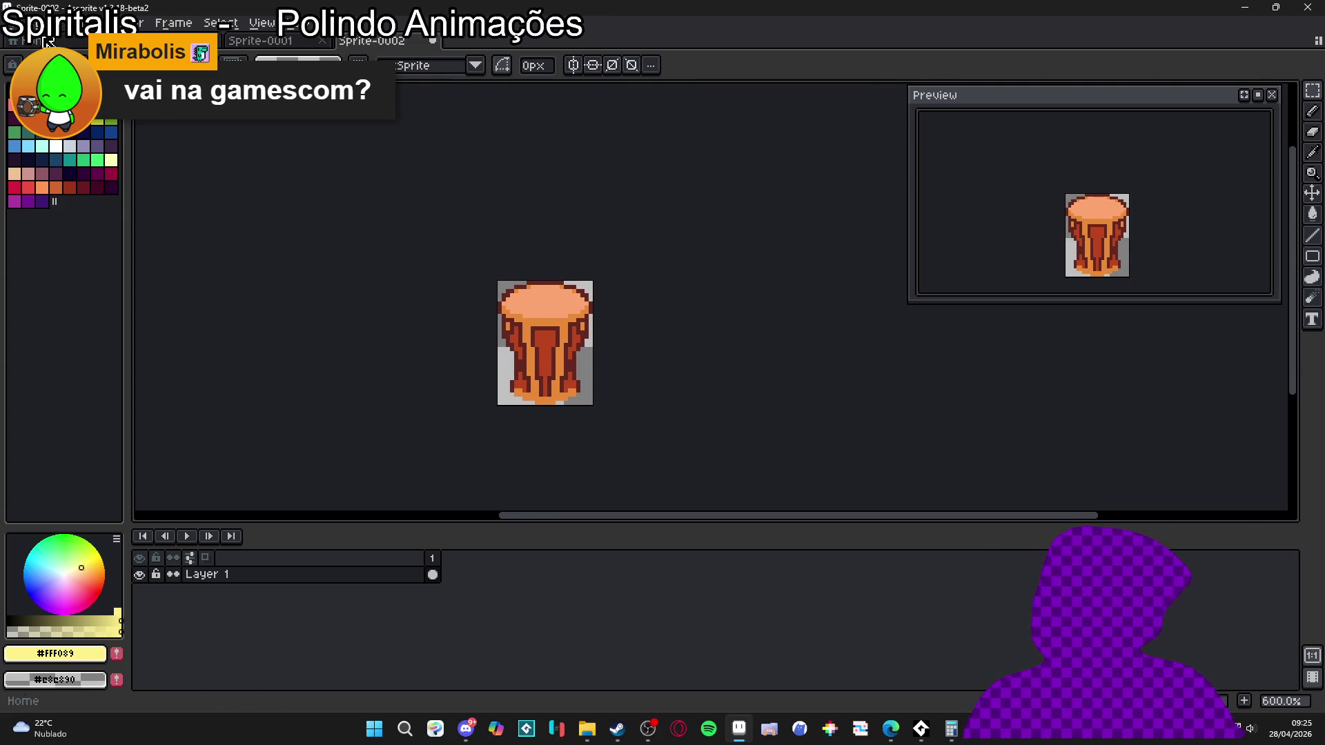
# - Start Save As for the drum sprite with the PNG file type
pyautogui.click(14, 22)
pyautogui.click(35, 109)
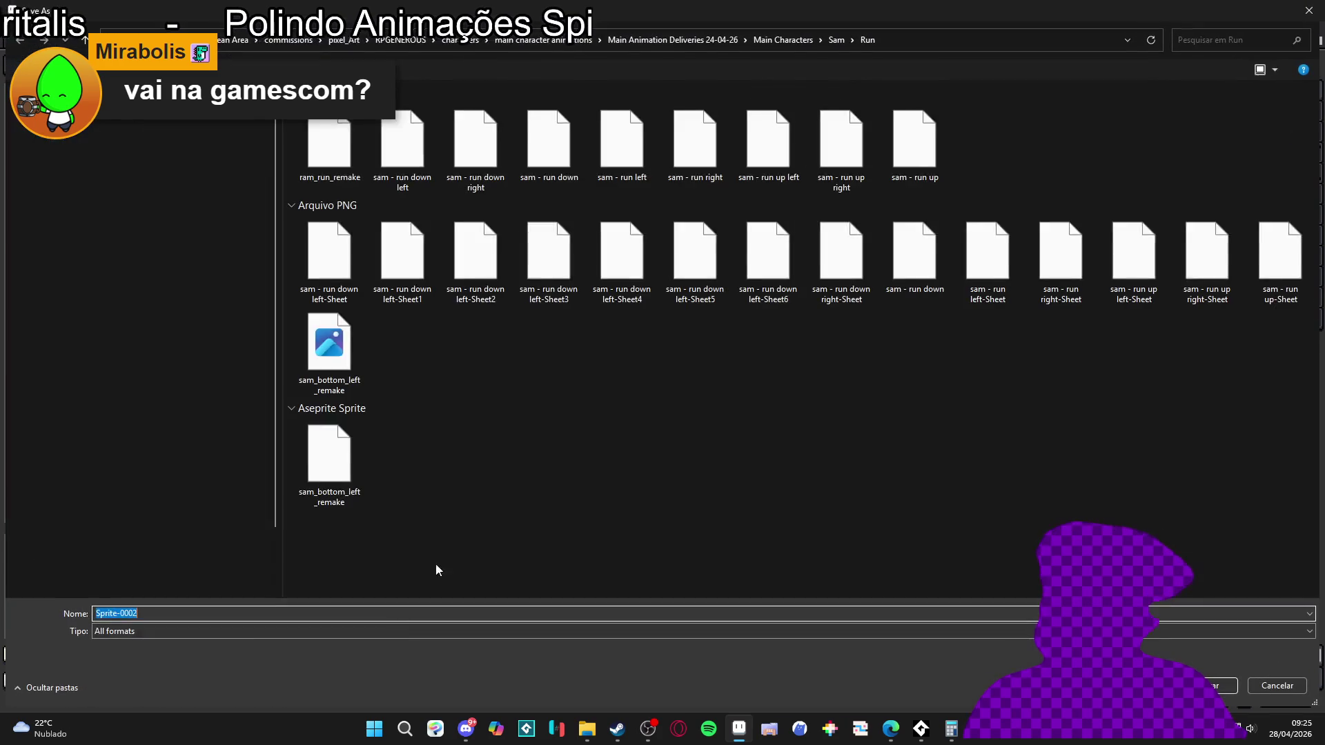
pyautogui.click(220, 632)
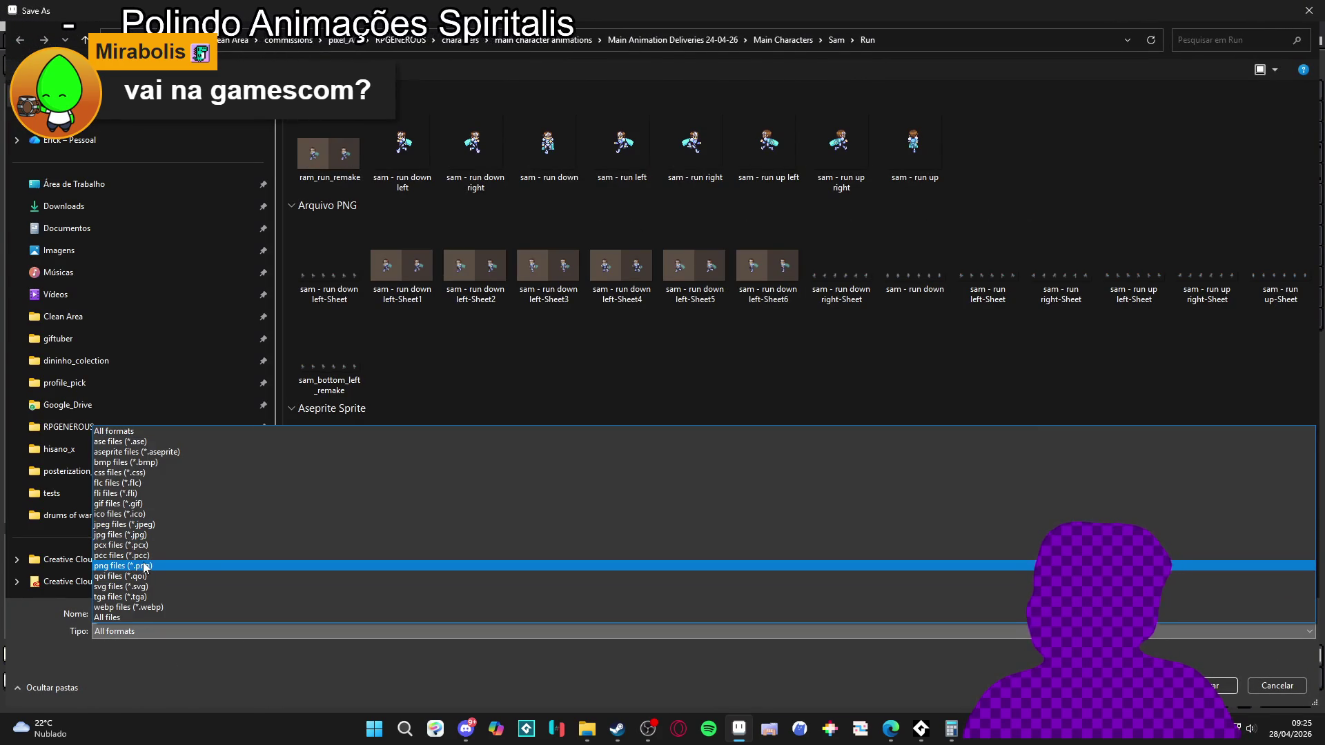
pyautogui.click(143, 566)
# - Browse to the RPGENEROUS project's vfx parts folder, taking spr_seamless_perlim as the name
pyautogui.click(782, 41)
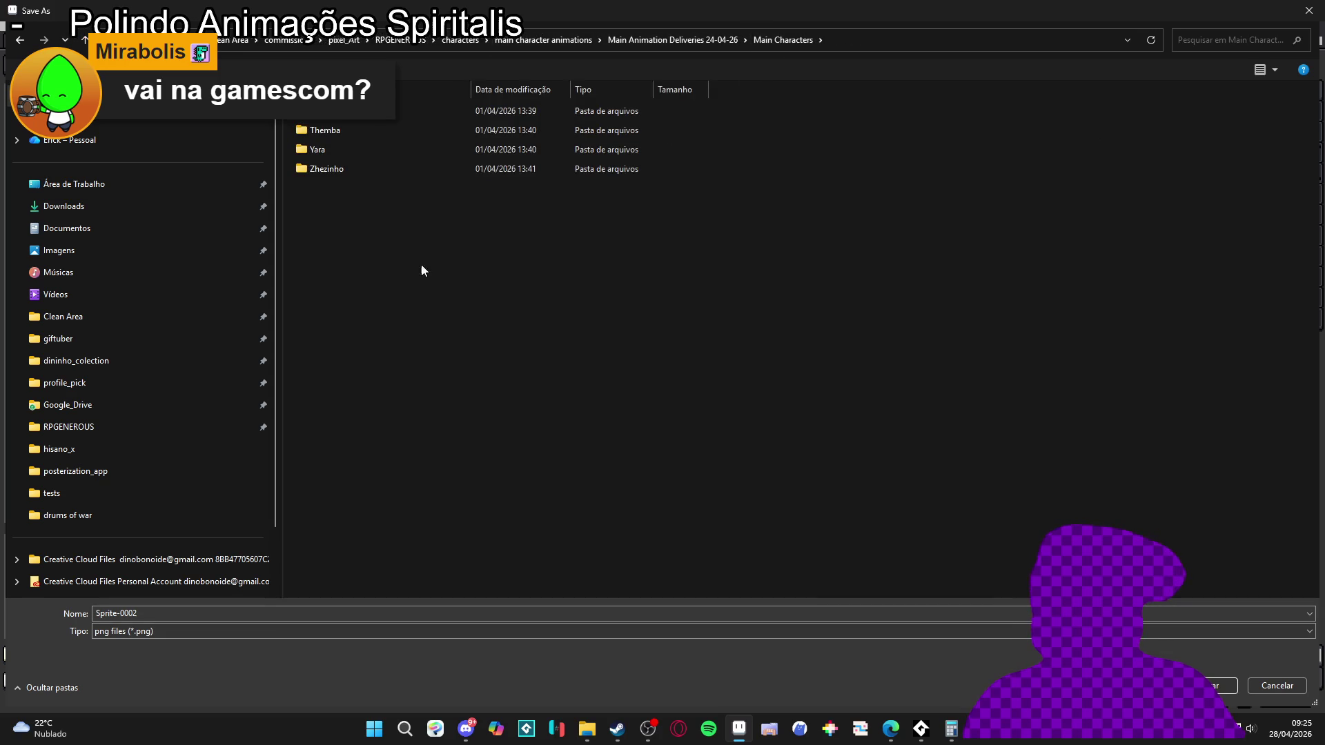
pyautogui.click(672, 40)
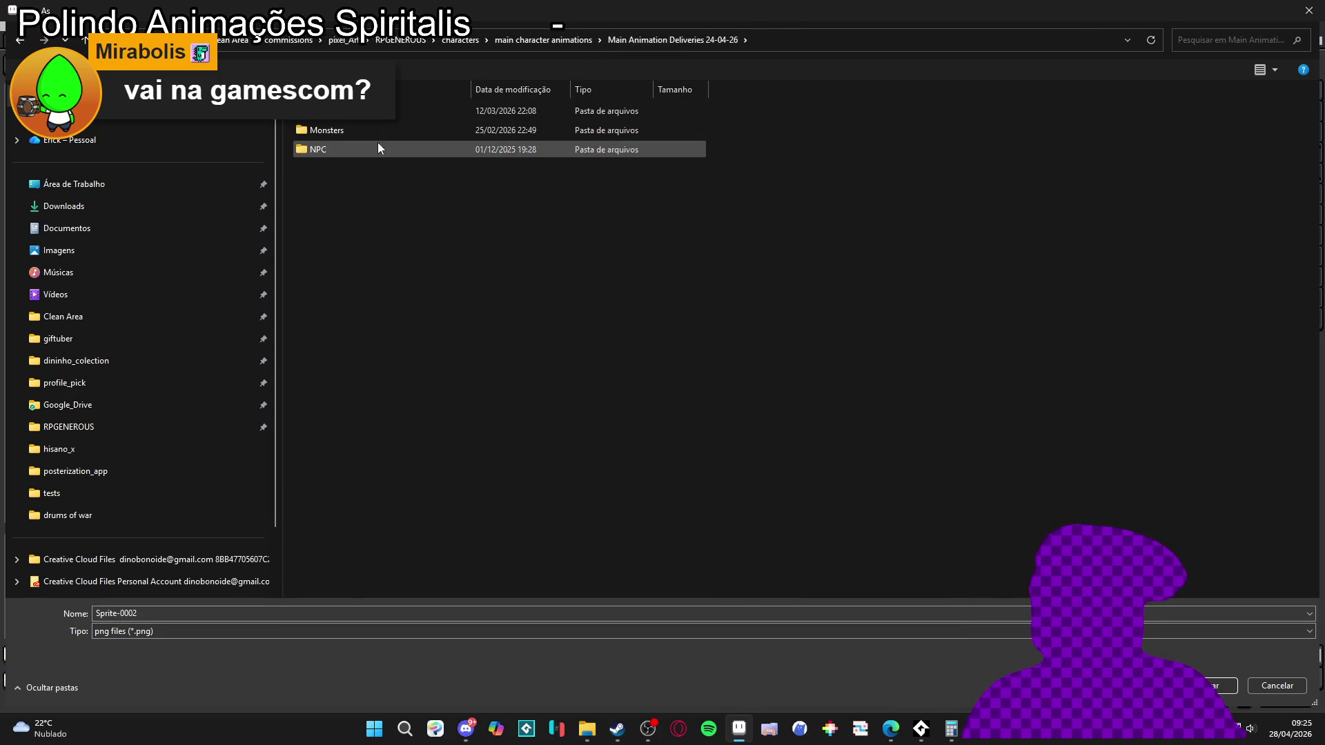
pyautogui.click(583, 40)
pyautogui.click(400, 42)
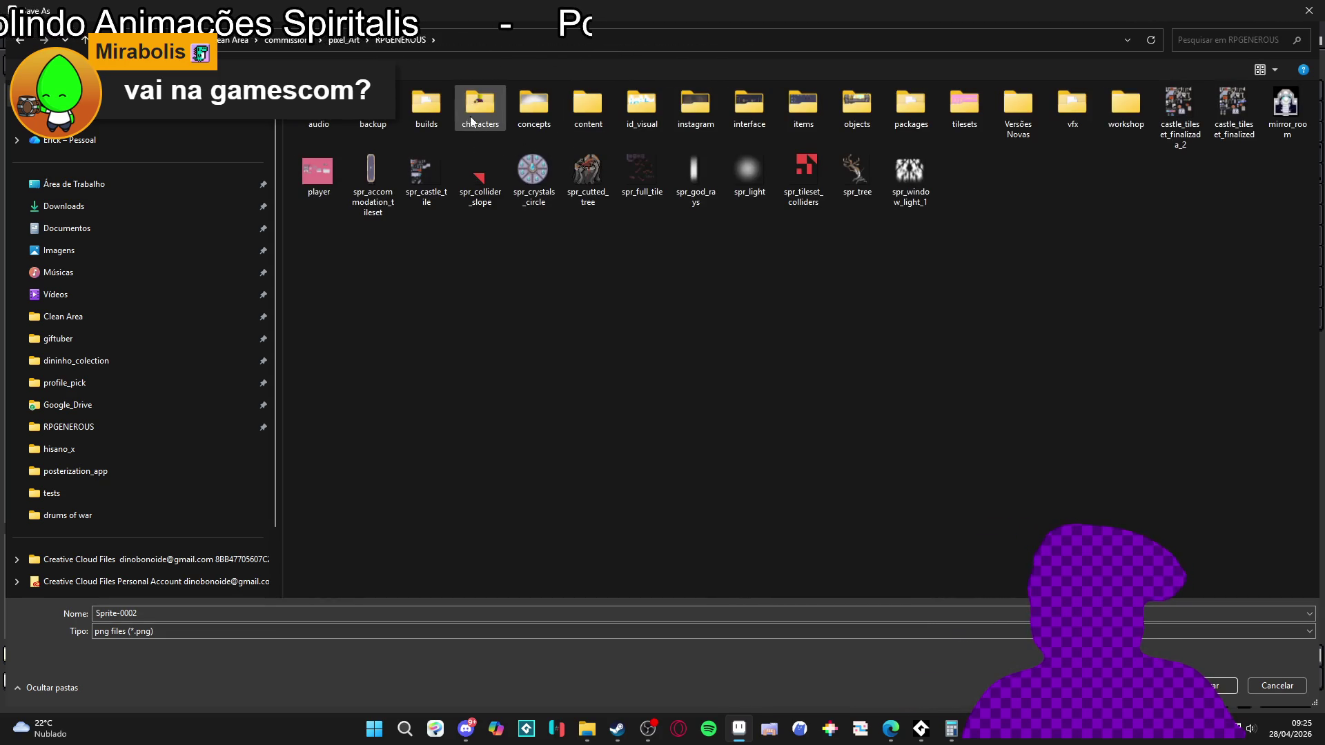
pyautogui.doubleClick(1070, 114)
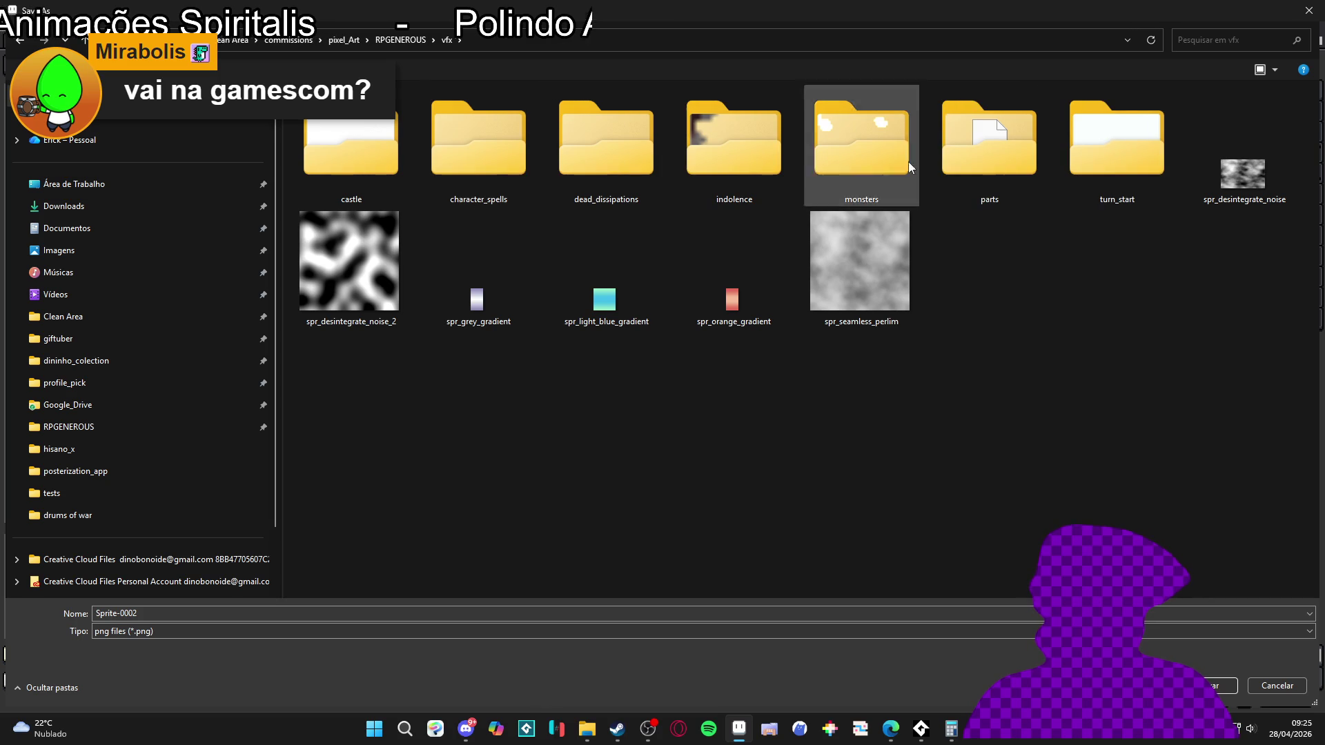
pyautogui.click(984, 164)
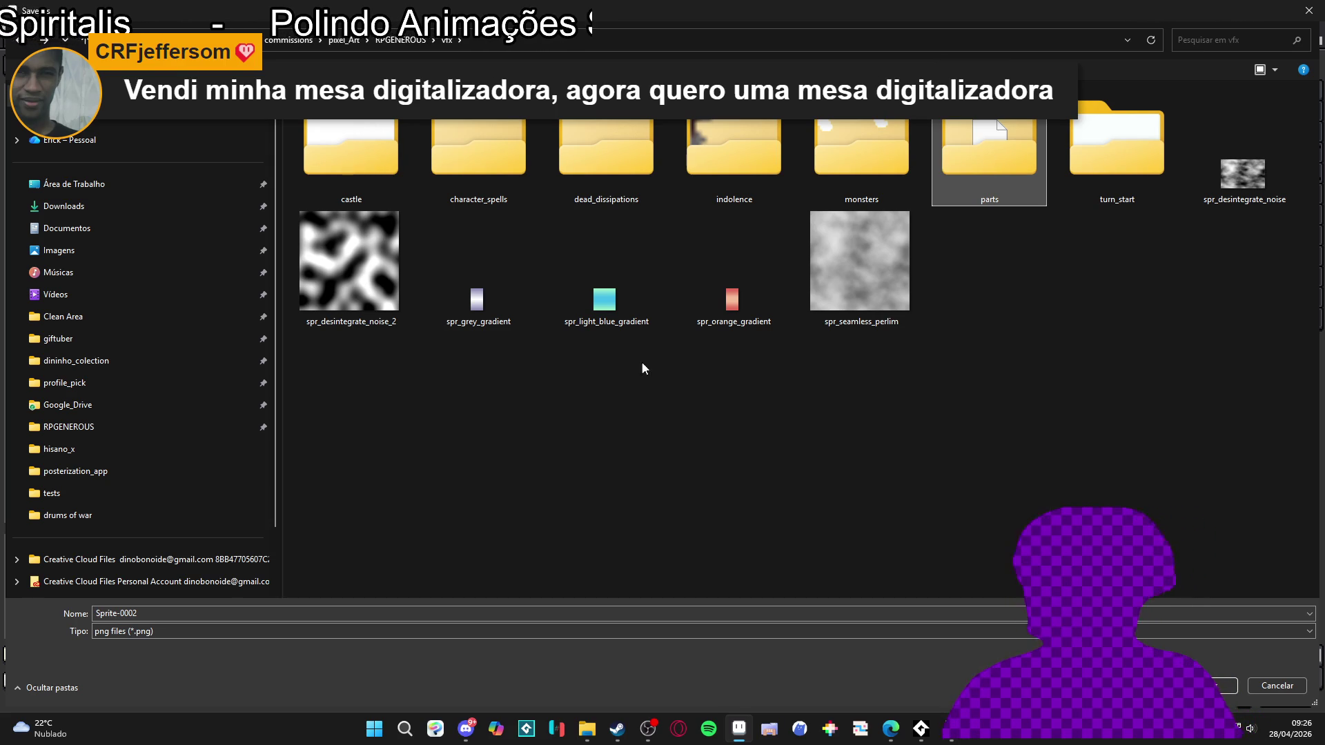
pyautogui.click(1087, 291)
pyautogui.click(1015, 200)
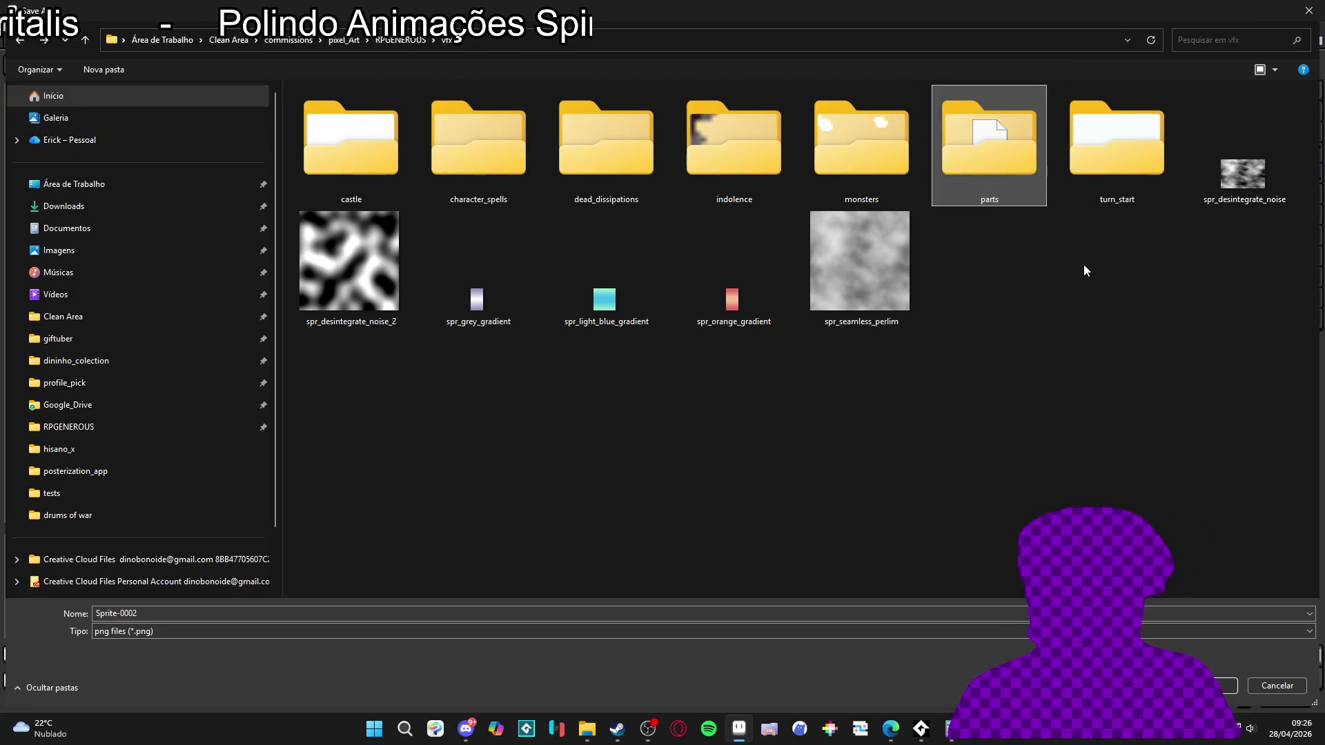
pyautogui.click(1077, 256)
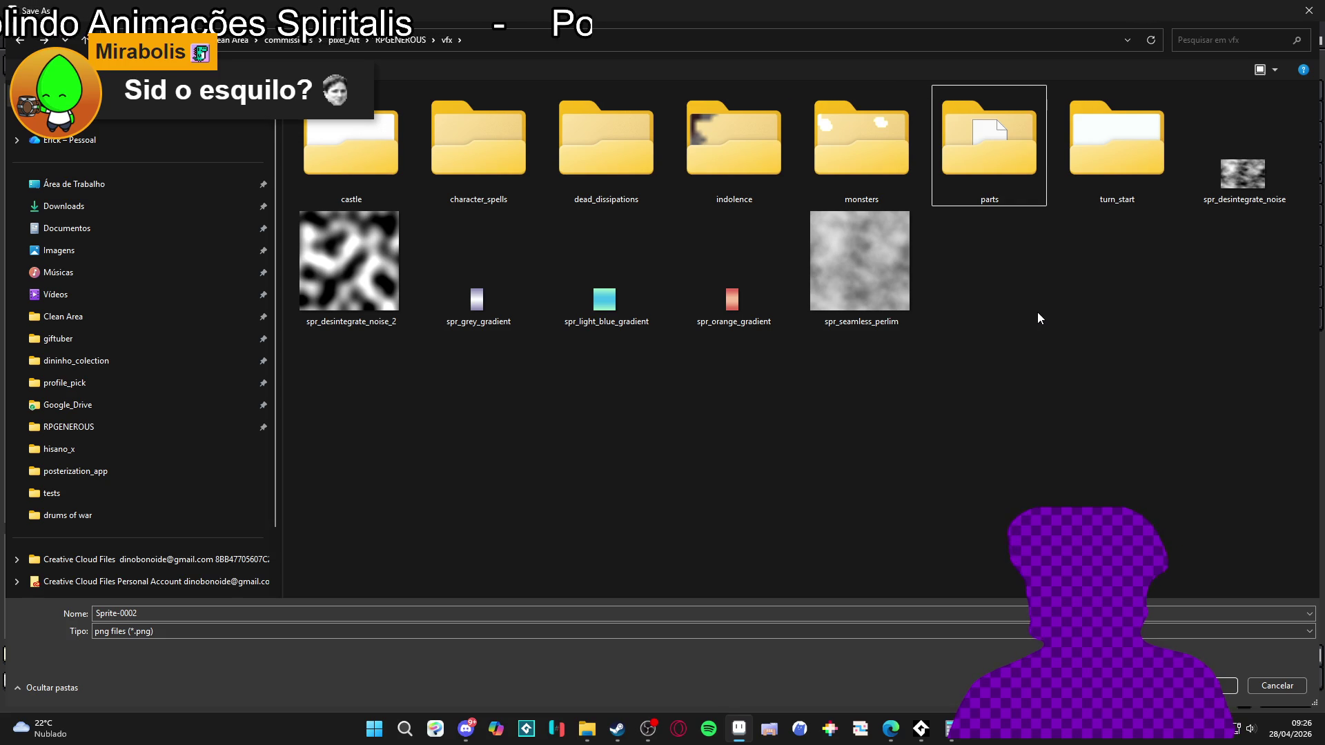
pyautogui.click(886, 315)
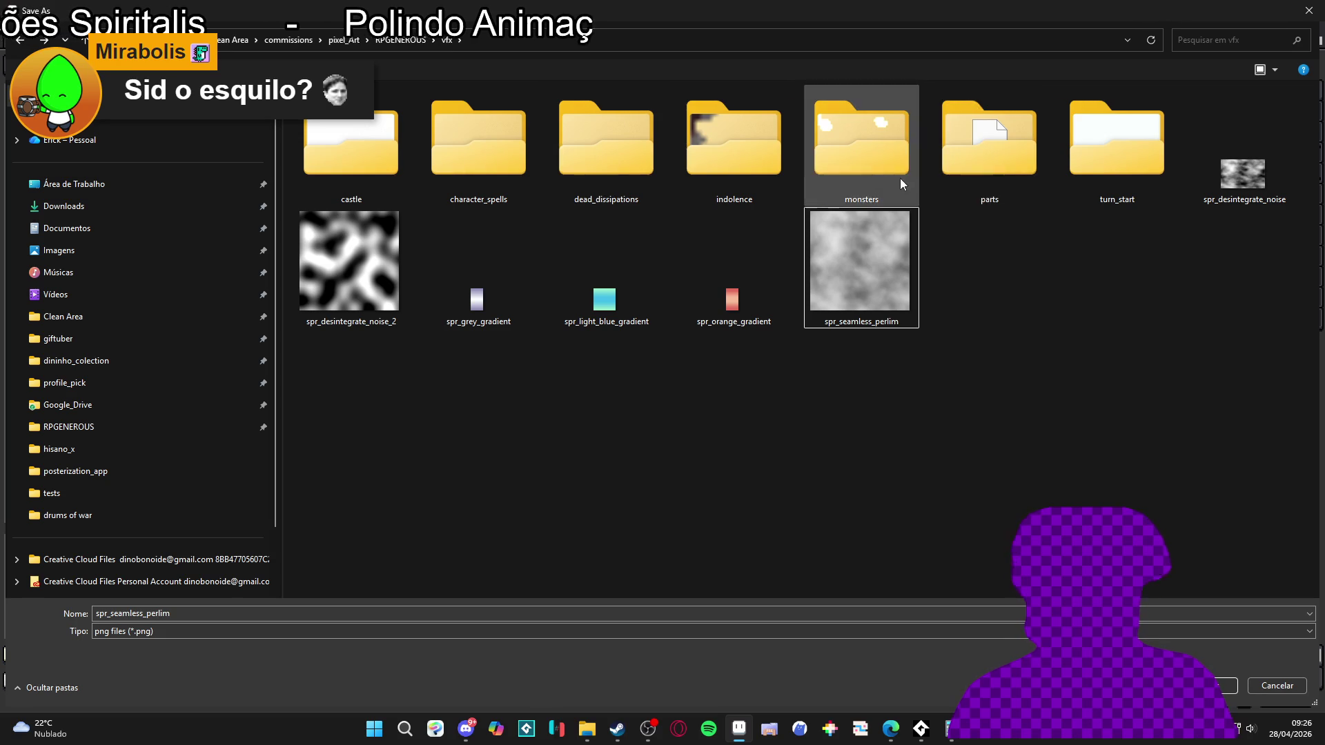
pyautogui.doubleClick(953, 152)
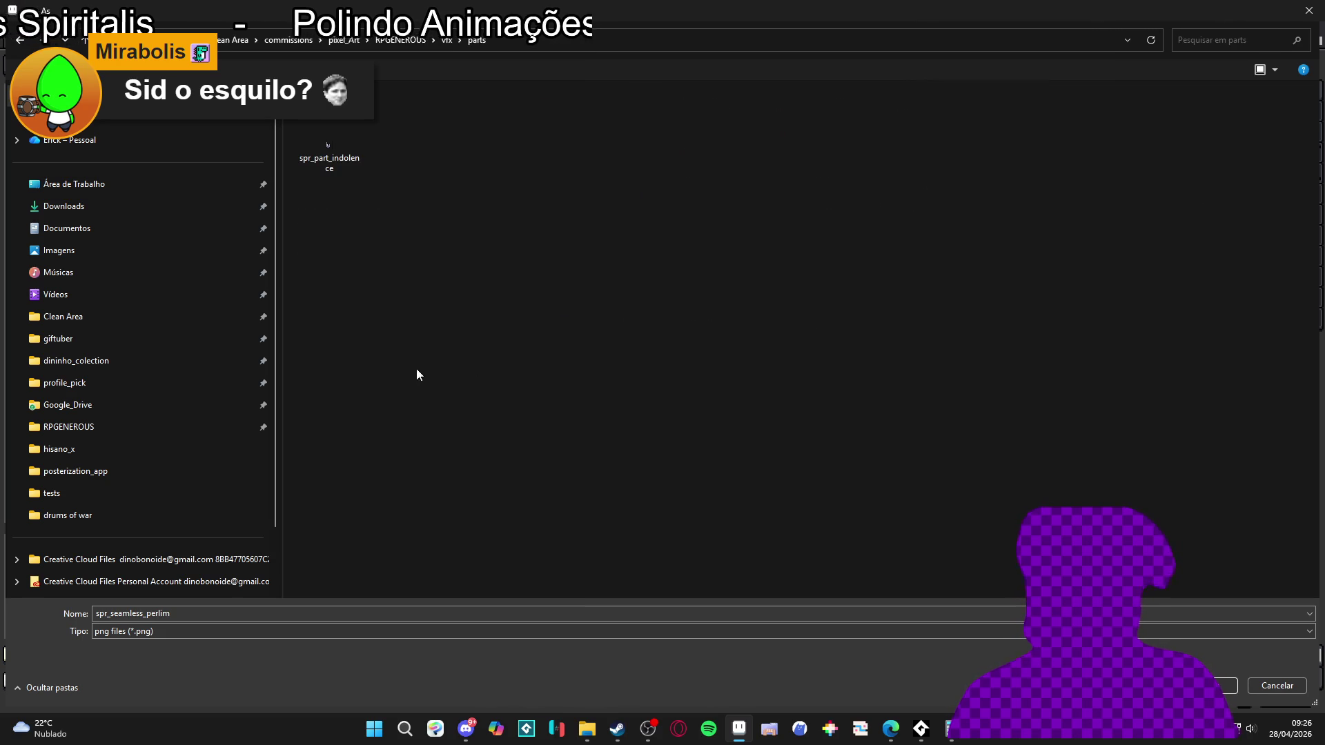
# - Save the drum as spr_drums_of_war_drum PNG in vfx > character_spells > themba > drums of war
pyautogui.click(21, 40)
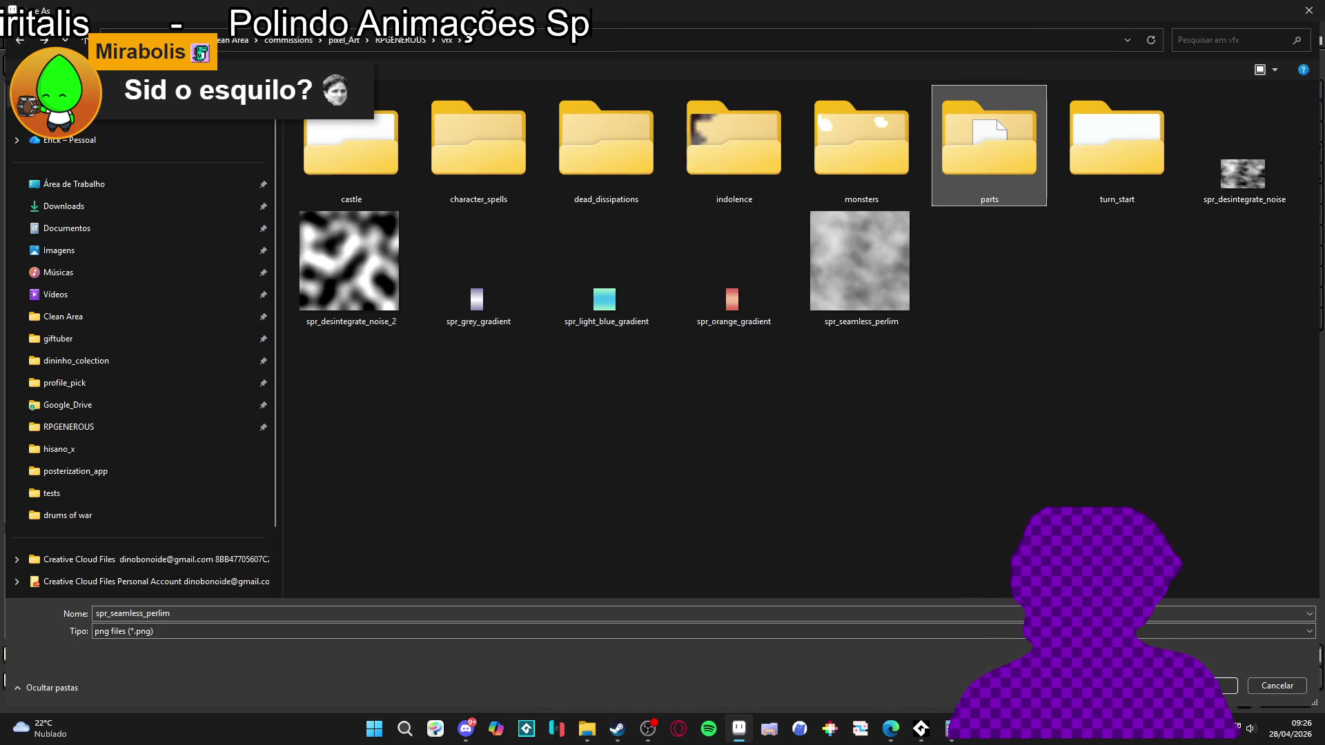
pyautogui.doubleClick(715, 163)
pyautogui.click(20, 40)
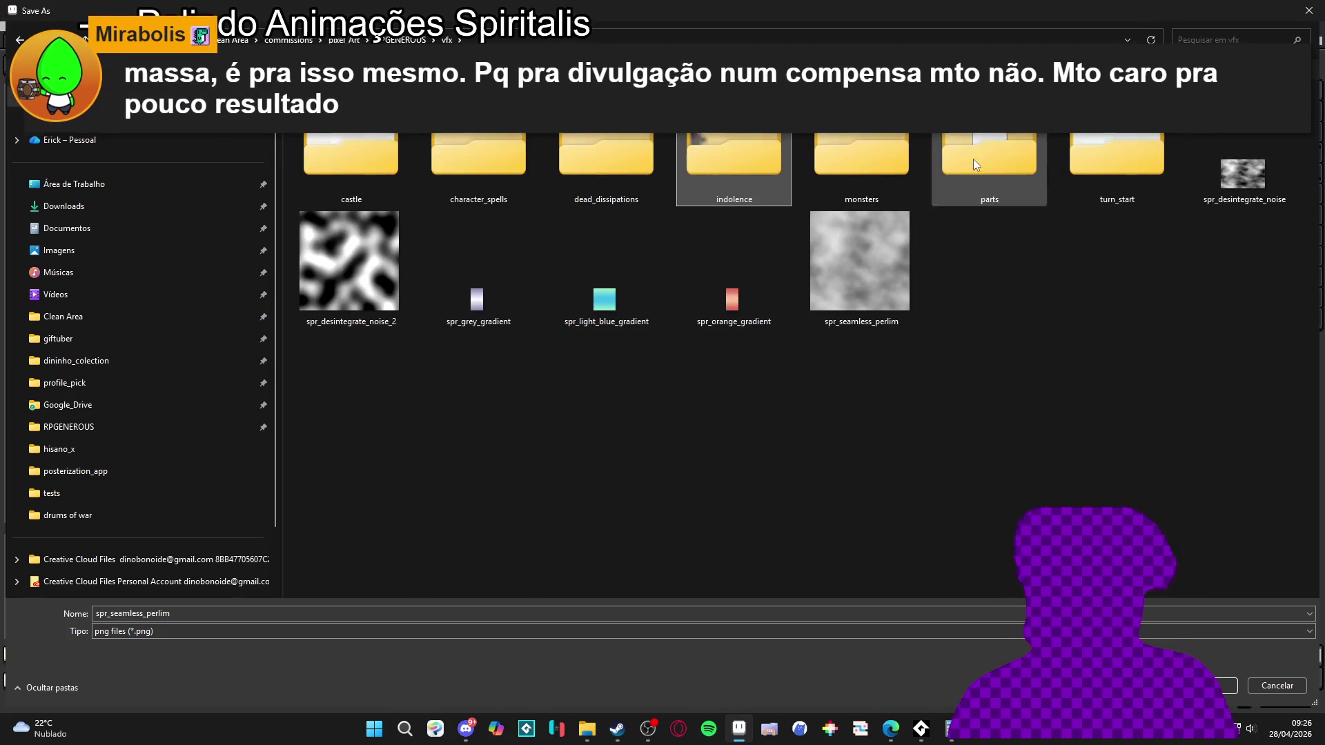
pyautogui.doubleClick(477, 147)
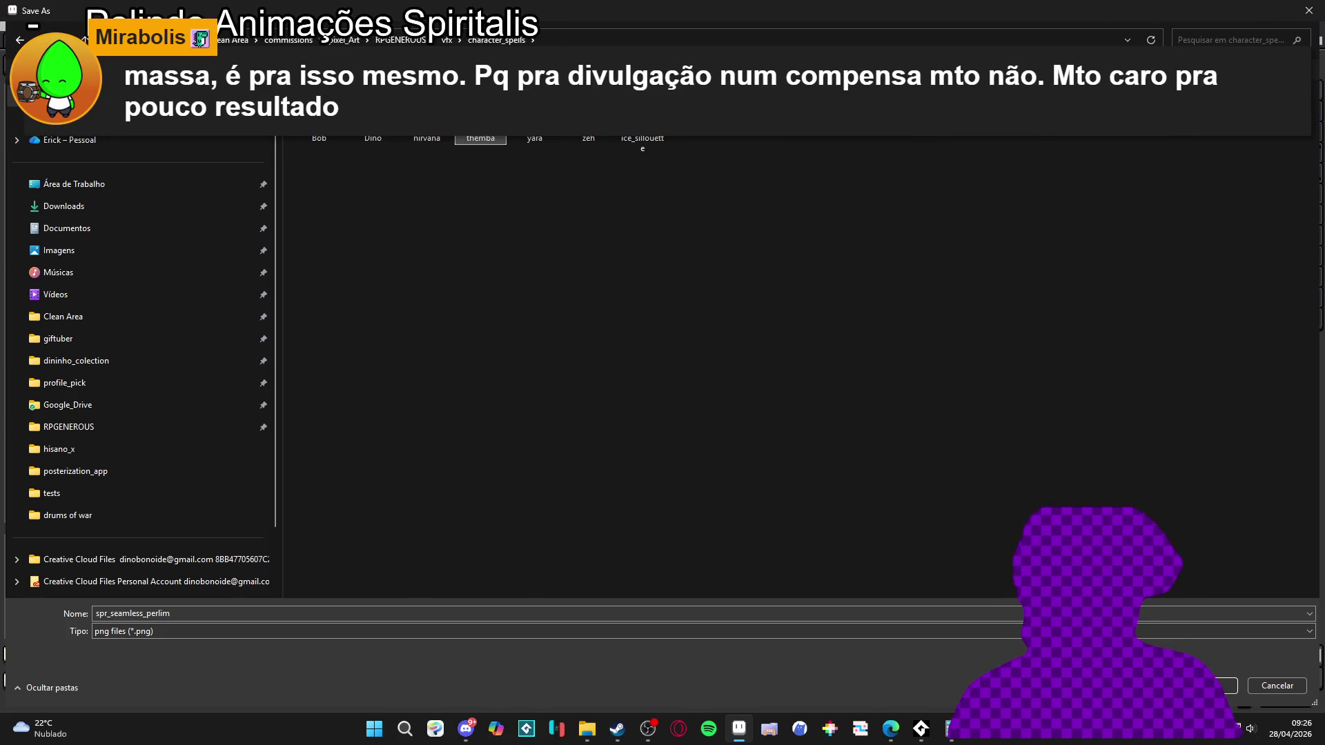
pyautogui.doubleClick(480, 114)
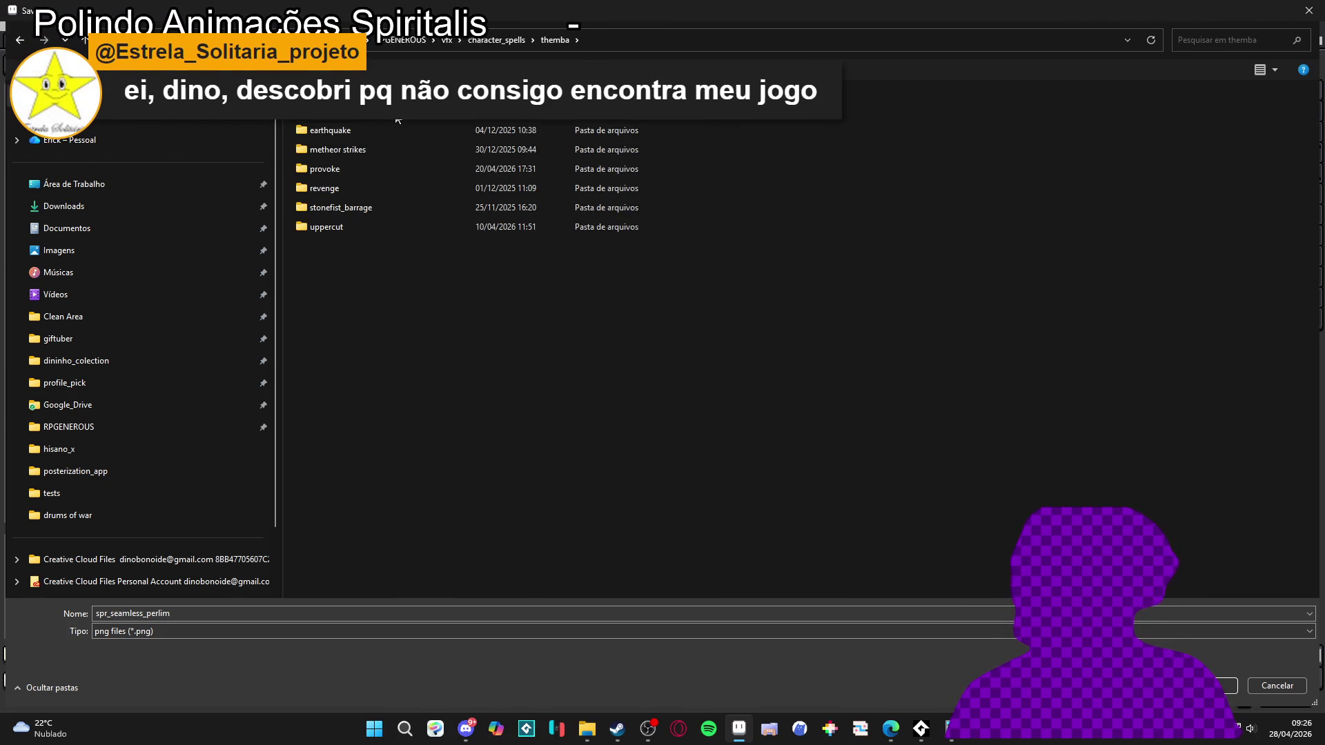
pyautogui.doubleClick(399, 117)
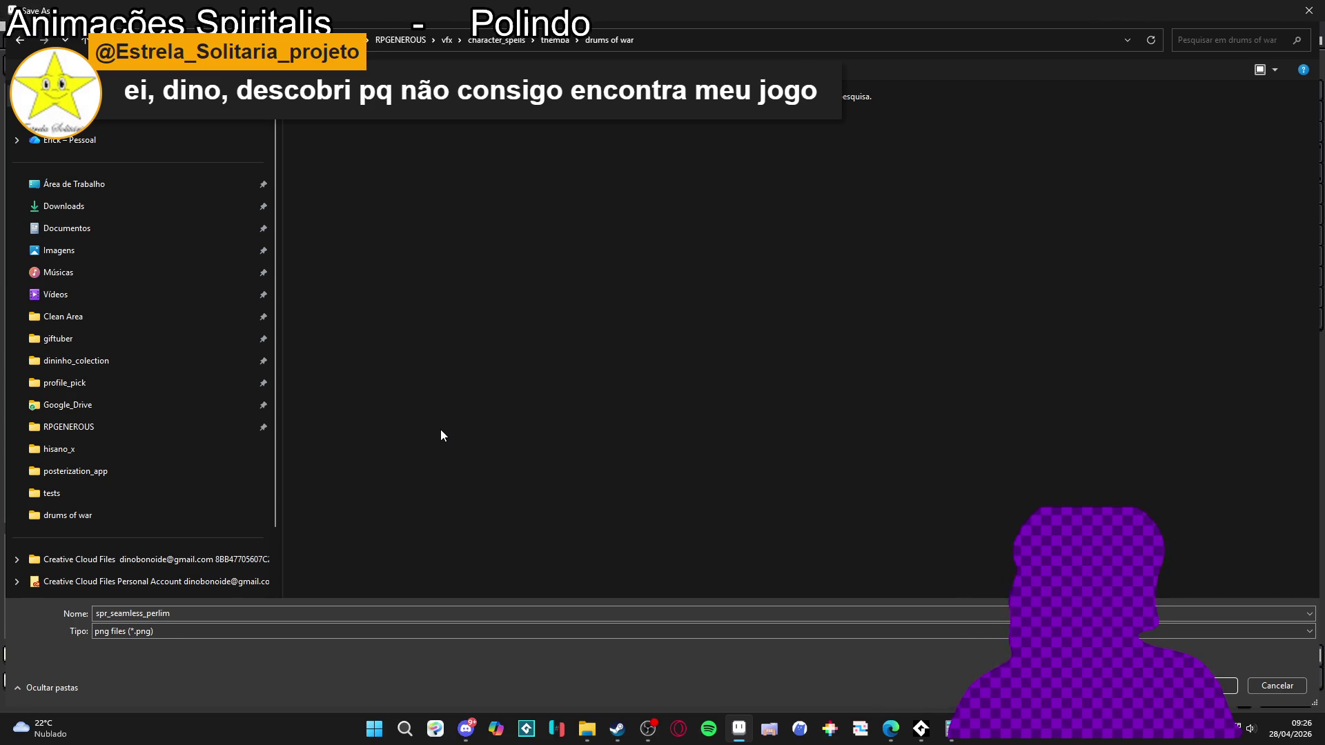
pyautogui.doubleClick(188, 614)
pyautogui.write('spr_drums_of_war_drum')
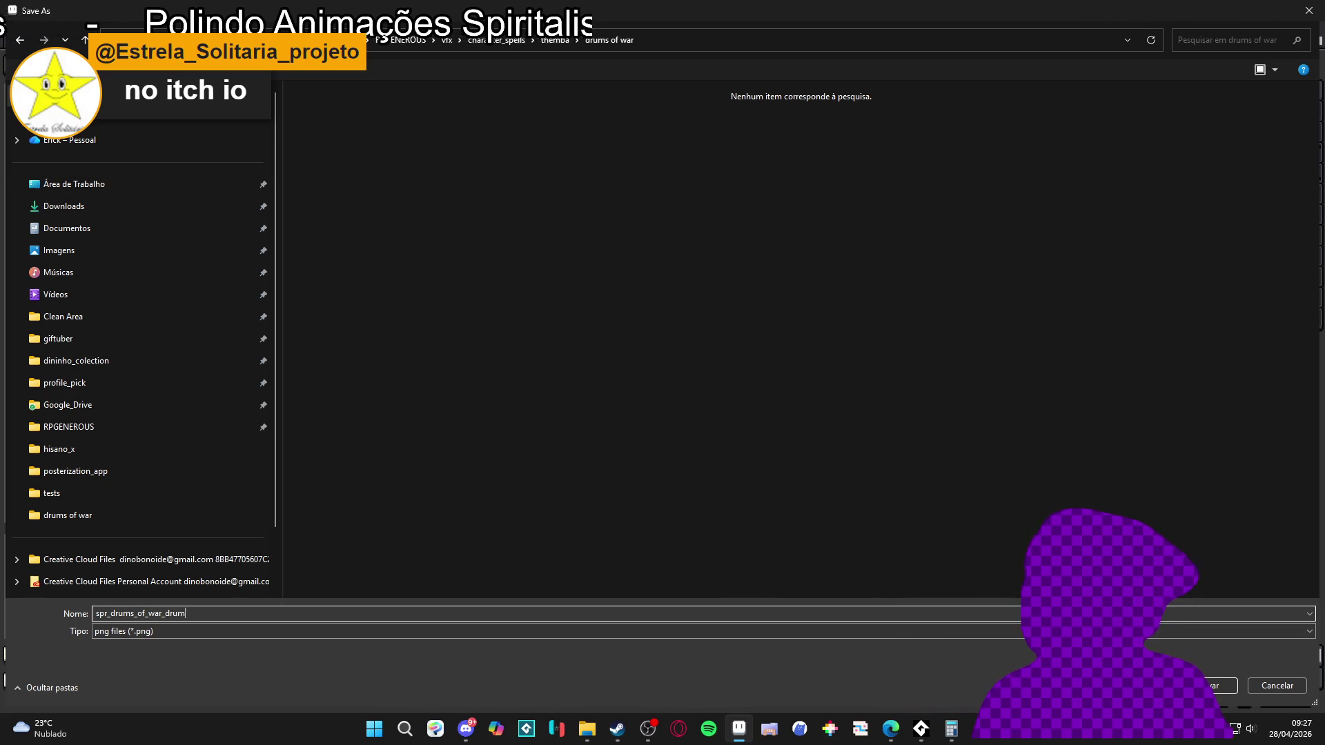
pyautogui.press('Return')
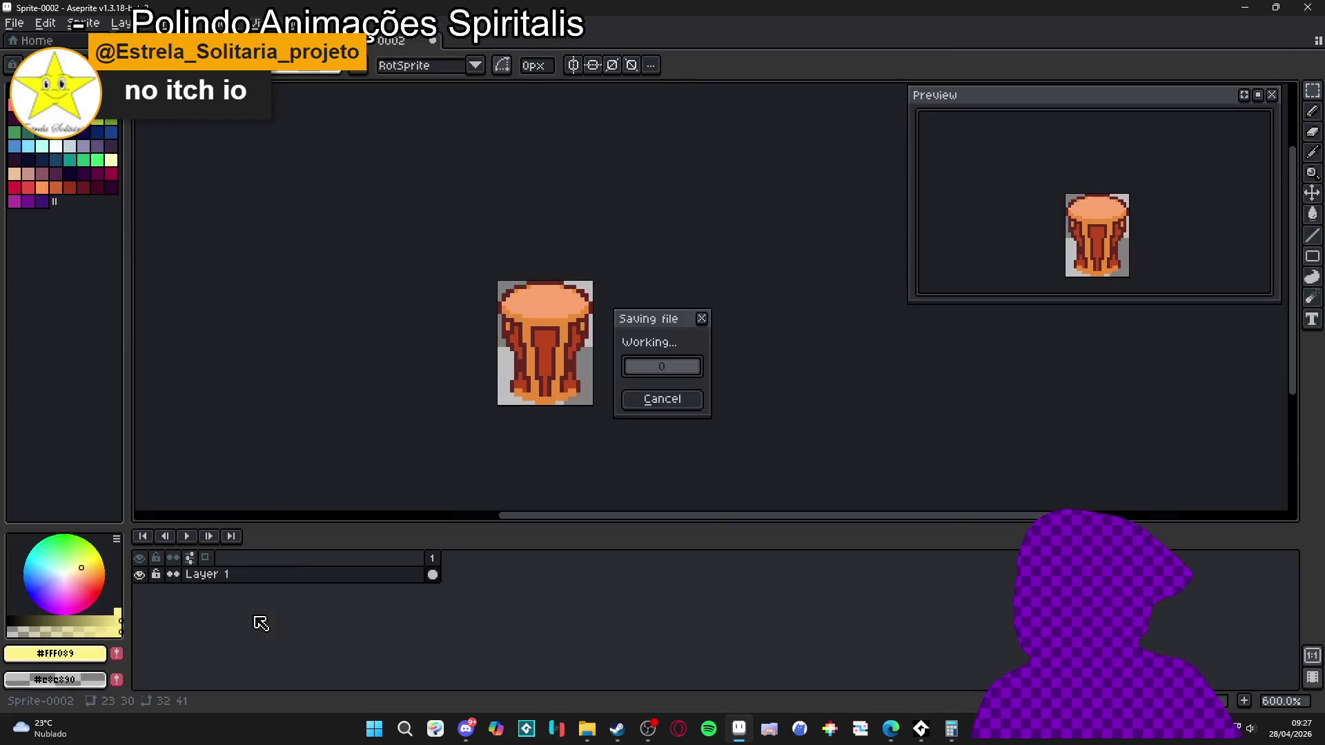
pyautogui.click(617, 729)
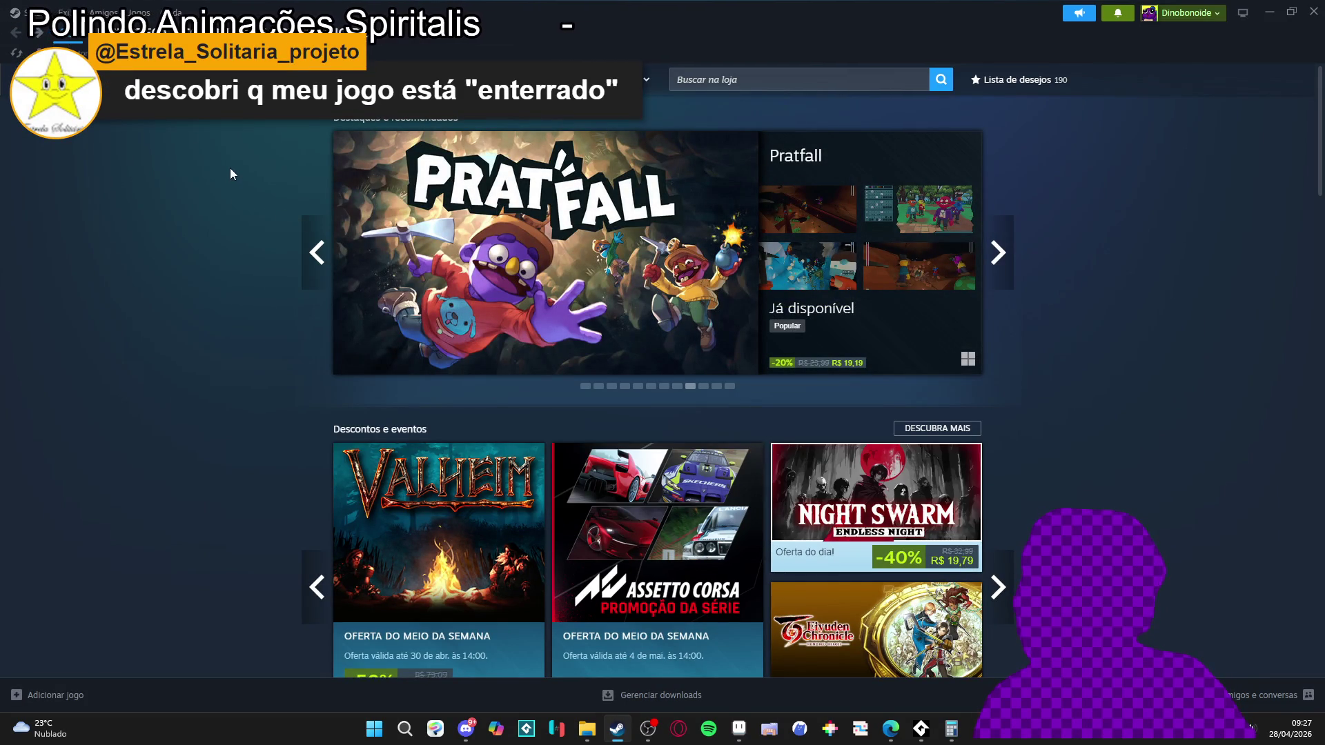
# - Open the Steam Library home from the store page
pyautogui.click(132, 31)
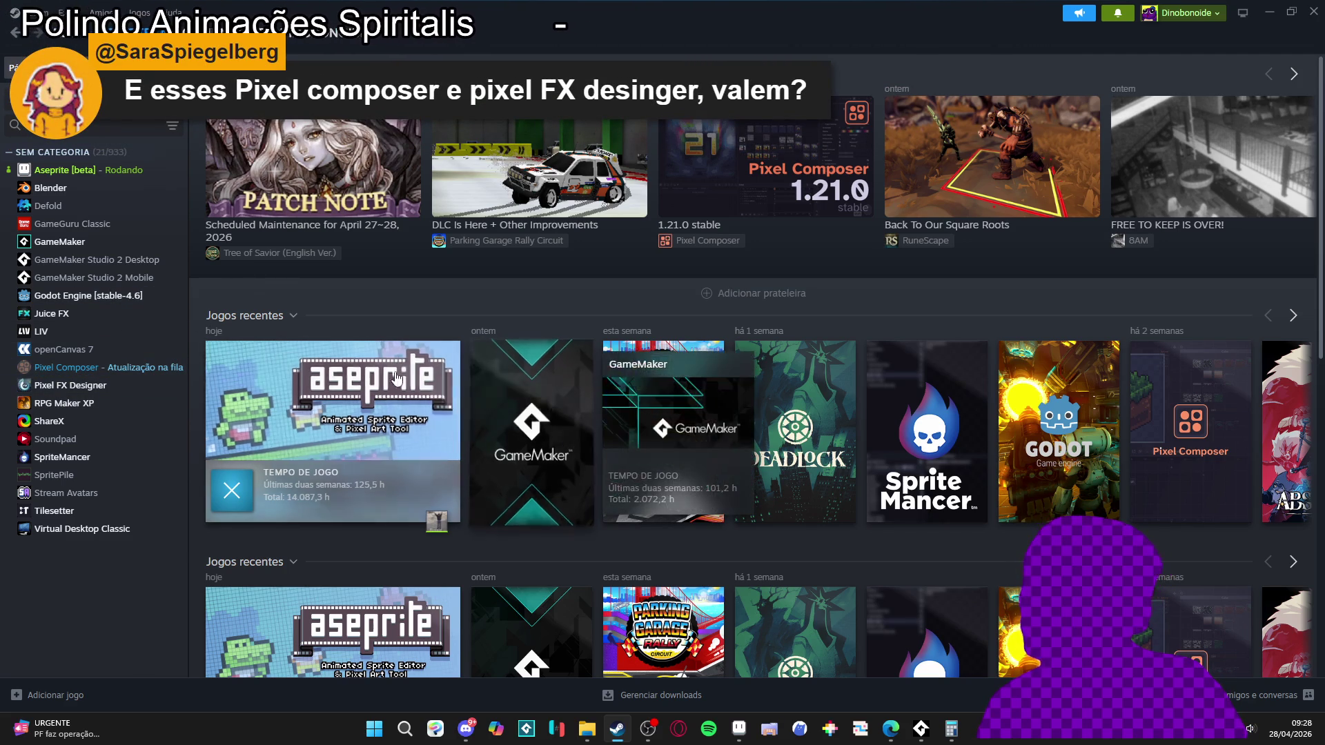
# - Browse the SpriteMancer and Pixel FX Designer pages, then launch Juice FX from the Steam library
pyautogui.moveTo(293, 362)
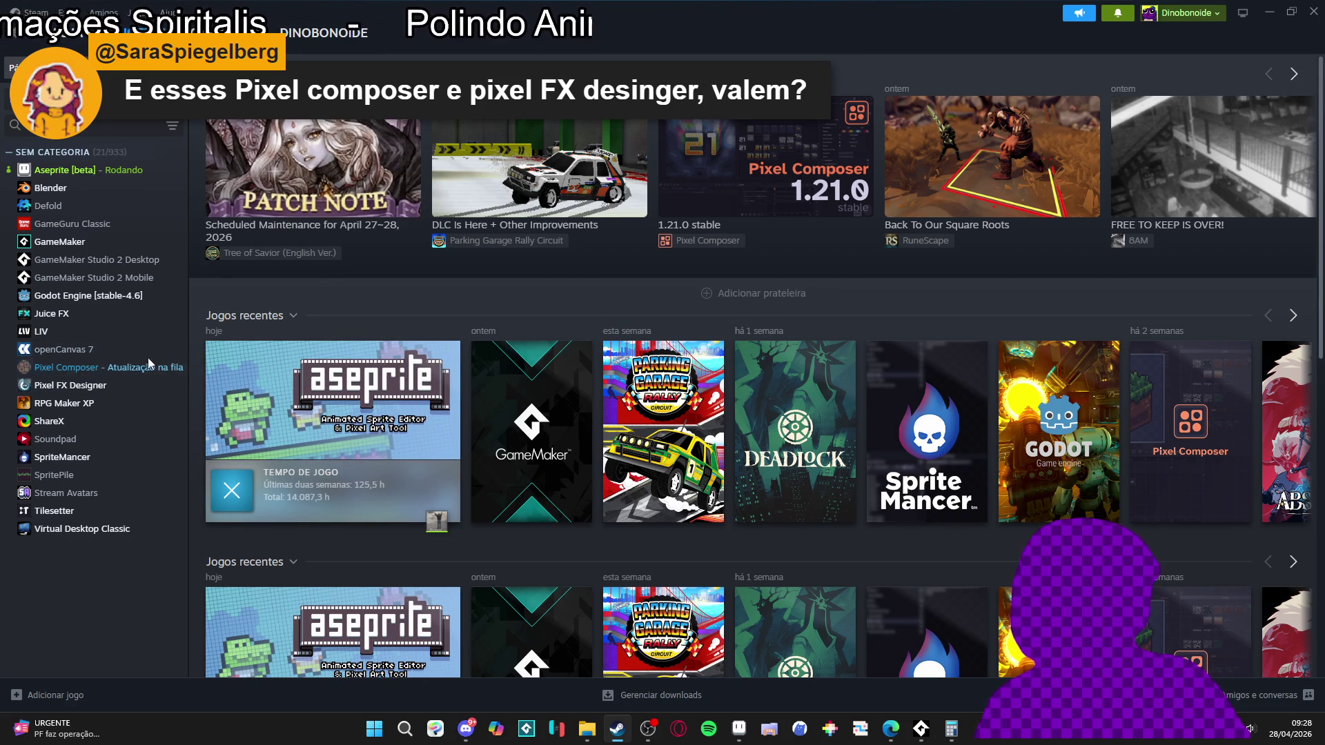
pyautogui.click(83, 125)
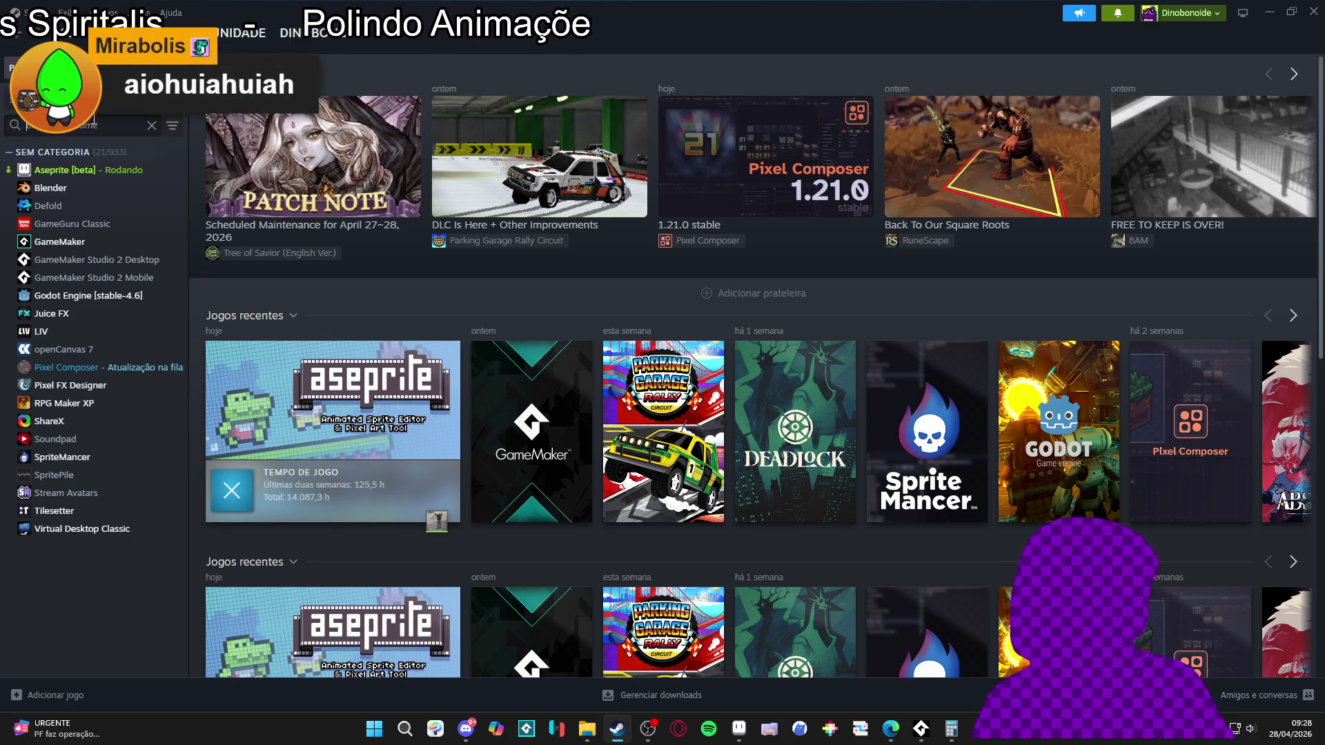
pyautogui.click(64, 458)
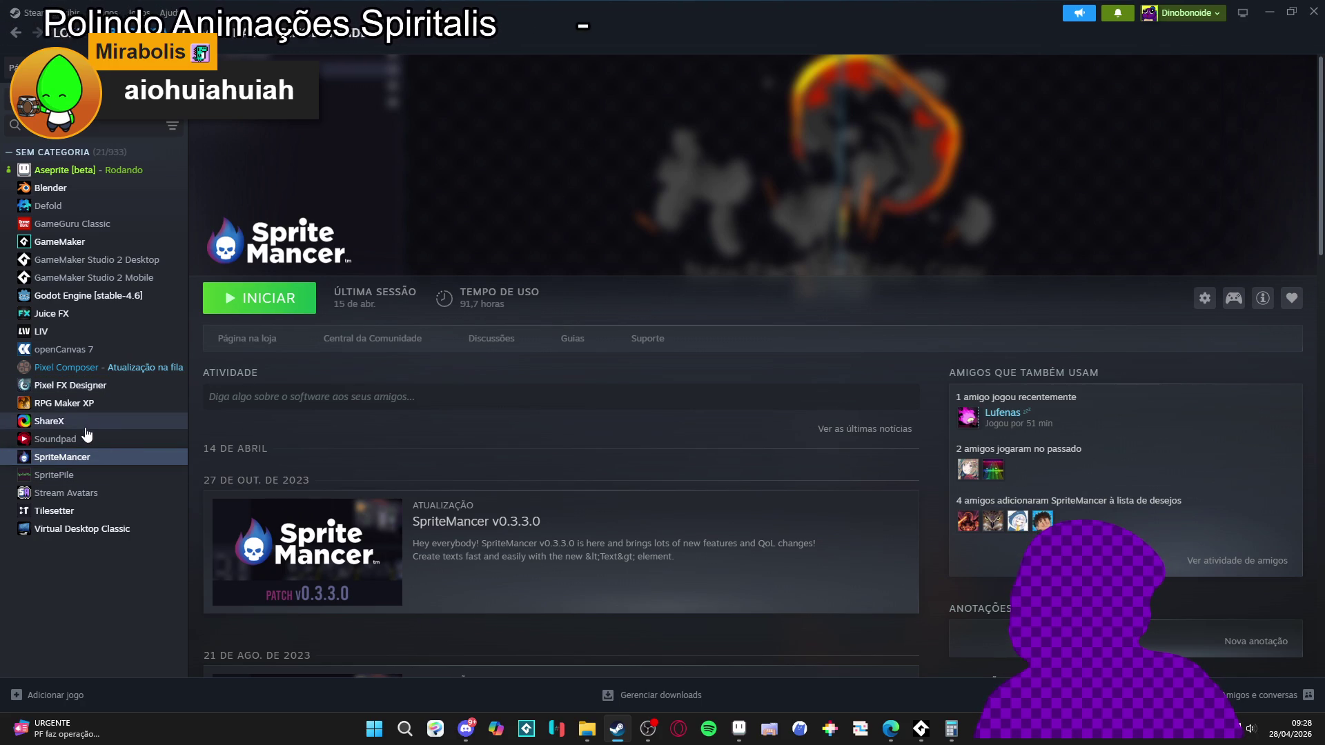
pyautogui.click(113, 390)
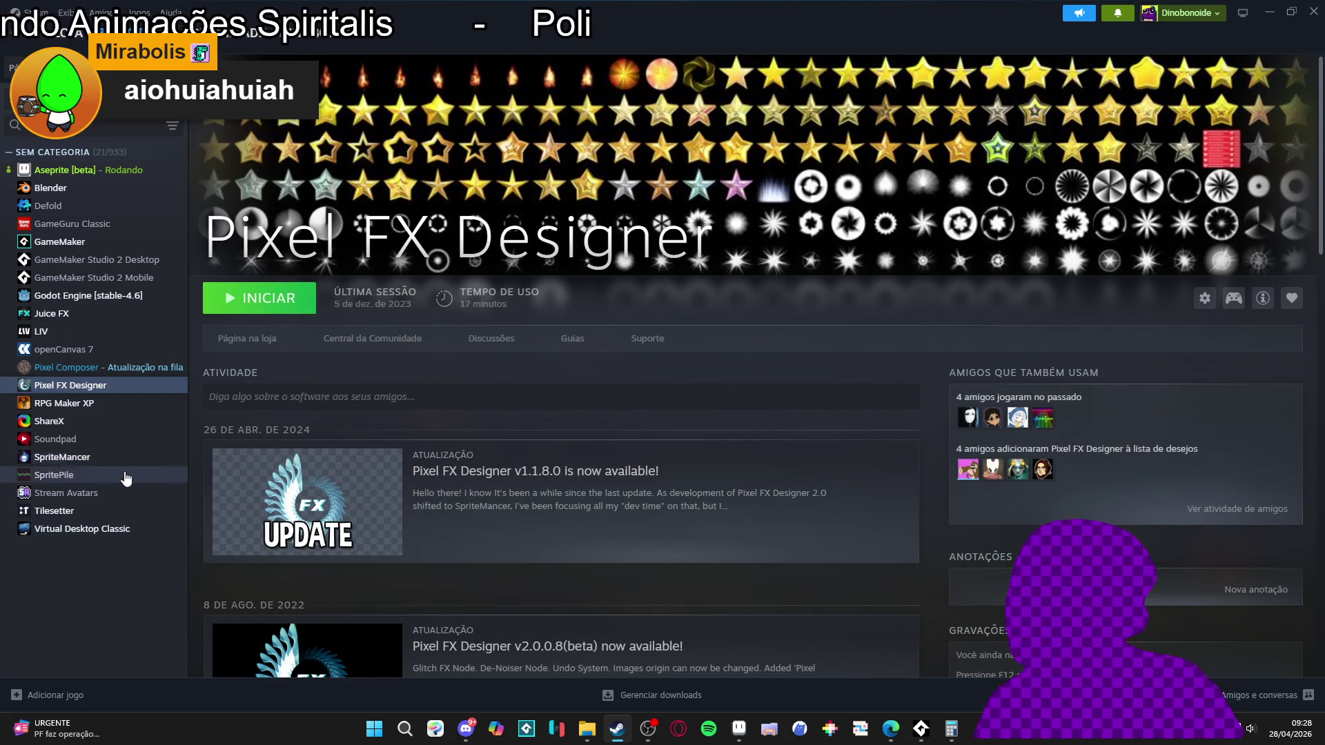
pyautogui.click(163, 316)
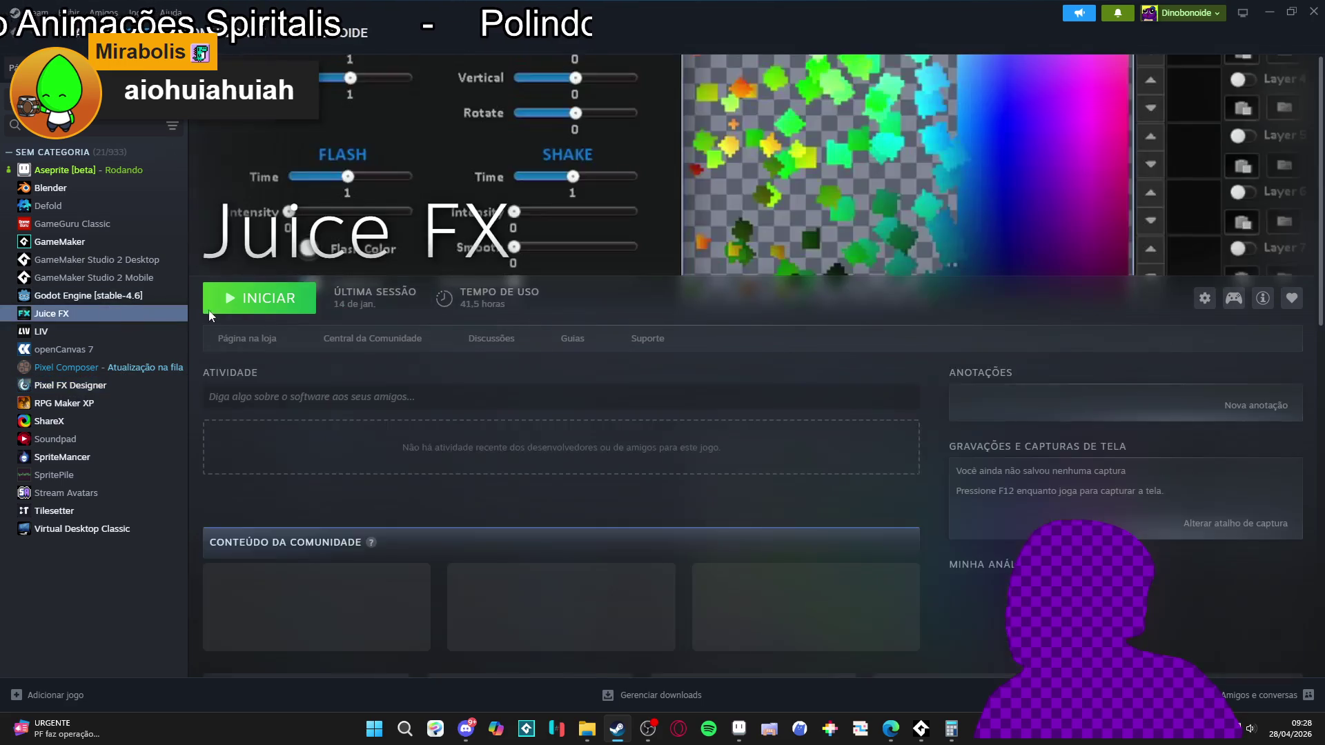
pyautogui.click(258, 298)
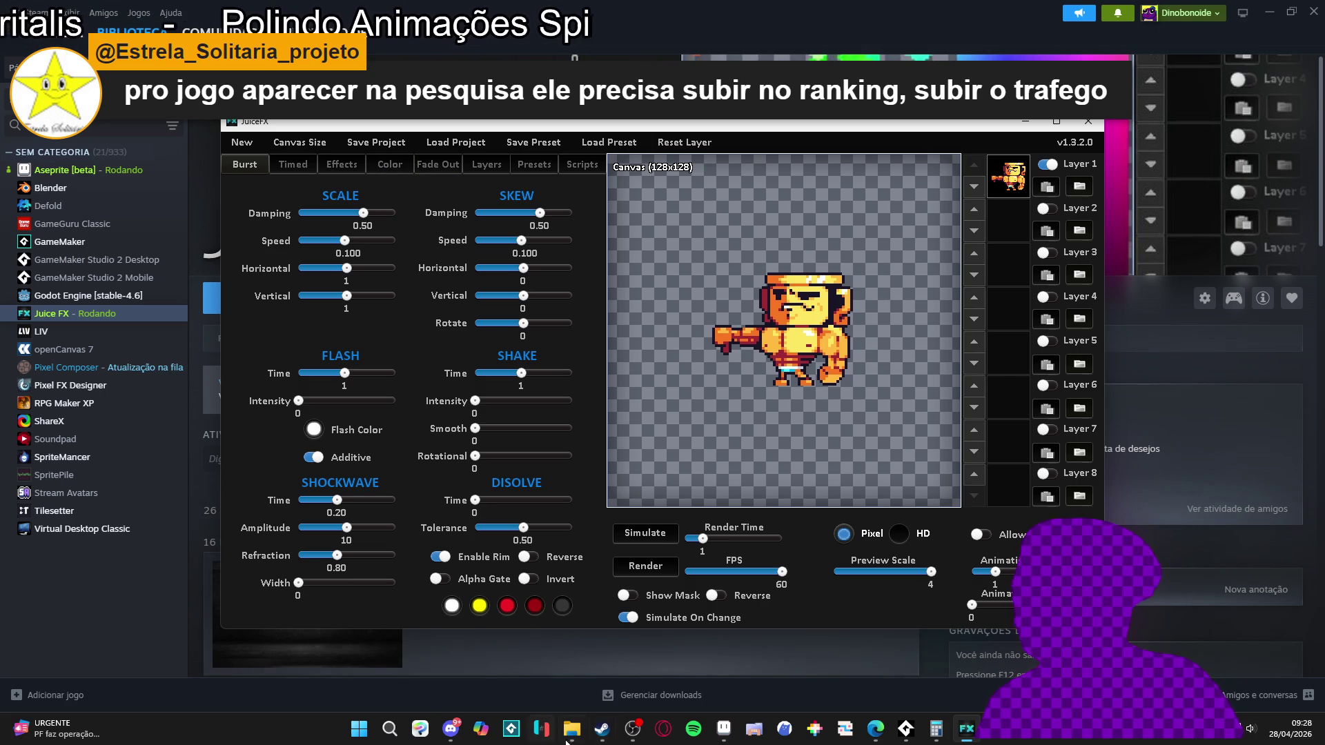
# - Load the drum PNG from the drums of war folder into Layer 1, dismissing the save prompt
pyautogui.click(724, 730)
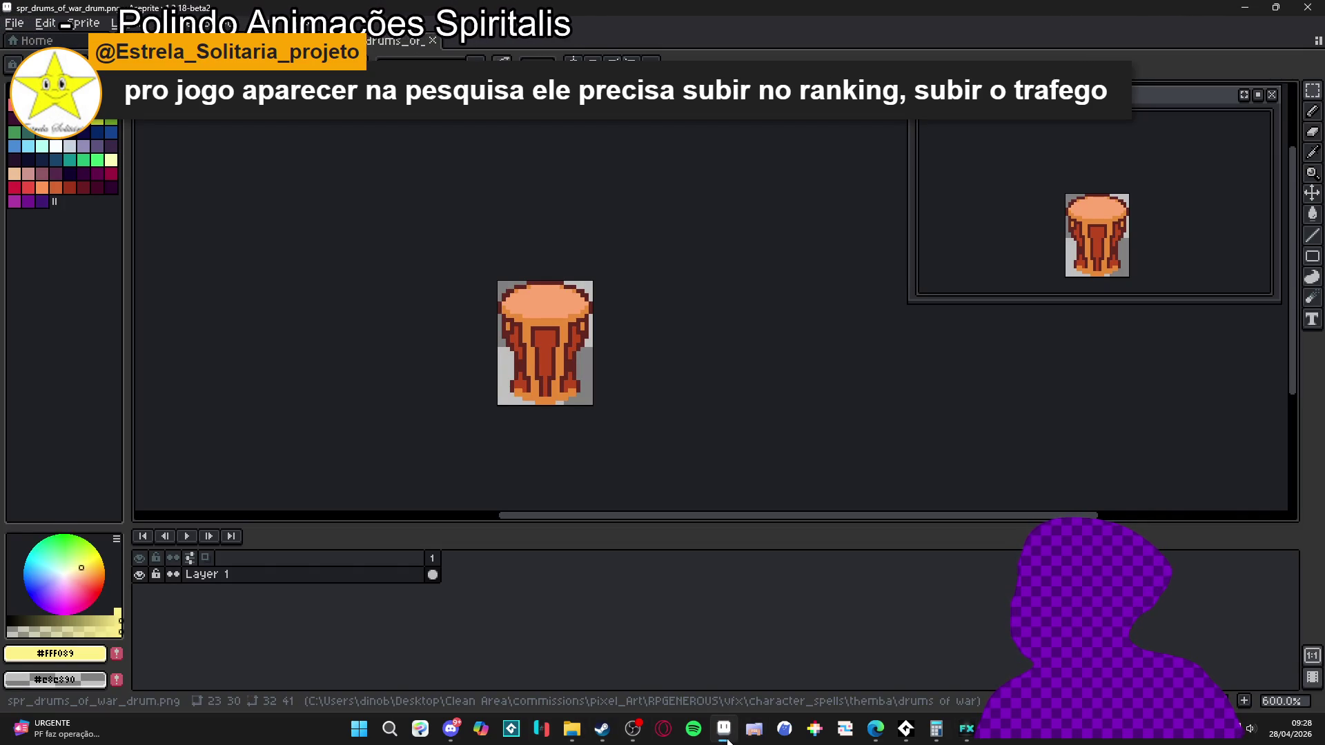
pyautogui.click(726, 731)
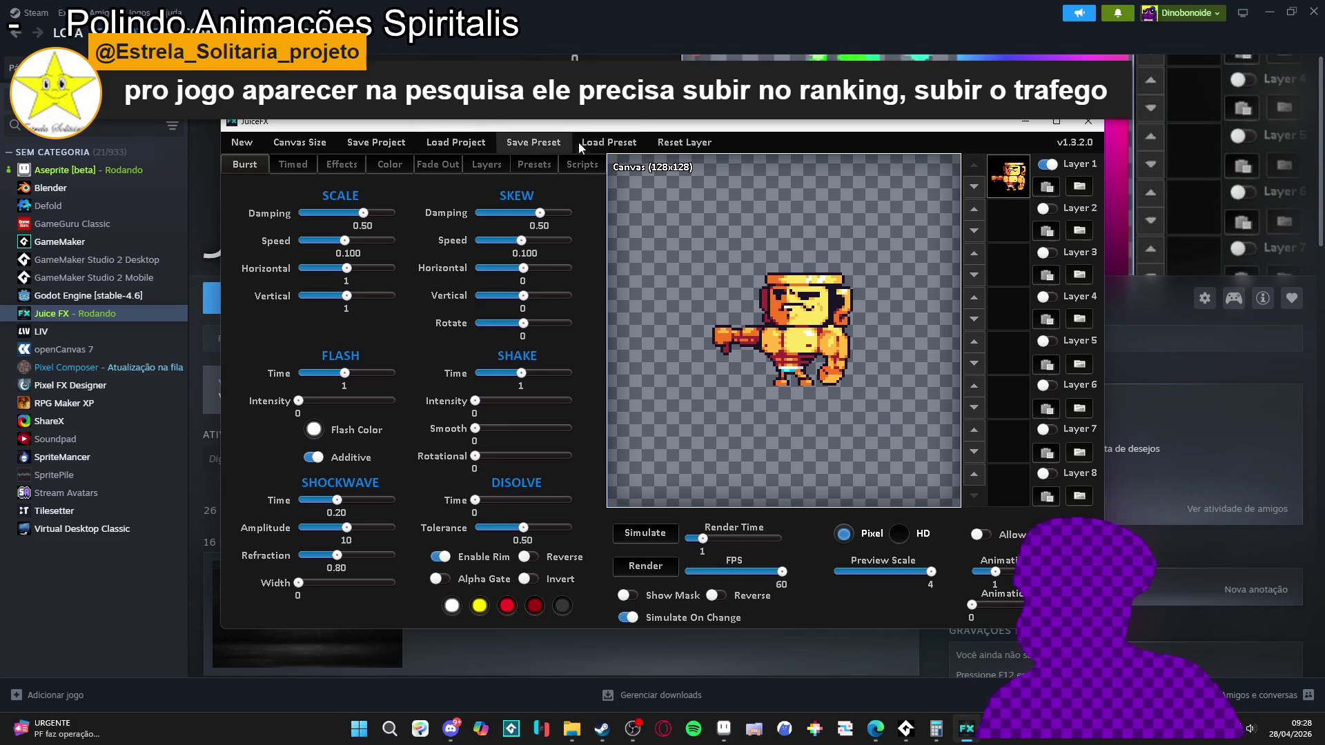
pyautogui.click(1079, 186)
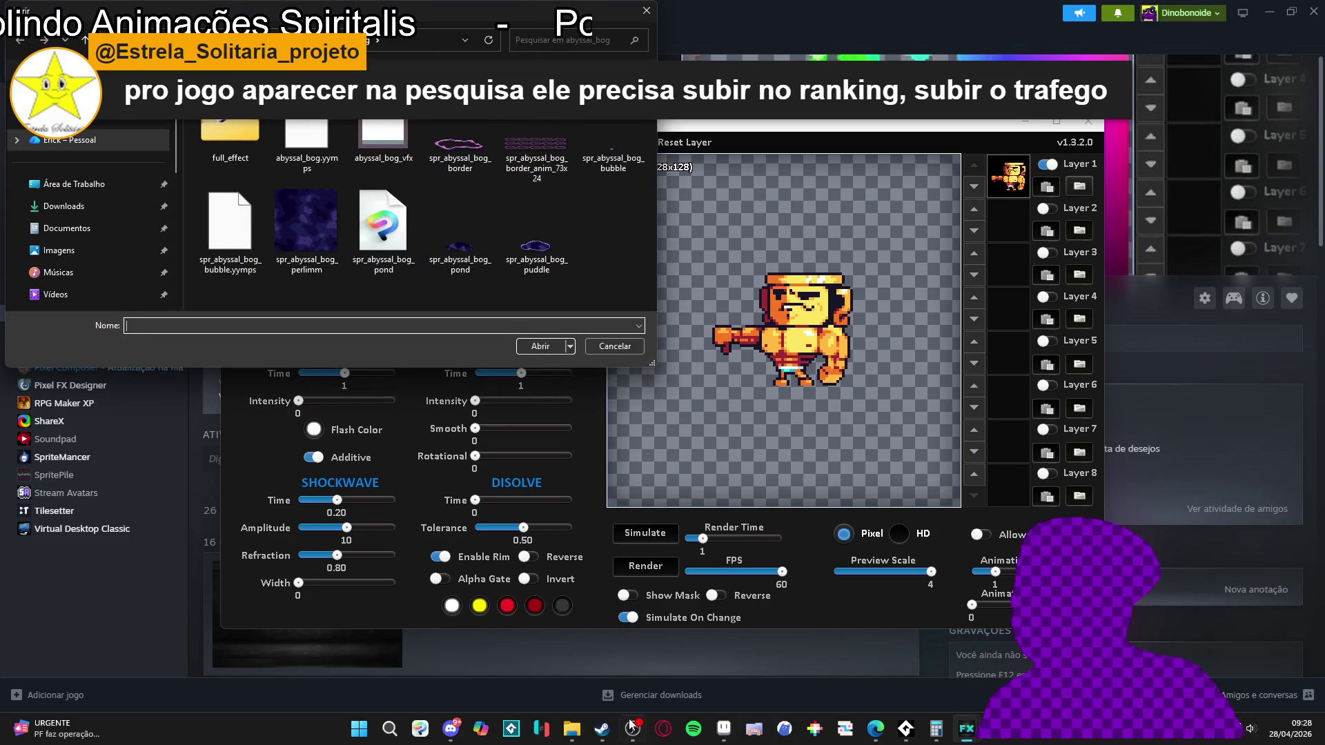
pyautogui.click(570, 729)
pyautogui.click(924, 39)
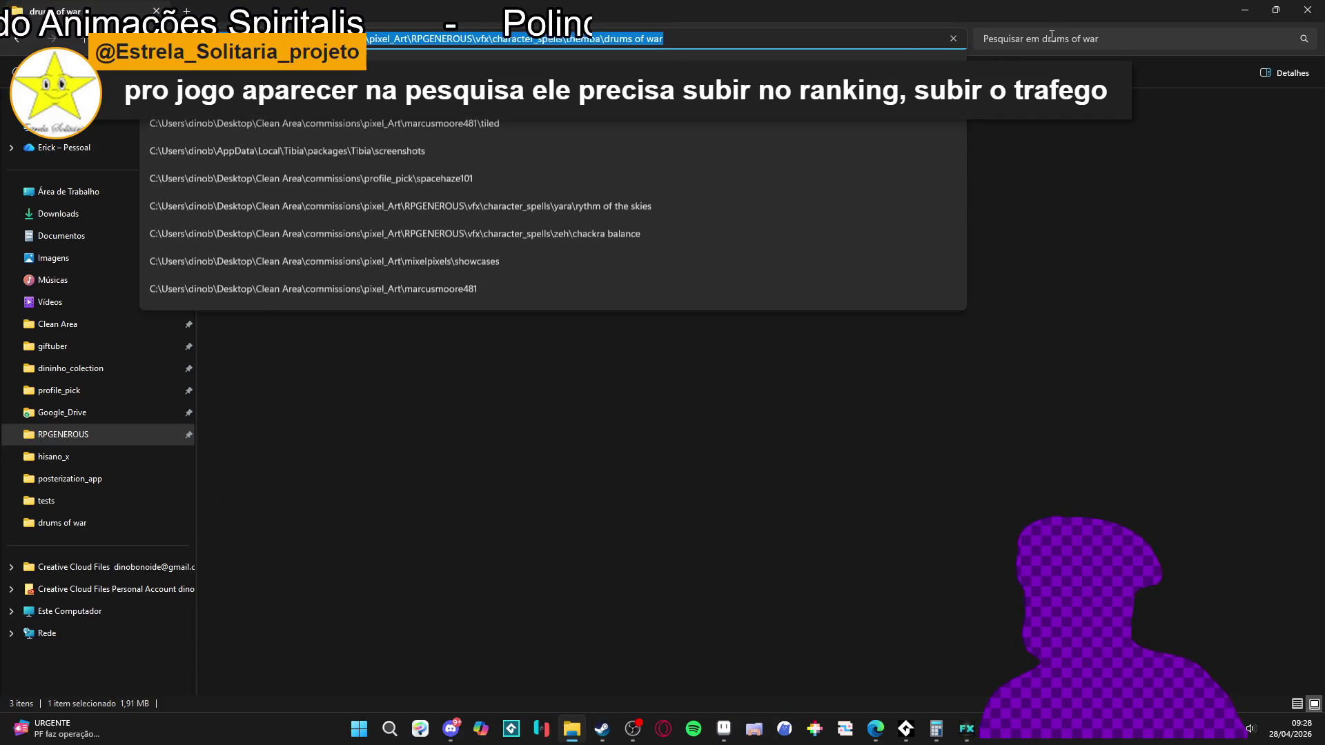
pyautogui.click(1255, 7)
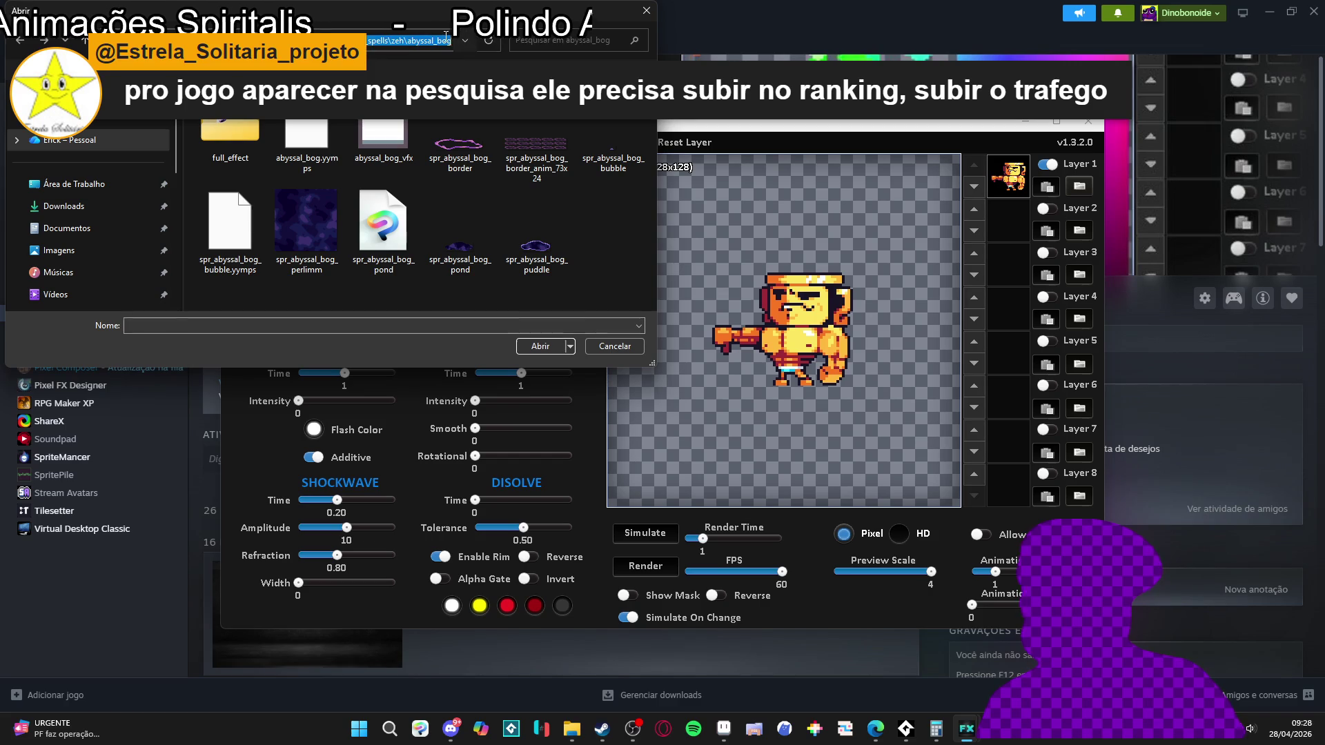
pyautogui.press('Return')
pyautogui.doubleClick(341, 163)
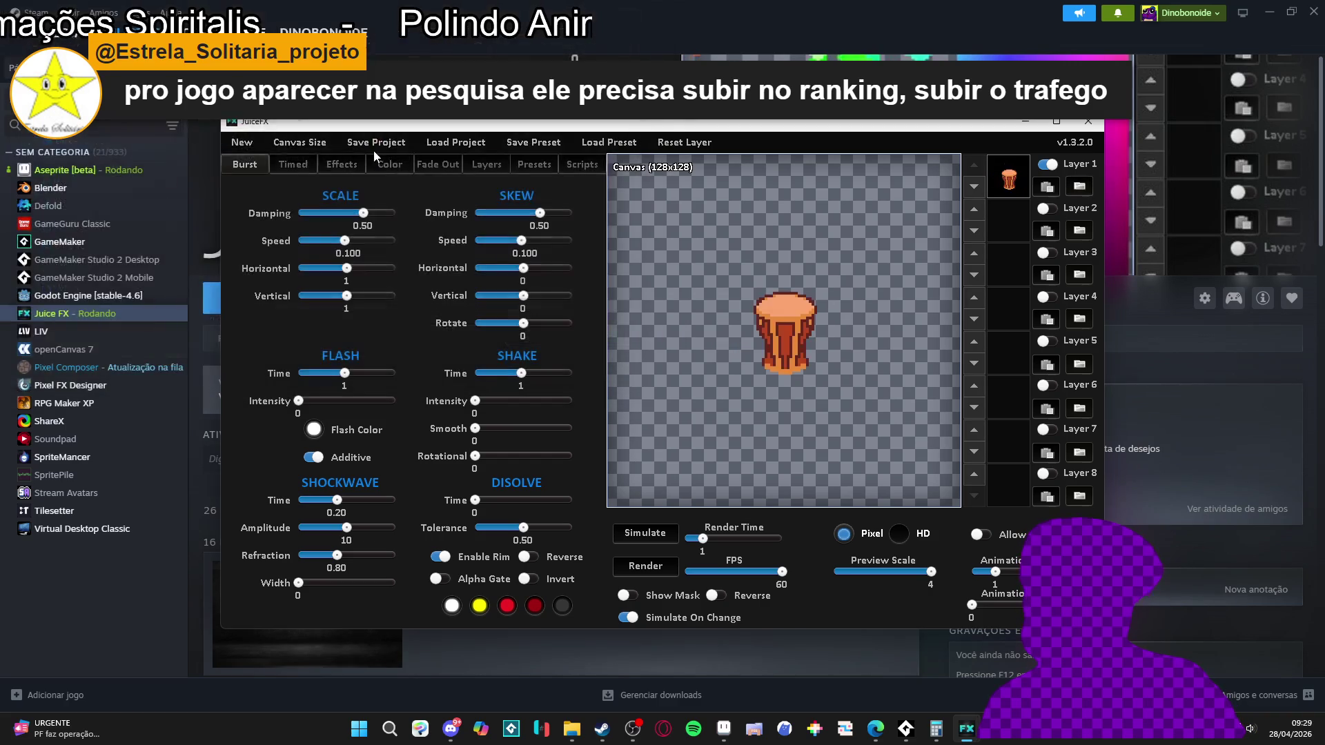
pyautogui.hotkey('ctrl', 's')
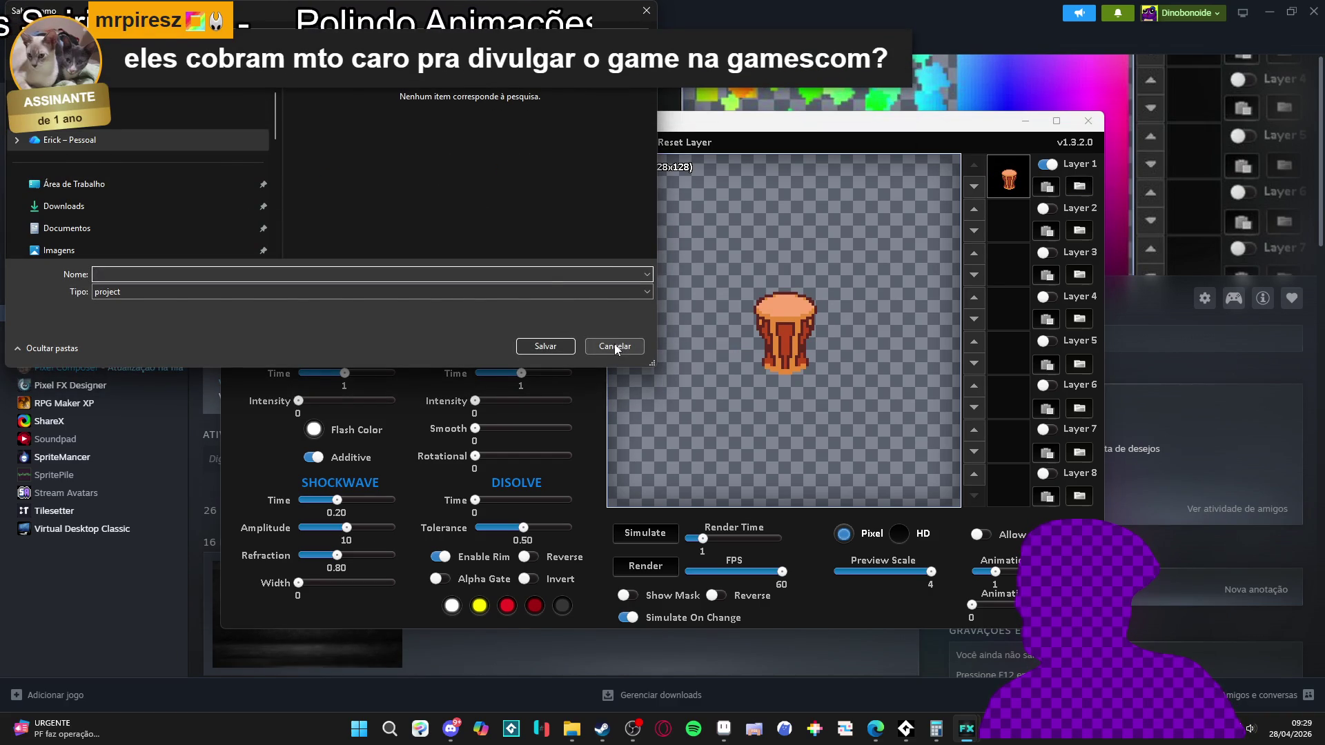
pyautogui.click(615, 346)
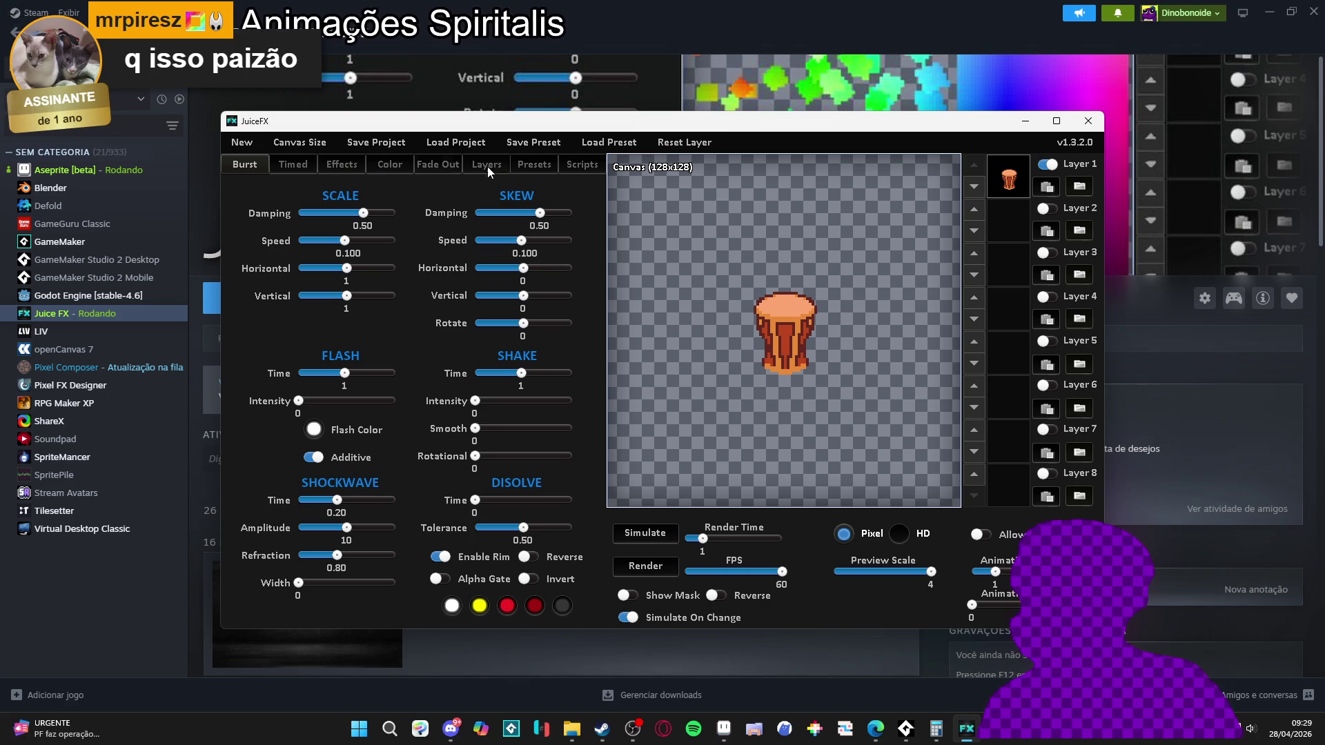
# - Back out of a layer reset and resize the canvas to 23×30 after checking the drum's size in Aseprite
pyautogui.click(680, 151)
pyautogui.click(744, 377)
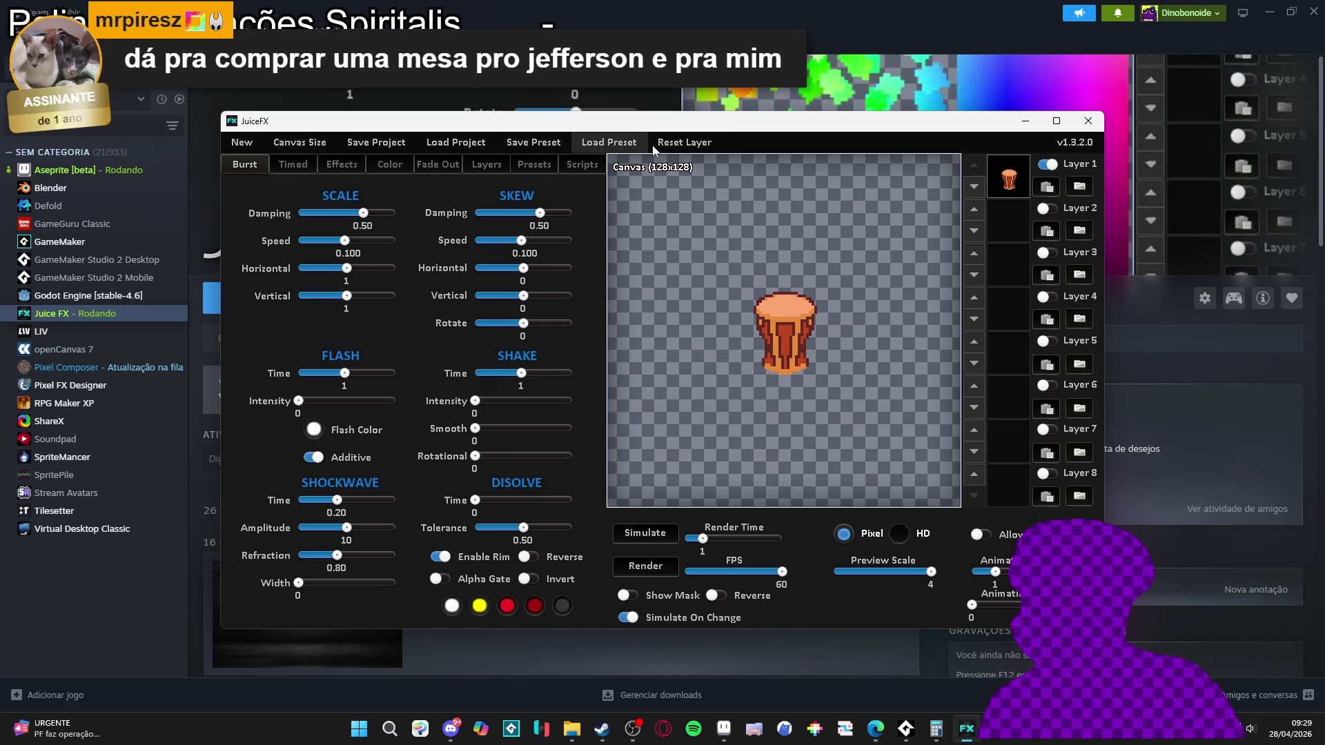
pyautogui.click(311, 147)
pyautogui.click(523, 371)
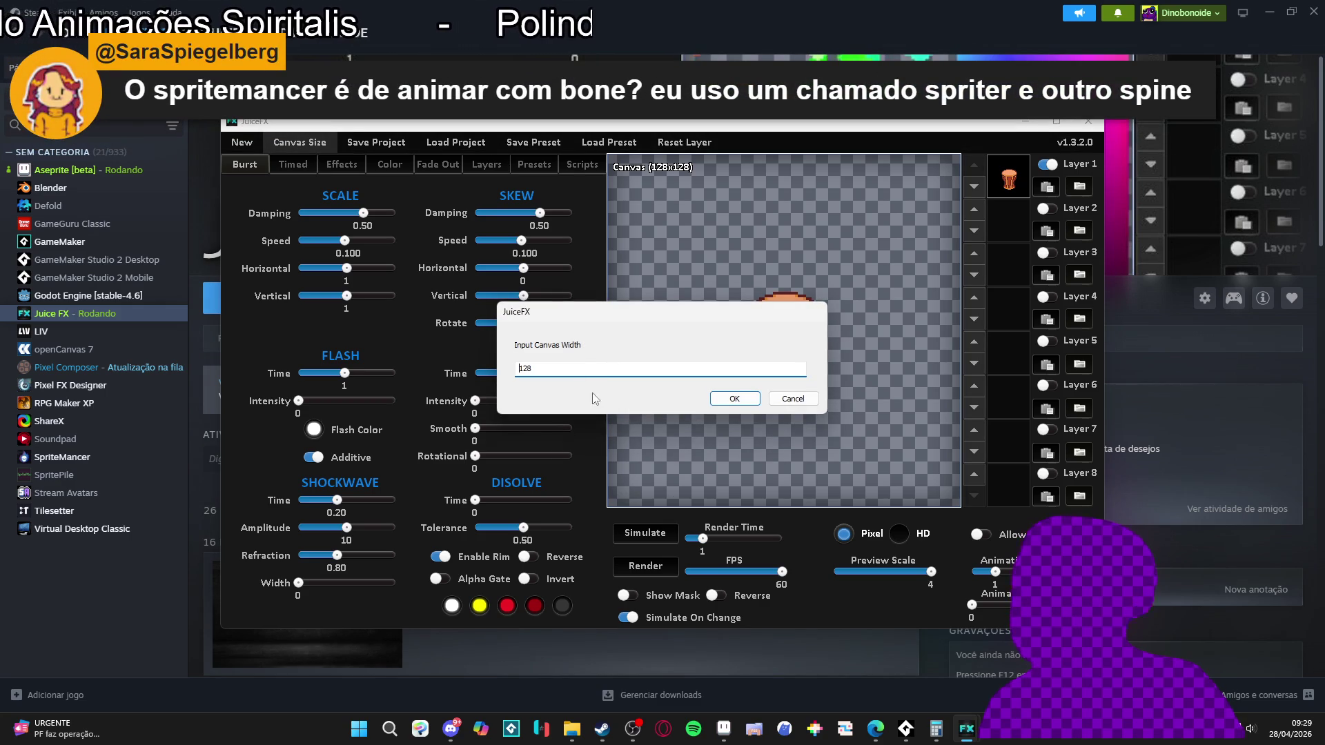
pyautogui.click(725, 738)
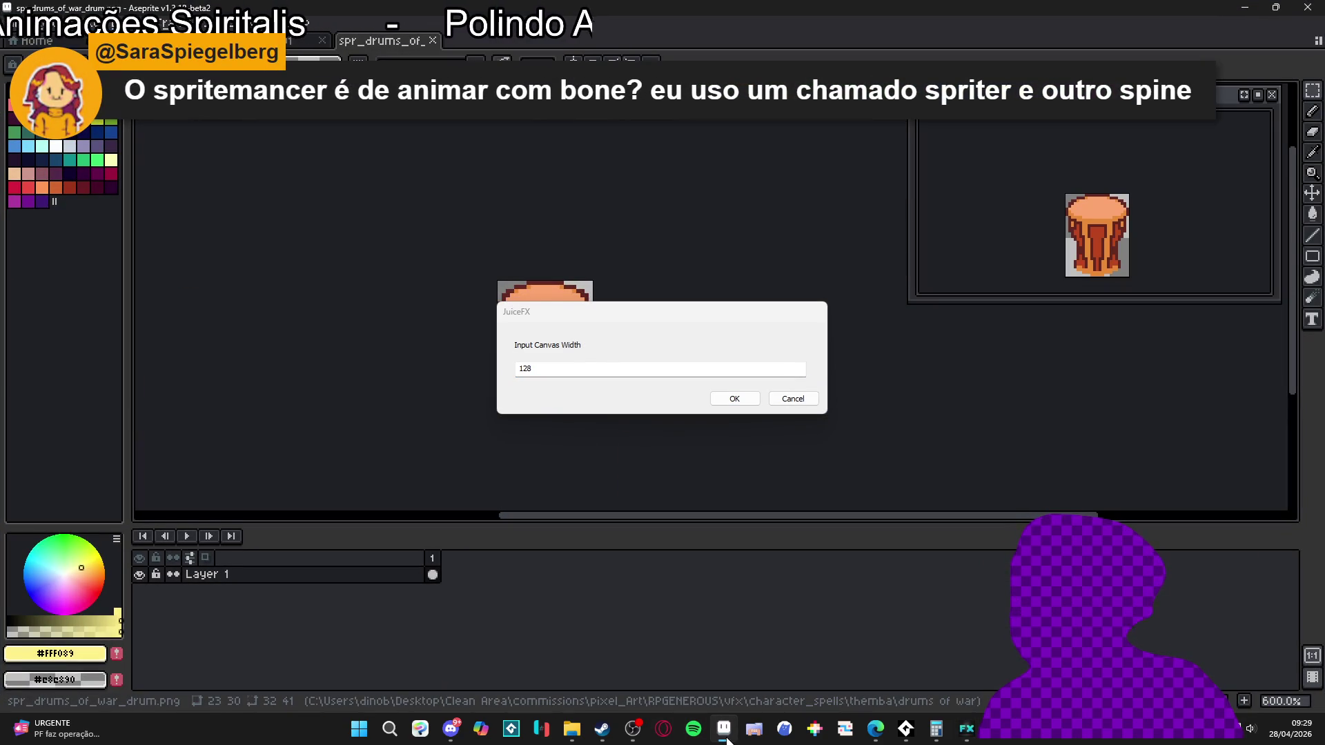
pyautogui.click(725, 737)
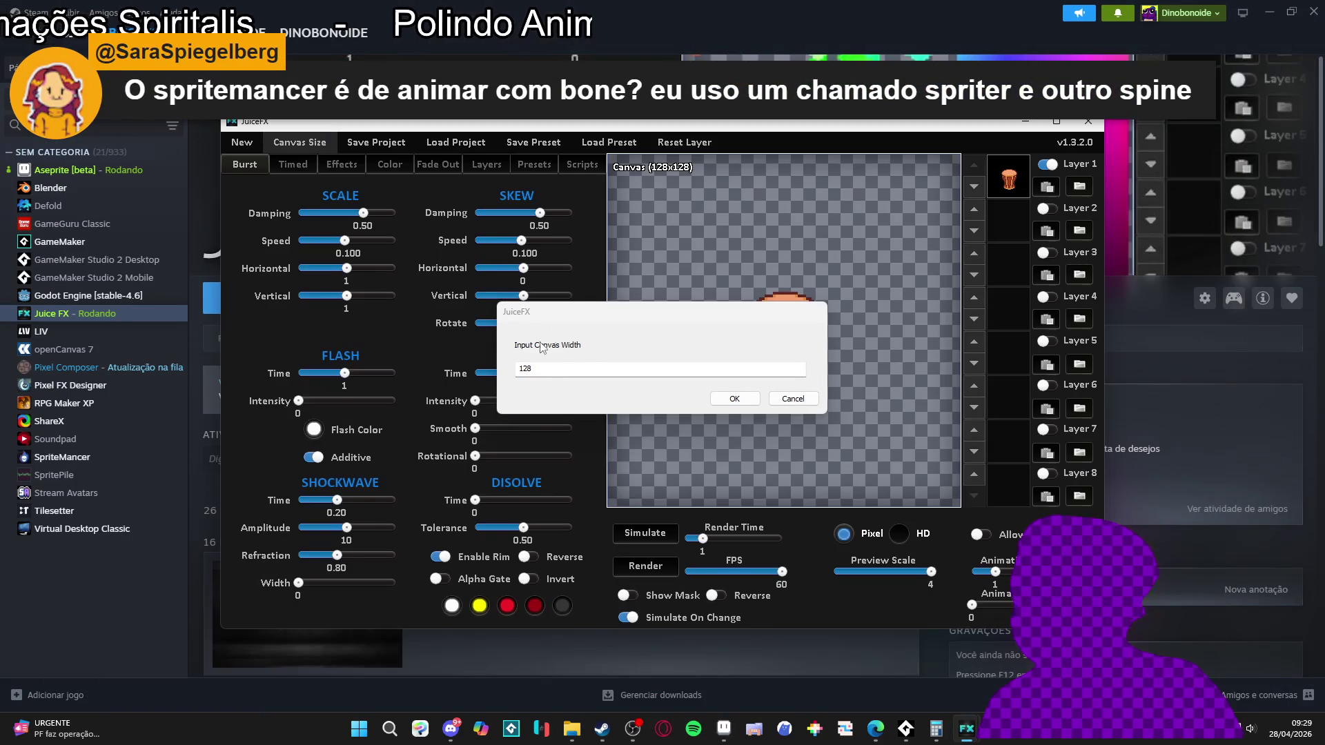
pyautogui.doubleClick(524, 369)
pyautogui.write('23')
pyautogui.press('Return')
pyautogui.write('0')
pyautogui.press('Return')
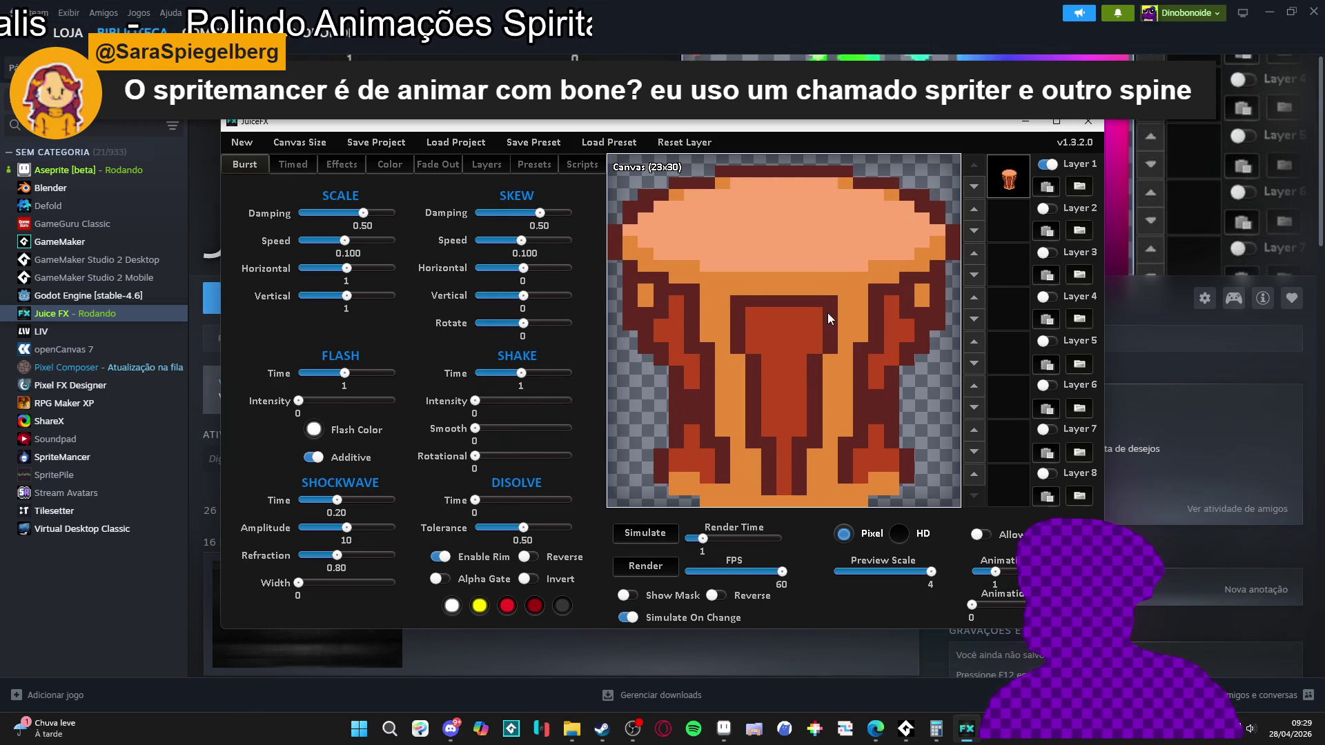
# - Cancel the project save and resize the canvas to 30 wide by 23 high instead
pyautogui.hotkey('ctrl', 'alt', 'Tab')
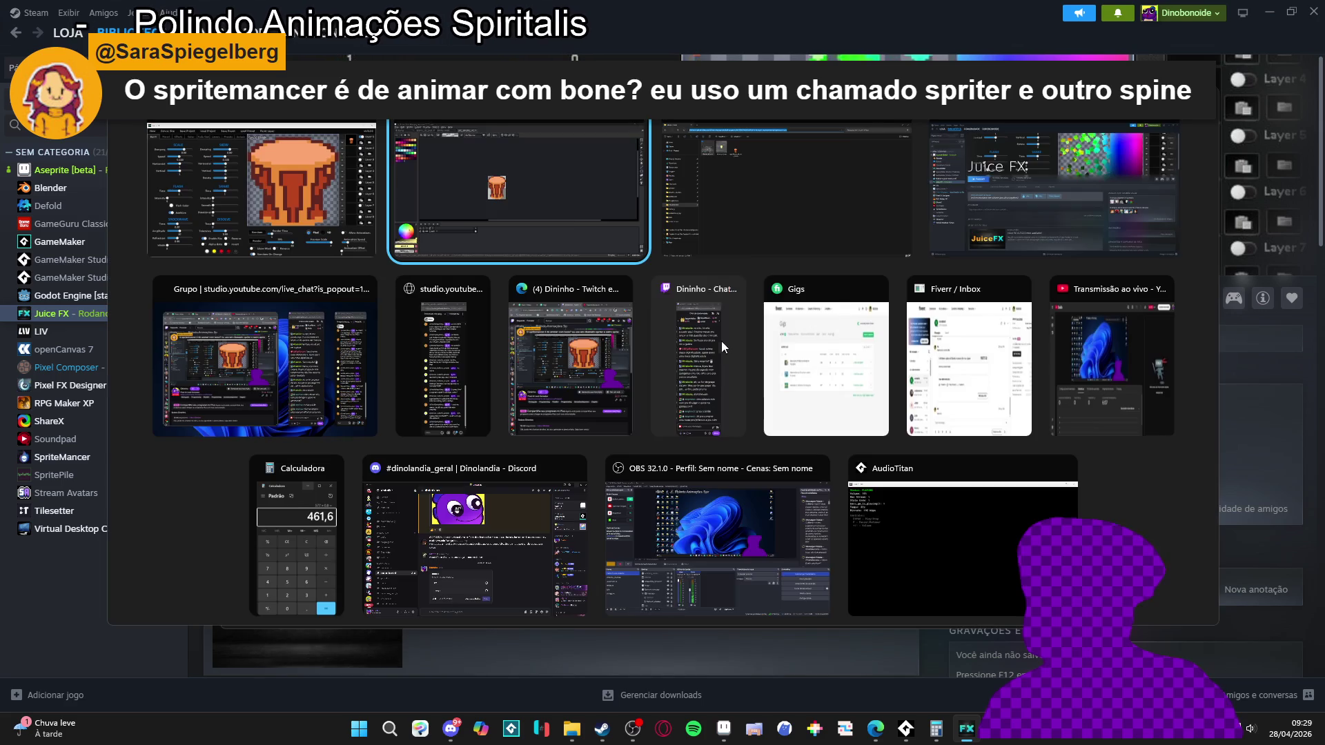
pyautogui.click(565, 246)
pyautogui.hotkey('alt', 'Tab')
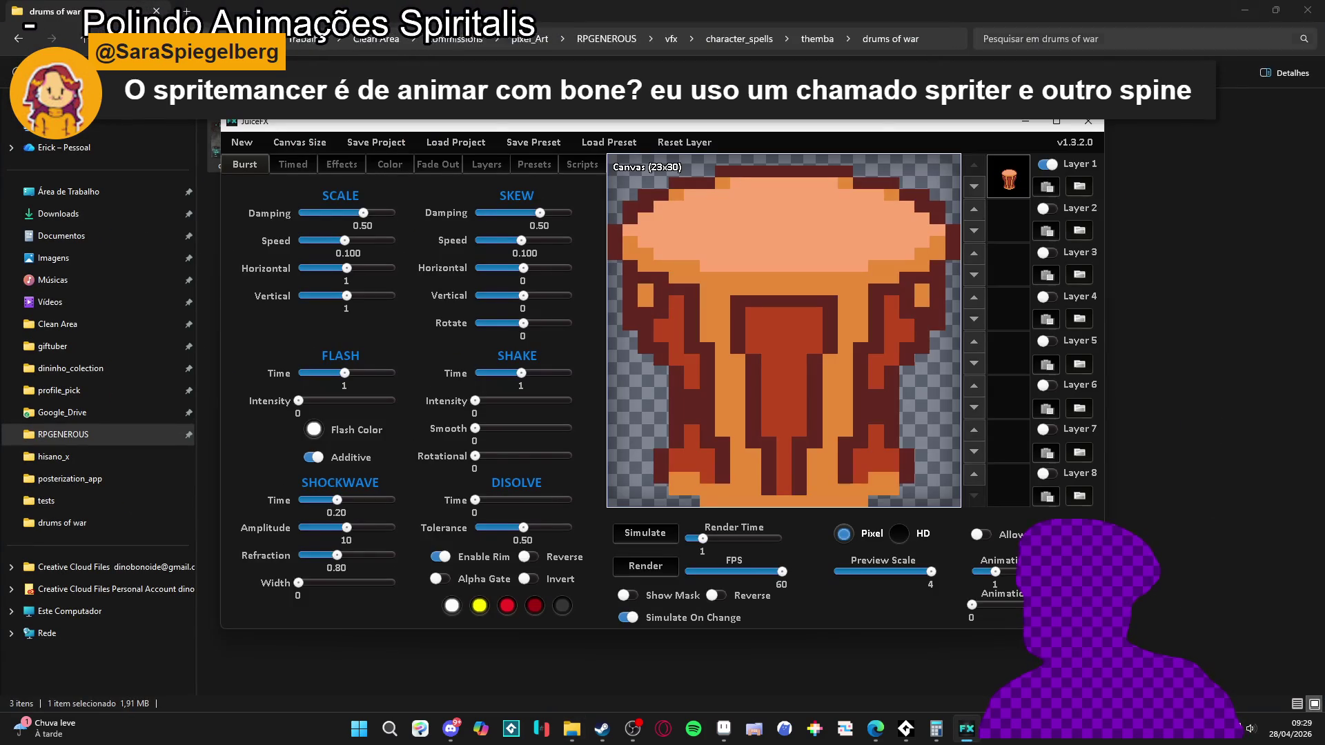
pyautogui.click(371, 139)
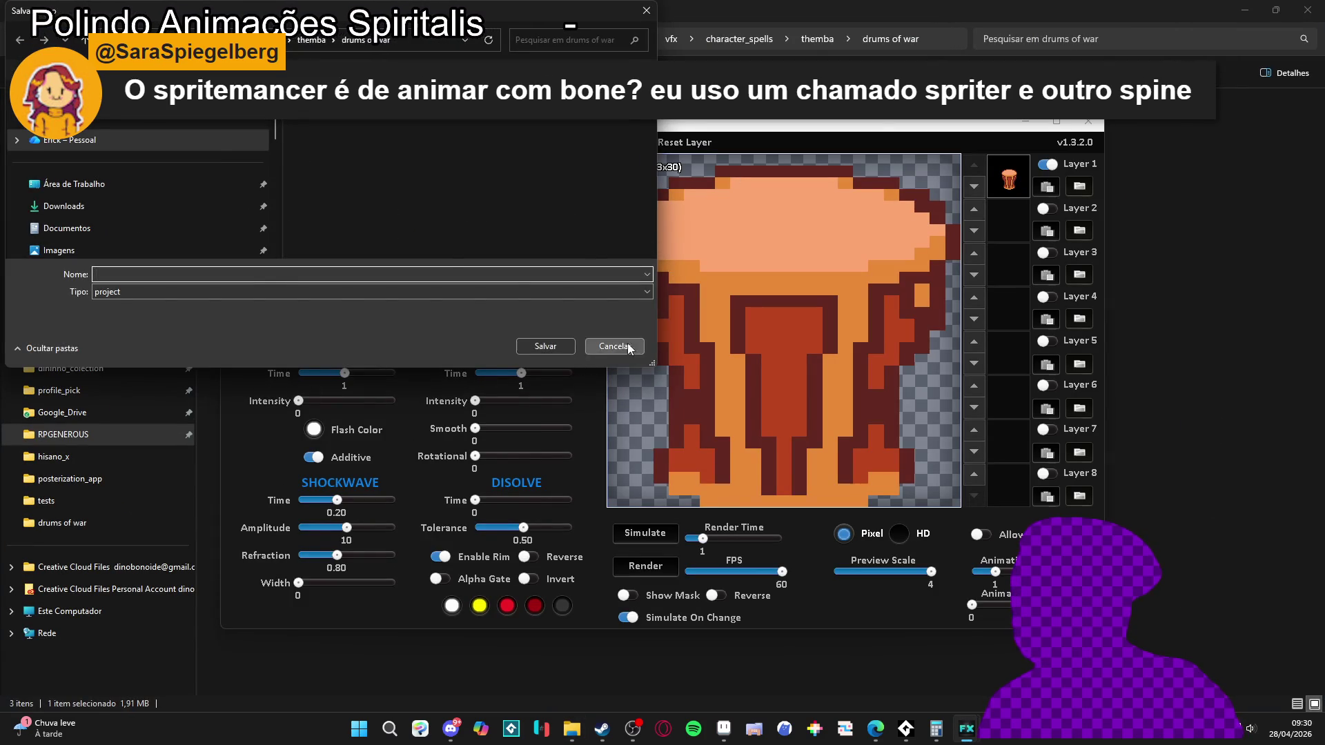
pyautogui.press('Escape')
pyautogui.click(599, 378)
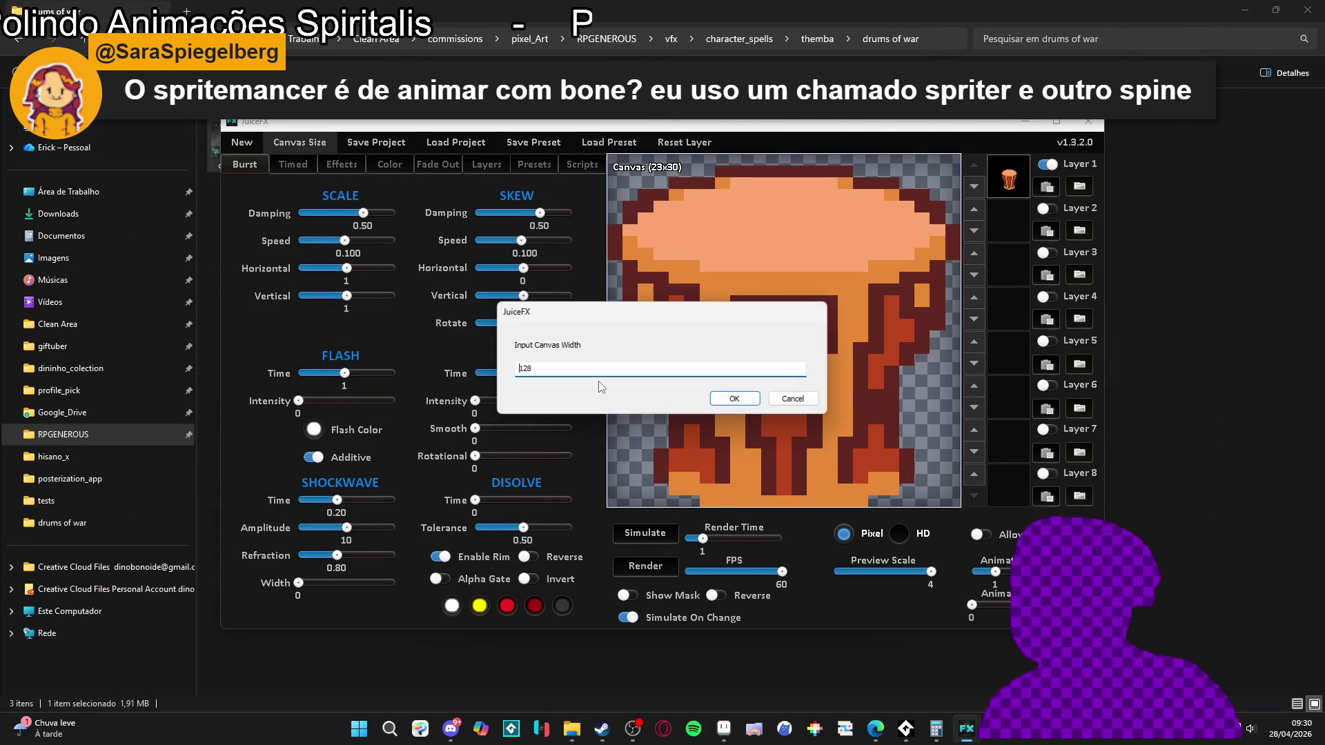
pyautogui.write('30')
pyautogui.press('Return')
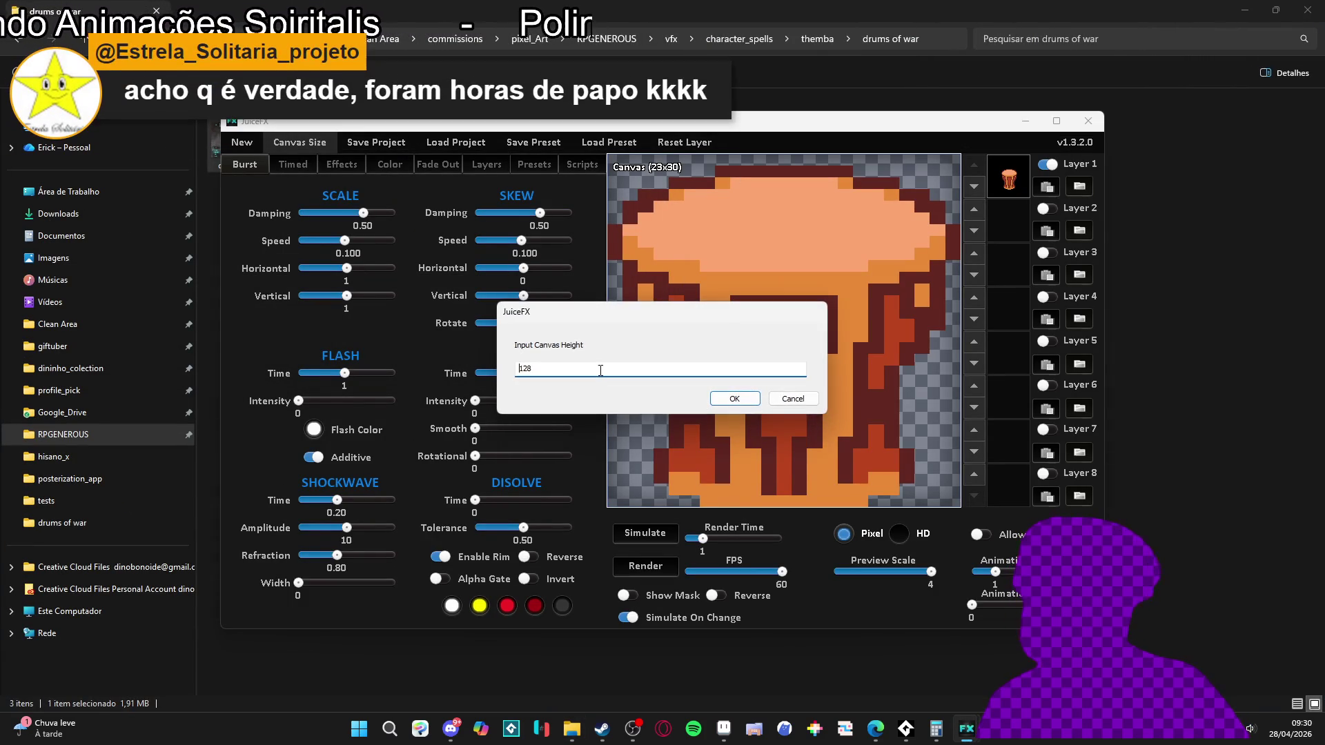
pyautogui.write('23')
pyautogui.press('Return')
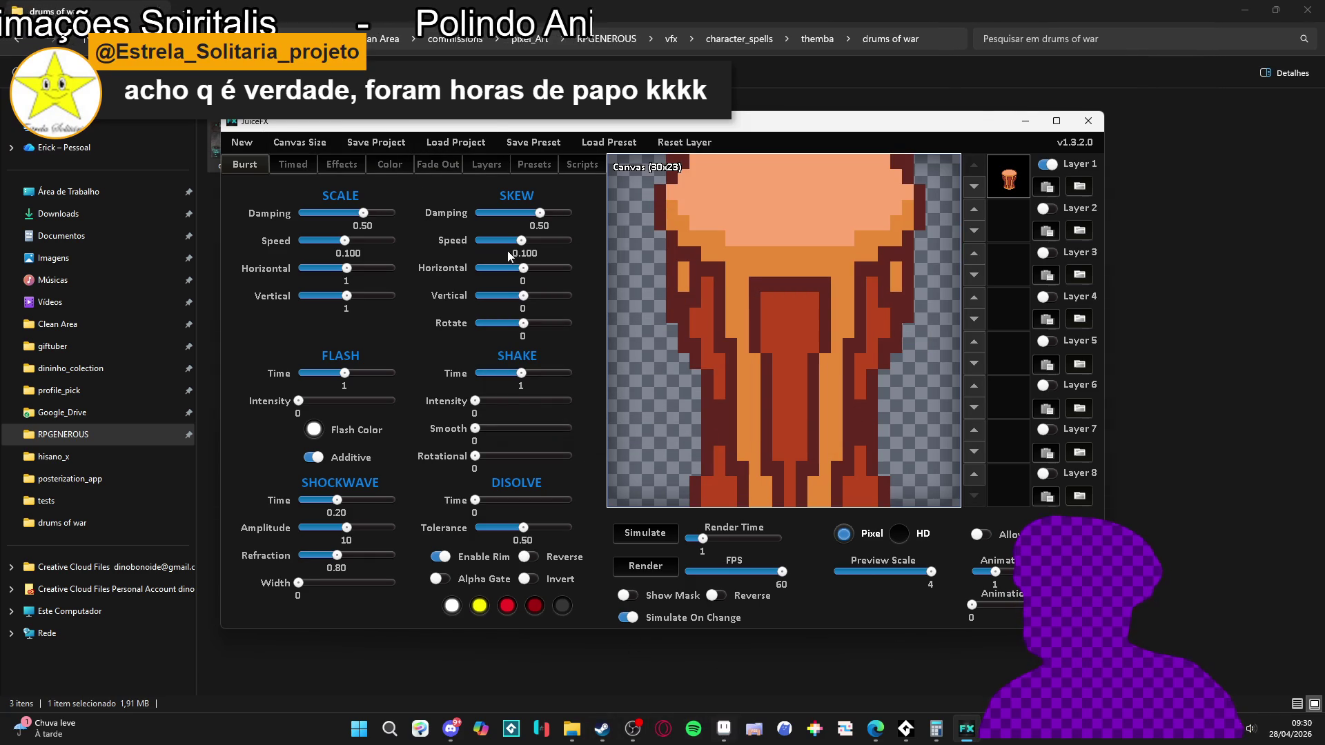
# - Resize the canvas again, accepting 128 for both width and height
pyautogui.click(304, 143)
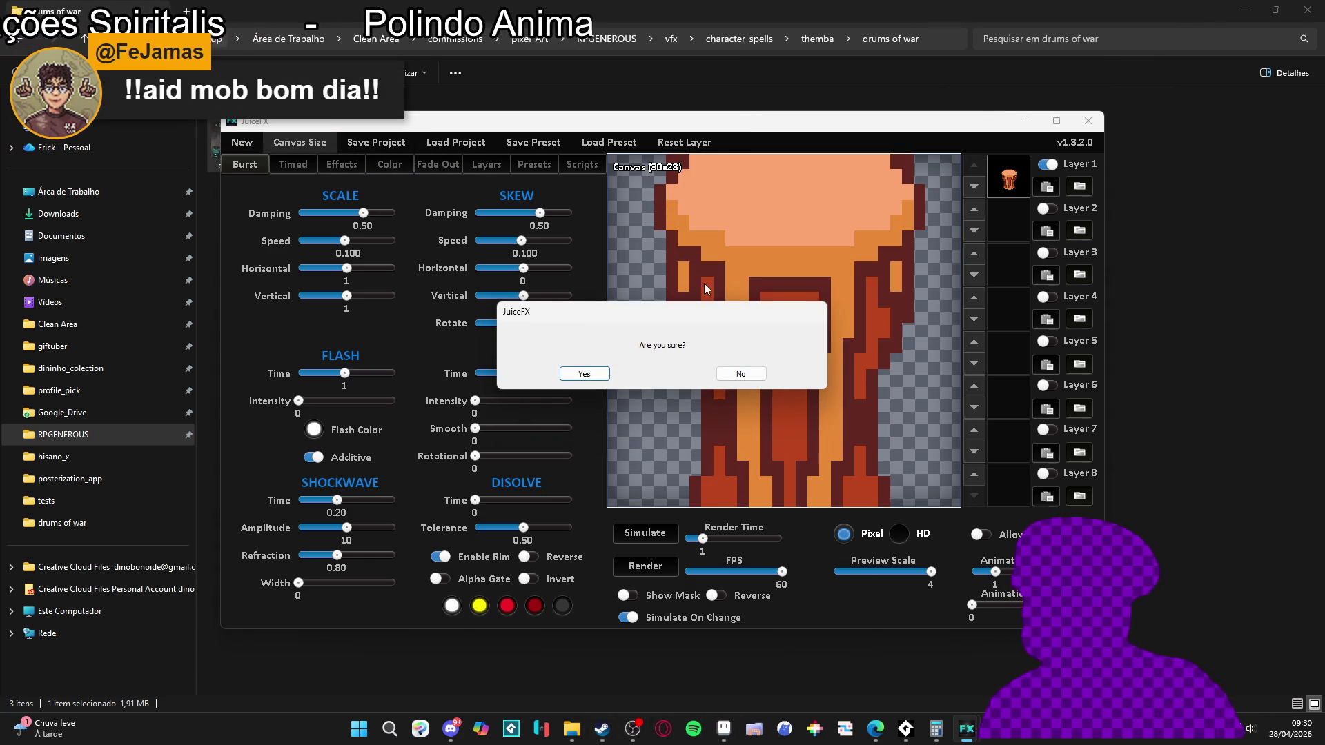
pyautogui.click(586, 373)
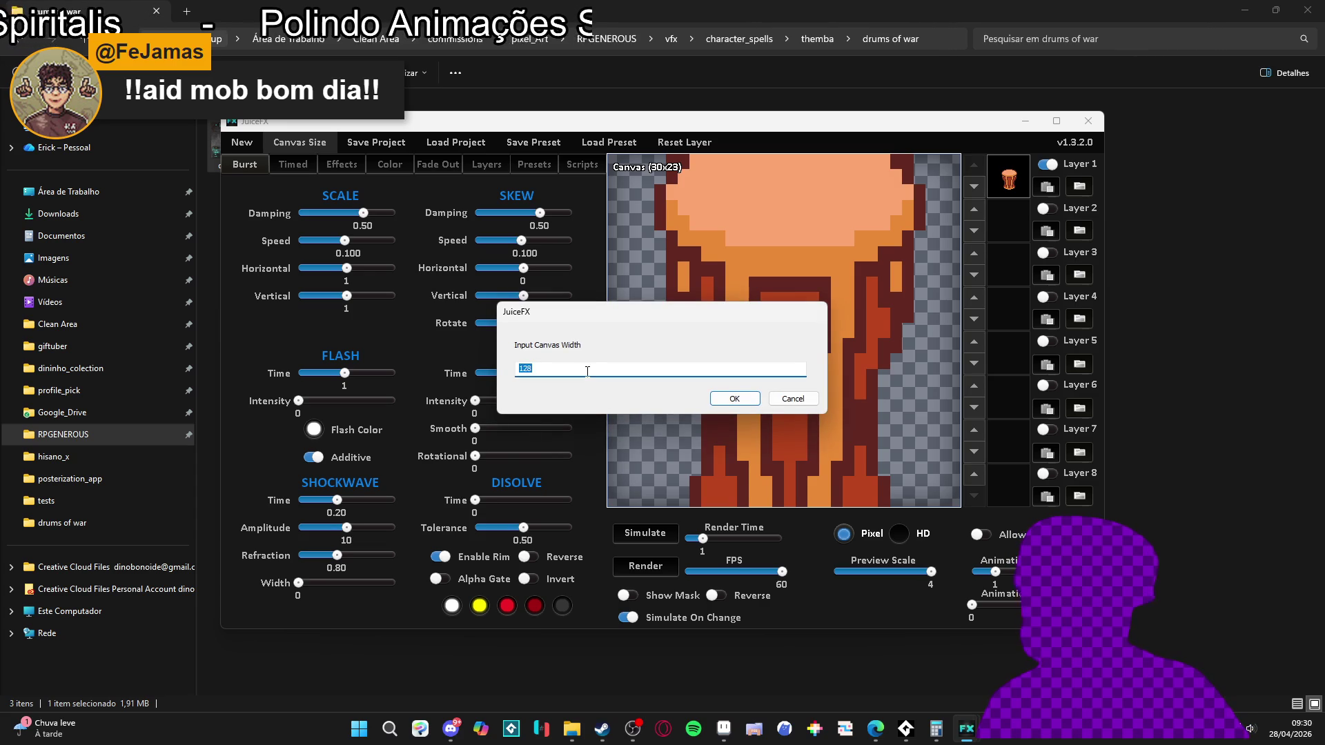
pyautogui.press('Return')
pyautogui.press('Return')
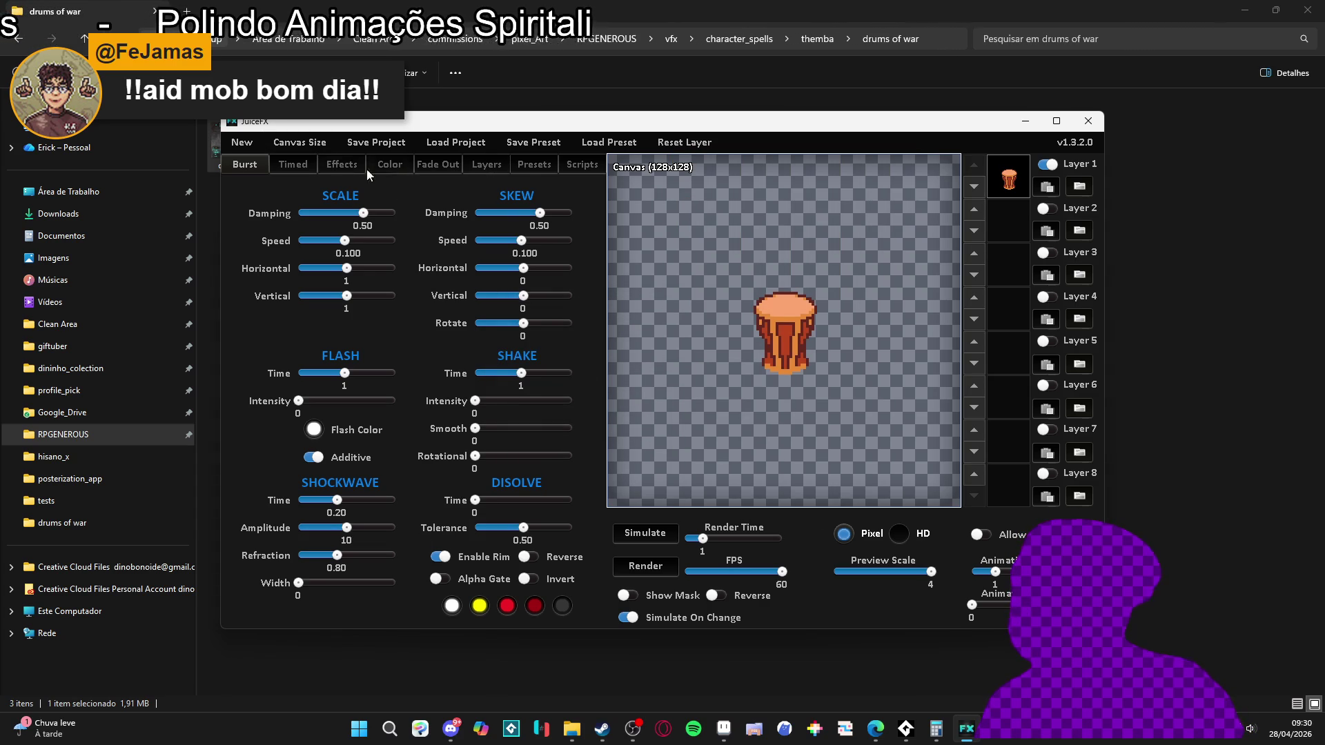
# - Try the Disintegrate preset, then apply the Vanish preset to the drum
pyautogui.click(537, 168)
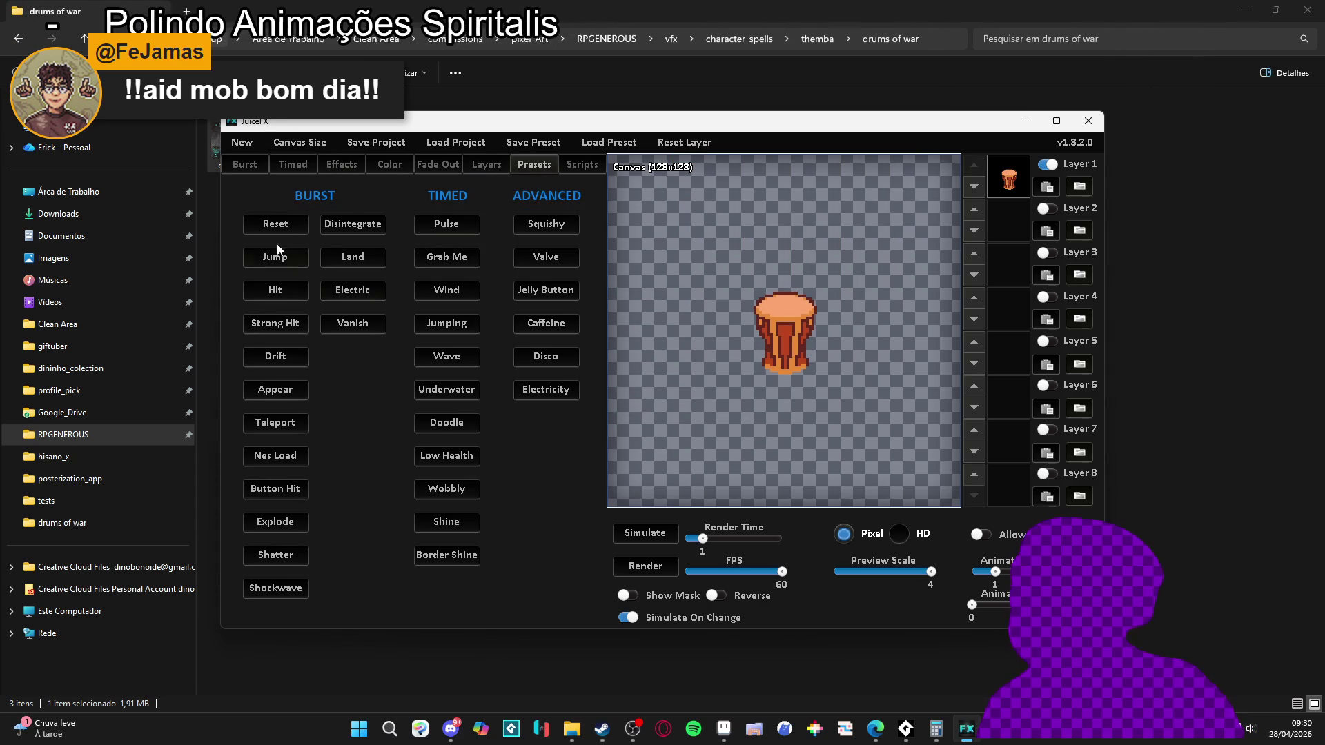
pyautogui.click(363, 226)
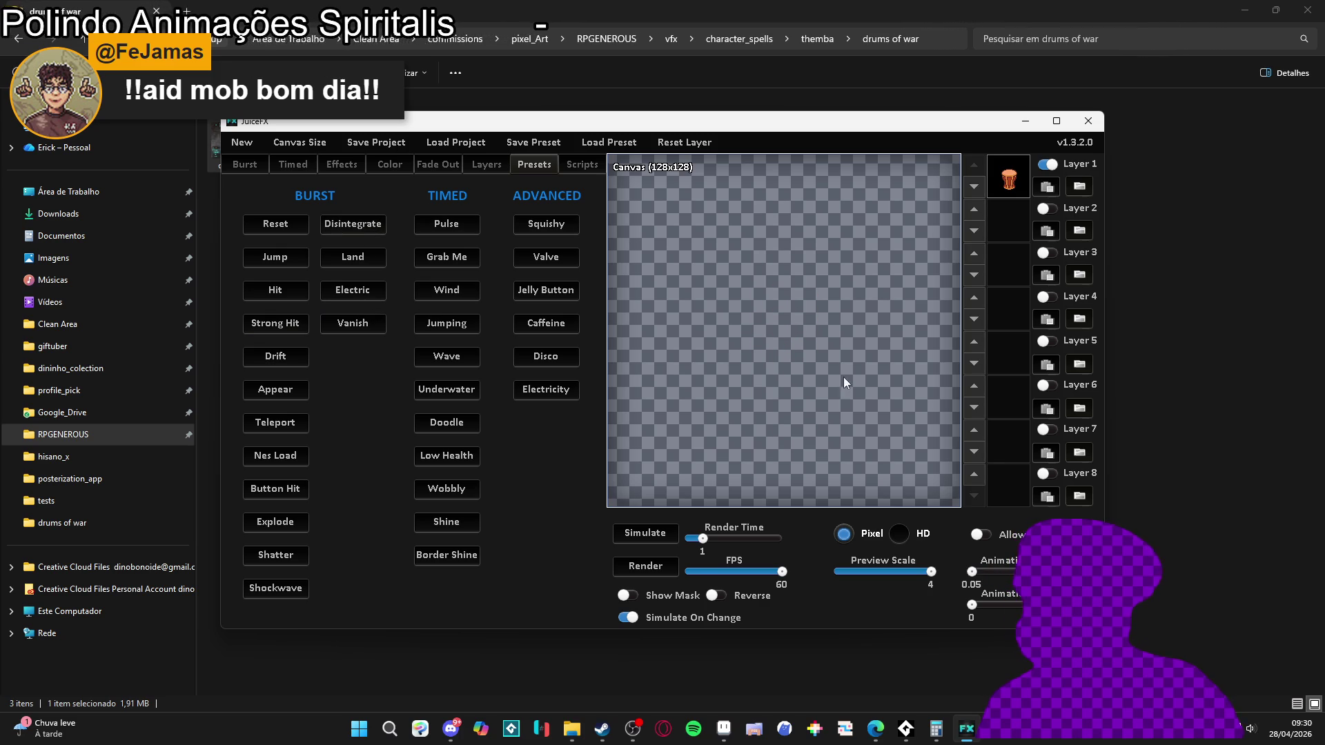
pyautogui.click(359, 327)
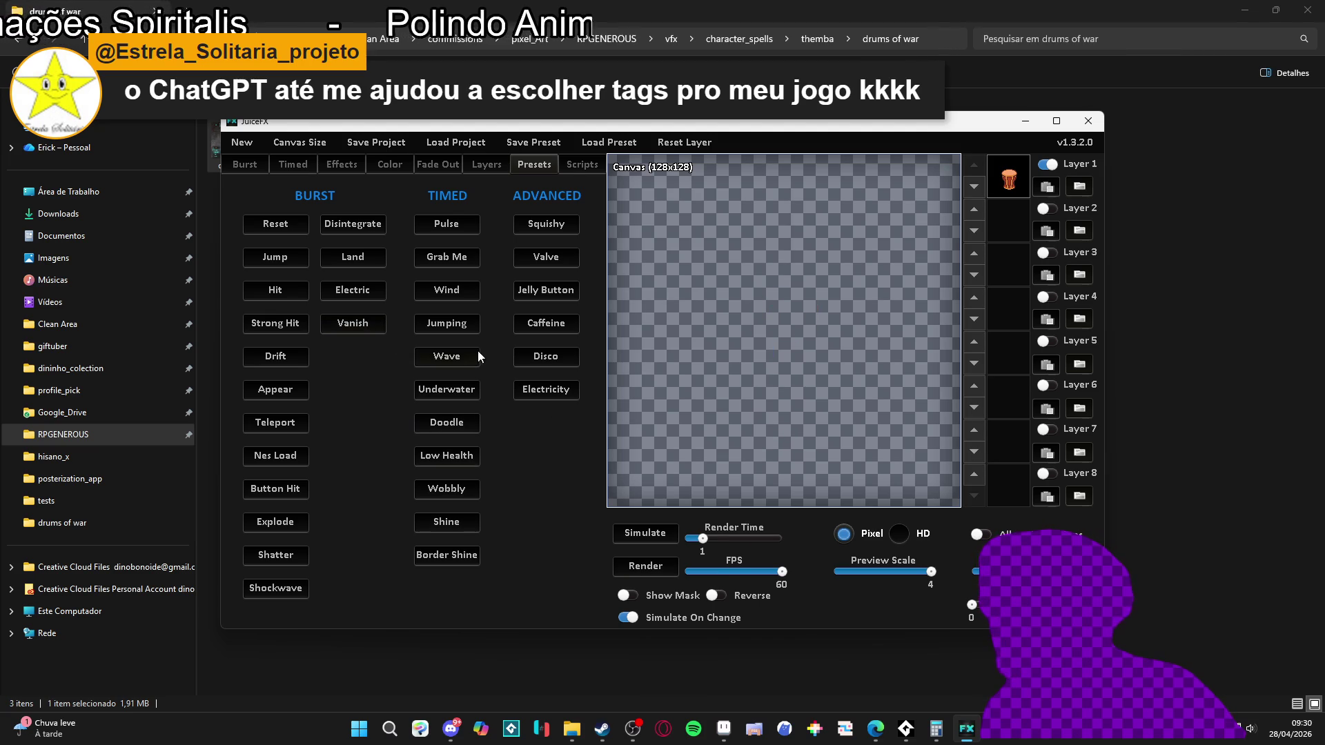
# - Browse the Scripts, Effects and Timed settings, then begin another canvas resize
pyautogui.click(582, 164)
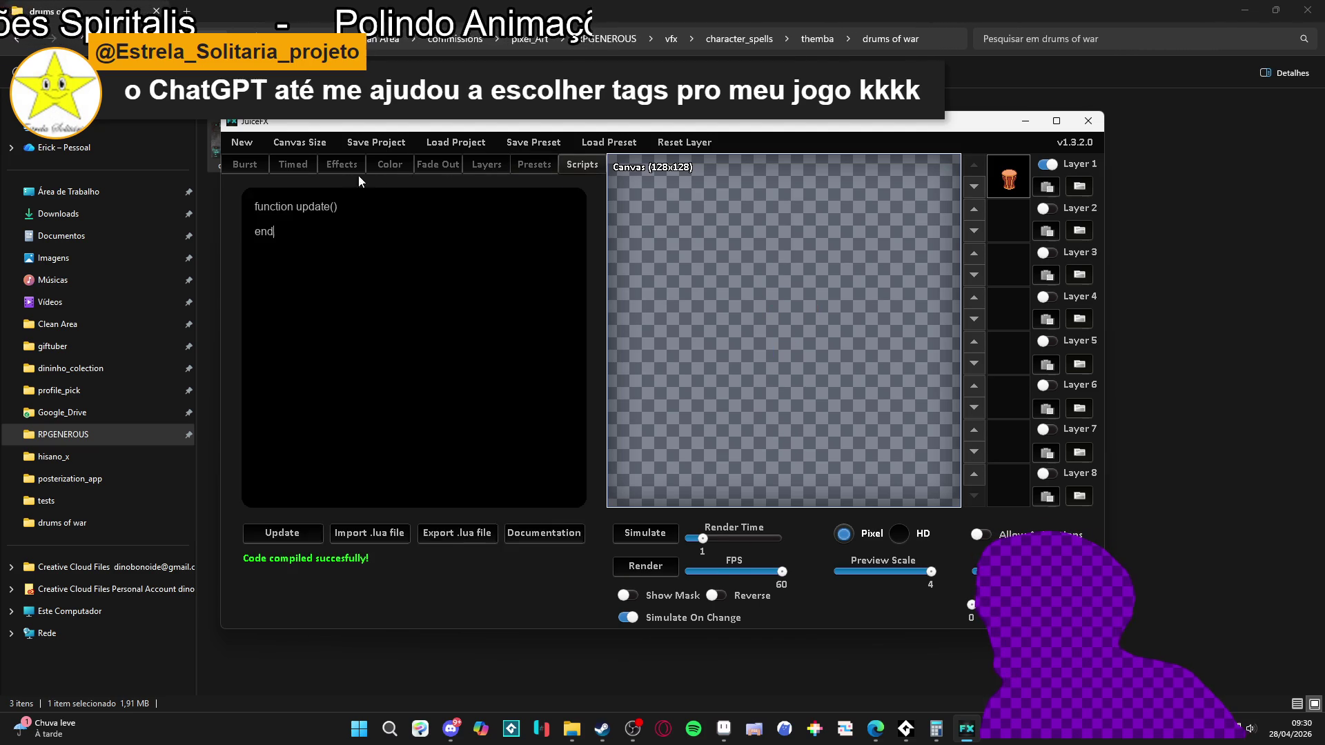
pyautogui.click(321, 168)
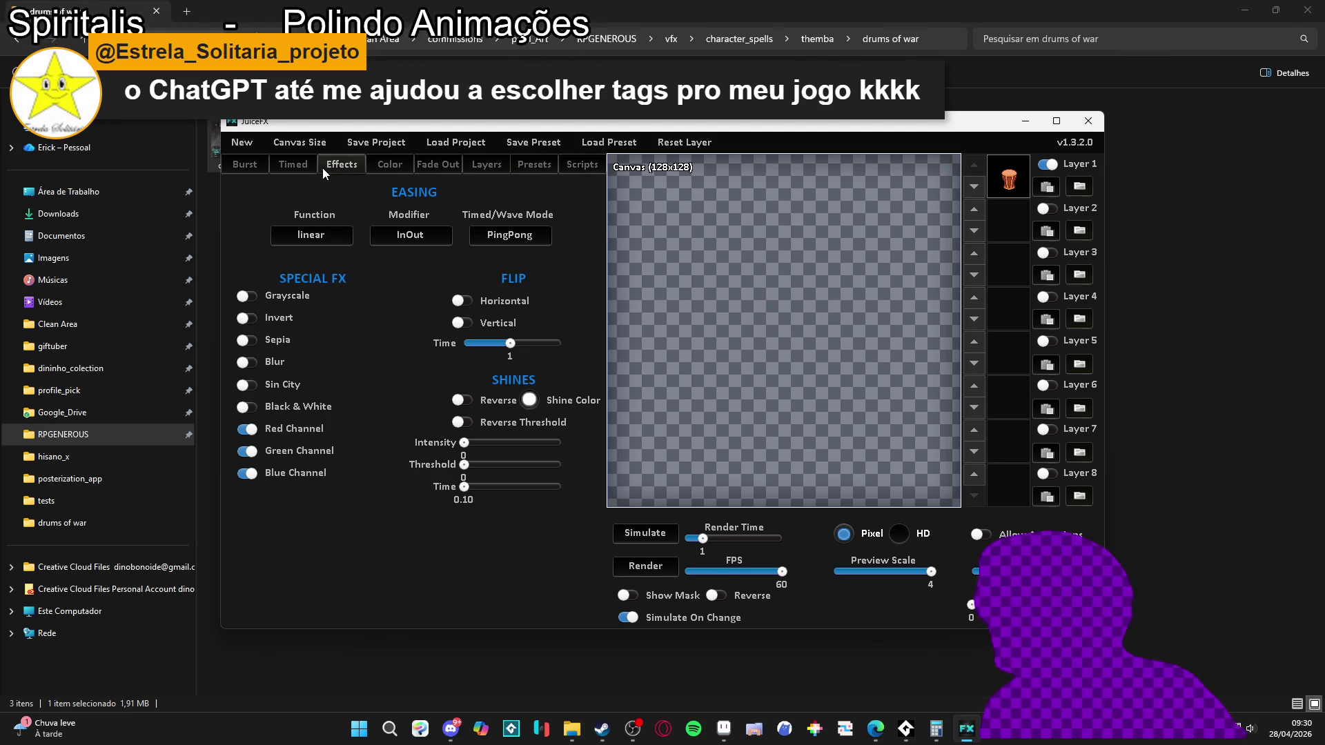
pyautogui.click(301, 162)
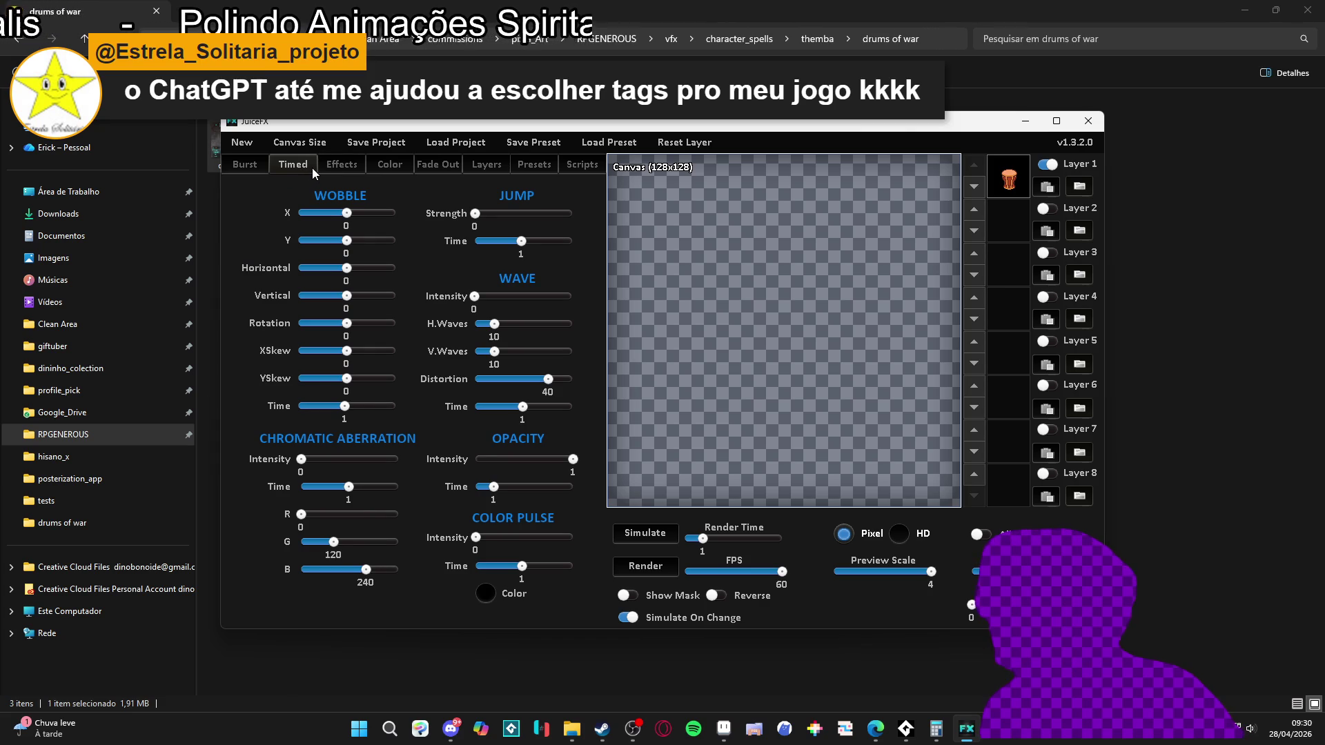
pyautogui.click(521, 164)
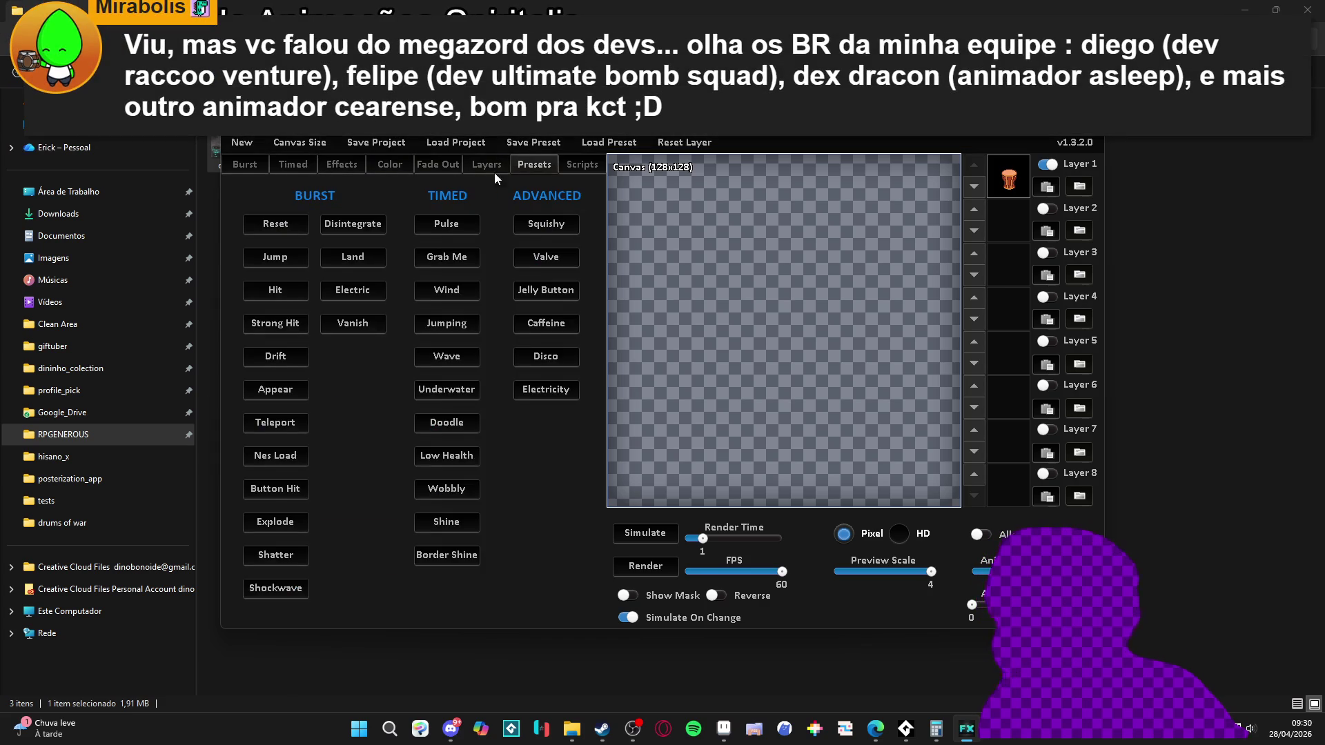
pyautogui.click(351, 163)
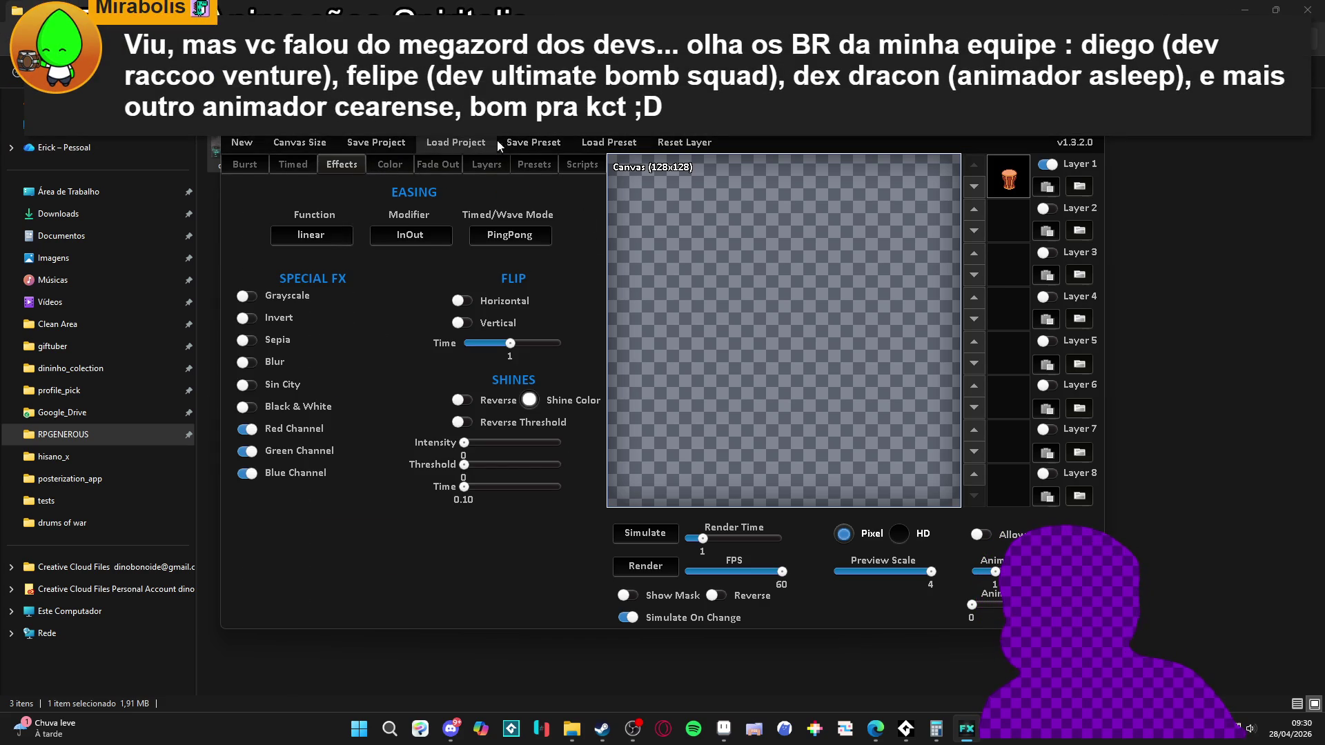
pyautogui.click(317, 144)
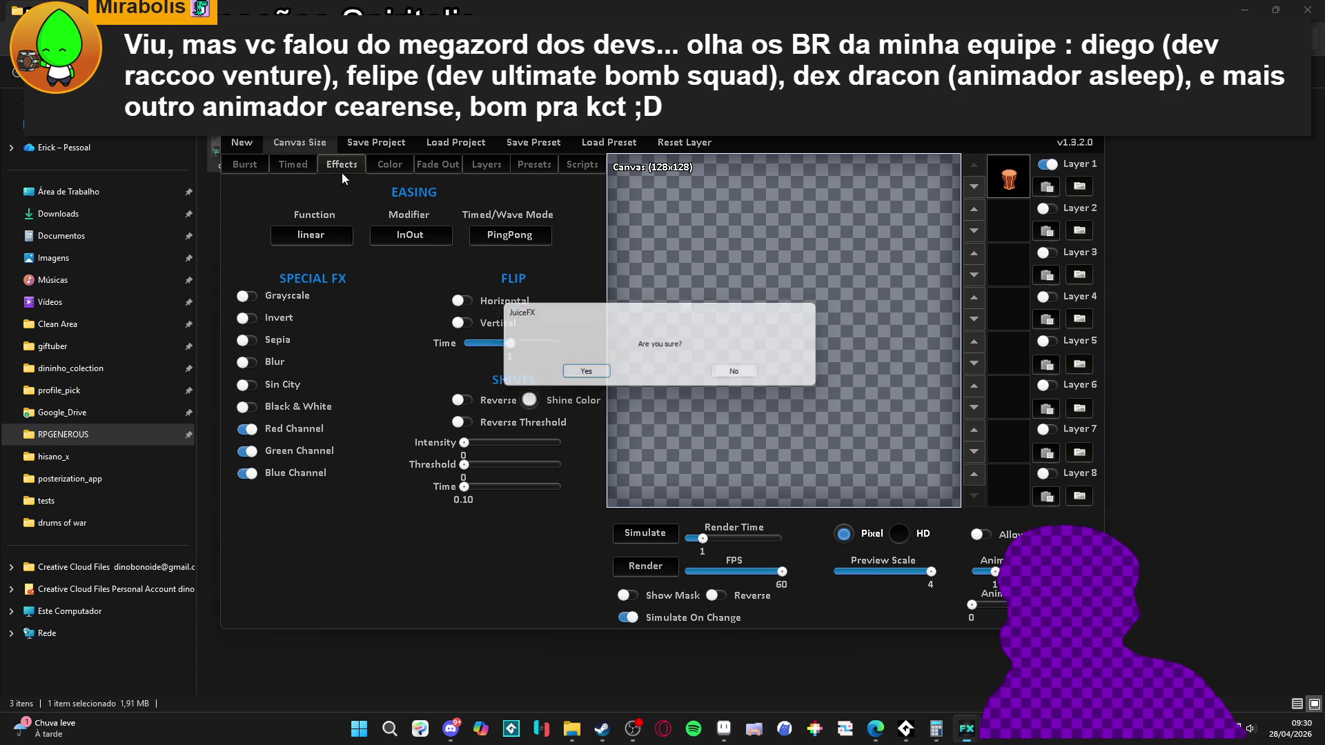
pyautogui.click(583, 372)
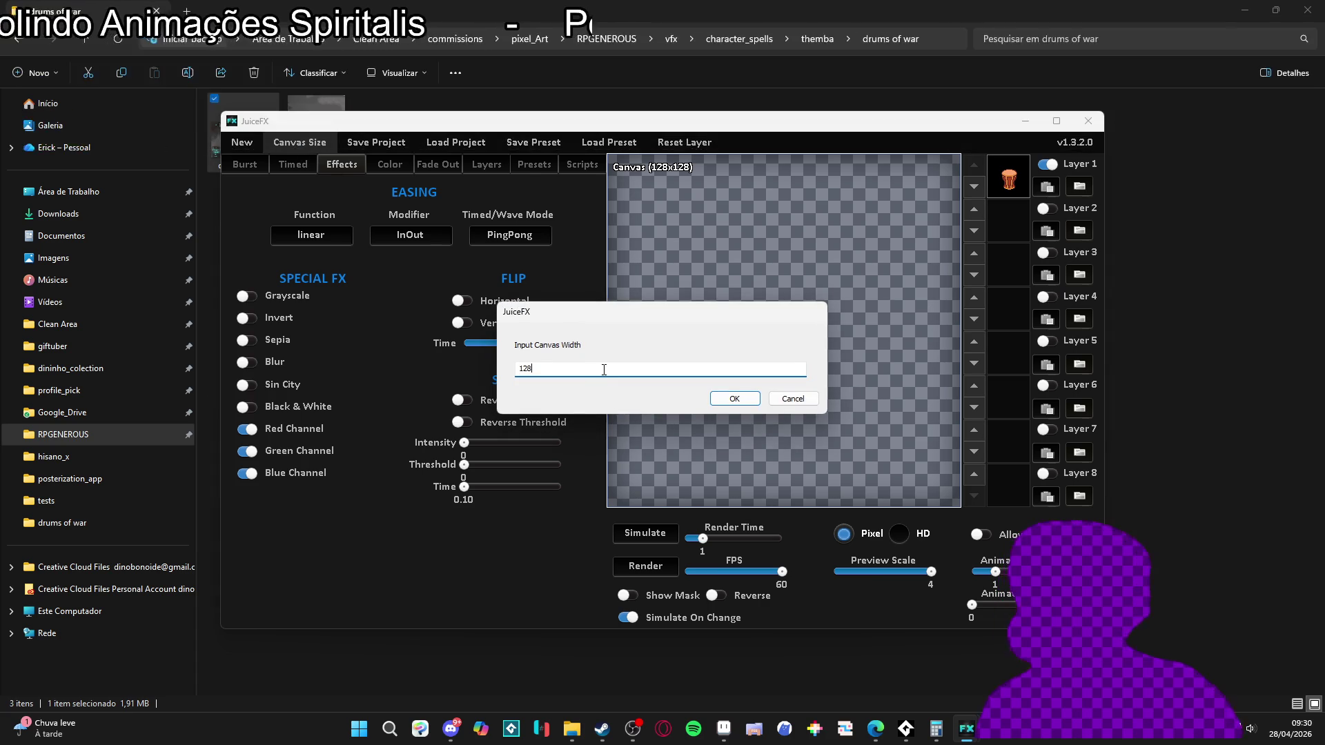
# - Shrink the canvas to 50×50, dismiss the message, and replay the drum's vanish animation
pyautogui.press('Return')
pyautogui.hotkey('ctrl', 'a')
pyautogui.write('50')
pyautogui.press('Return')
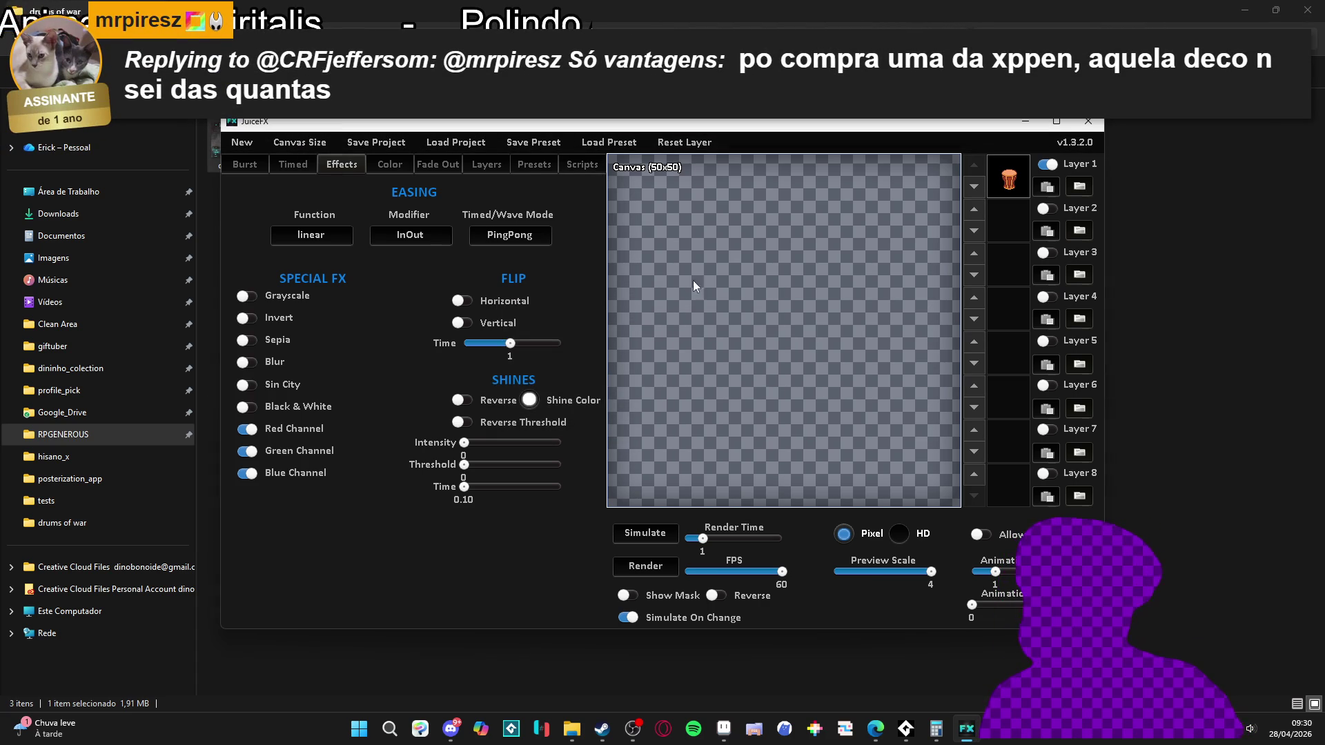
pyautogui.click(724, 412)
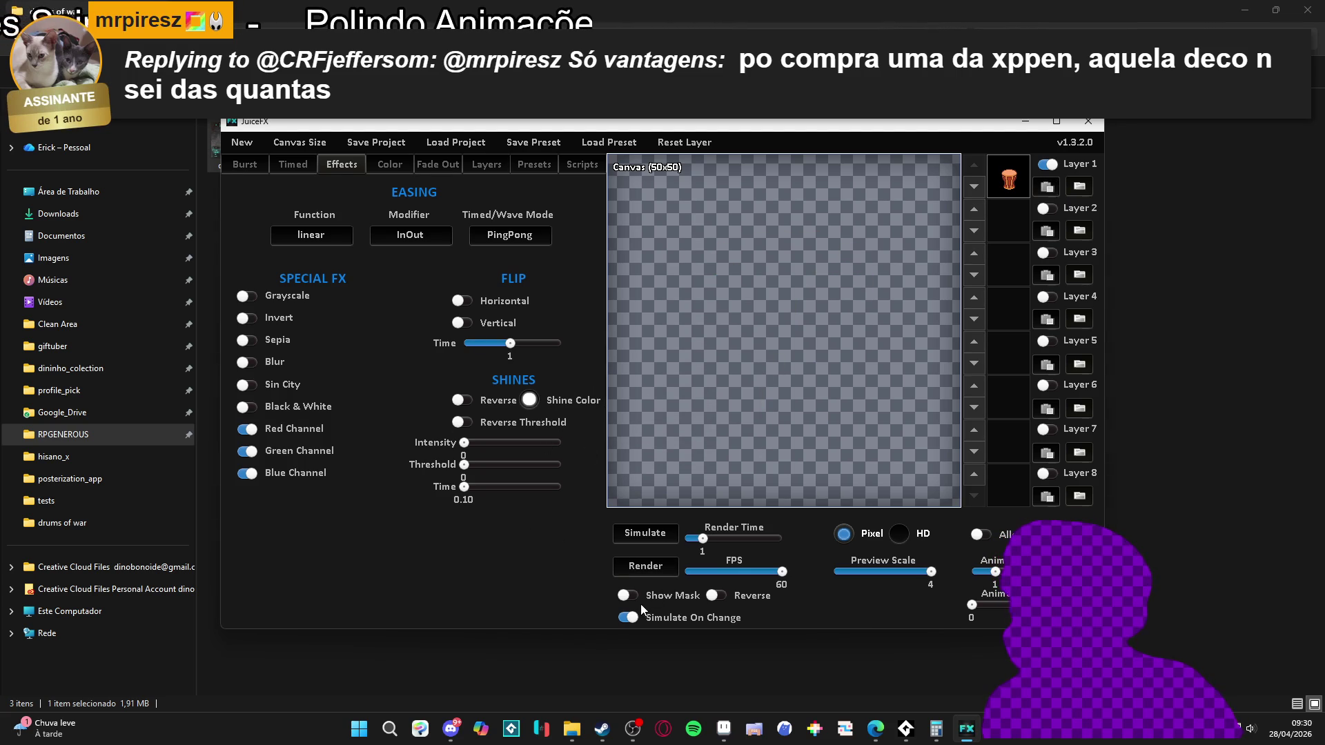
pyautogui.click(656, 540)
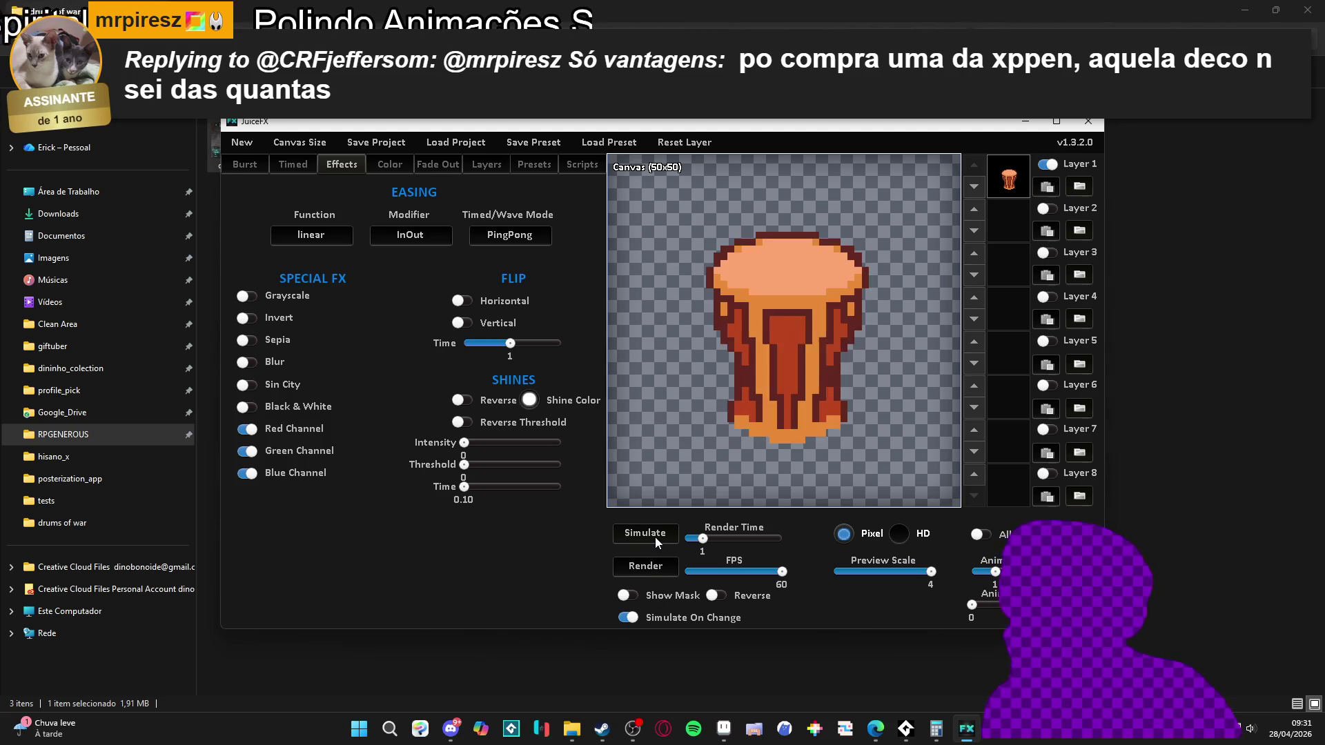
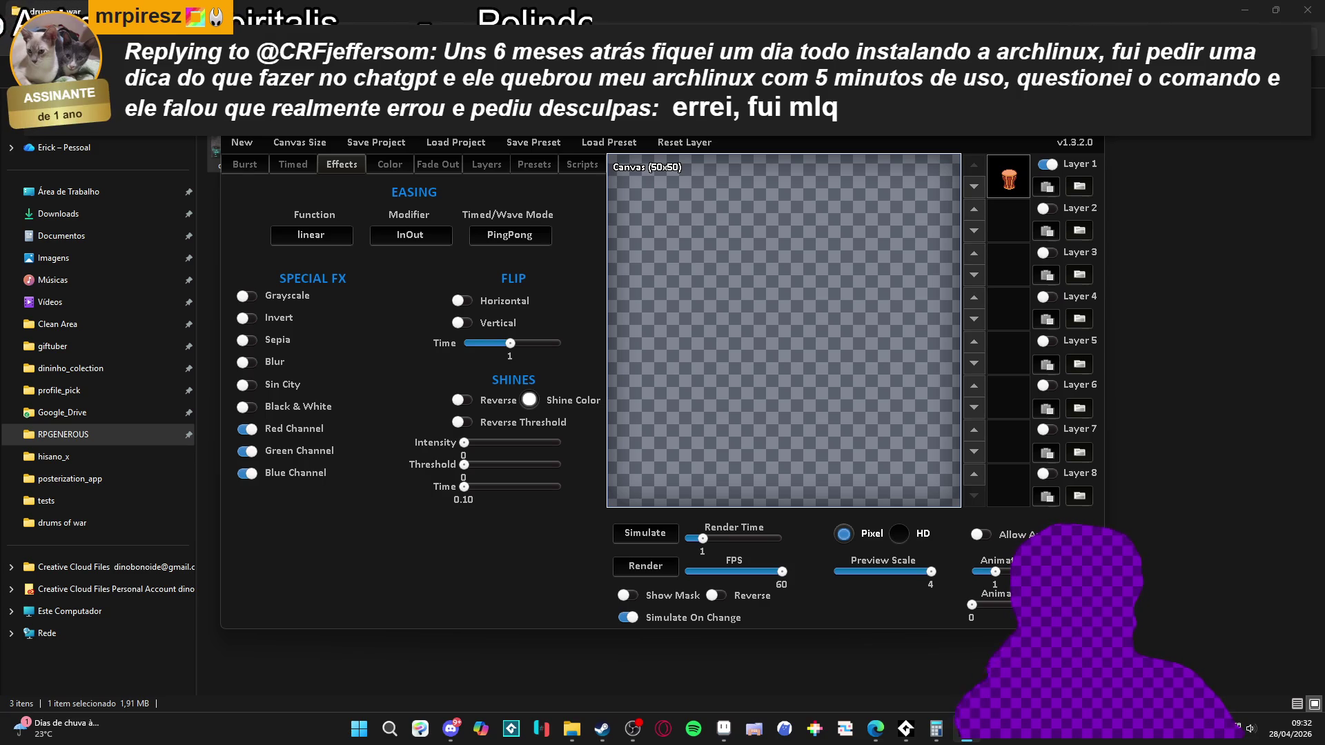
# - Open Ultimate Bomb Squad's Steam page, view four screenshots and the gameplay video, then minimize Steam
pyautogui.click(602, 729)
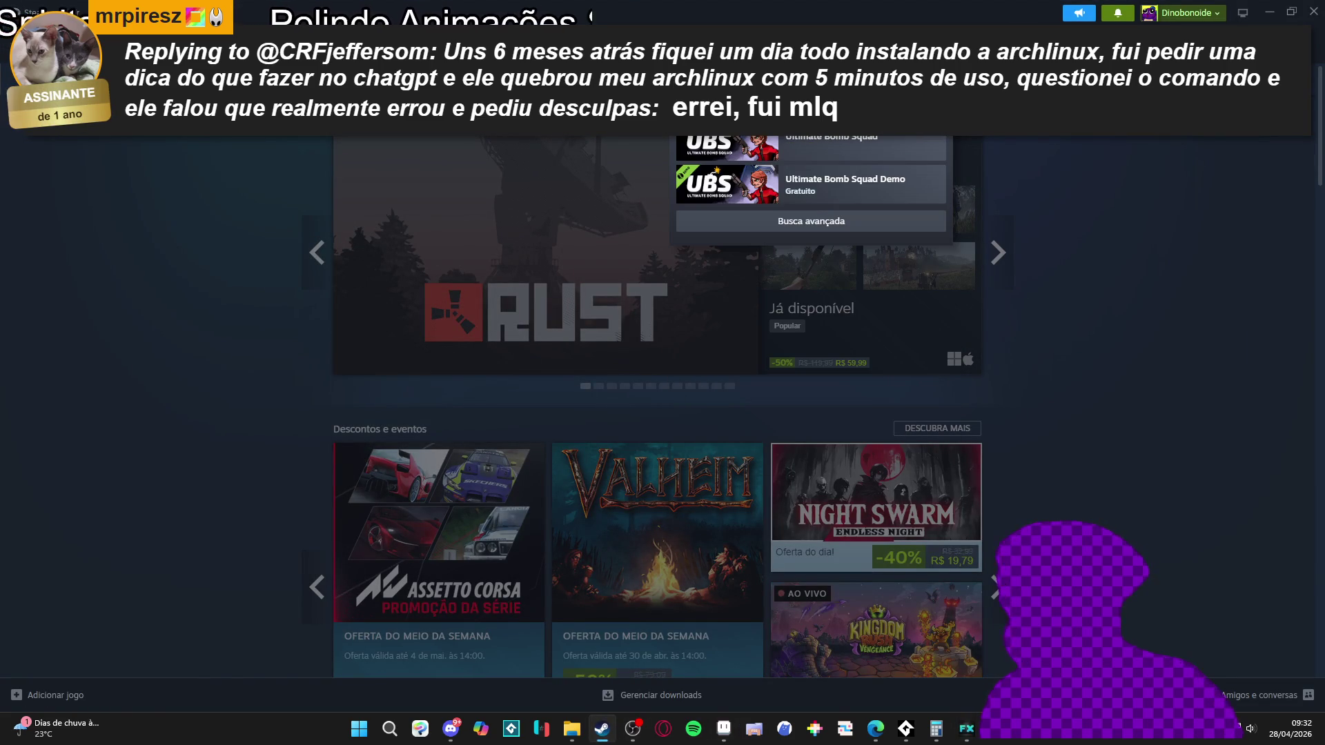
pyautogui.press('Return')
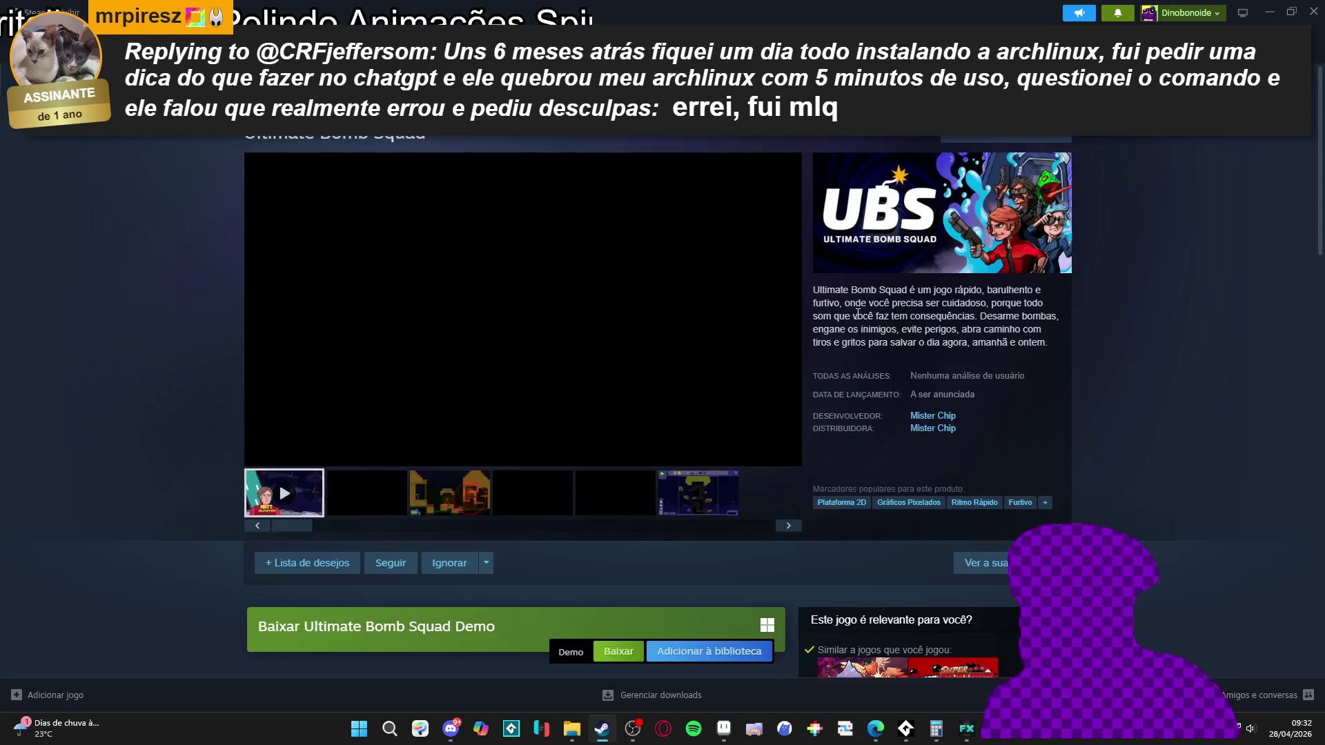
pyautogui.click(448, 507)
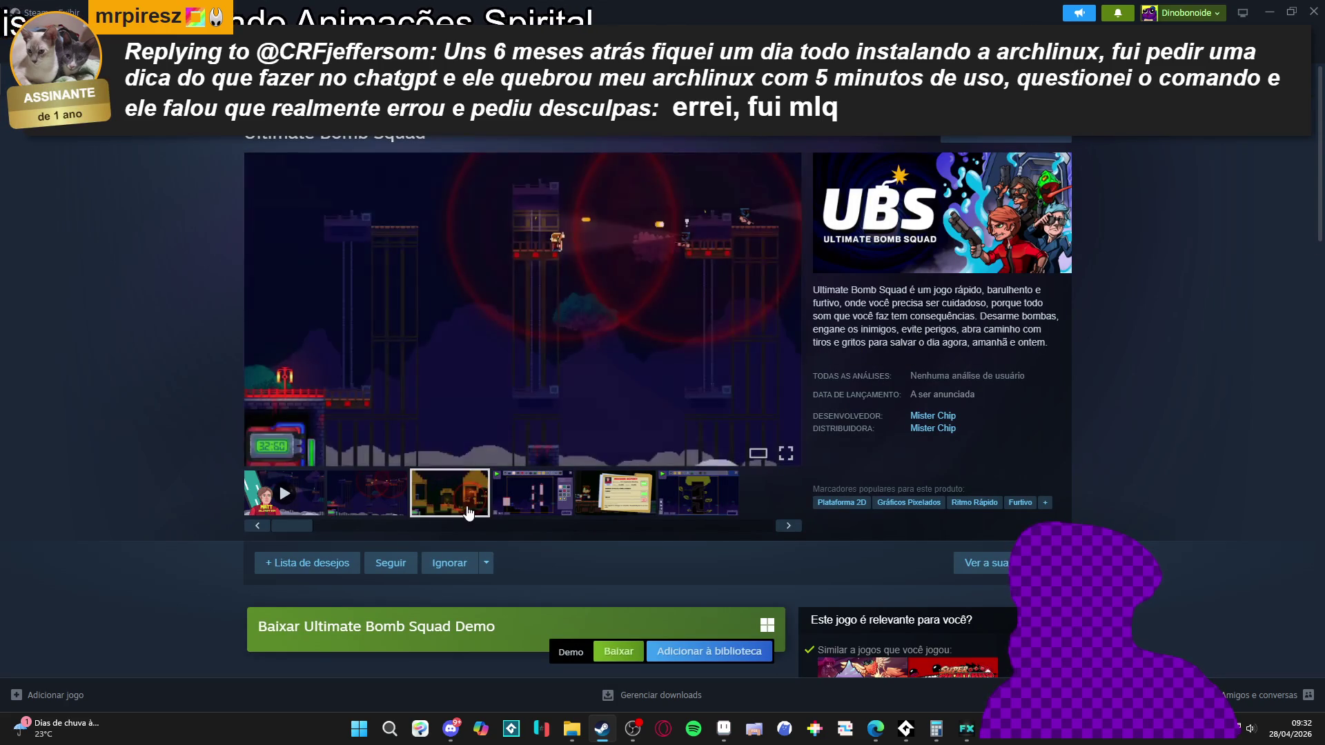
pyautogui.click(534, 507)
pyautogui.click(623, 509)
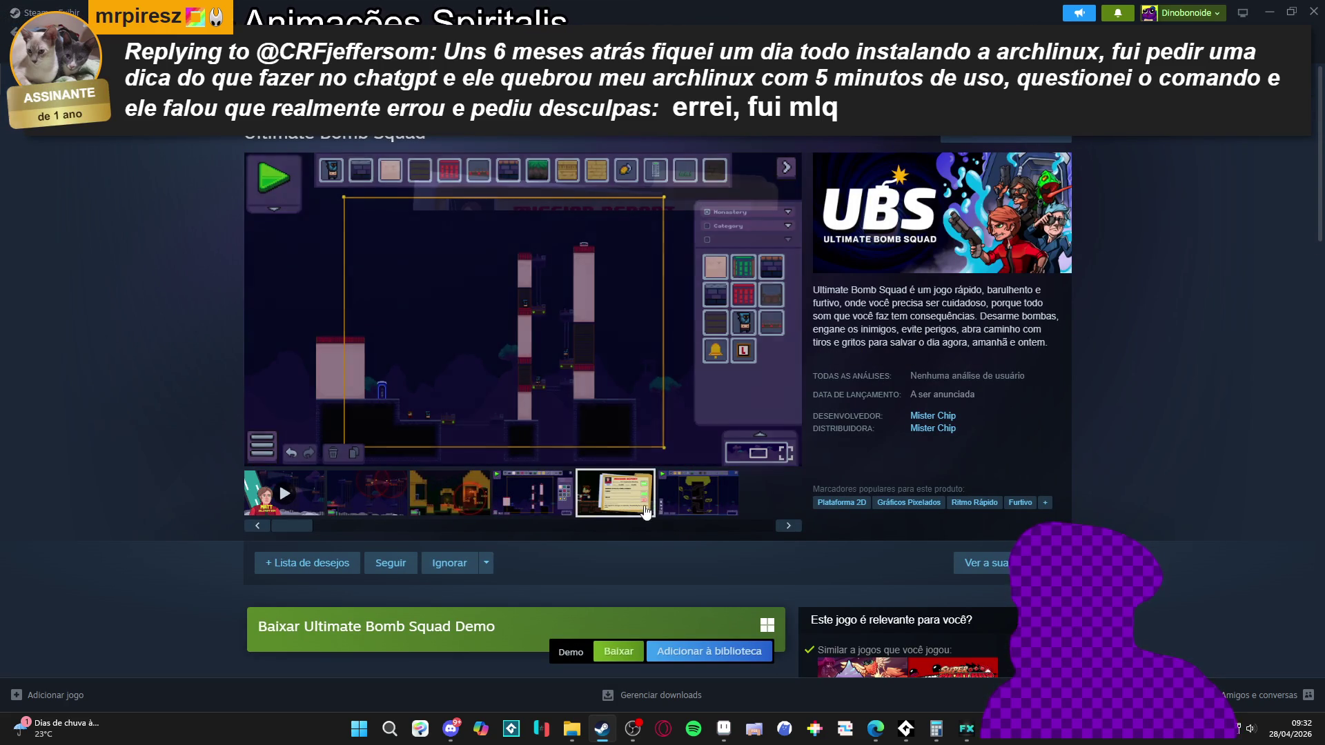
pyautogui.click(673, 508)
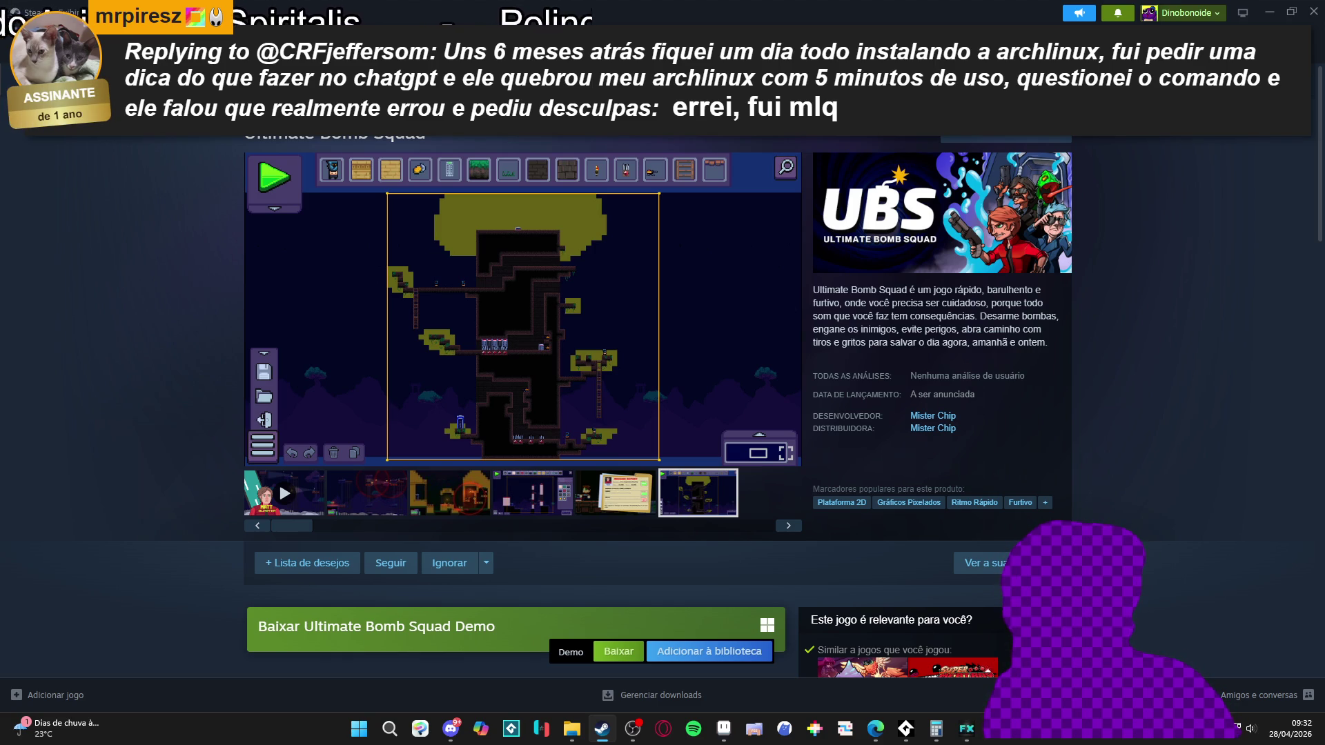
pyautogui.click(279, 482)
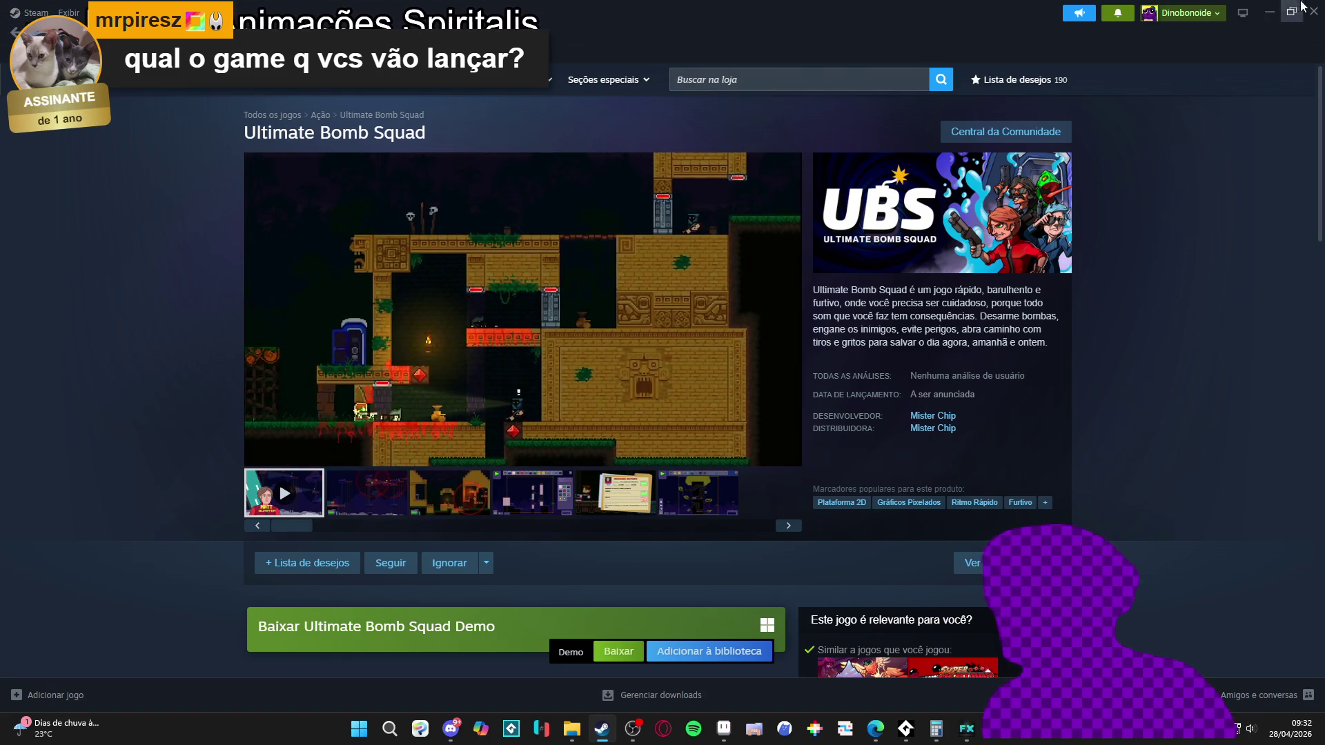
pyautogui.click(1263, 10)
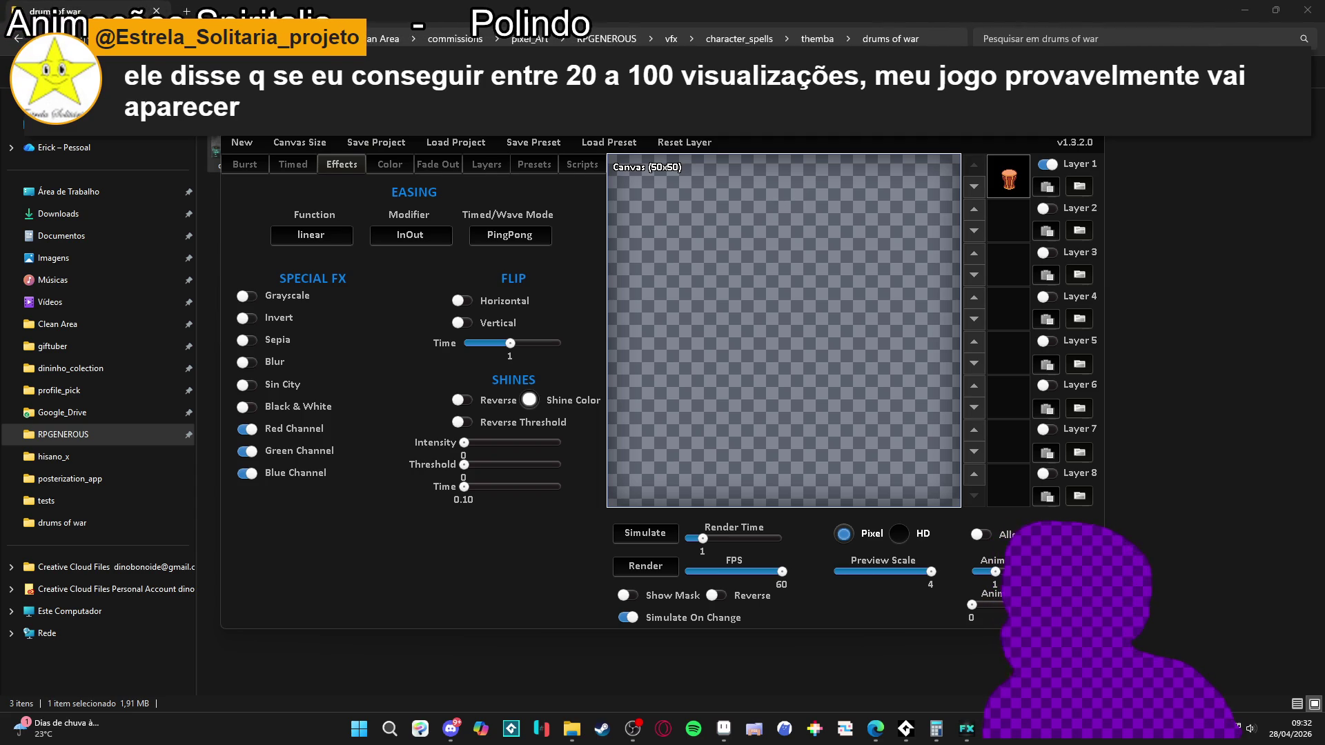
# - Close the effect window and bring Aseprite's drum sprite up with JuicerFX over it
pyautogui.hotkey('alt', 'F4')
pyautogui.click(655, 365)
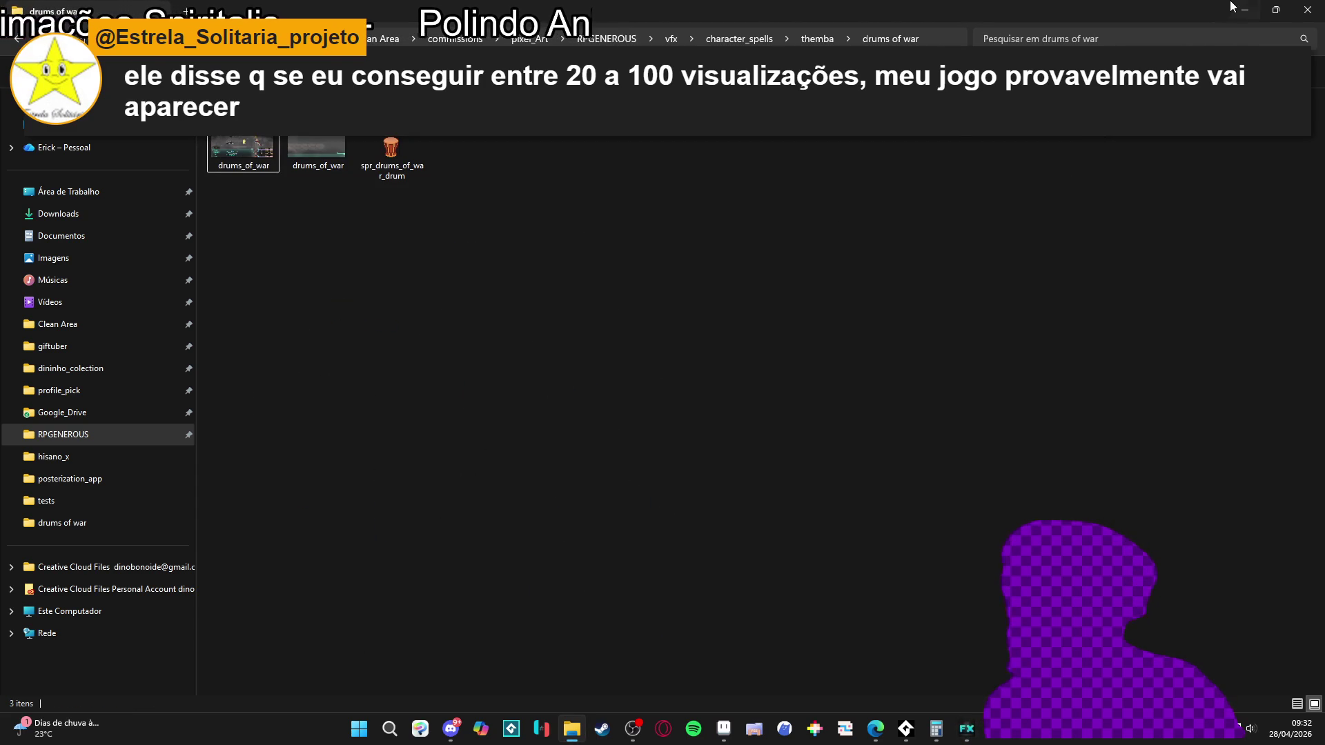
pyautogui.click(723, 727)
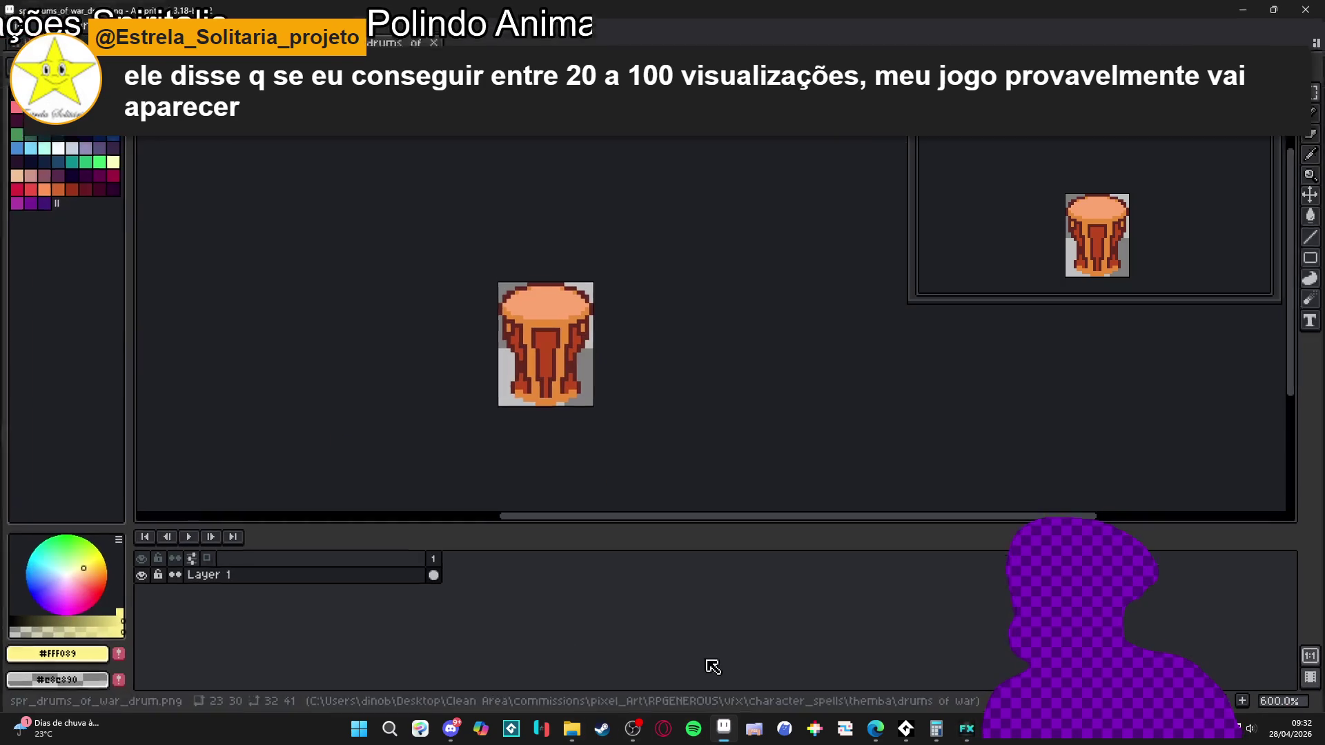
pyautogui.click(965, 740)
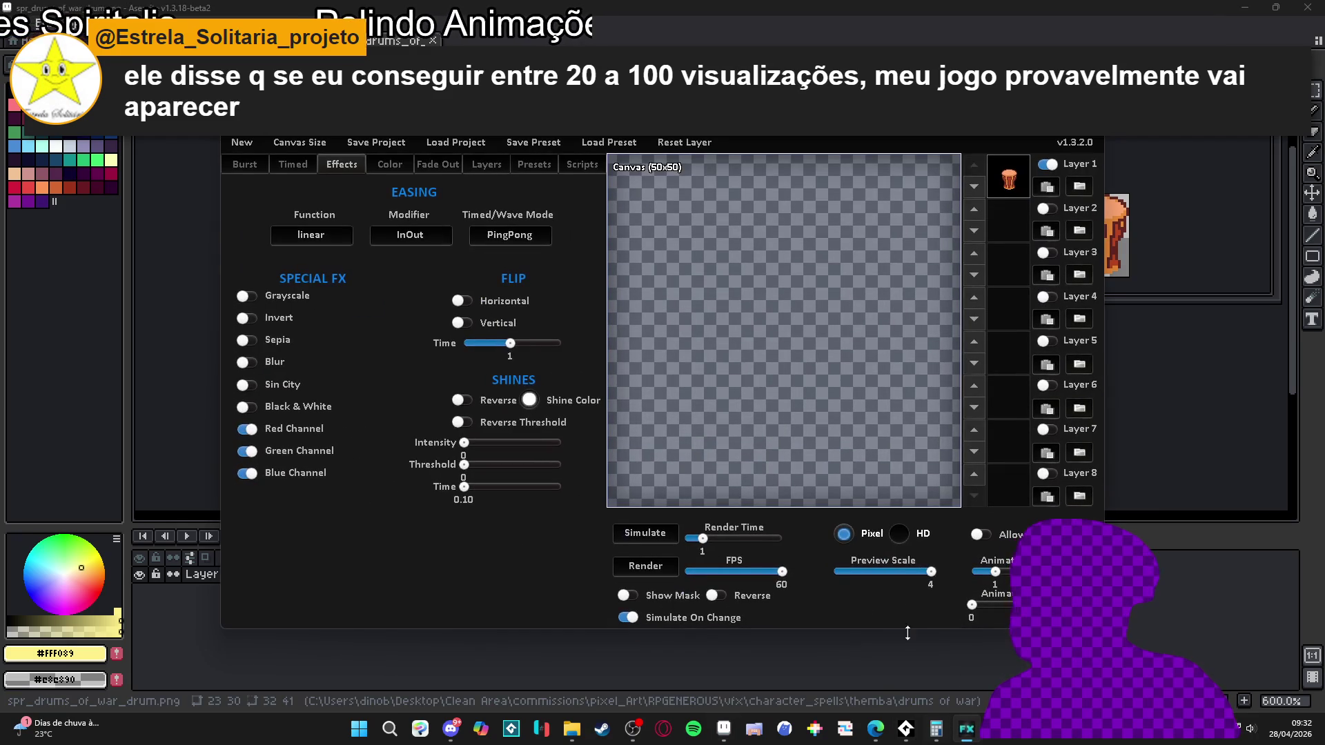
# - Look through JuicerFX's Layers, Presets and Fade Out settings, open the Scripts editor, and render
pyautogui.click(485, 166)
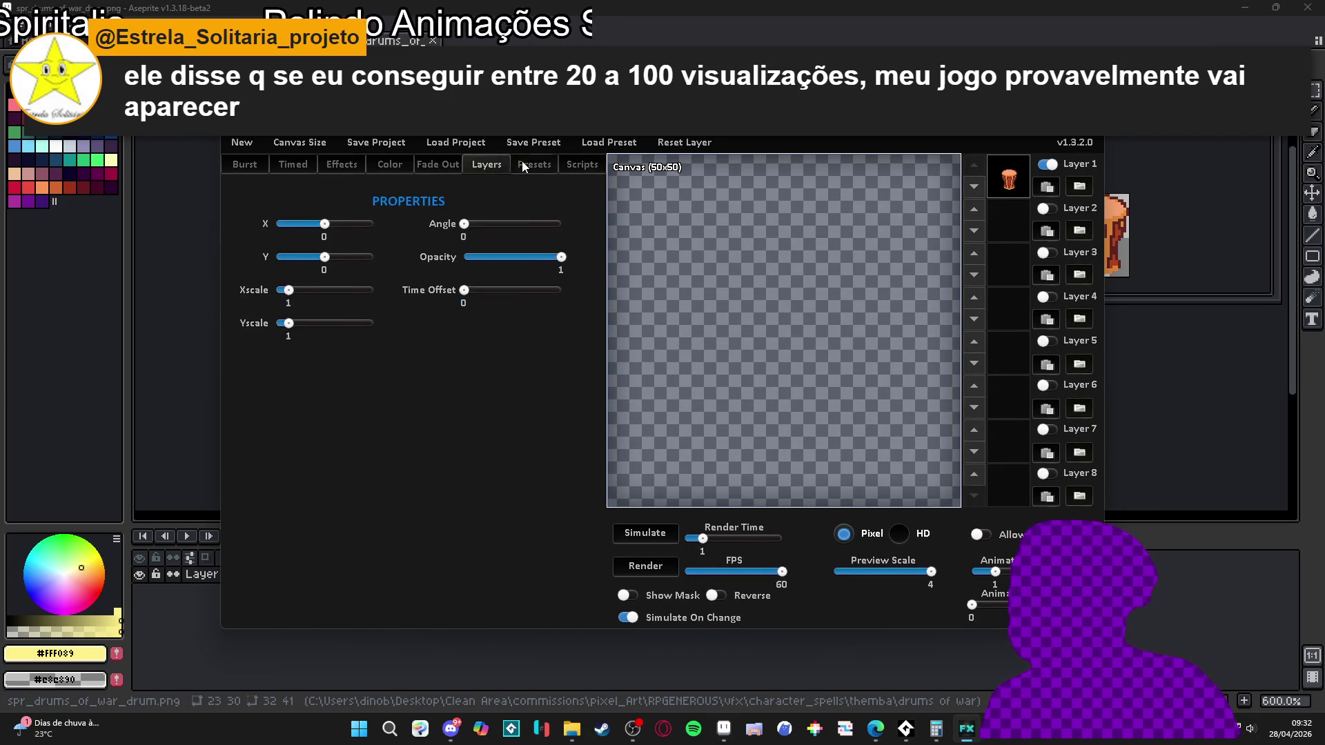
pyautogui.click(550, 167)
pyautogui.click(454, 168)
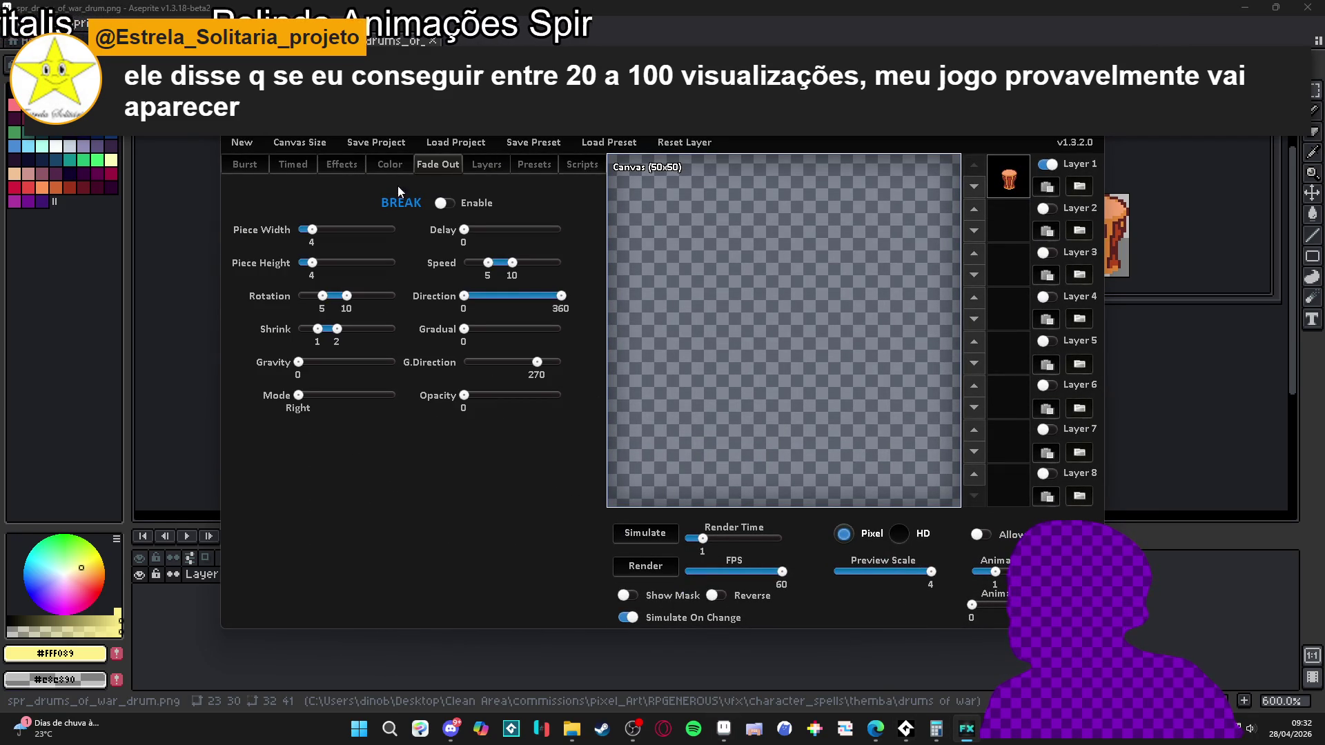
pyautogui.click(494, 166)
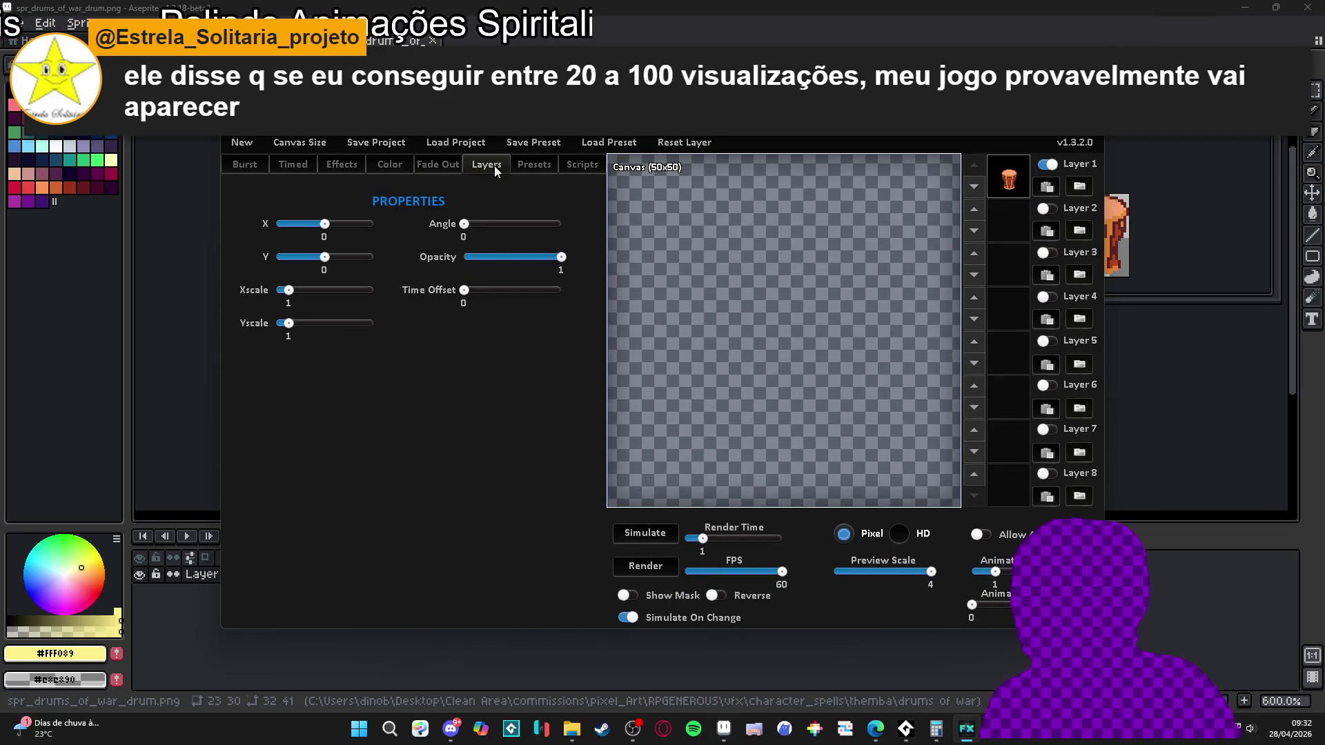
pyautogui.click(586, 164)
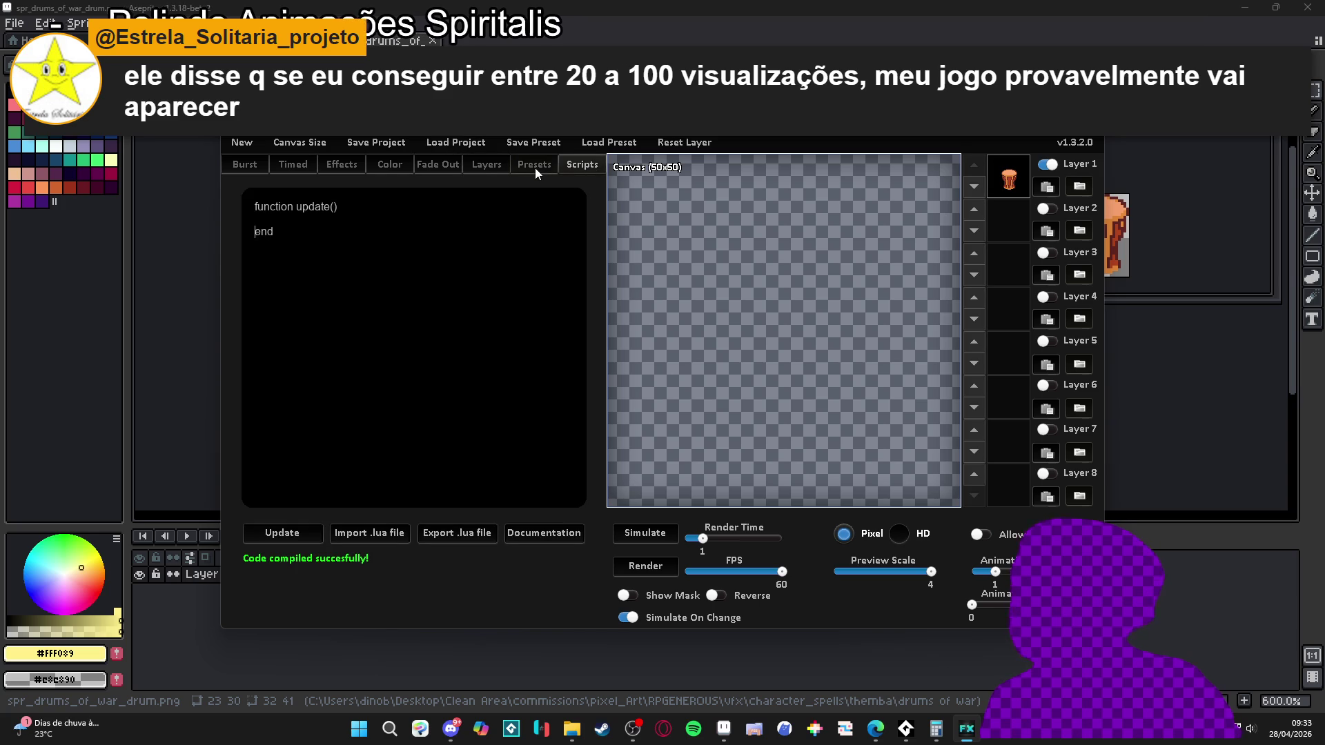
pyautogui.click(638, 565)
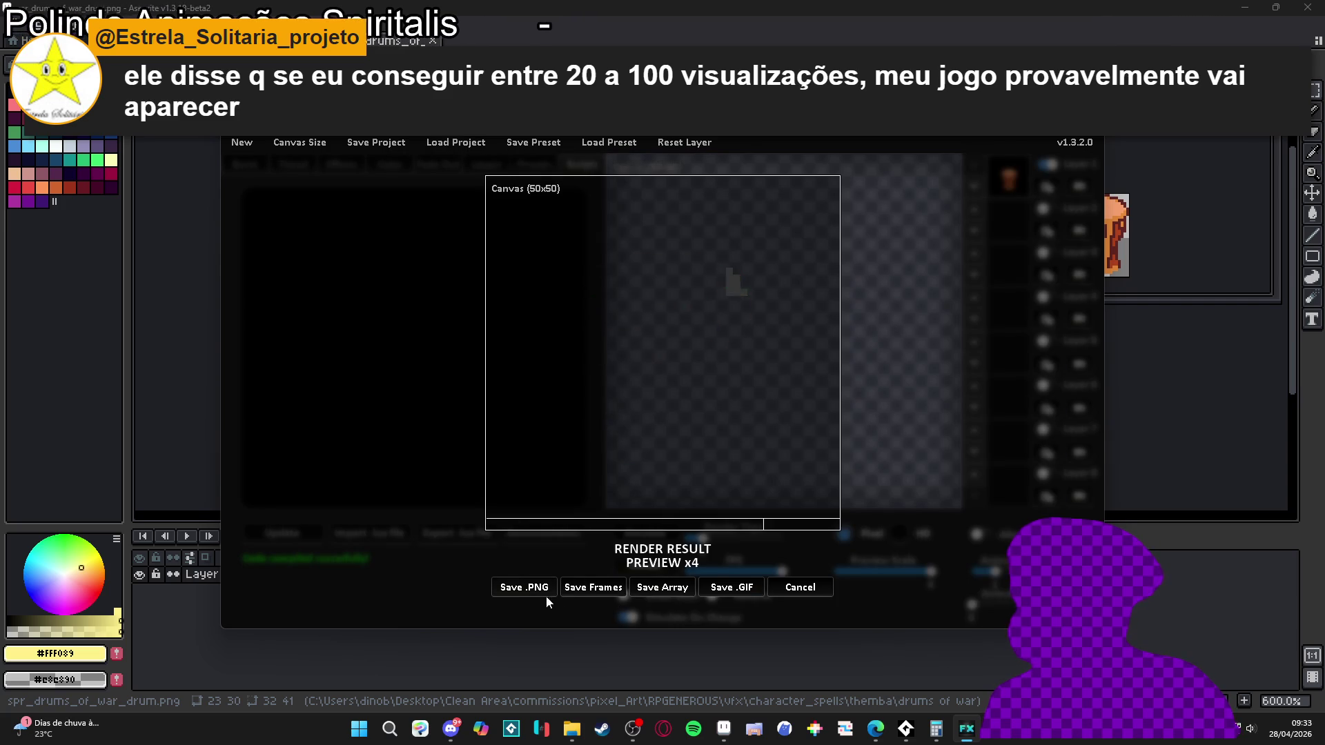
# - Cancel saving the first render, simulate the effect, re-render at 10 FPS, and close the preview
pyautogui.click(591, 592)
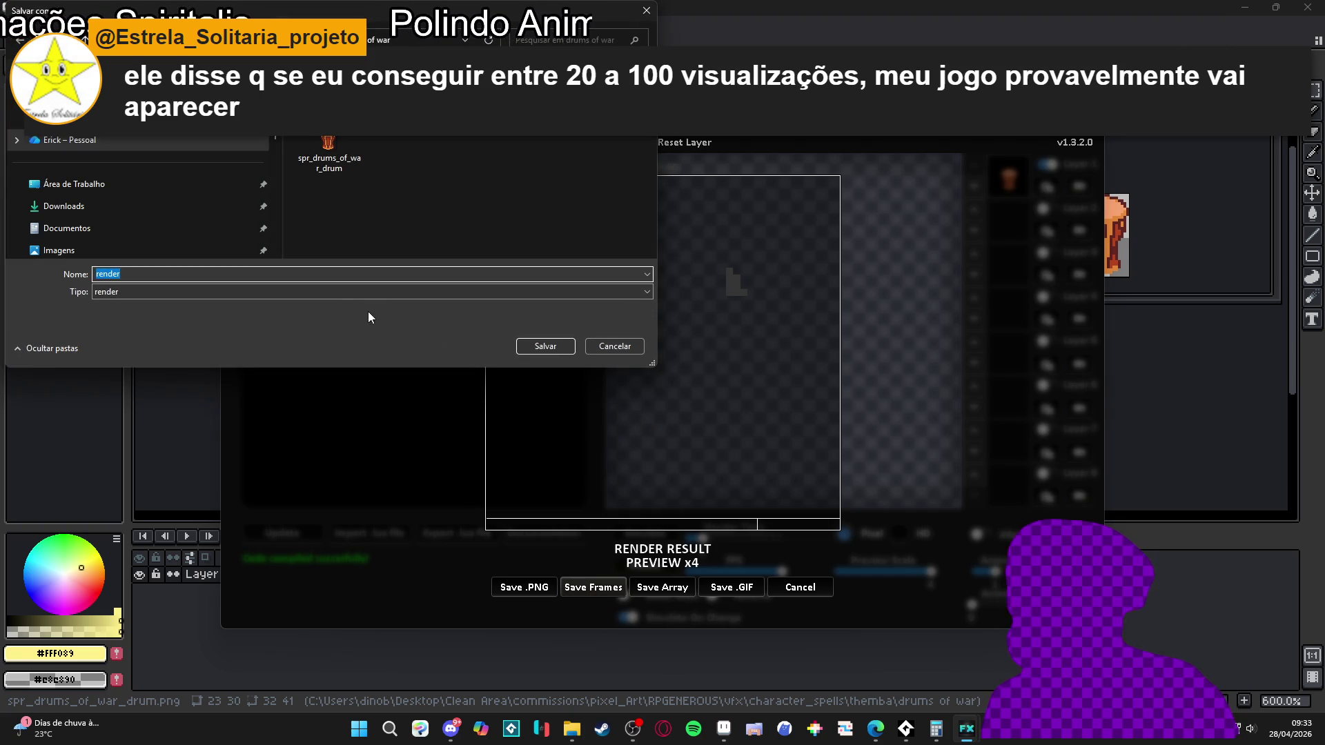
pyautogui.press('Escape')
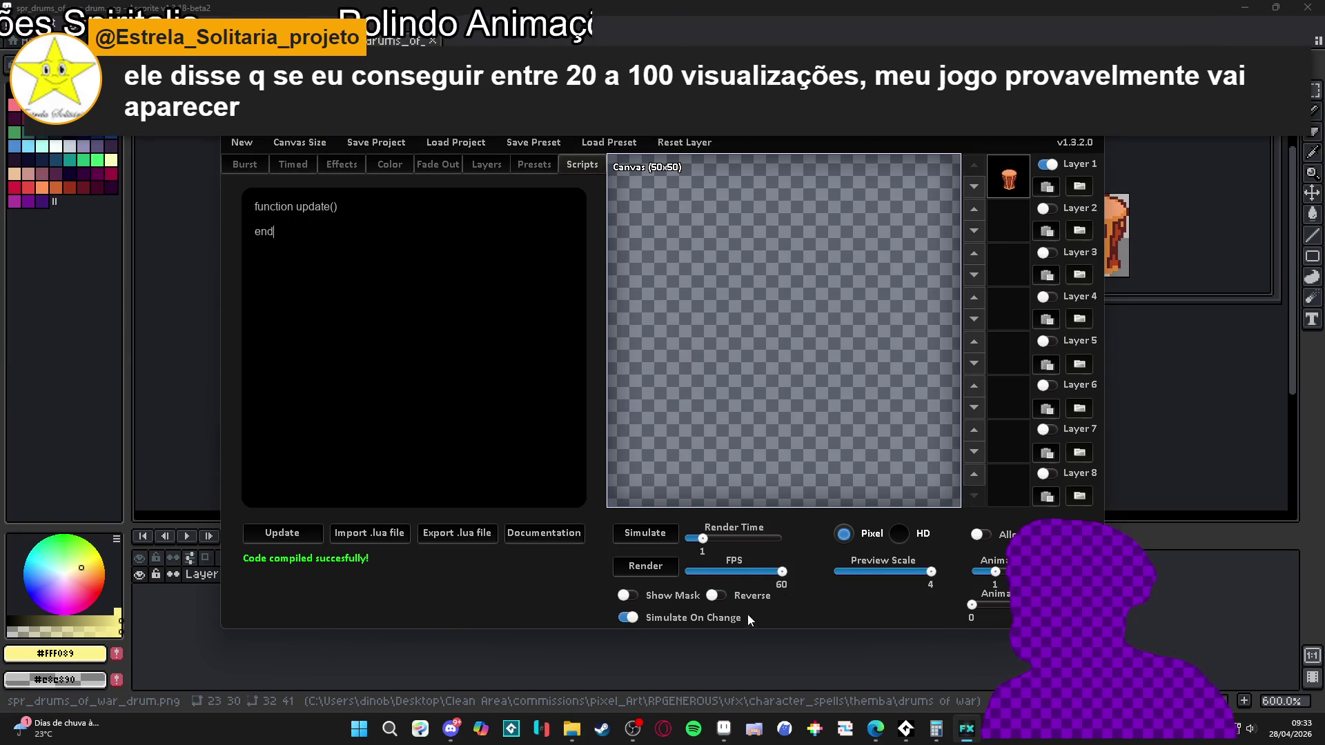
pyautogui.click(729, 573)
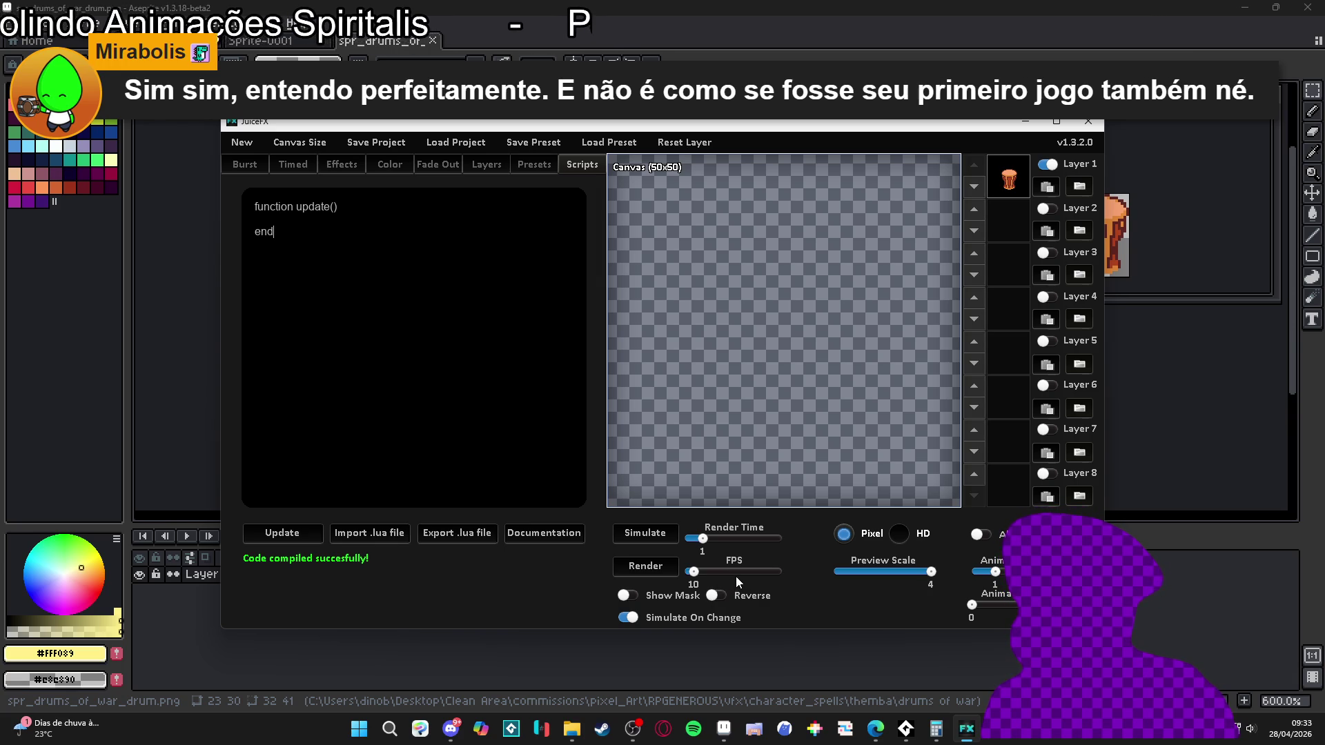
pyautogui.click(673, 567)
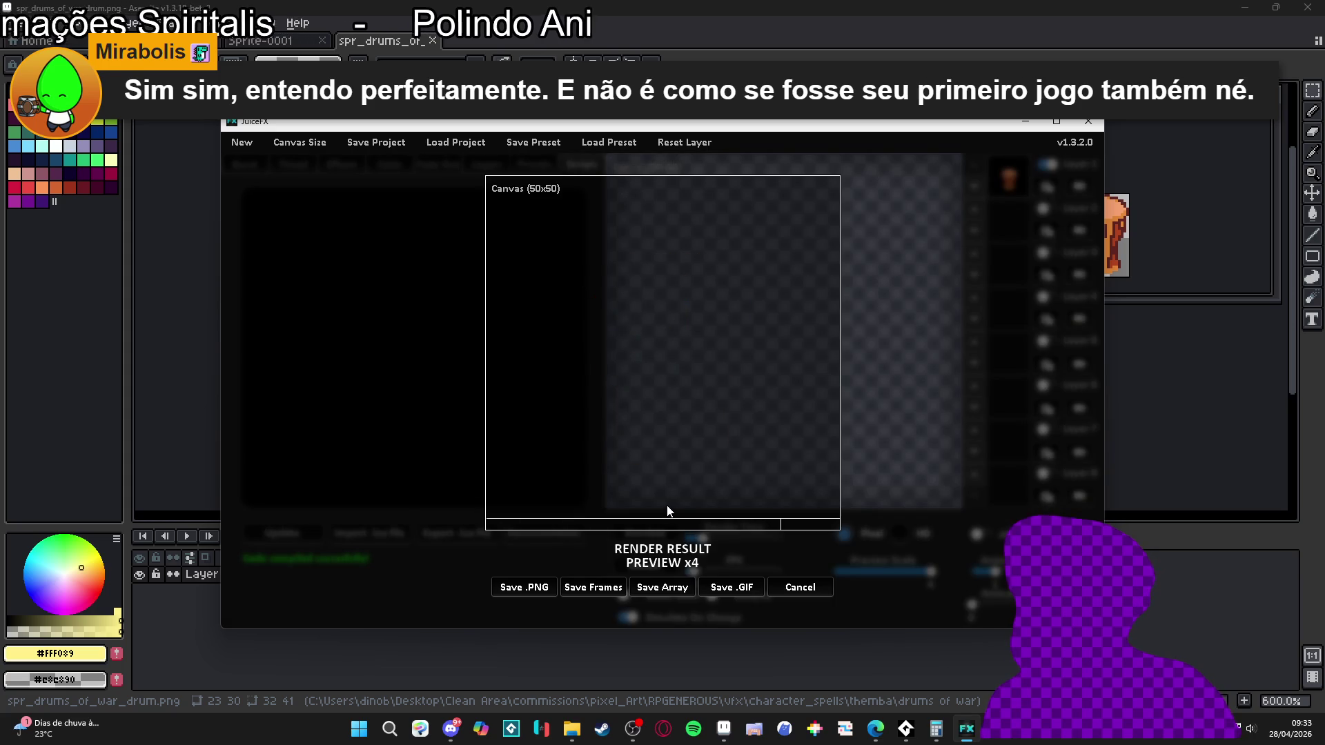
pyautogui.click(818, 588)
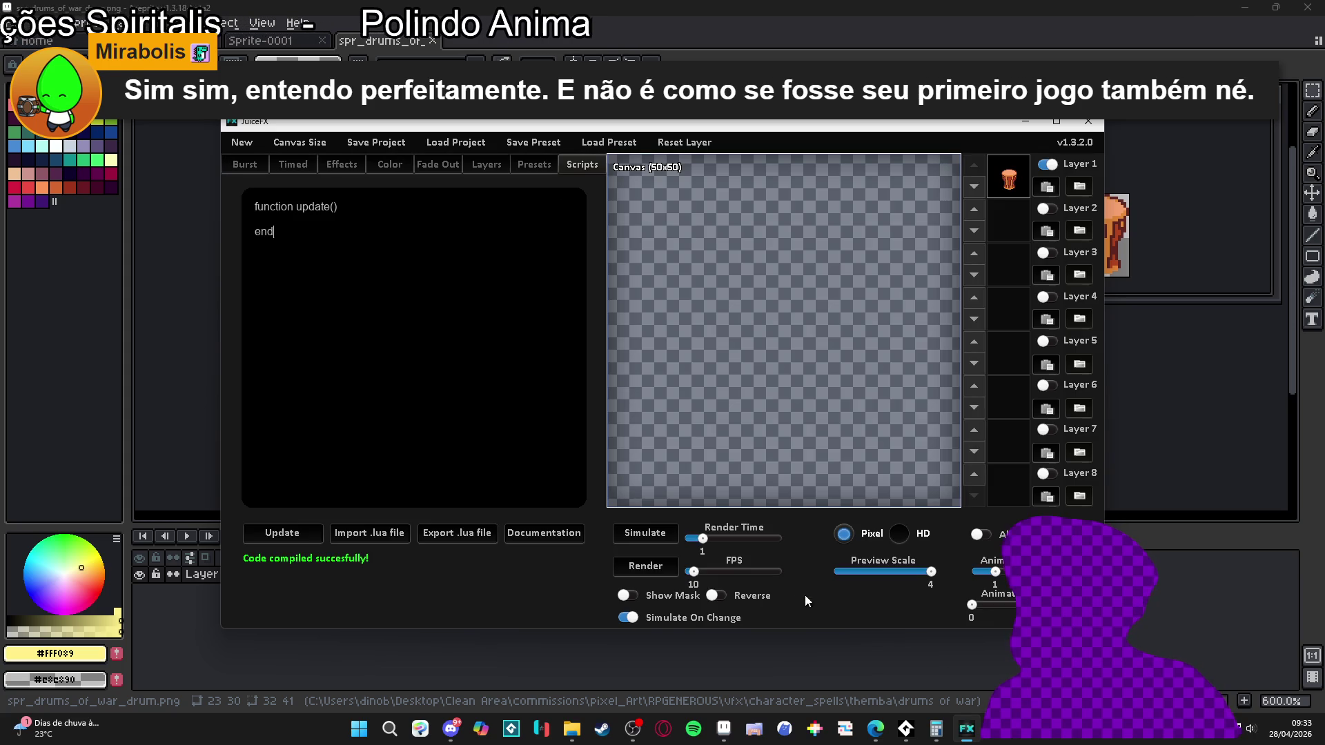
# - Raise the effect to 15 FPS, render the drum disintegrating, and start saving the frames
pyautogui.moveTo(695, 572); pyautogui.dragTo(701, 572)
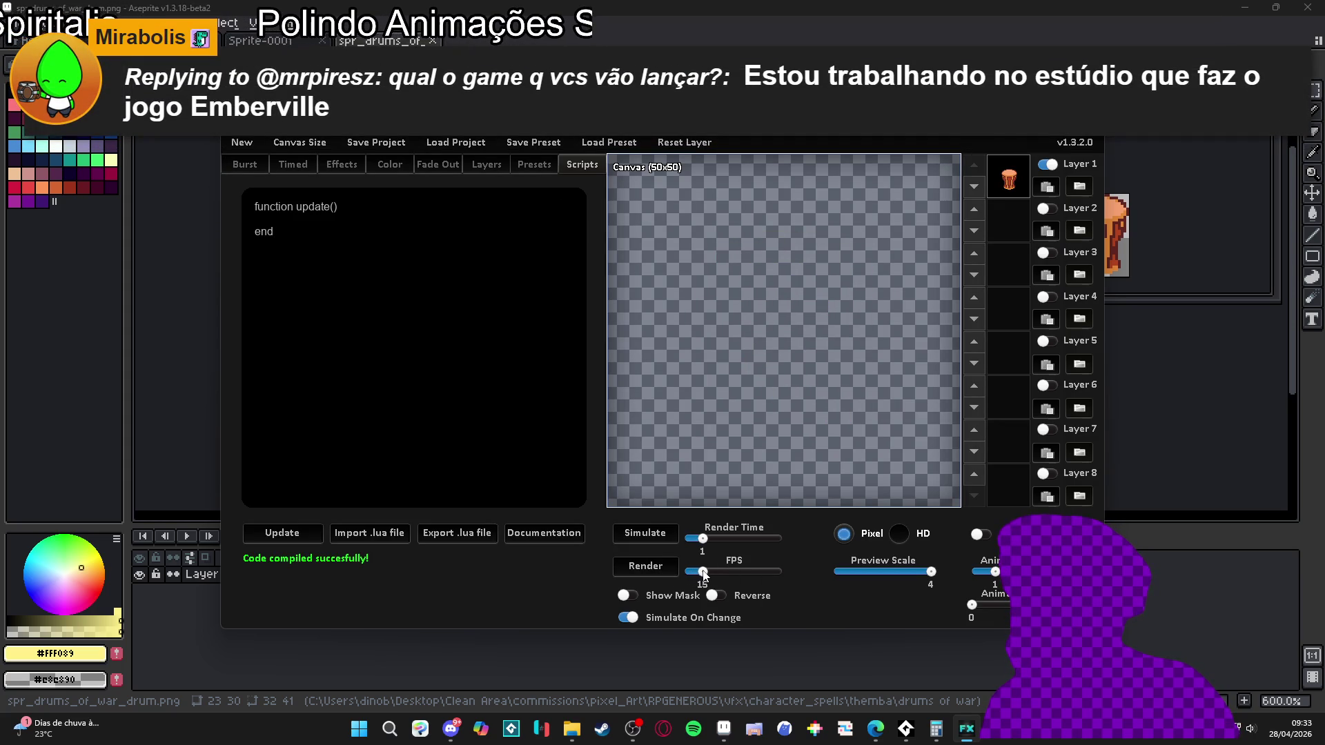
pyautogui.click(652, 566)
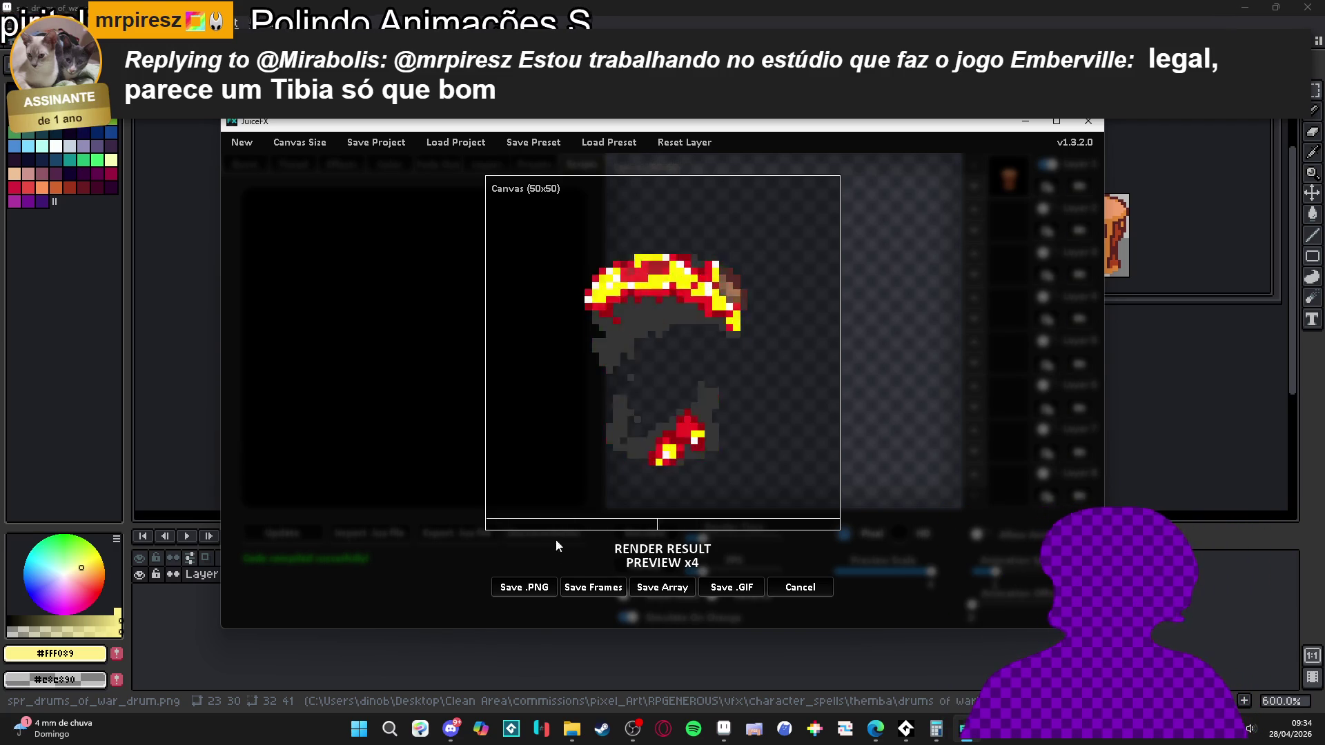
pyautogui.click(588, 593)
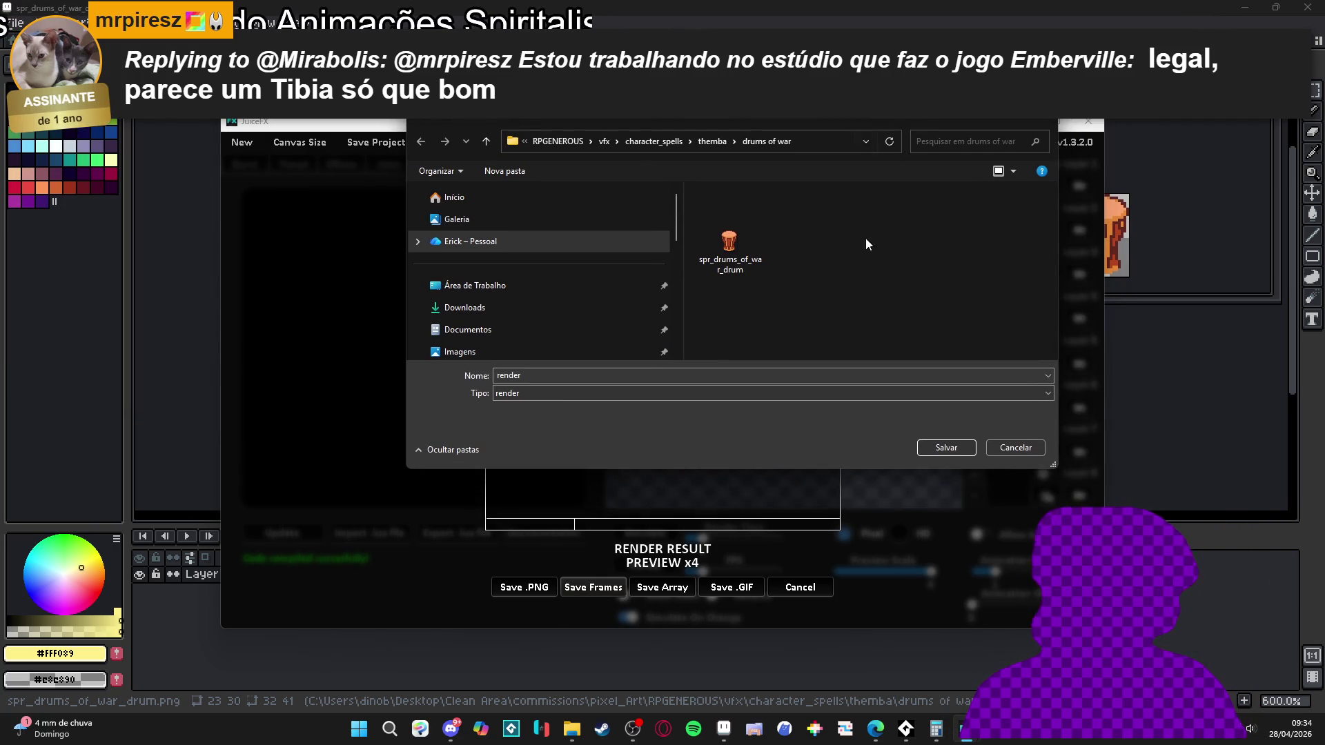
# - Maximize the save dialog and create a new folder named 'frames' inside drums of war
pyautogui.doubleClick(906, 121)
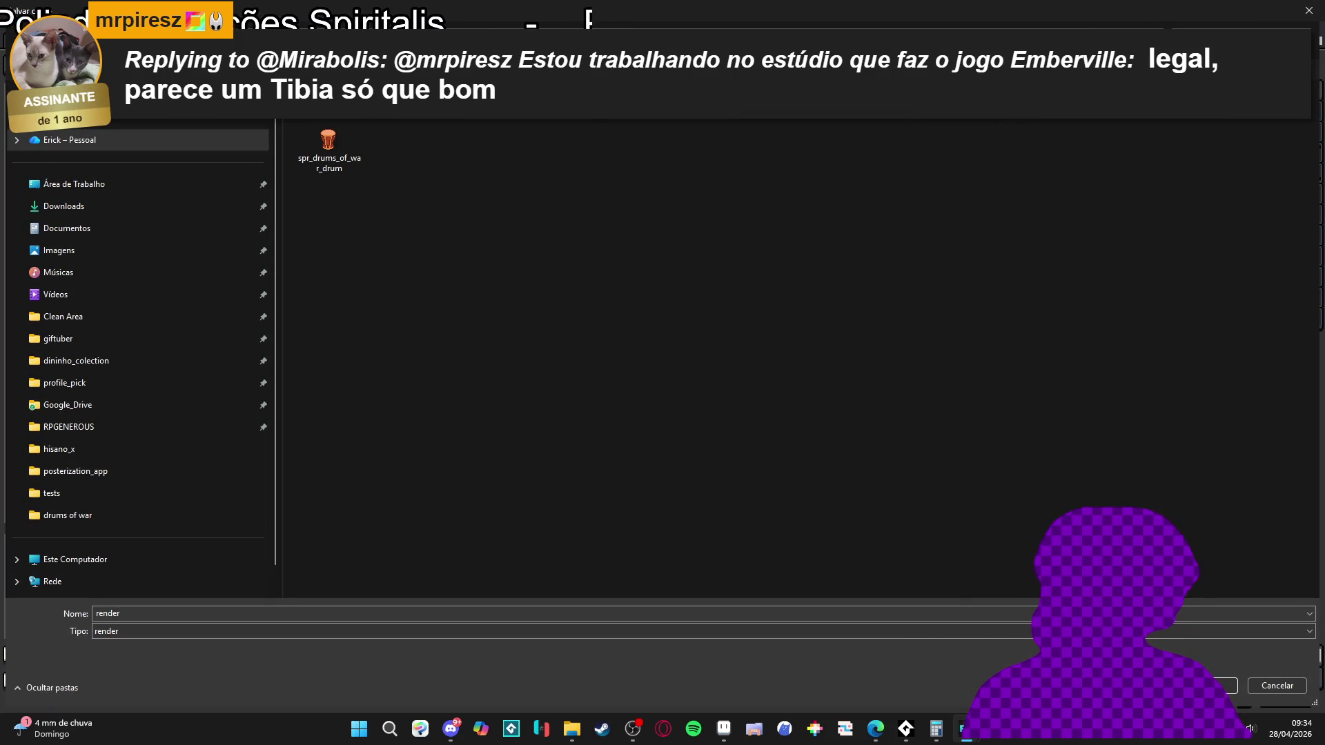
pyautogui.rightClick(532, 165)
pyautogui.moveTo(667, 348)
pyautogui.click(717, 350)
pyautogui.write('frames')
pyautogui.press('Return')
# - Open the frames folder and save the rendered frames under the name drum_desinte
pyautogui.doubleClick(331, 141)
pyautogui.doubleClick(163, 613)
pyautogui.write('drum_d')
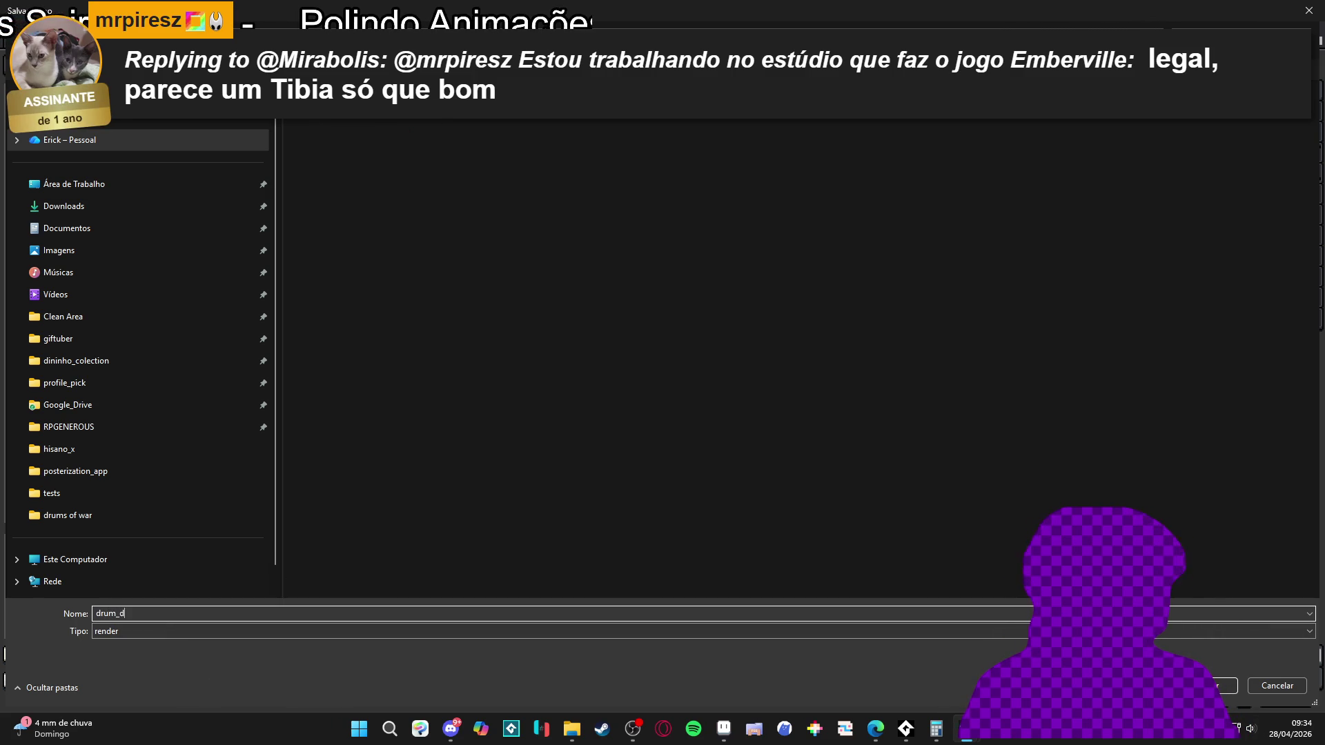
pyautogui.write('esintegrate_')
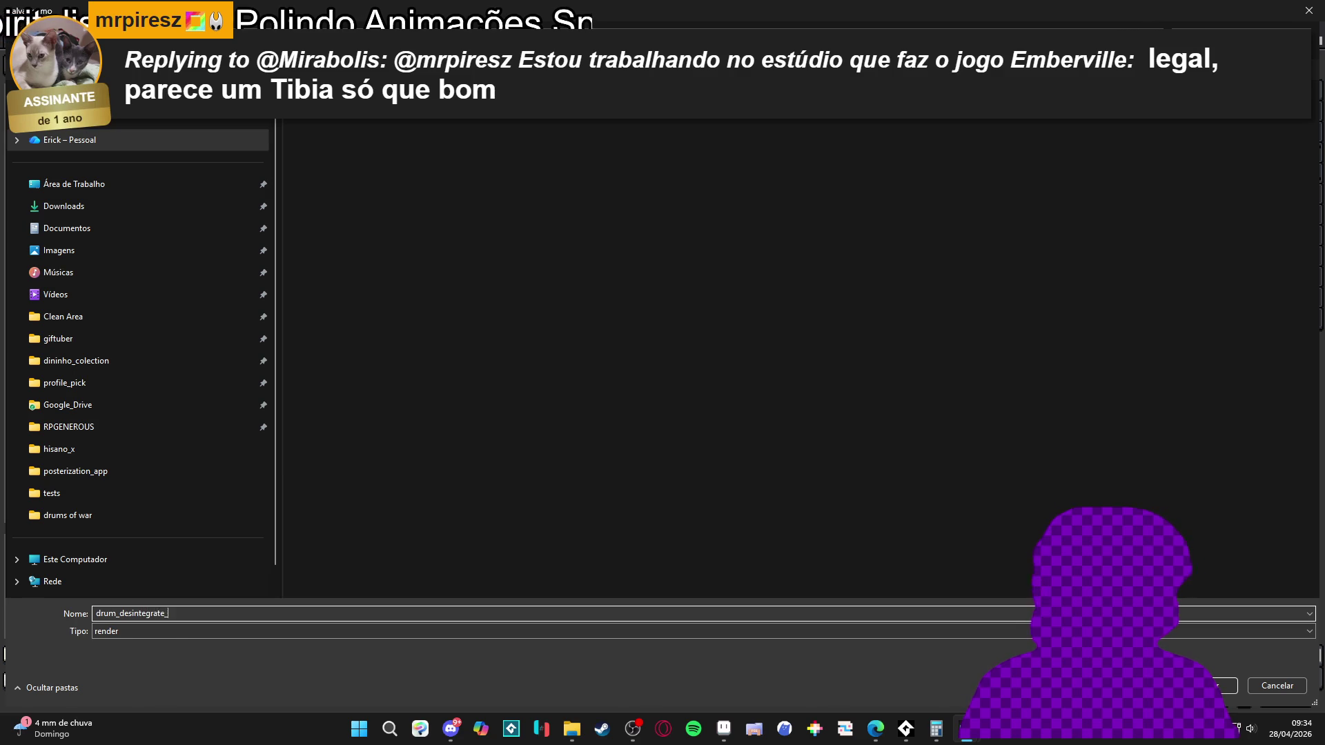
pyautogui.press('Return')
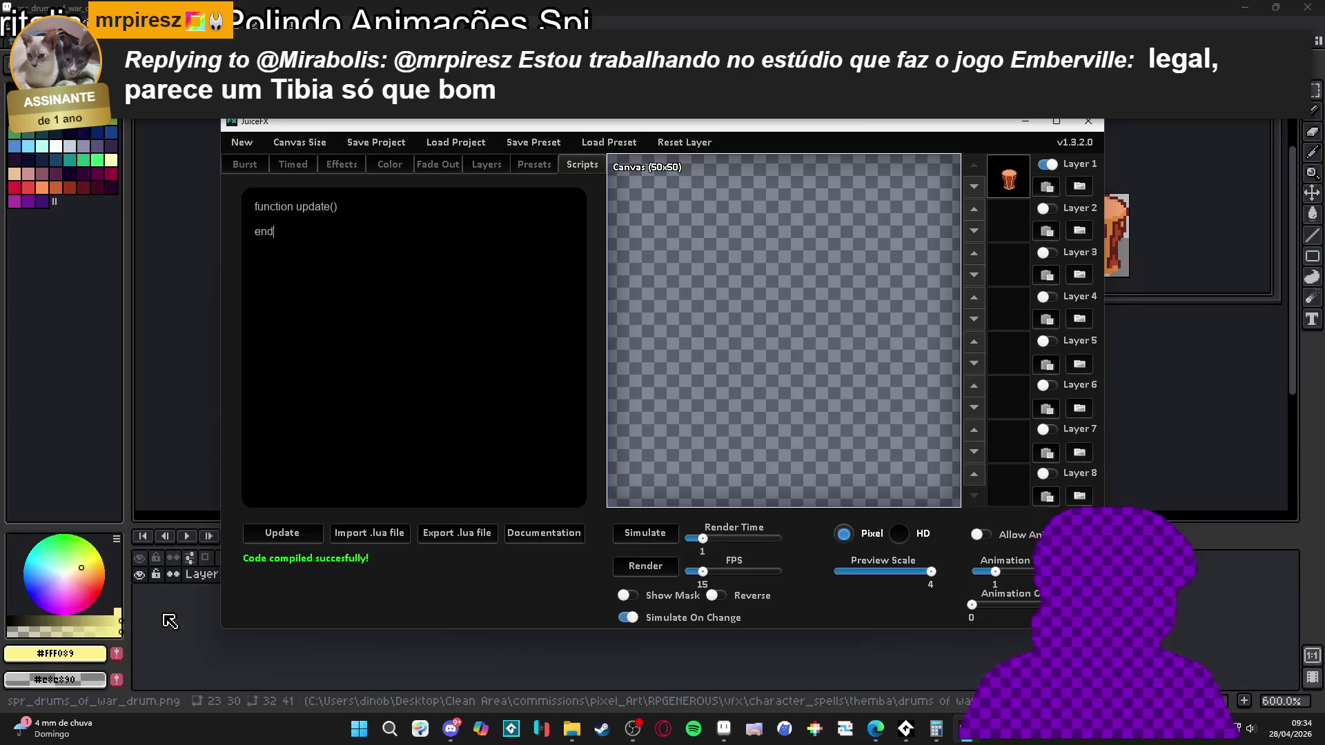
pyautogui.click(572, 730)
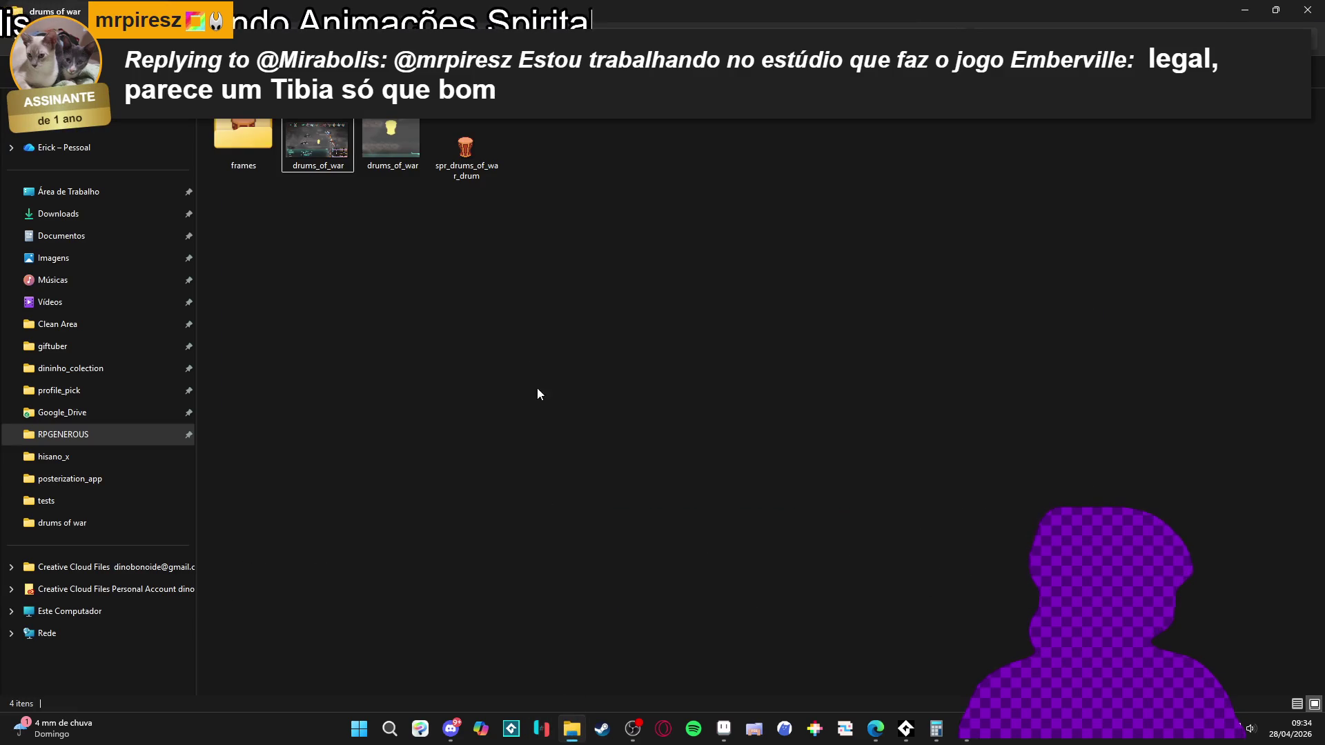
# - Open drum_desintegrate_000.png in Aseprite and load all the frames as one animation
pyautogui.doubleClick(252, 144)
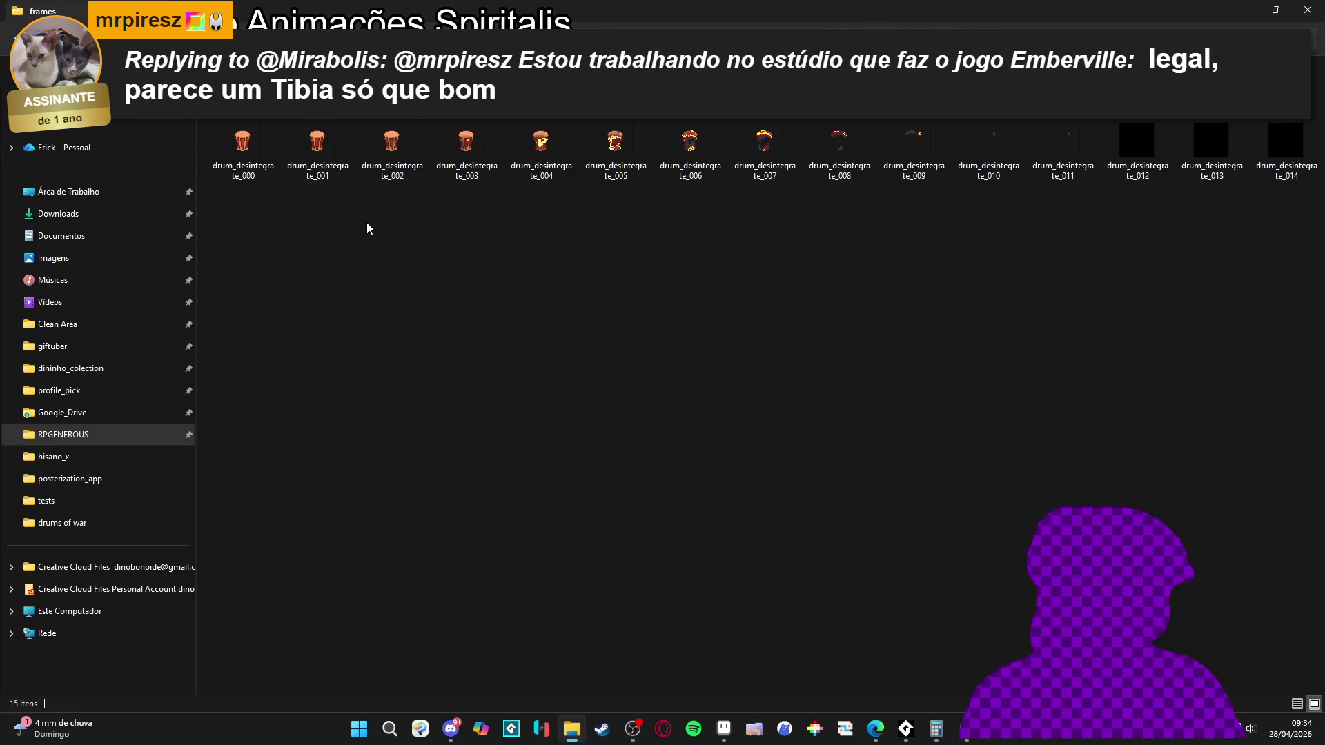
pyautogui.click(257, 142)
pyautogui.hotkey('alt', 'Tab')
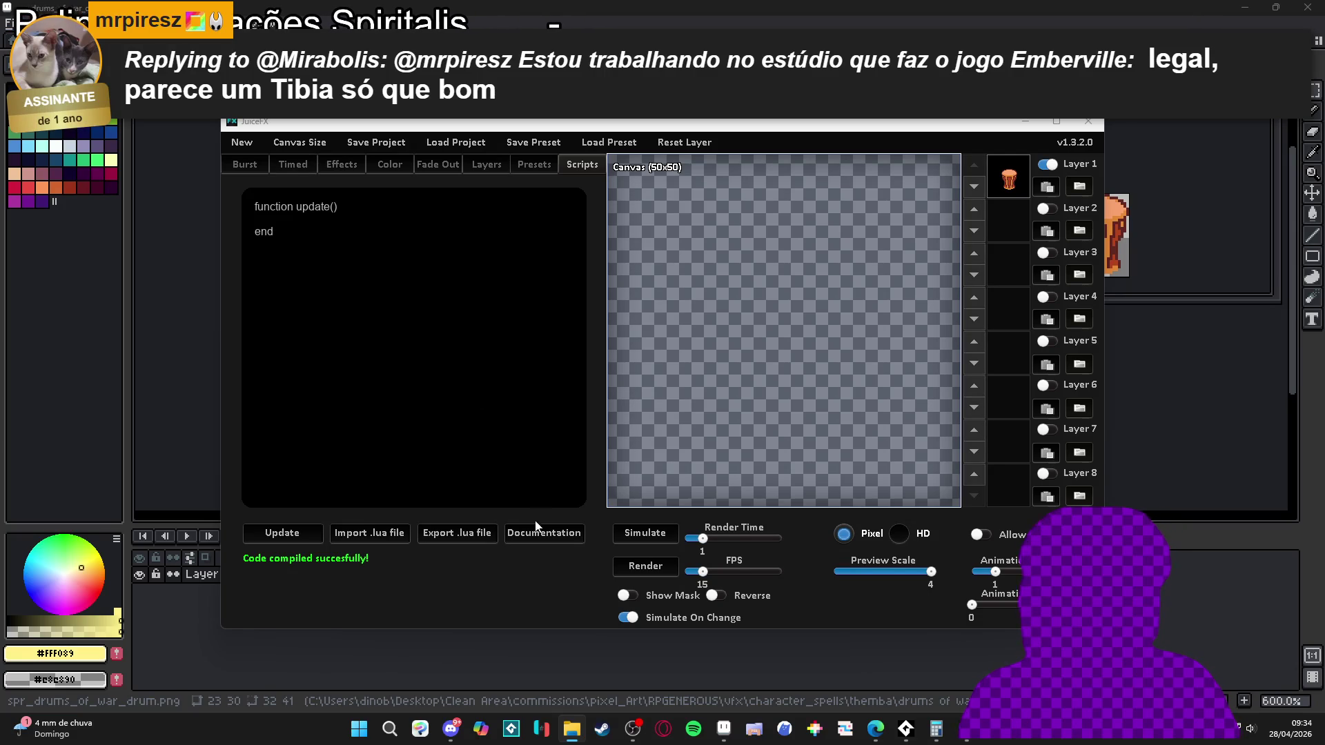
pyautogui.click(723, 728)
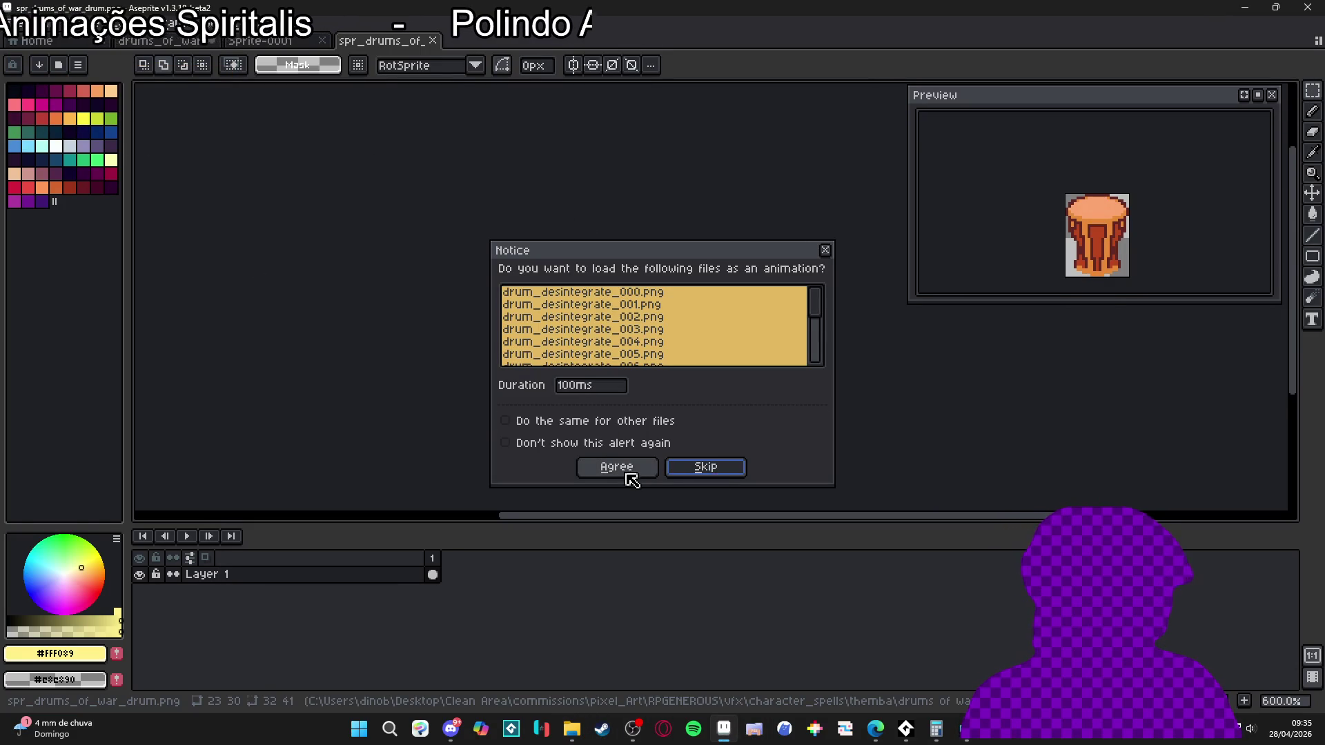
pyautogui.click(616, 467)
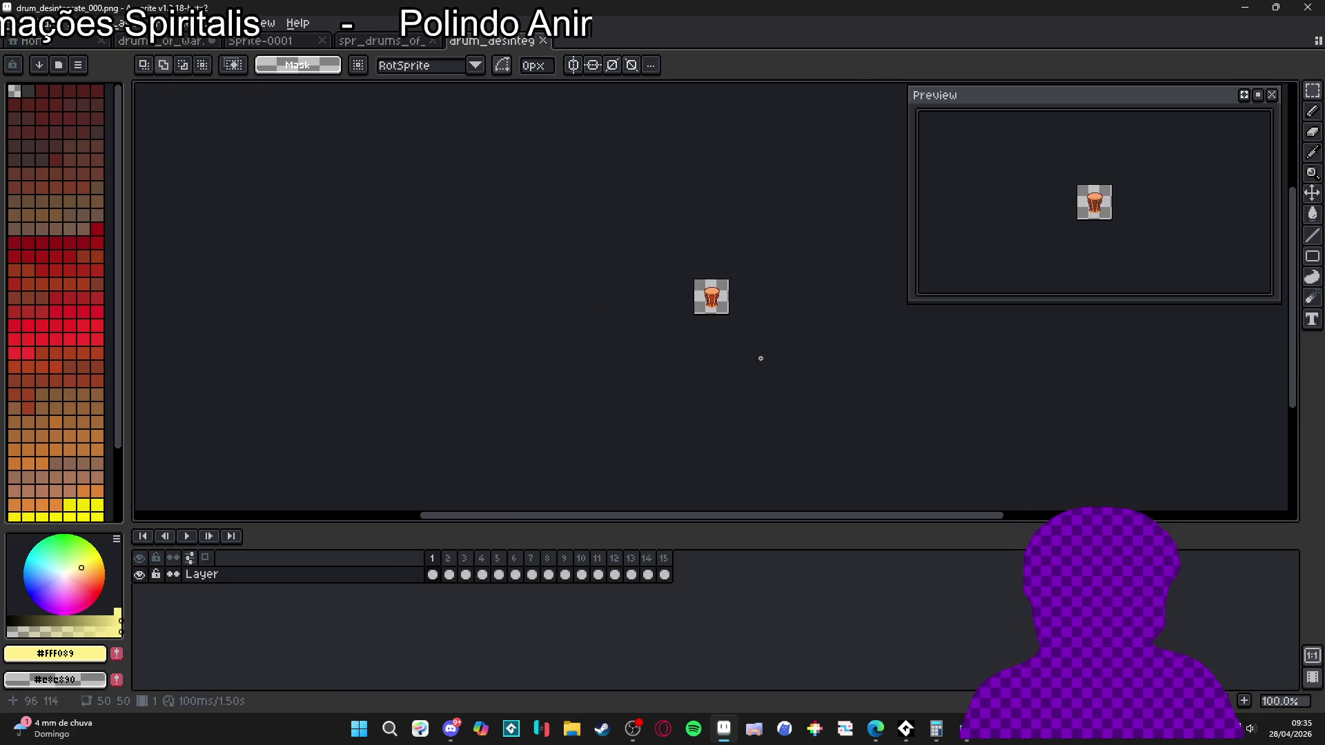
# - Dock the drums_of_war scene in a left pane beside the drum_desintegrate animation
pyautogui.scroll(3, 748, 343)
pyautogui.scroll(1, 1138, 211)
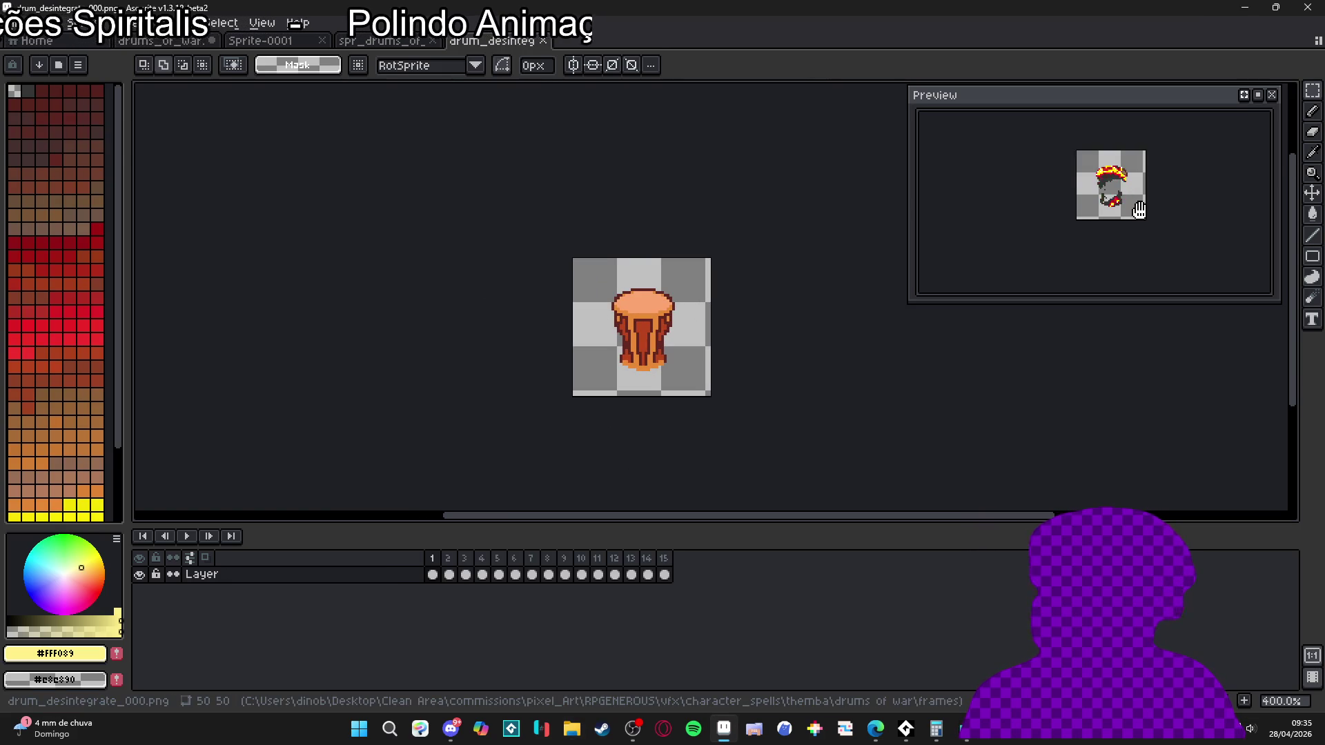
pyautogui.moveTo(1138, 210); pyautogui.dragTo(1129, 228)
pyautogui.click(550, 39)
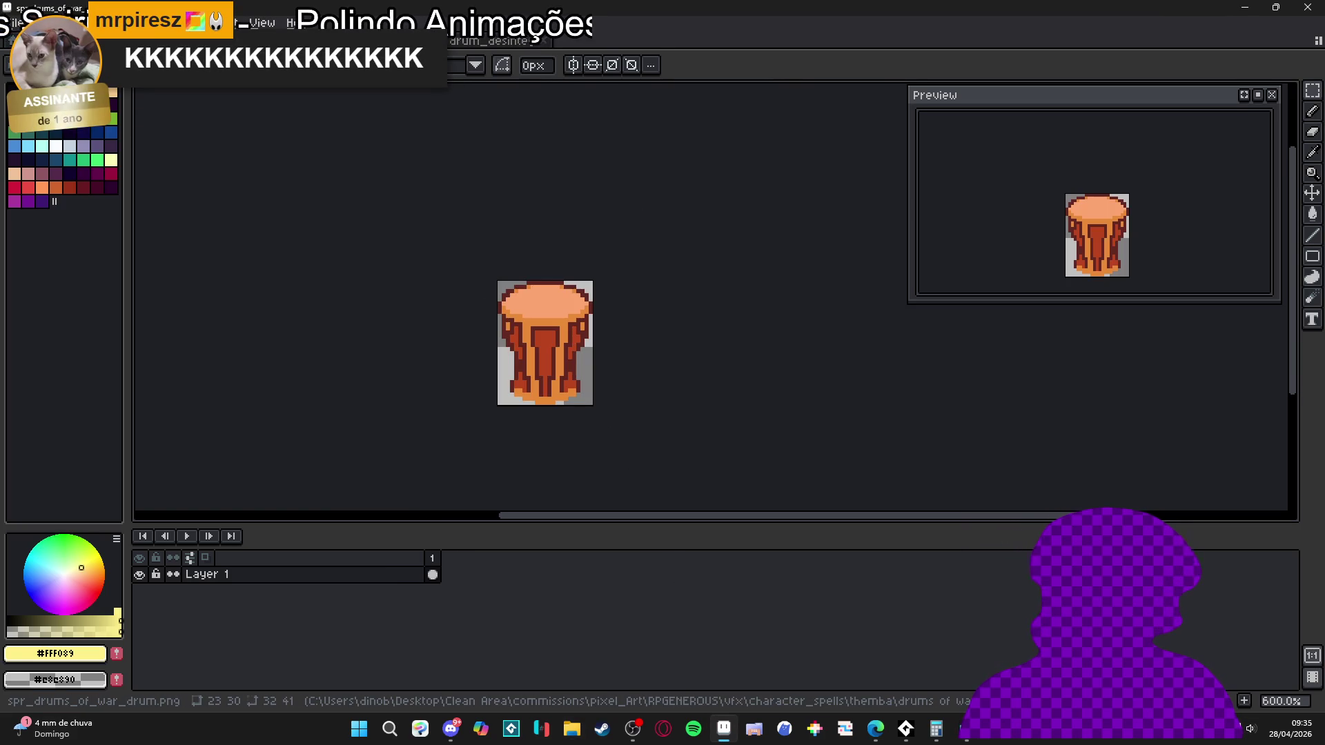
pyautogui.click(498, 41)
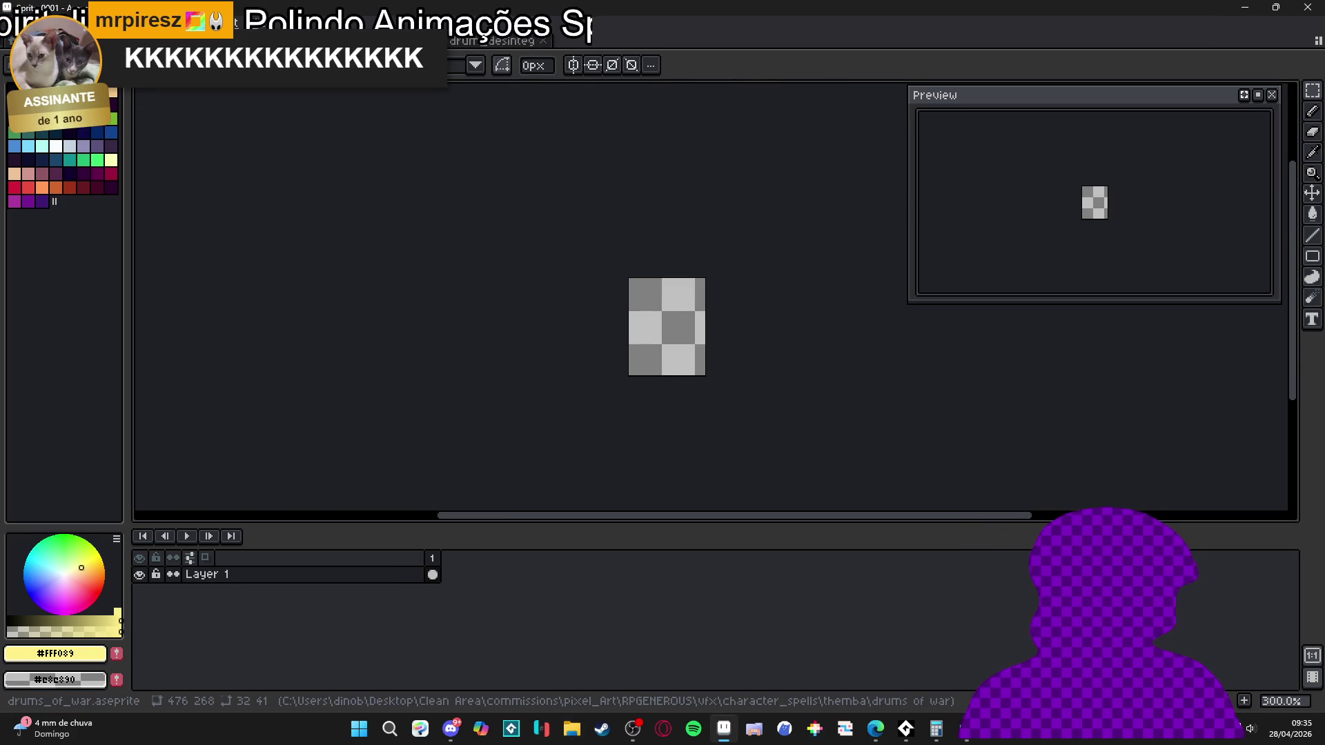
pyautogui.hotkey('ctrl', 'Tab')
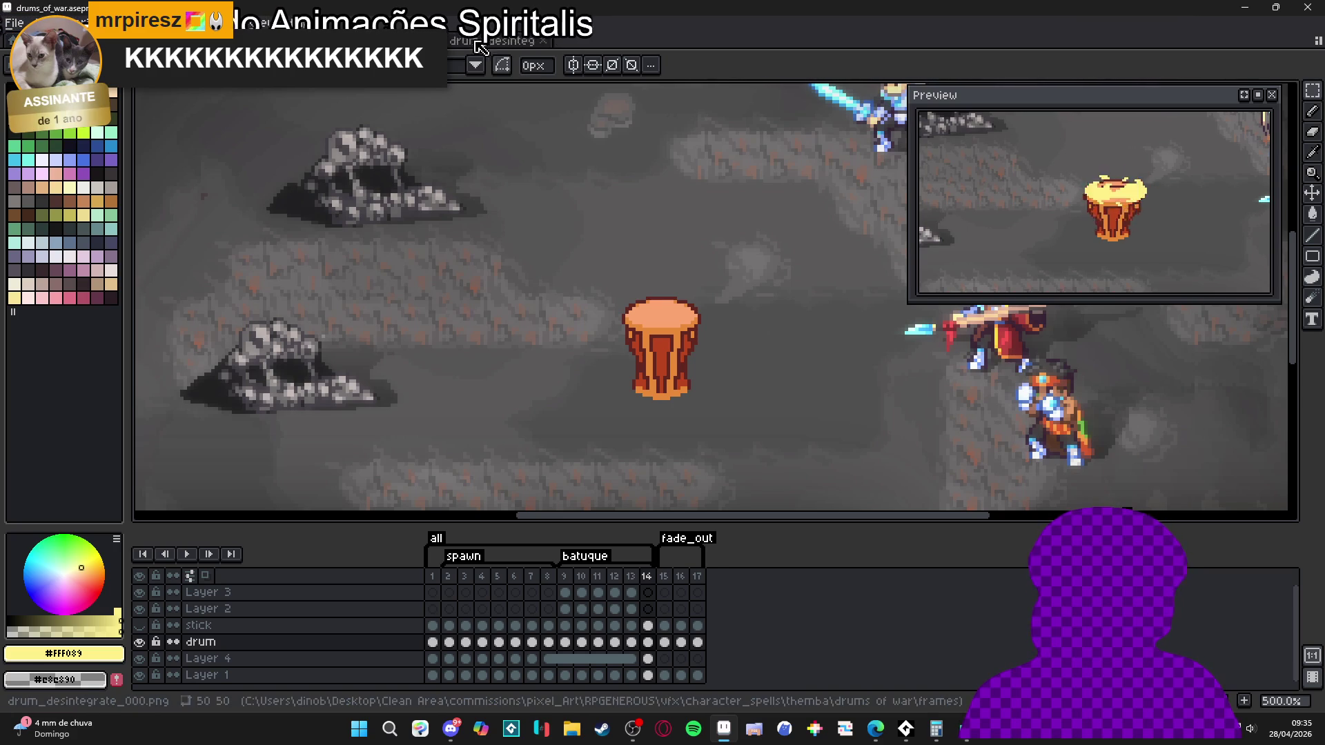
pyautogui.moveTo(387, 40)
pyautogui.mouseDown()
pyautogui.moveTo(103, 220)
pyautogui.moveTo(110, 276)
pyautogui.mouseUp()
pyautogui.hotkey('ctrl', 'Tab')
pyautogui.hotkey('ctrl', 'Tab')
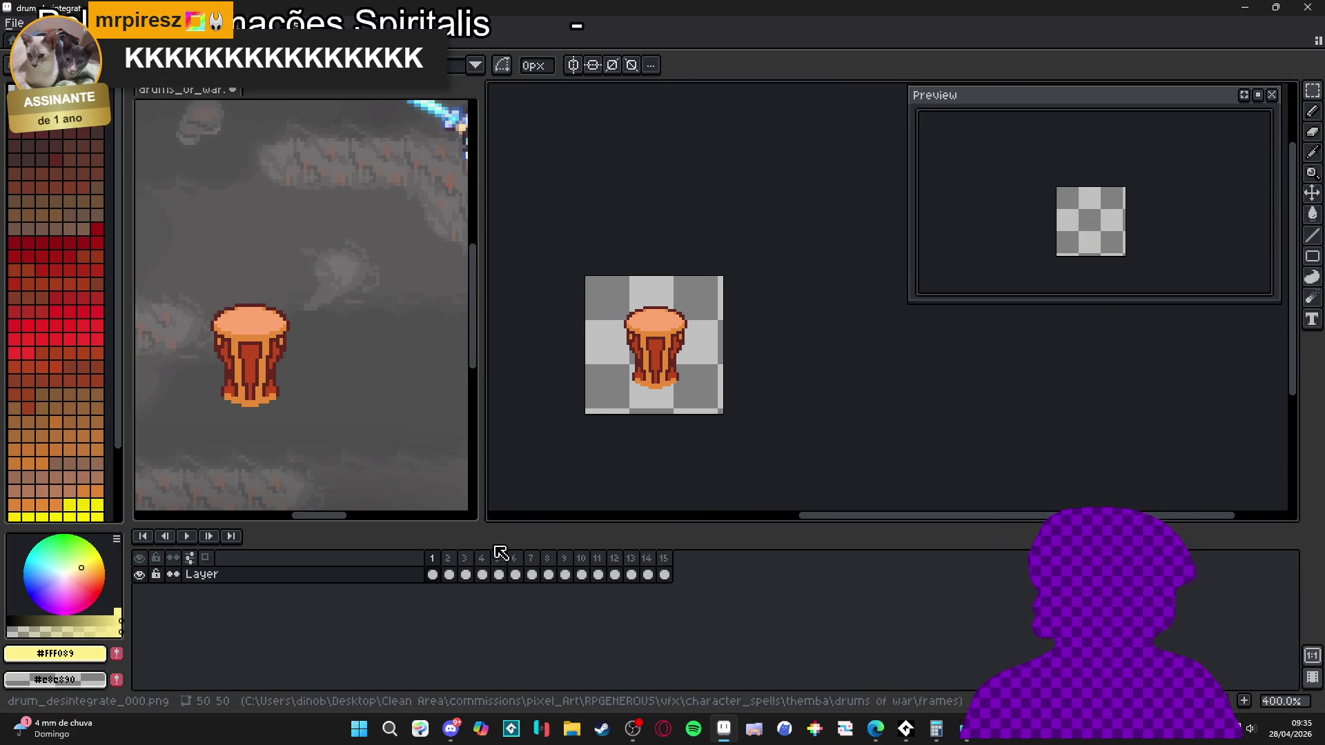
pyautogui.click(243, 347)
# - Browse the scene's frames, then show frame 5 of the burning drum animation
pyautogui.click(599, 591)
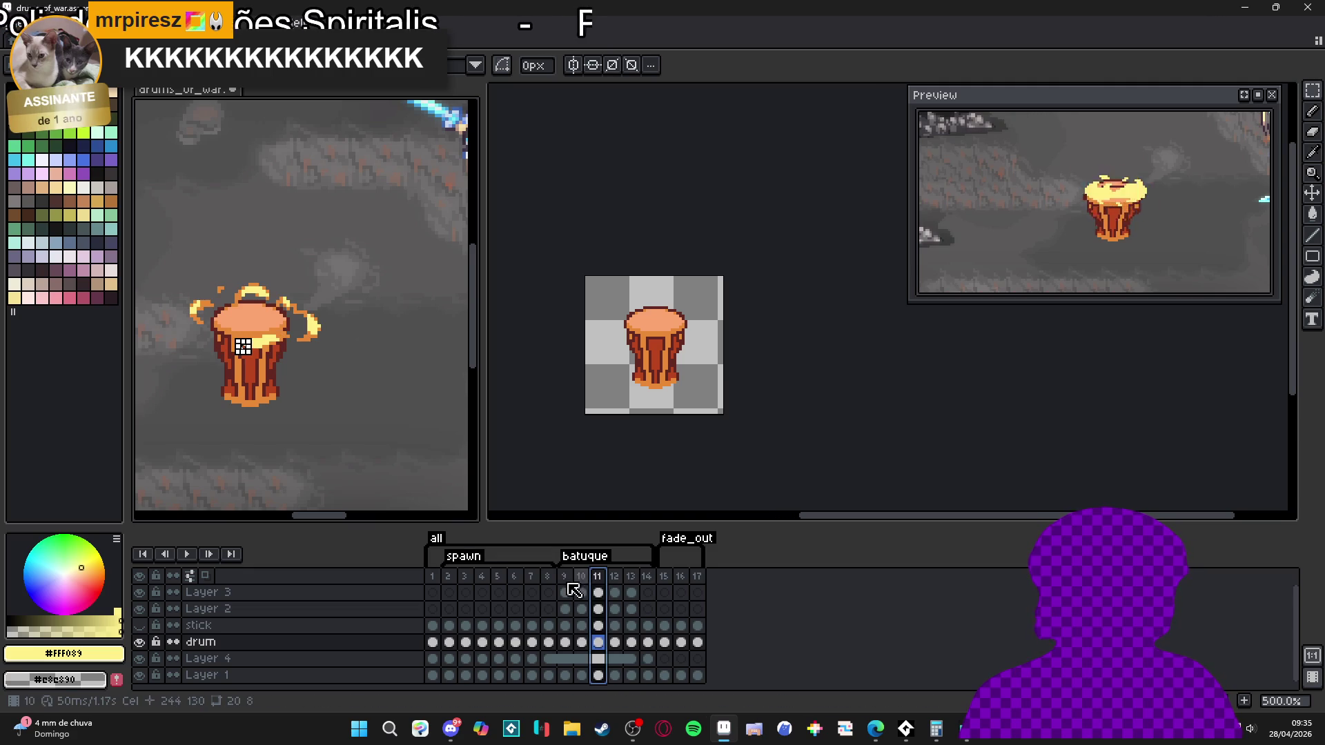
pyautogui.click(514, 577)
pyautogui.click(589, 588)
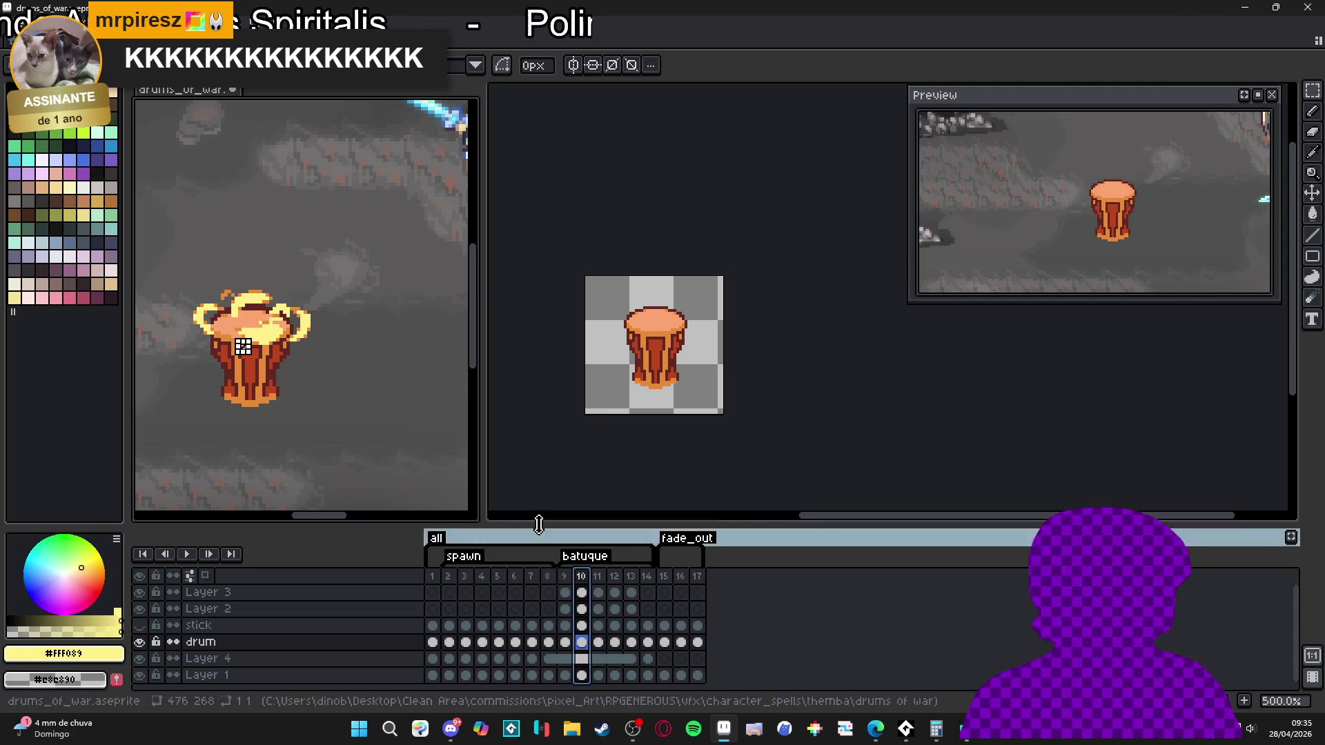
pyautogui.hotkey('ctrl', 'Tab')
pyautogui.click(468, 570)
pyautogui.click(499, 574)
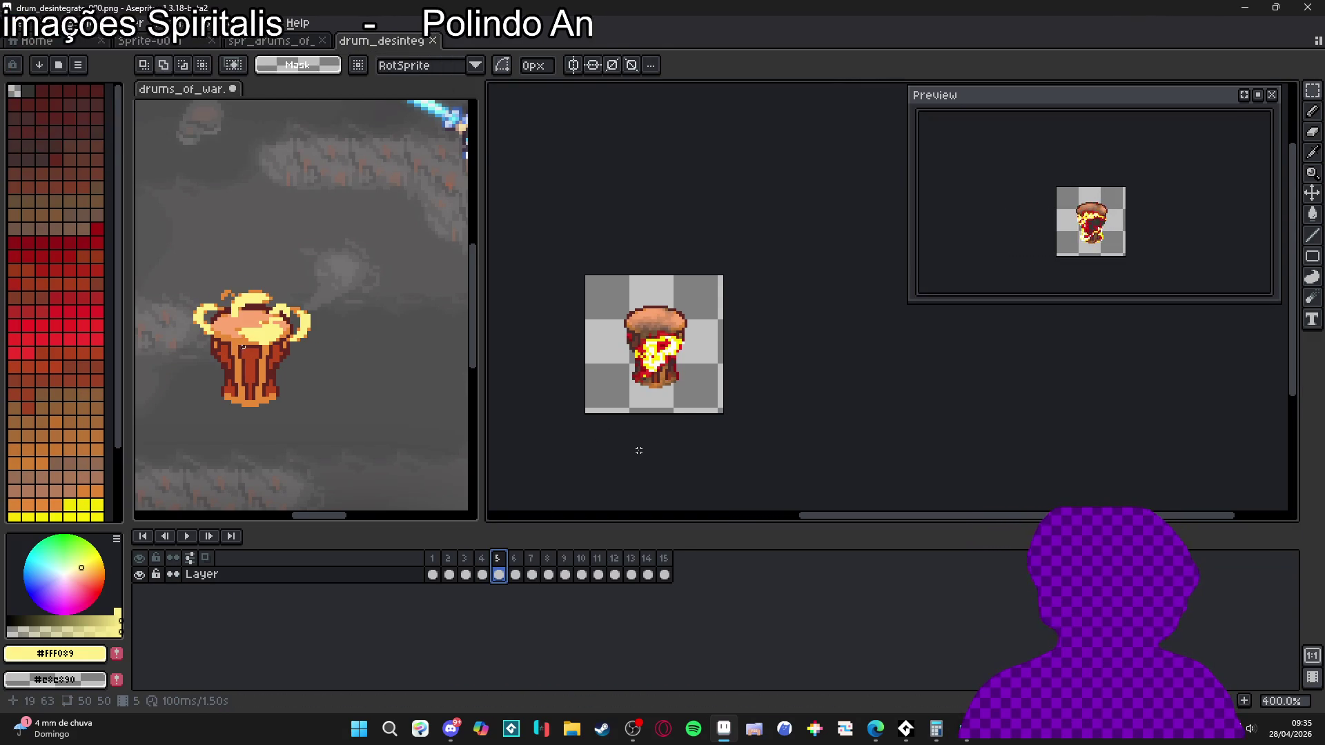
# - Zoom in and sample the near-white flame colour for replacement with pale yellow
pyautogui.scroll(2, 641, 350)
pyautogui.scroll(4, 642, 352)
pyautogui.click(269, 324)
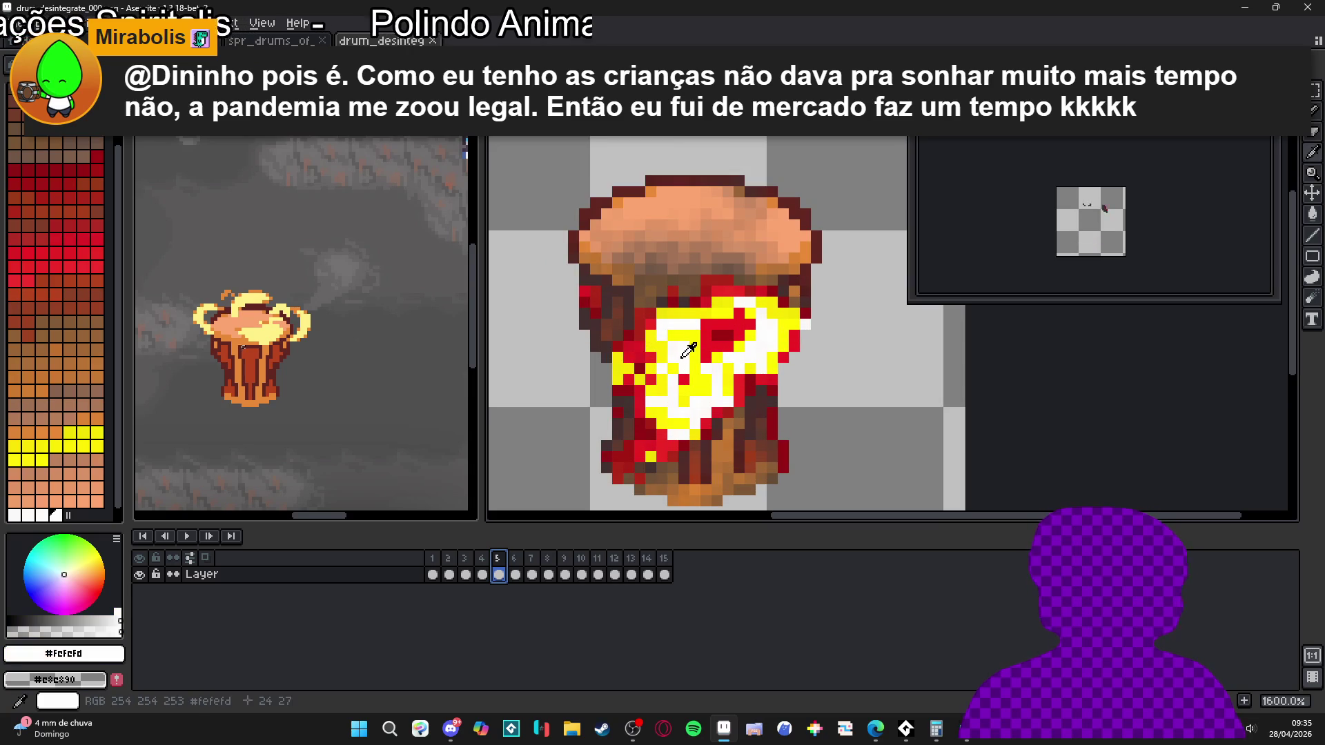
pyautogui.click(875, 242)
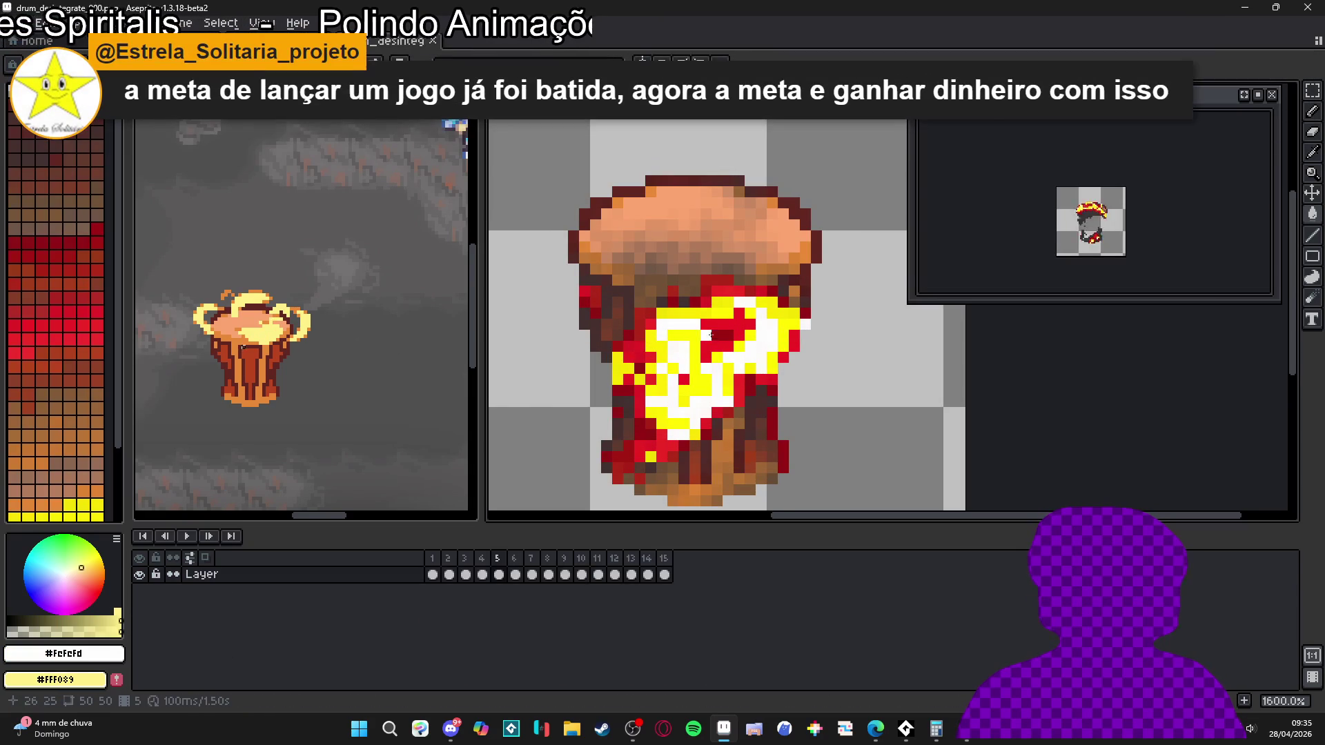
# - Replace the white flame pixels with pale yellow #FFF089
pyautogui.hotkey('shift', 'r')
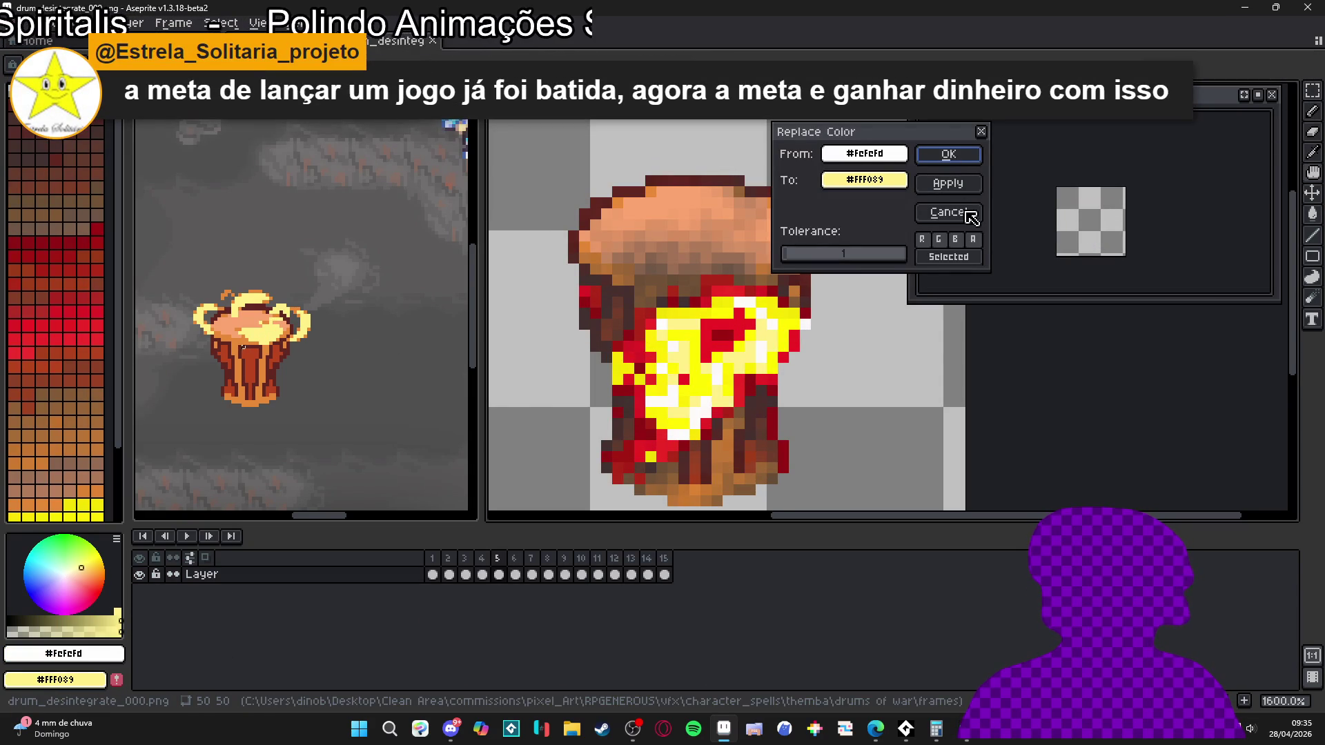
pyautogui.click(957, 159)
pyautogui.scroll(3, 694, 400)
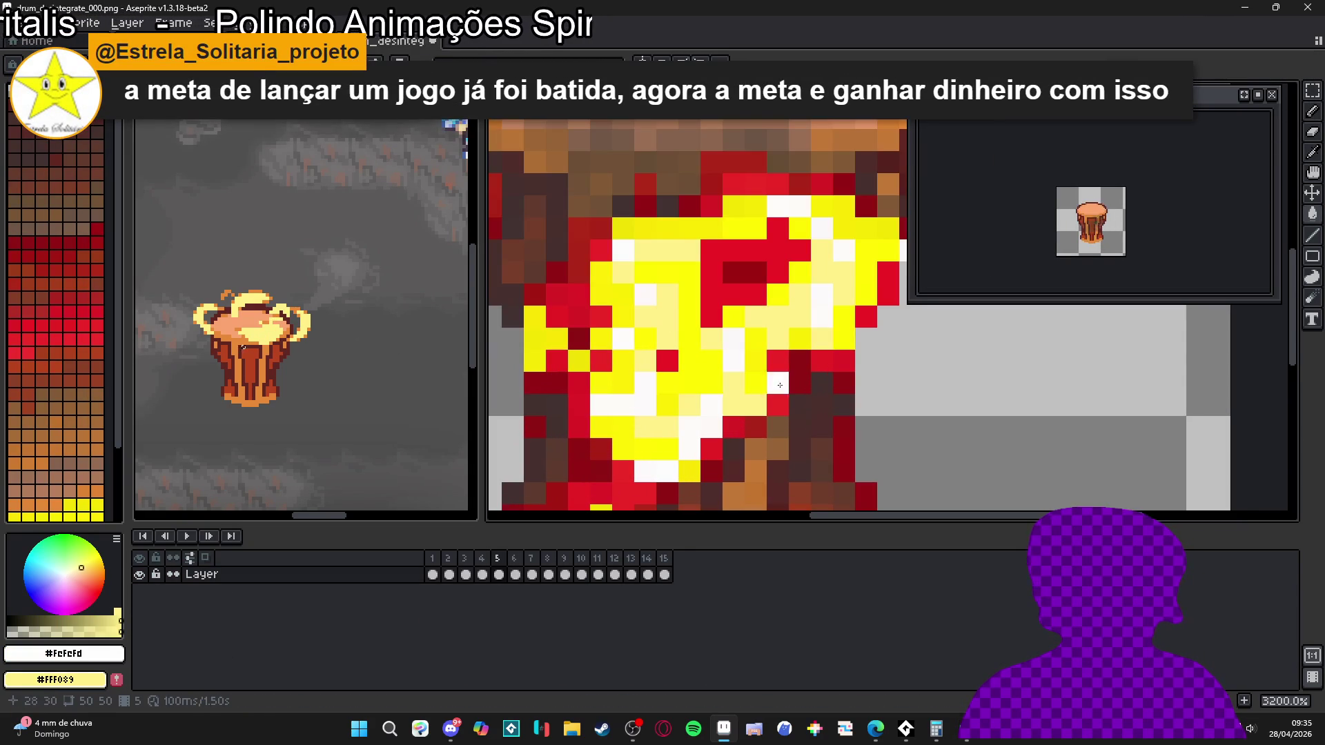
pyautogui.click(694, 399)
pyautogui.hotkey('shift', 'r')
pyautogui.click(965, 163)
# - Replace bright yellow #fceb01 with pale yellow at tolerance 12
pyautogui.click(707, 385)
pyautogui.hotkey('shift', 'r')
pyautogui.click(956, 159)
pyautogui.hotkey('shift', 'r')
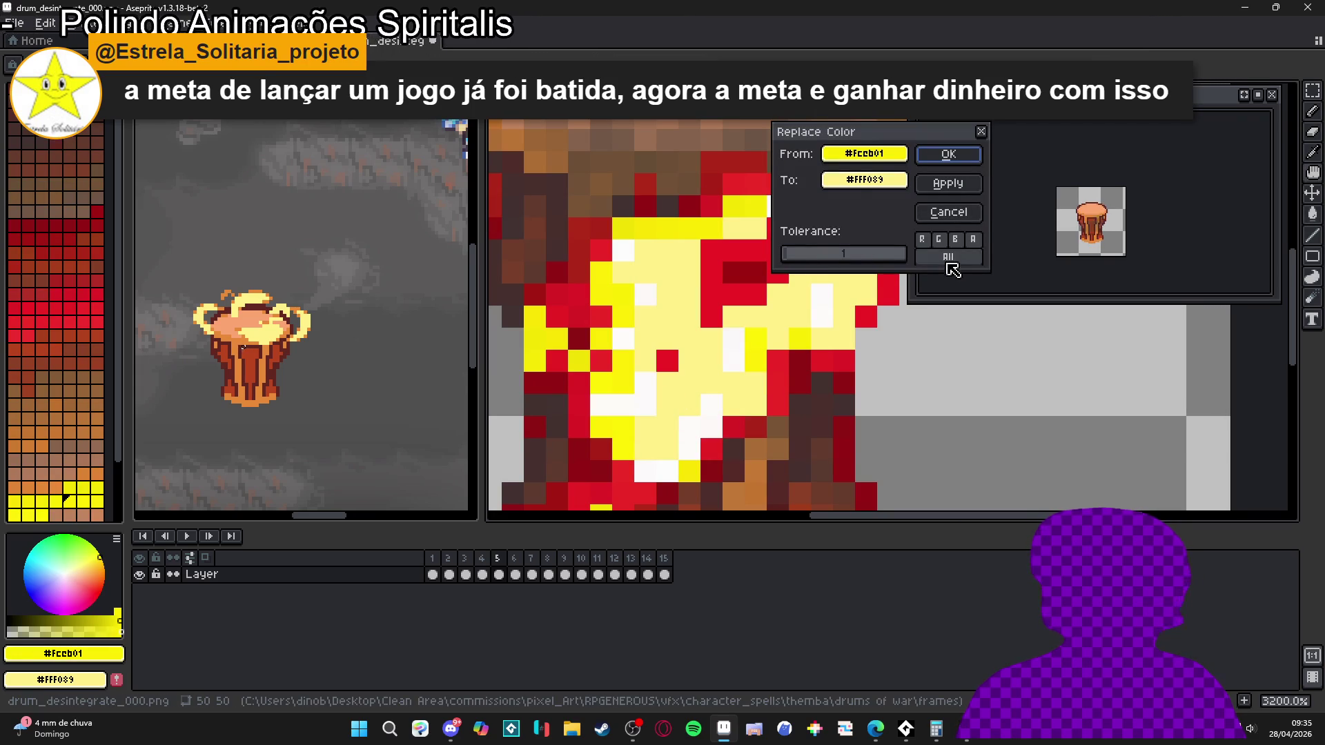
pyautogui.moveTo(793, 260); pyautogui.dragTo(799, 260)
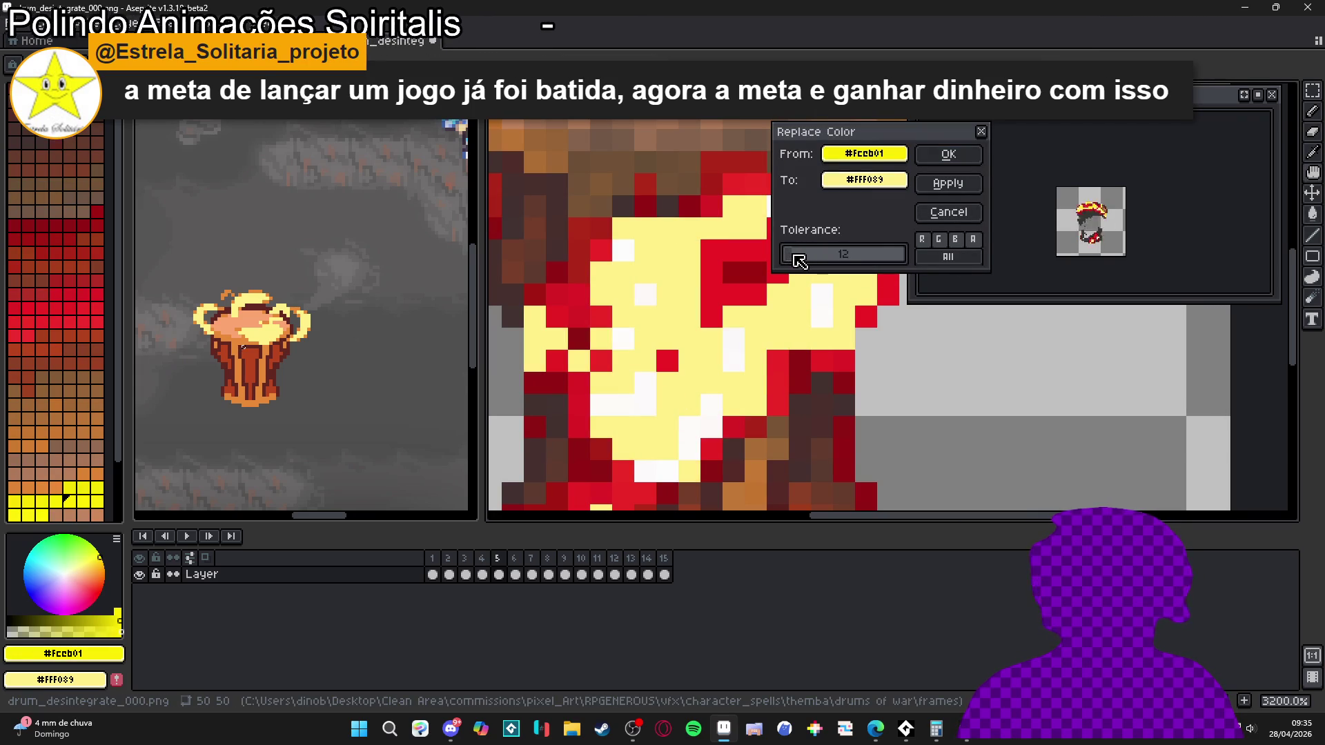
pyautogui.click(949, 154)
# - Sample the leftover yellow and whitish flame pixels and turn them pale yellow
pyautogui.scroll(-1, 690, 310)
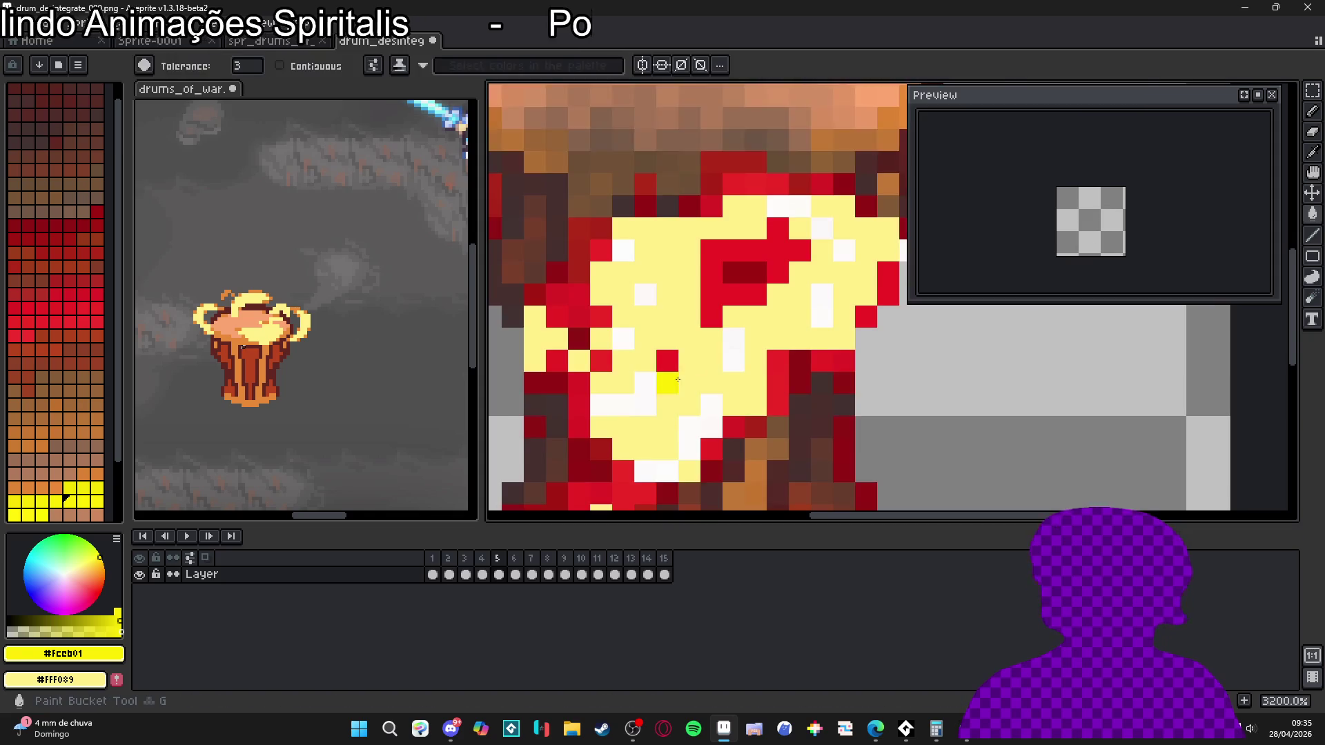
pyautogui.click(663, 409)
pyautogui.scroll(-1, 683, 409)
pyautogui.keyDown('alt'); pyautogui.click(660, 372); pyautogui.keyUp('alt')
pyautogui.press('g')
pyautogui.hotkey('shift', 'r')
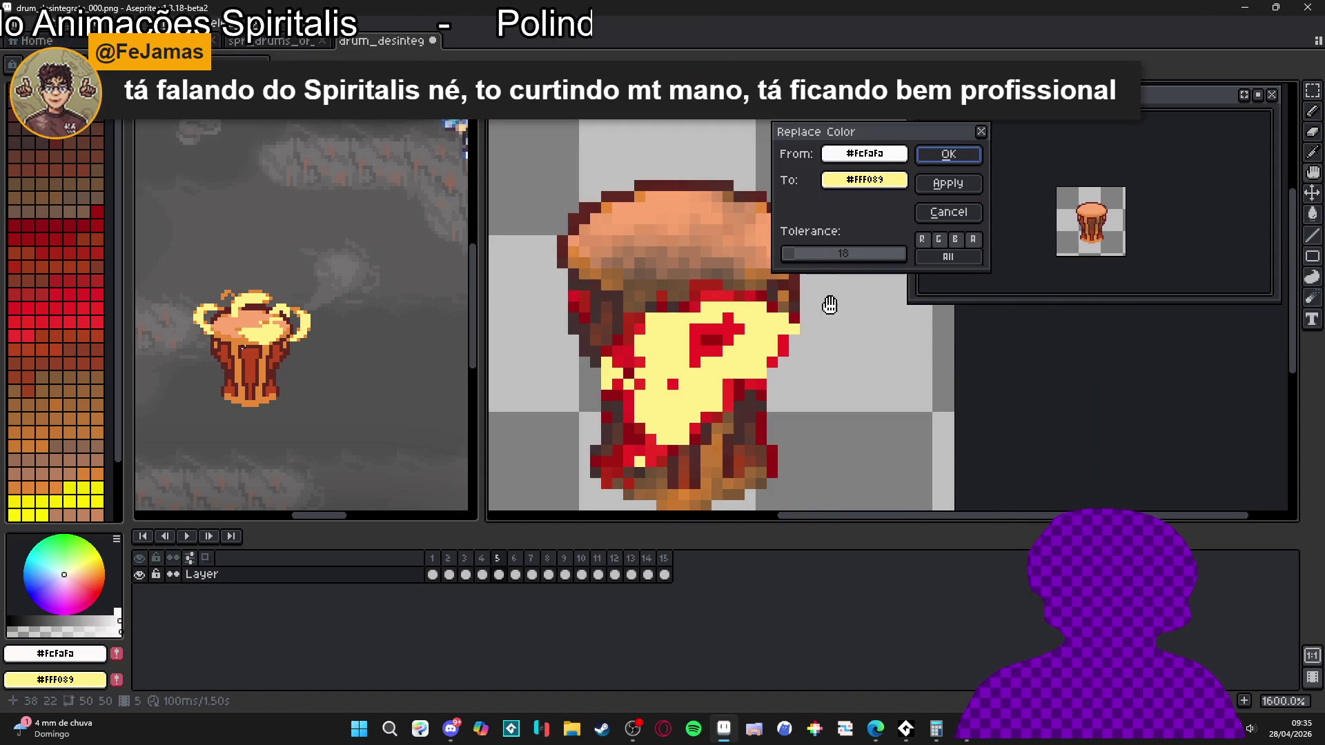
pyautogui.click(949, 155)
# - Replace the bright red flame colour with orange #e88a36
pyautogui.scroll(1, 663, 373)
pyautogui.keyDown('alt'); pyautogui.click(668, 391); pyautogui.keyUp('alt')
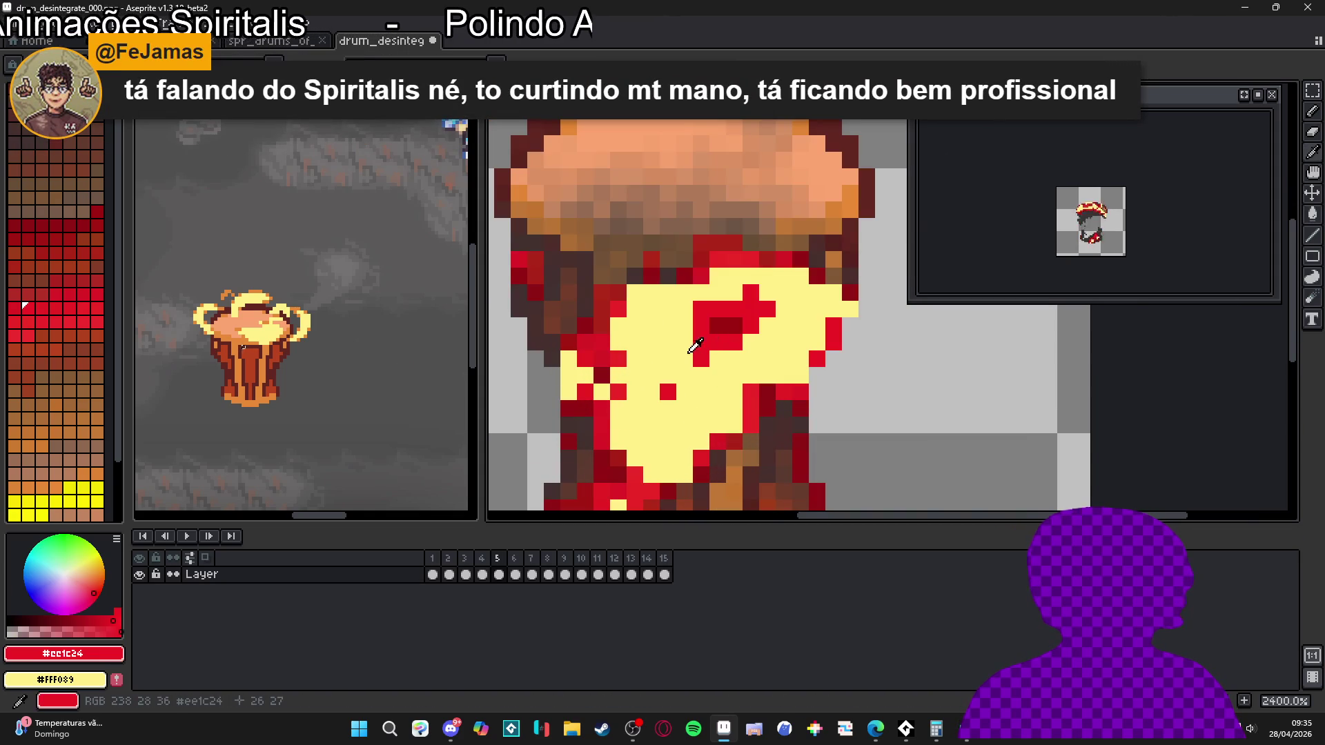
pyautogui.scroll(3, 250, 339)
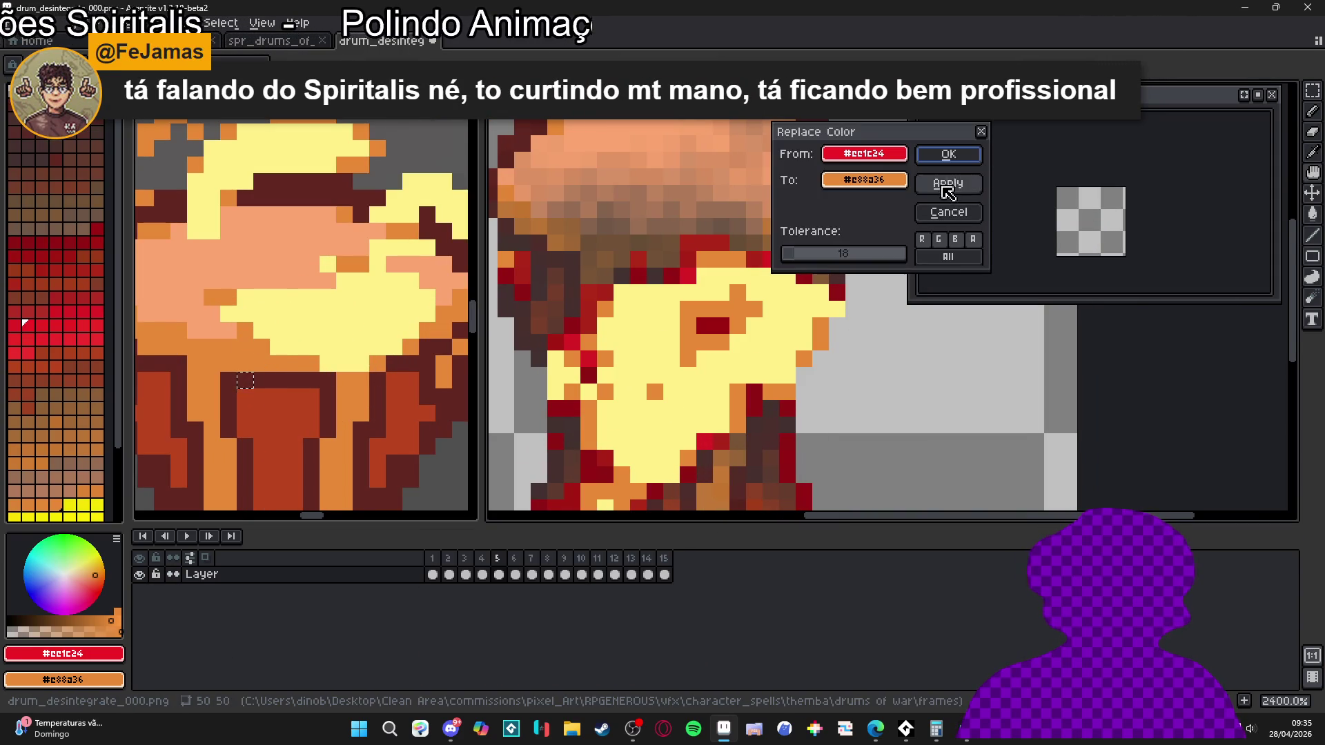
pyautogui.hotkey('shift', 'r')
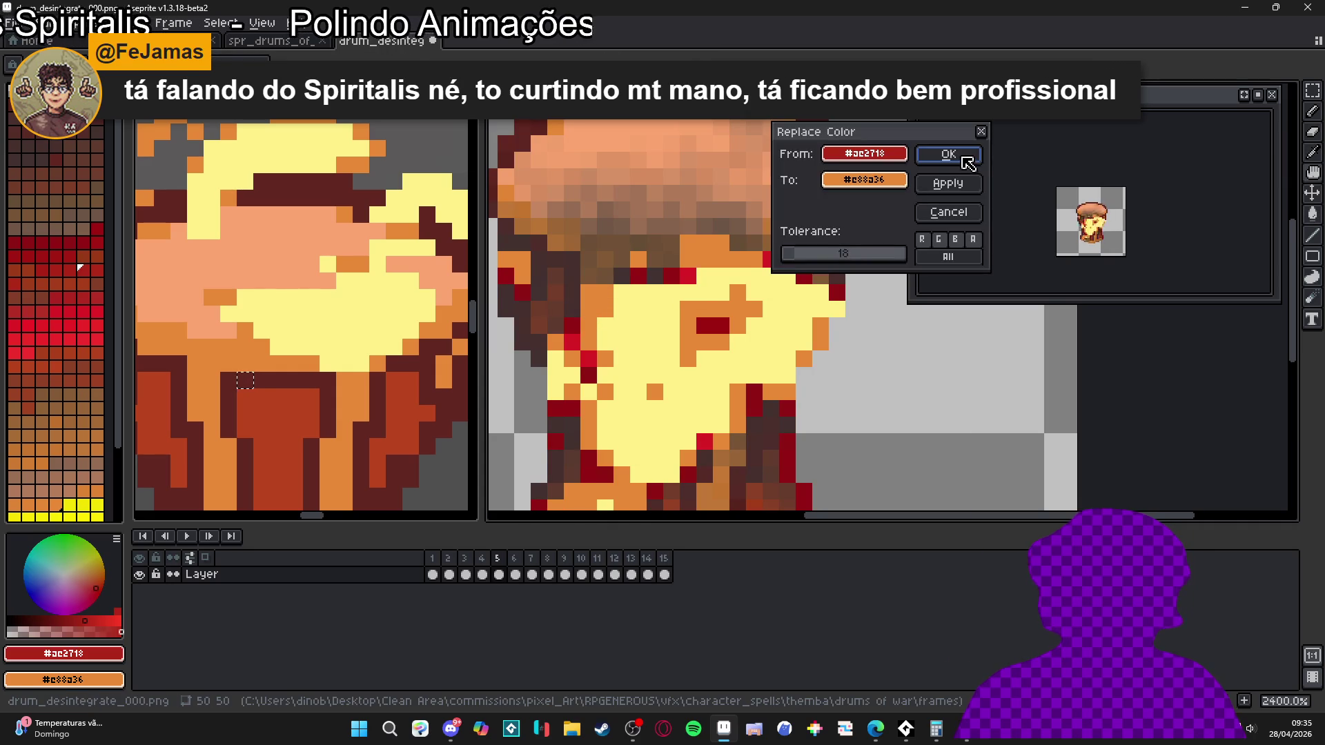
pyautogui.press('Return')
pyautogui.keyDown('alt'); pyautogui.click(578, 334); pyautogui.keyUp('alt')
# - Replace the darker and darkest reds with orange as well
pyautogui.hotkey('shift', 'r')
pyautogui.click(963, 179)
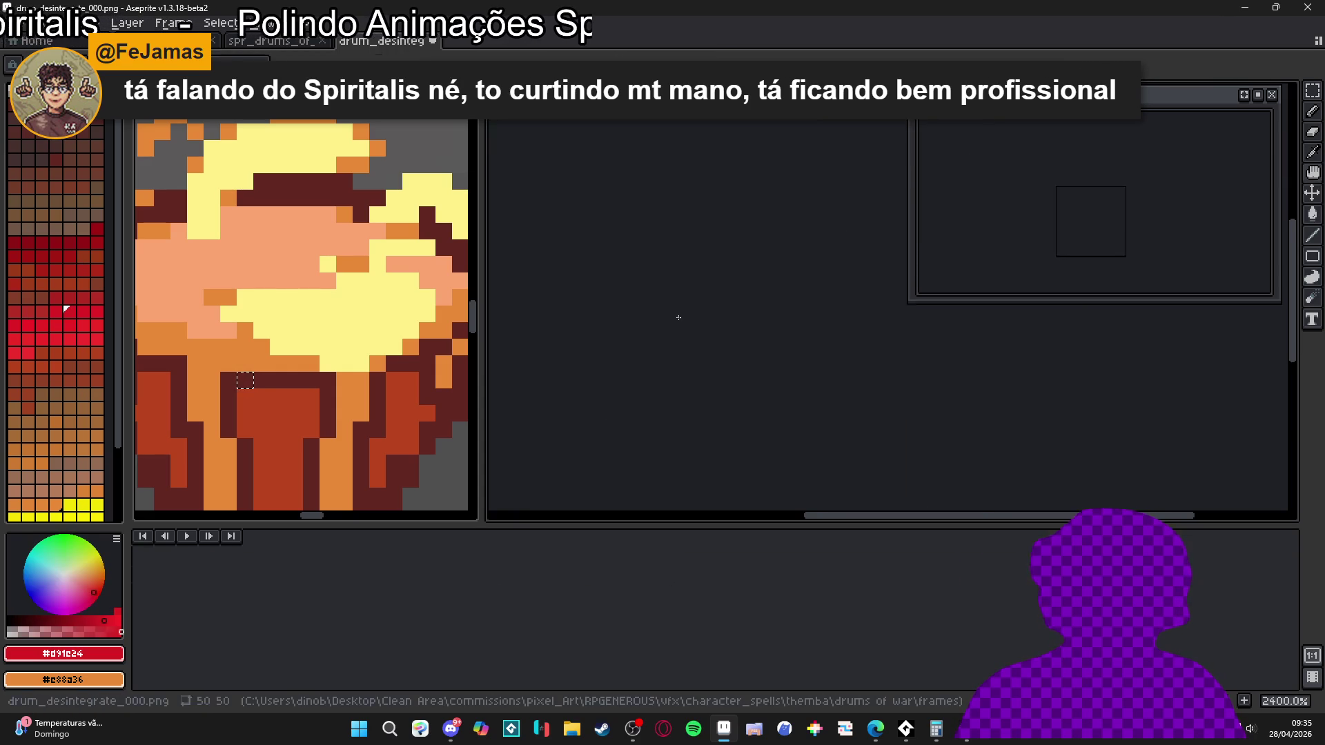
pyautogui.keyDown('alt'); pyautogui.click(572, 324); pyautogui.keyUp('alt')
pyautogui.click(621, 324)
pyautogui.hotkey('shift', 'r')
pyautogui.click(962, 186)
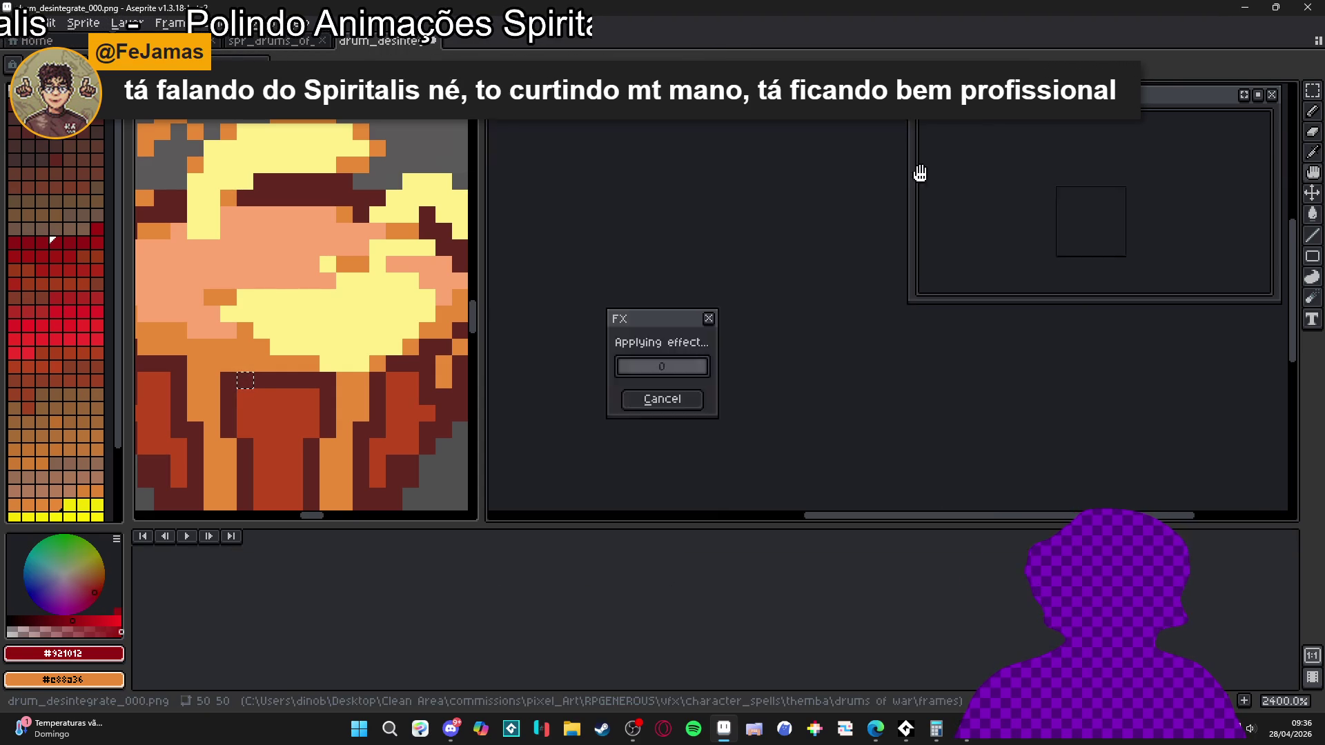
# - Glance at the drums_of_war scene, then return to the drum animation and select a frame to check
pyautogui.scroll(-5, 690, 351)
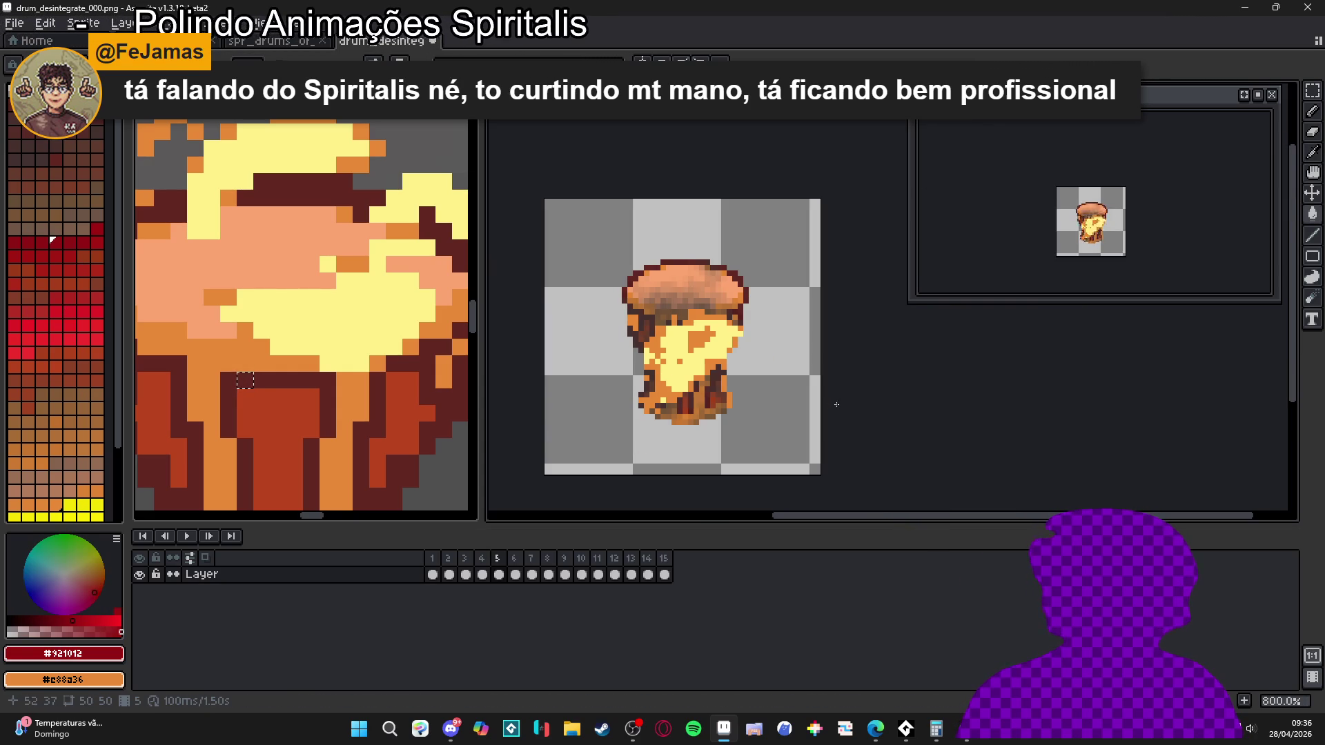
pyautogui.scroll(1, 1087, 272)
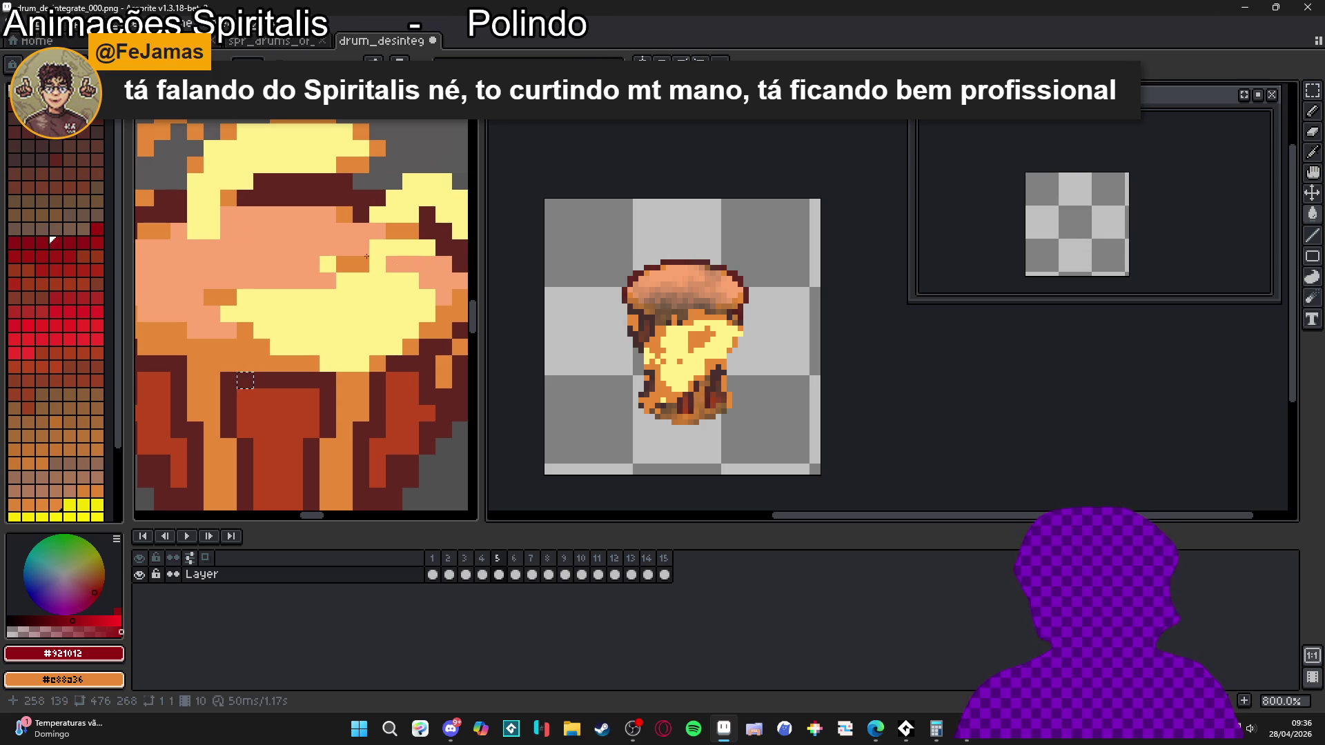
pyautogui.click(481, 48)
pyautogui.hotkey('ctrl', 'Tab')
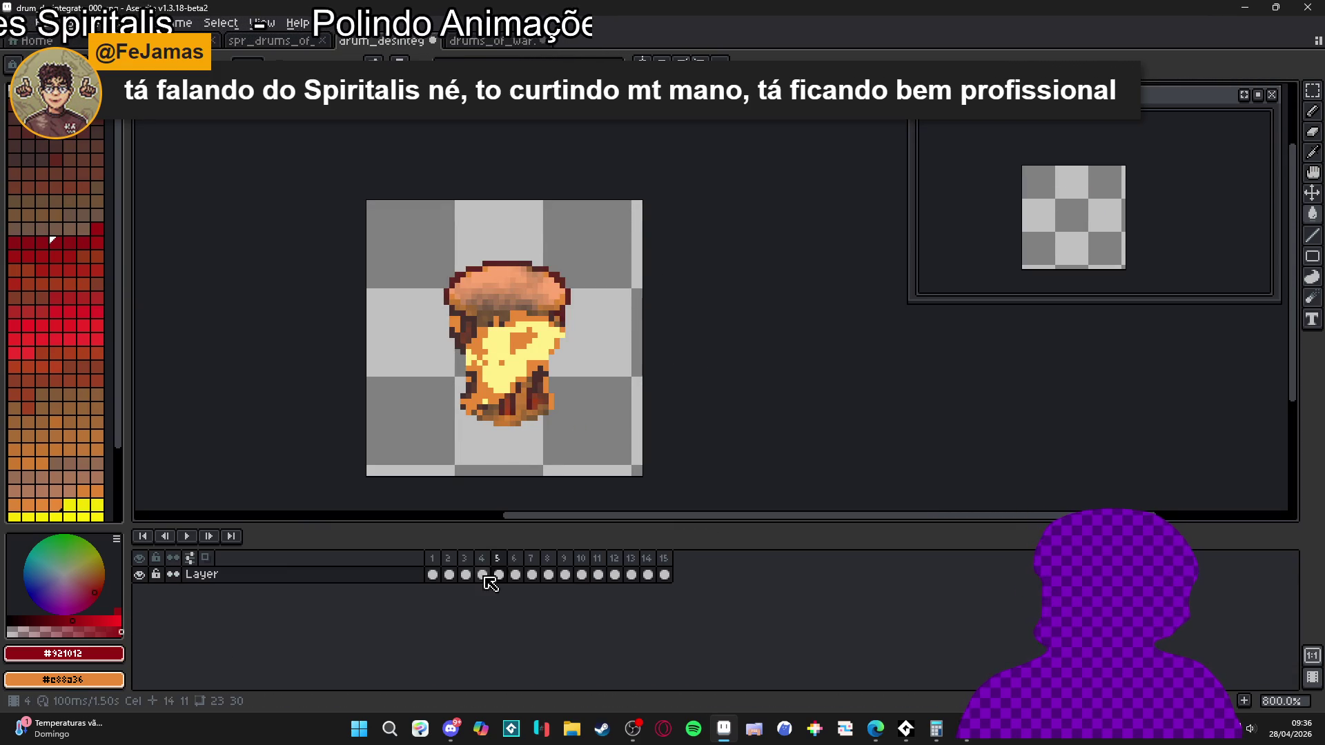
pyautogui.click(435, 572)
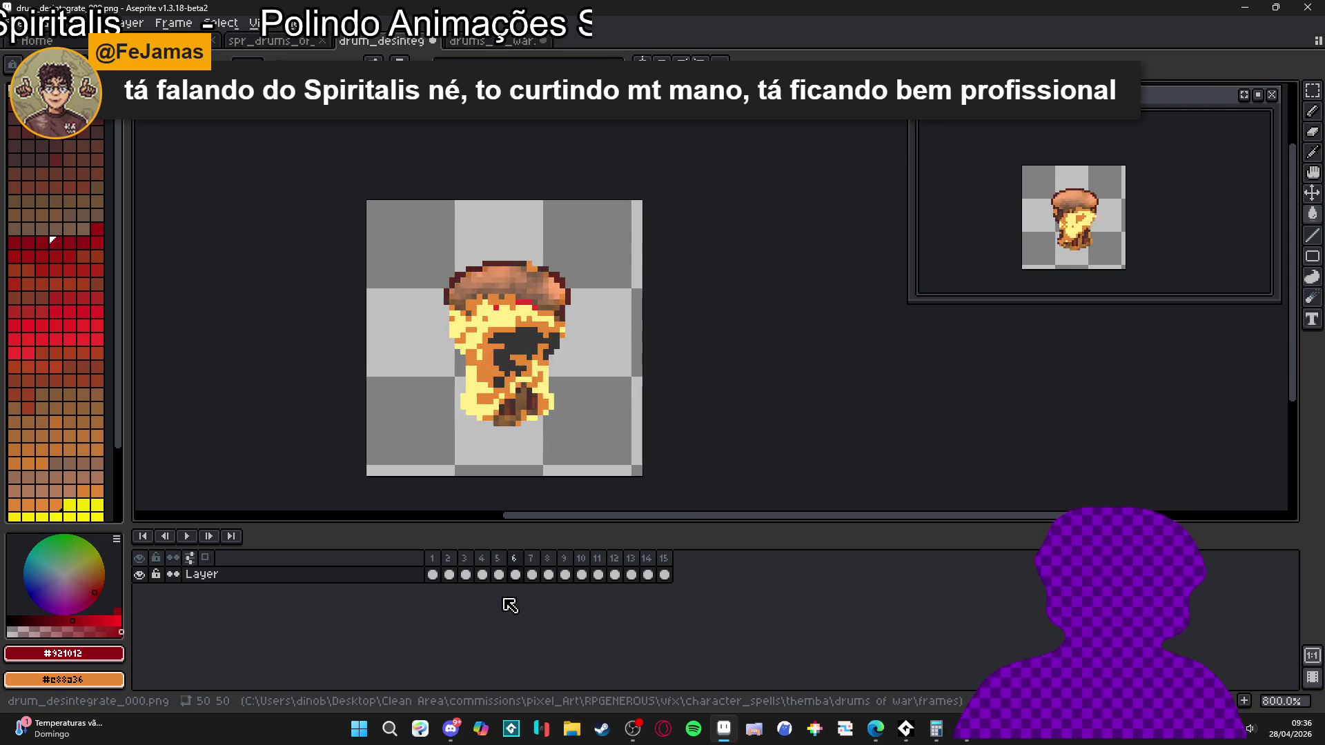
# - On frame 6, replace the stray red #F0302F pixels with orange #e88a36
pyautogui.press(',')
pyautogui.press(',')
pyautogui.press('.')
pyautogui.scroll(5, 525, 297)
pyautogui.scroll(1, 524, 297)
pyautogui.keyDown('alt'); pyautogui.click(483, 378); pyautogui.keyUp('alt')
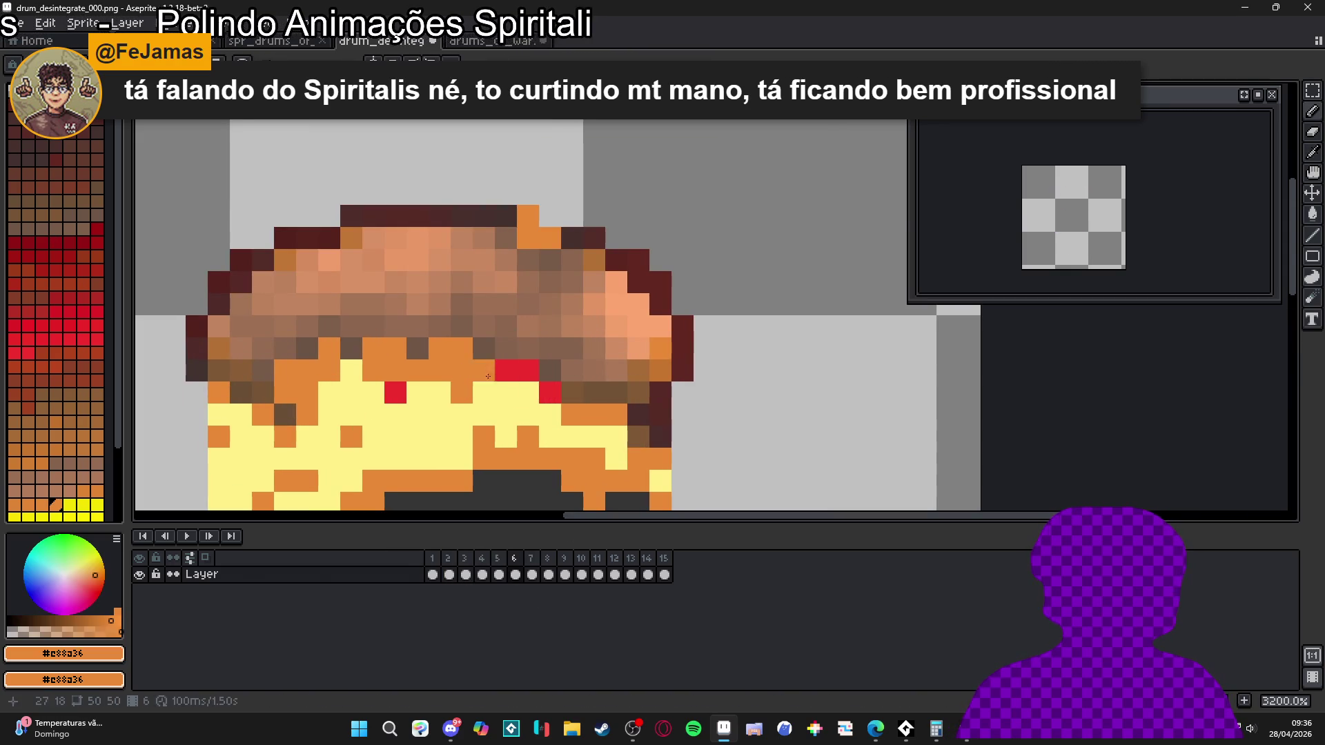
pyautogui.hotkey('shift', 'r')
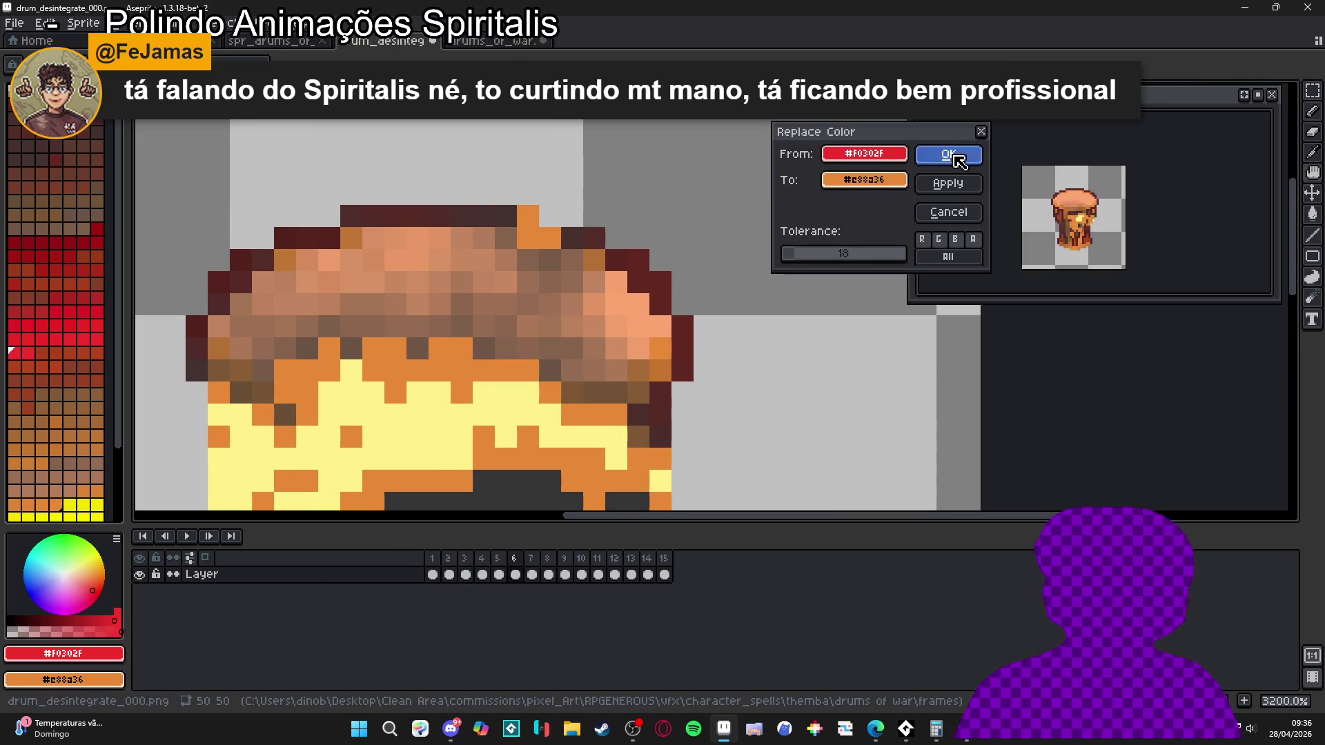
pyautogui.click(949, 155)
# - Step forward through frame 7 and the later frames to check the recolour
pyautogui.scroll(-4, 570, 258)
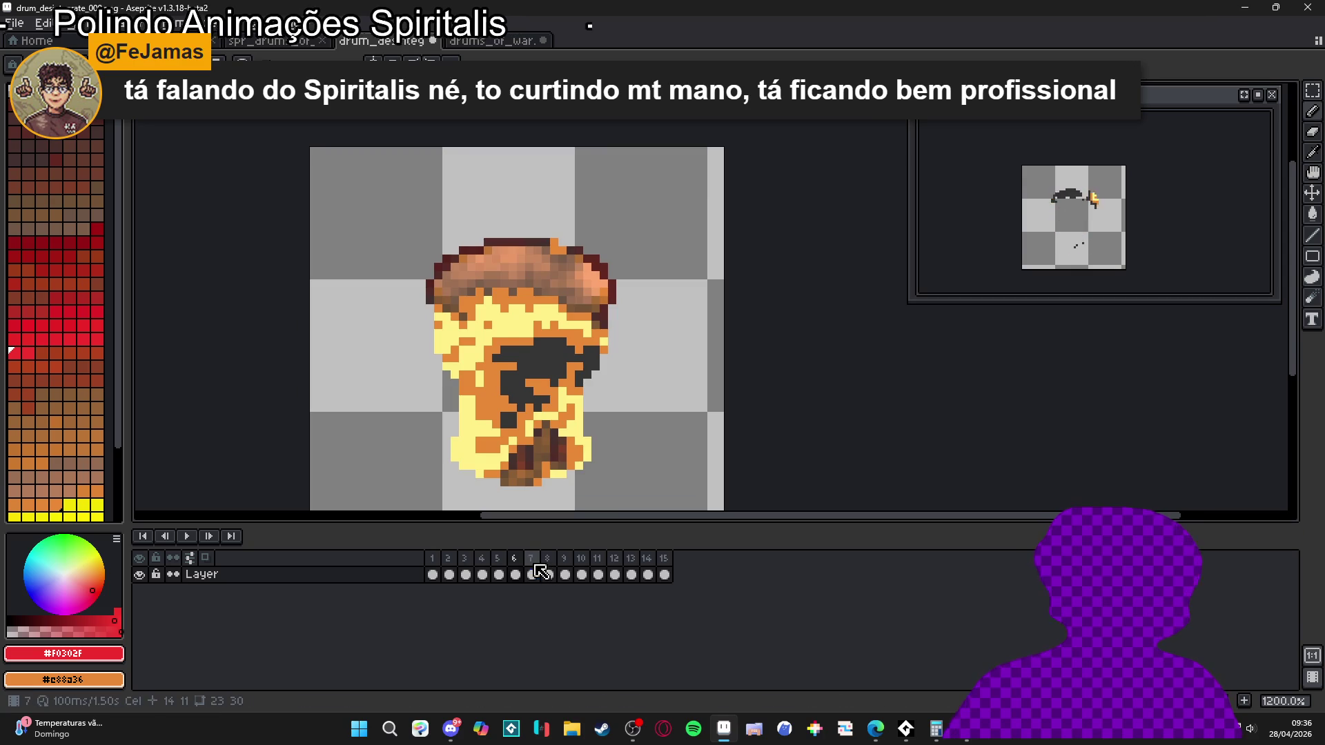
pyautogui.click(545, 572)
pyautogui.press('Right')
pyautogui.press('Right')
pyautogui.press('Right')
pyautogui.press('Right')
pyautogui.press('Right')
pyautogui.press('Right')
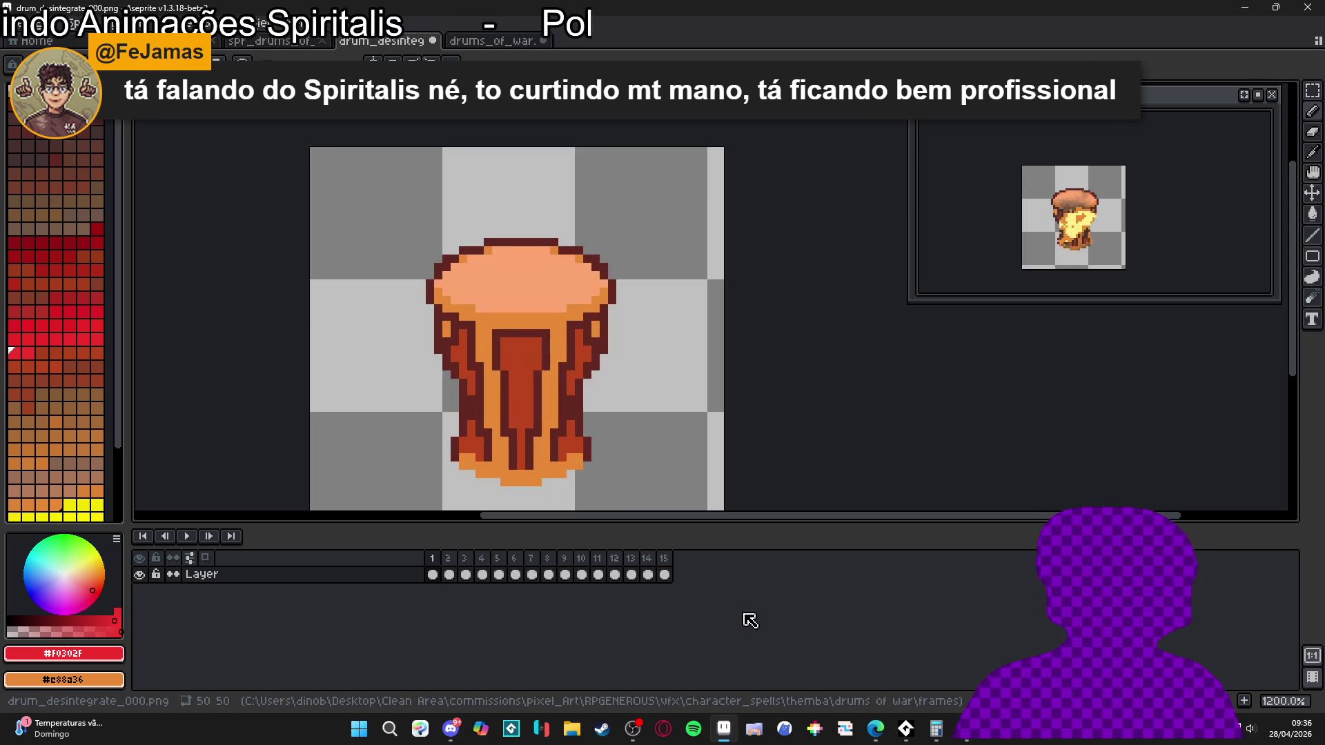
pyautogui.scroll(-2, 528, 360)
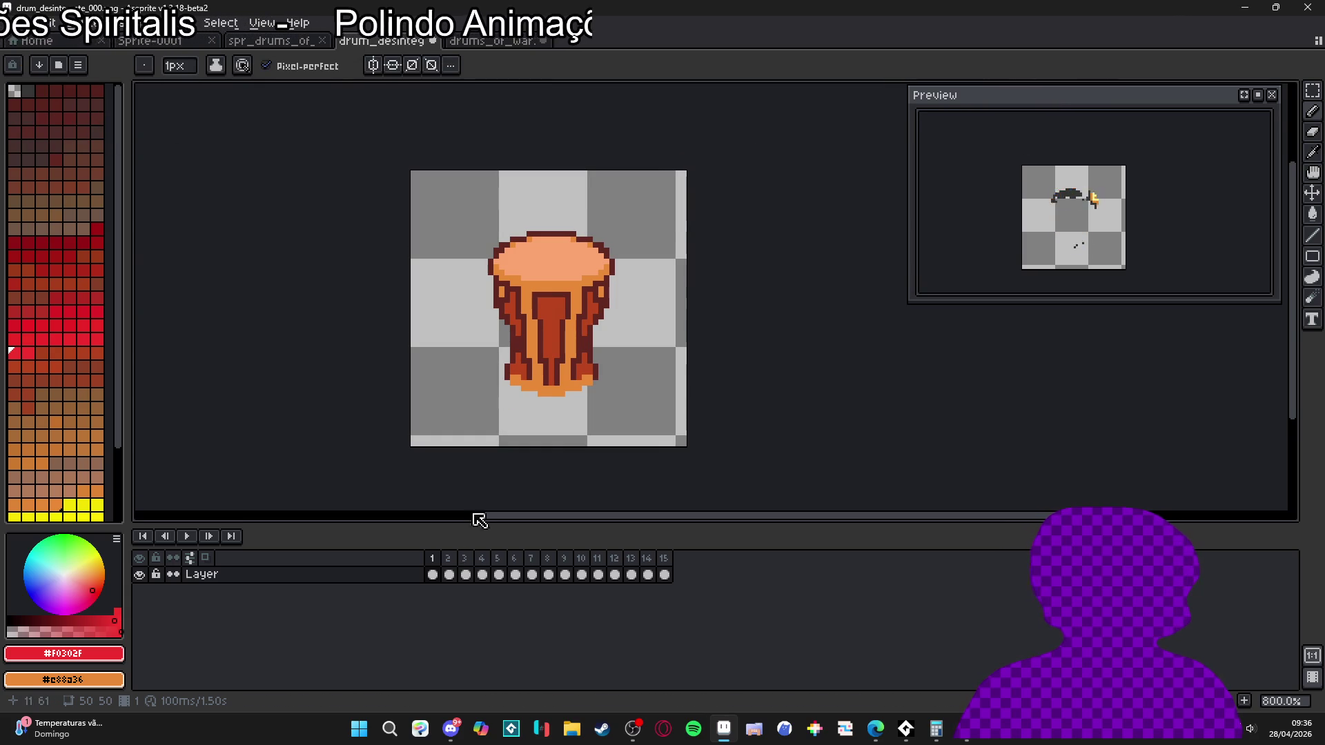
# - Go to frame 7, zoom in, and paint one pixel orange
pyautogui.click(447, 576)
pyautogui.press('Right')
pyautogui.press('Right')
pyautogui.press('Right')
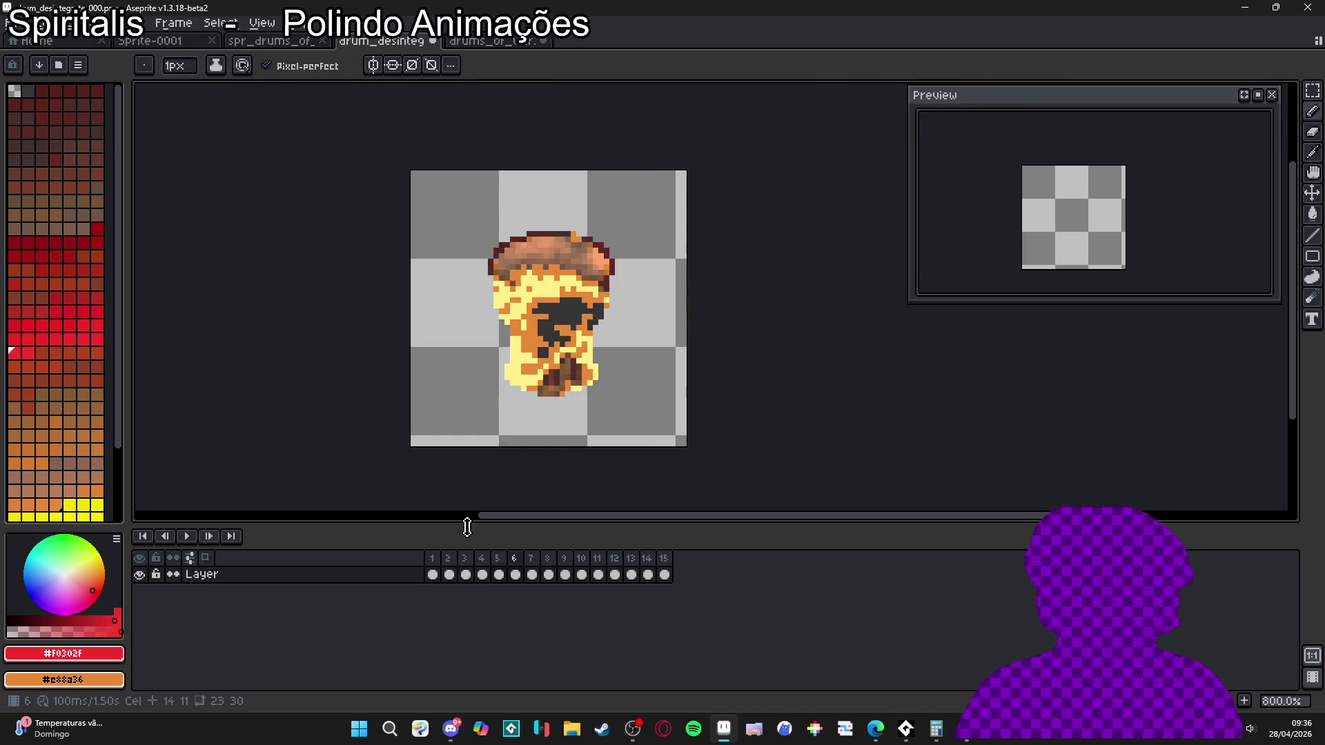
pyautogui.scroll(3, 583, 327)
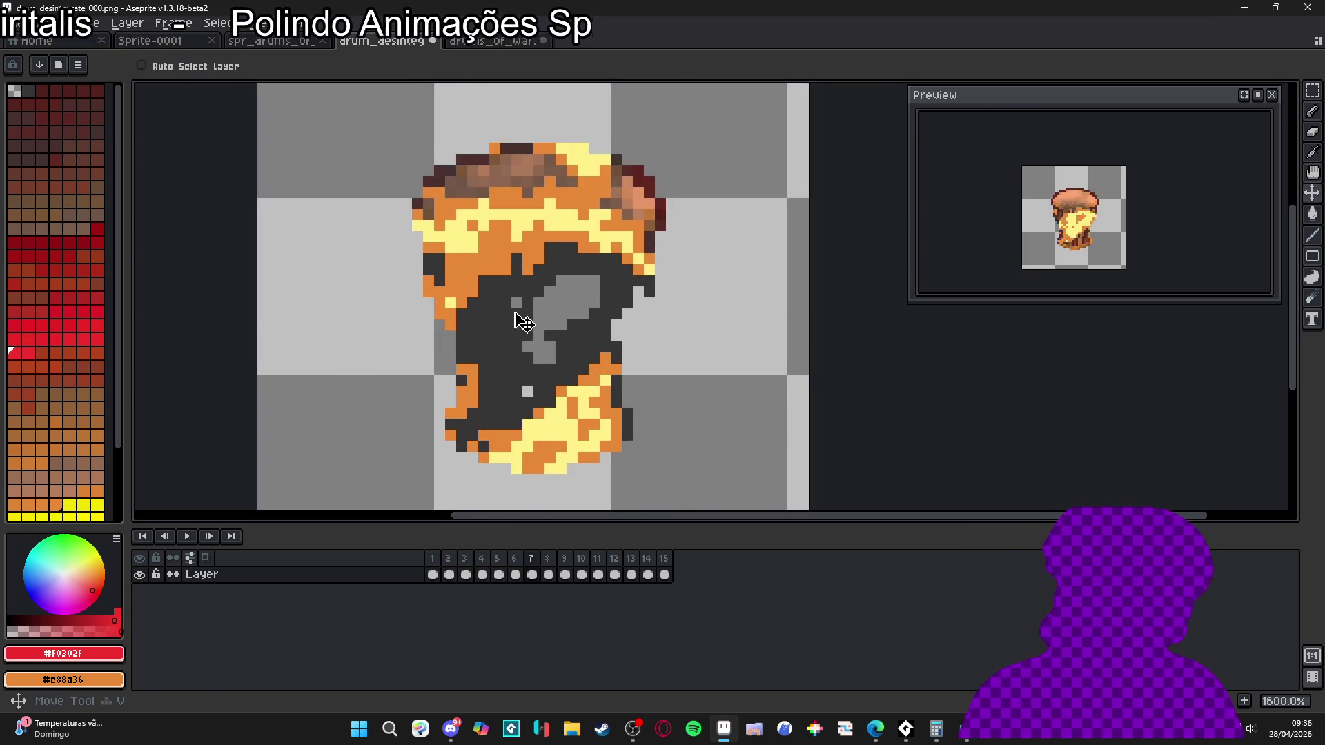
pyautogui.keyDown('alt'); pyautogui.click(436, 272); pyautogui.keyUp('alt')
pyautogui.keyDown('alt'); pyautogui.click(436, 269); pyautogui.keyUp('alt')
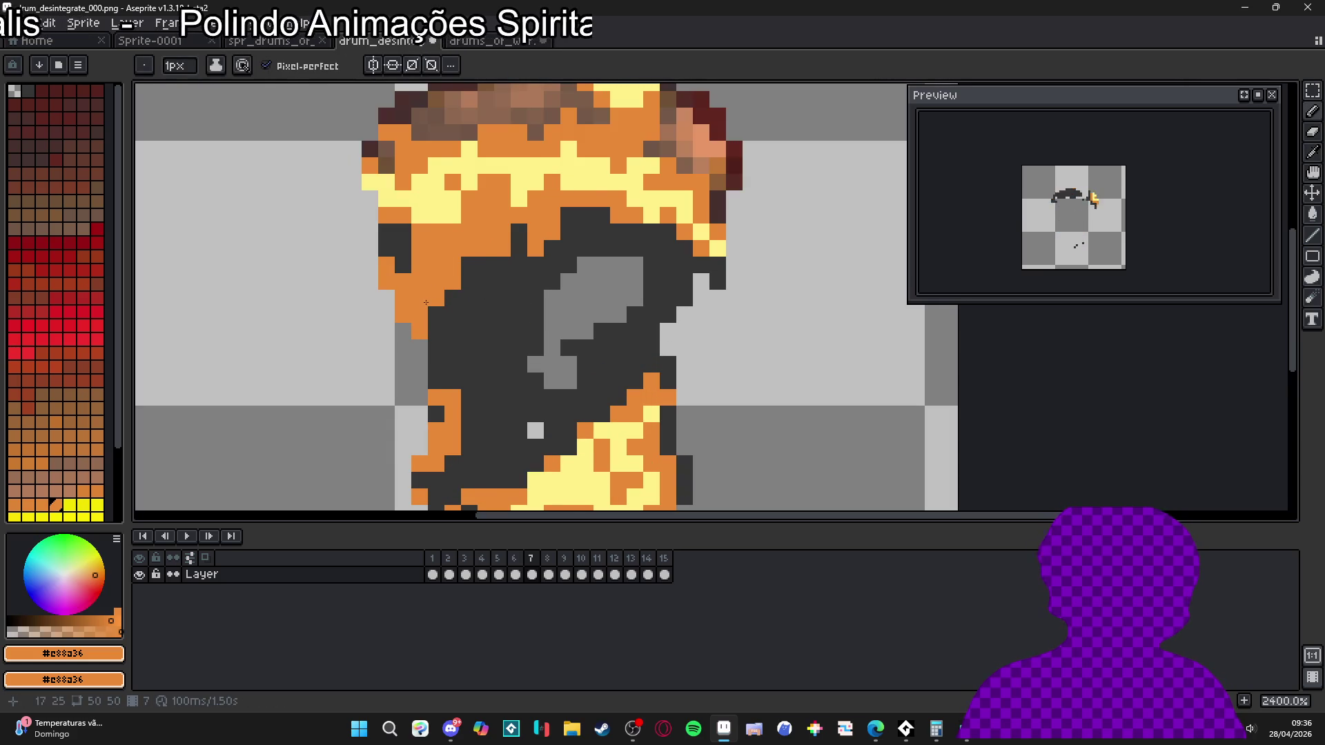
pyautogui.scroll(-2, 435, 303)
pyautogui.click(498, 377)
# - Erase the stray orange and dark grey pixels around the drum on frame 7
pyautogui.keyDown('alt'); pyautogui.click(514, 365); pyautogui.keyUp('alt')
pyautogui.press('e')
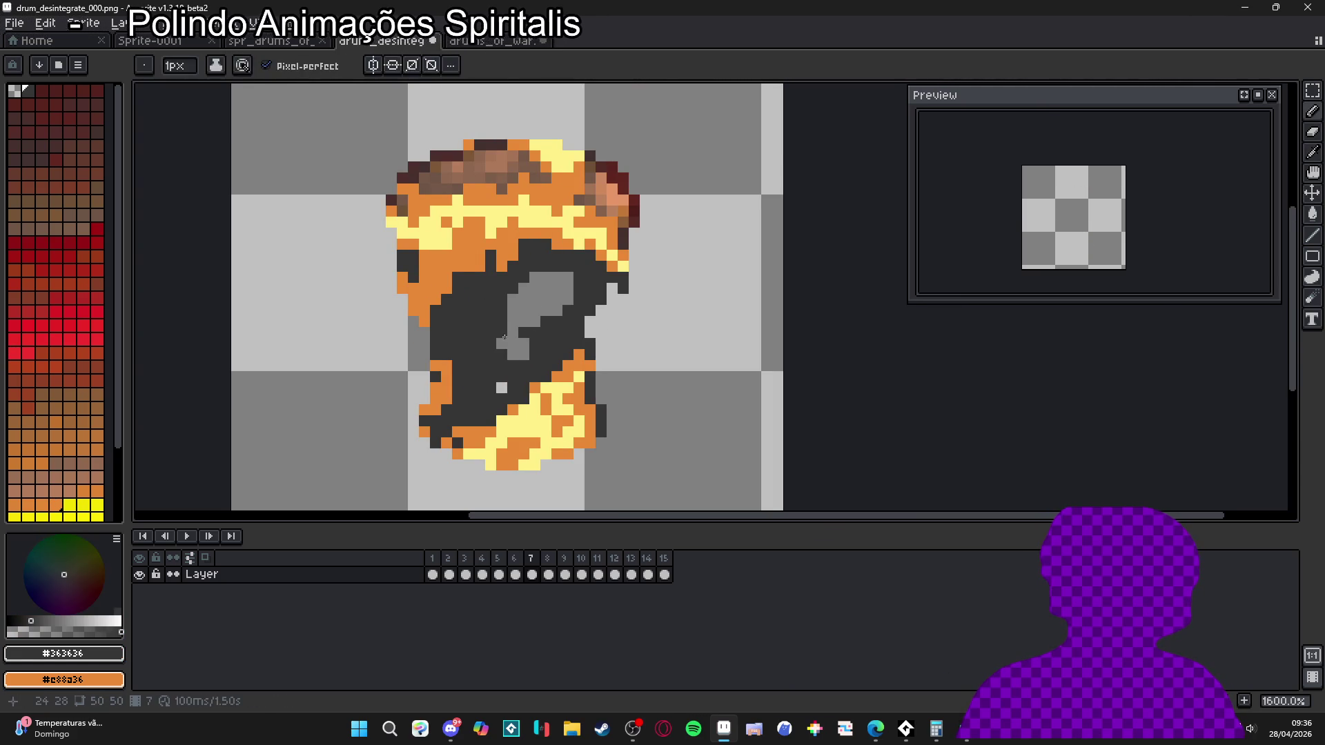
pyautogui.click(518, 353)
pyautogui.click(502, 332)
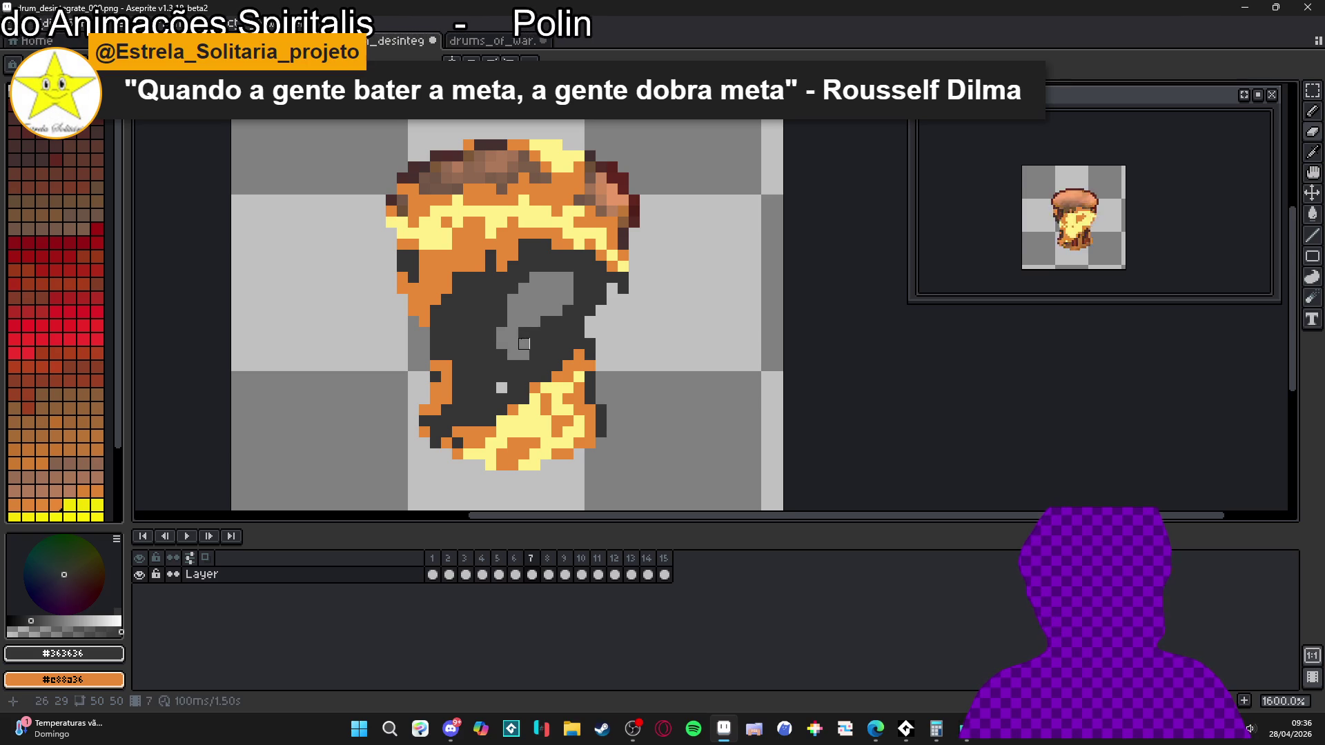
pyautogui.click(501, 388)
pyautogui.click(490, 388)
pyautogui.click(491, 377)
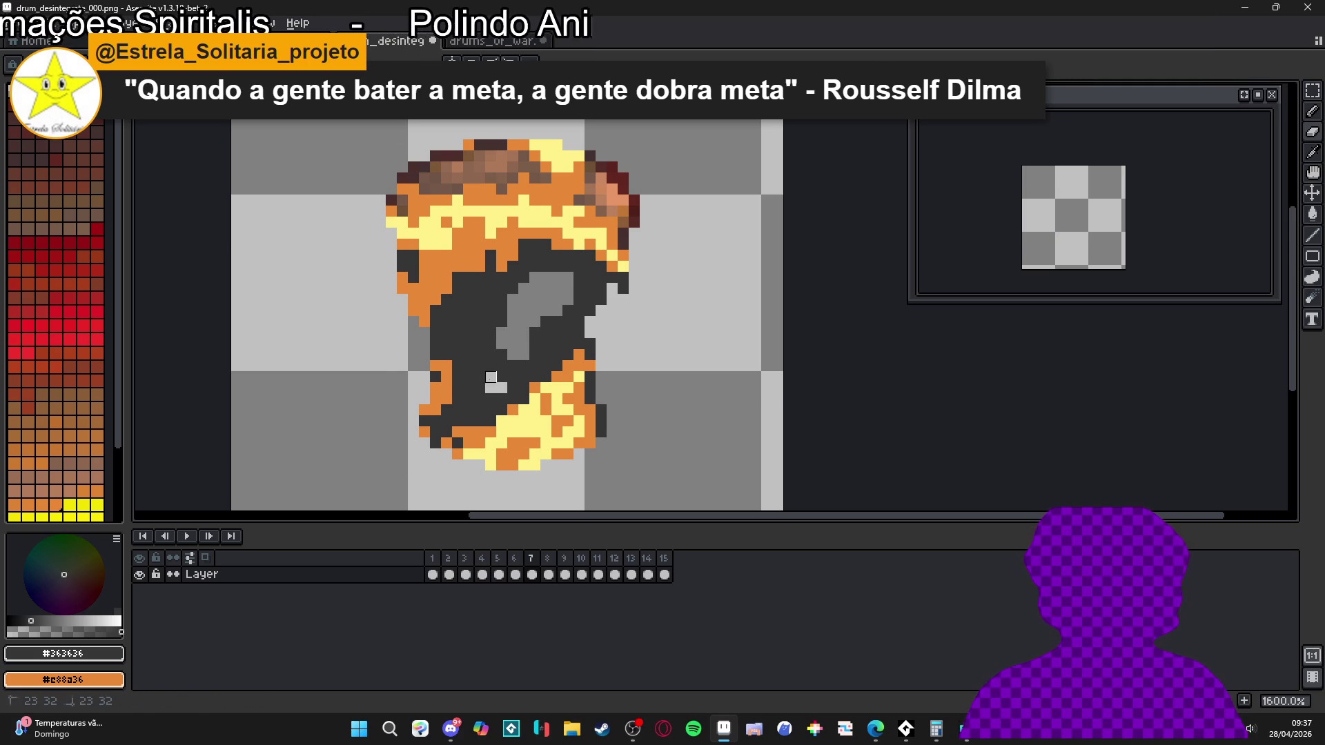
# - Return to the pencil, sample pale yellow #FFF089 and orange from the sprite, then advance to frame 8
pyautogui.scroll(-3, 563, 377)
pyautogui.scroll(3, 593, 332)
pyautogui.press('b')
pyautogui.scroll(-1, 591, 321)
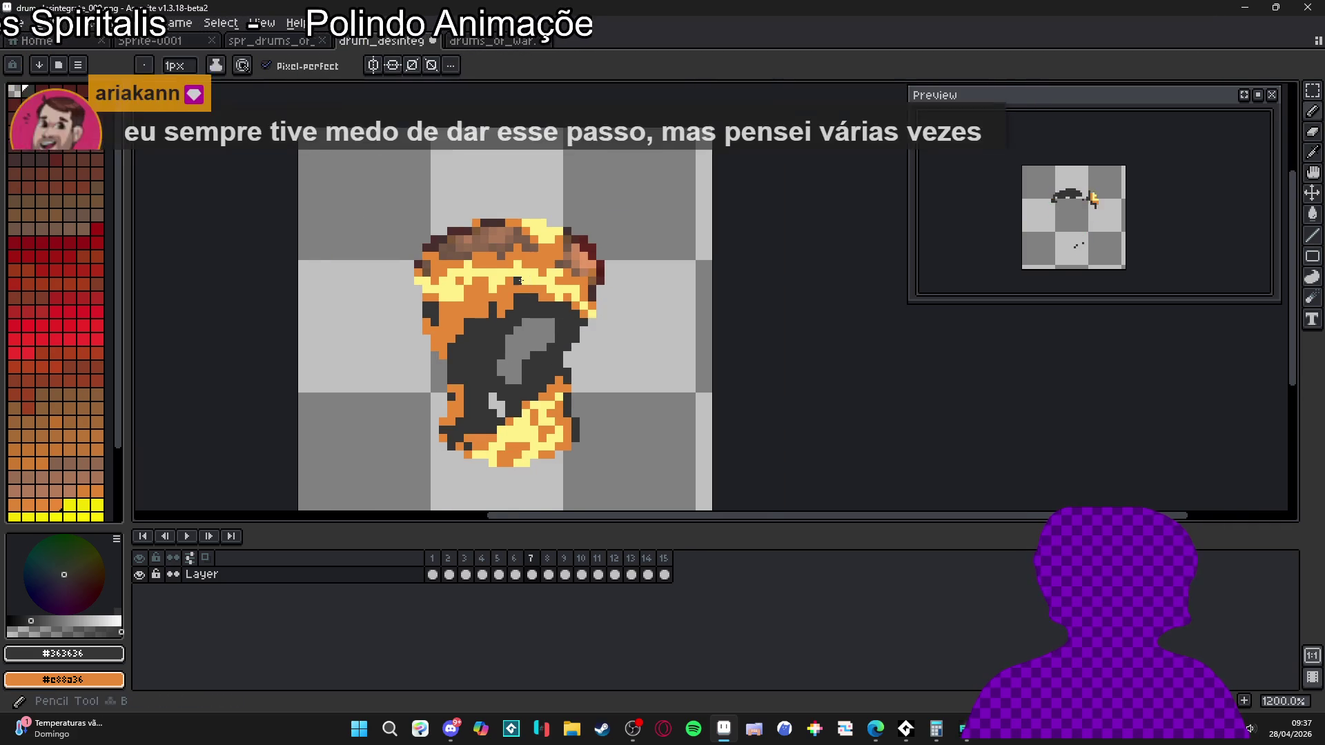
pyautogui.scroll(1, 519, 280)
pyautogui.keyDown('alt'); pyautogui.click(518, 280); pyautogui.keyUp('alt')
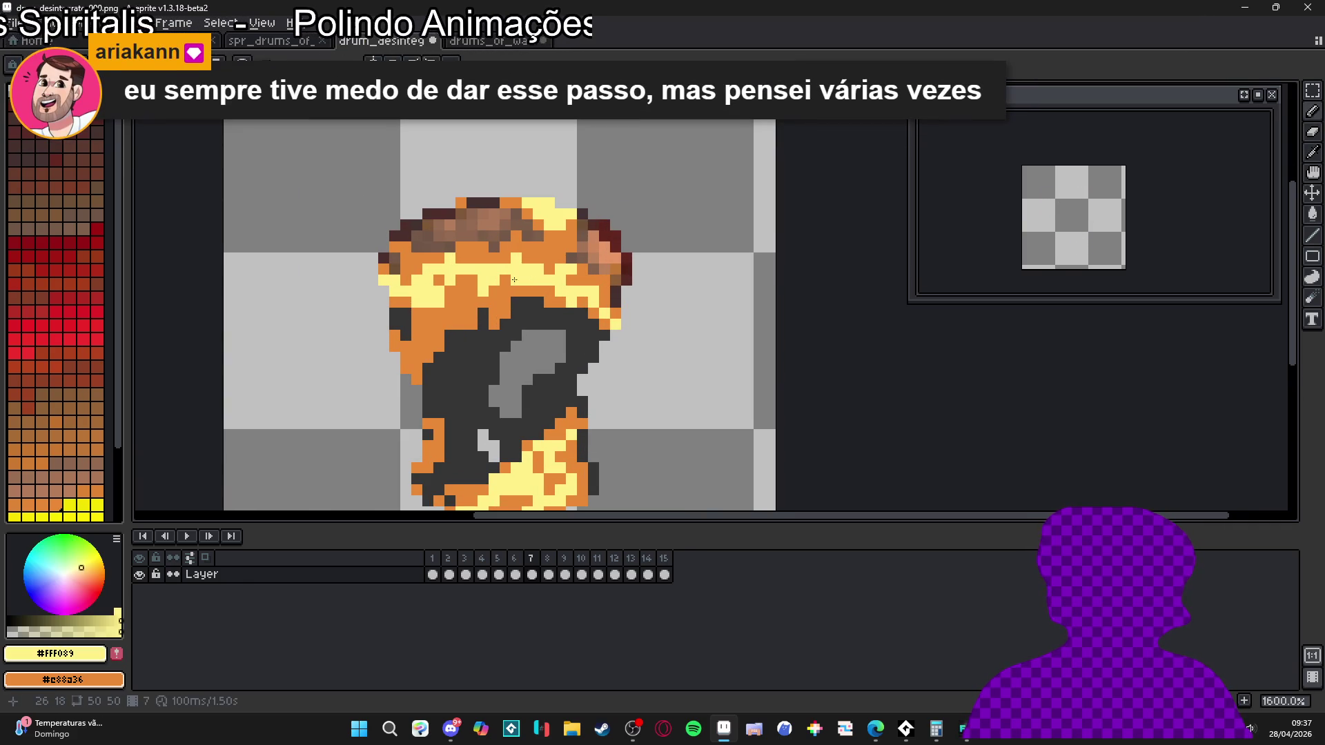
pyautogui.keyDown('alt'); pyautogui.click(461, 256); pyautogui.keyUp('alt')
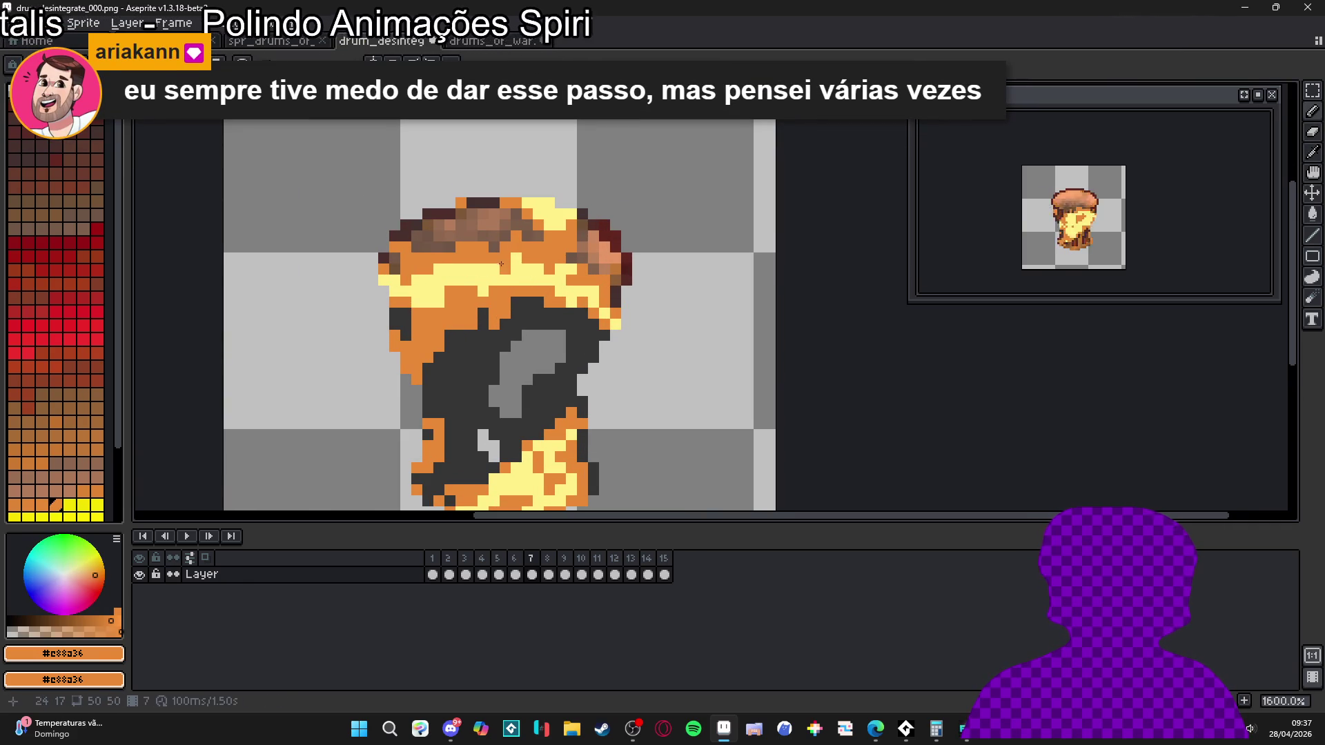
pyautogui.keyDown('alt'); pyautogui.click(445, 294); pyautogui.keyUp('alt')
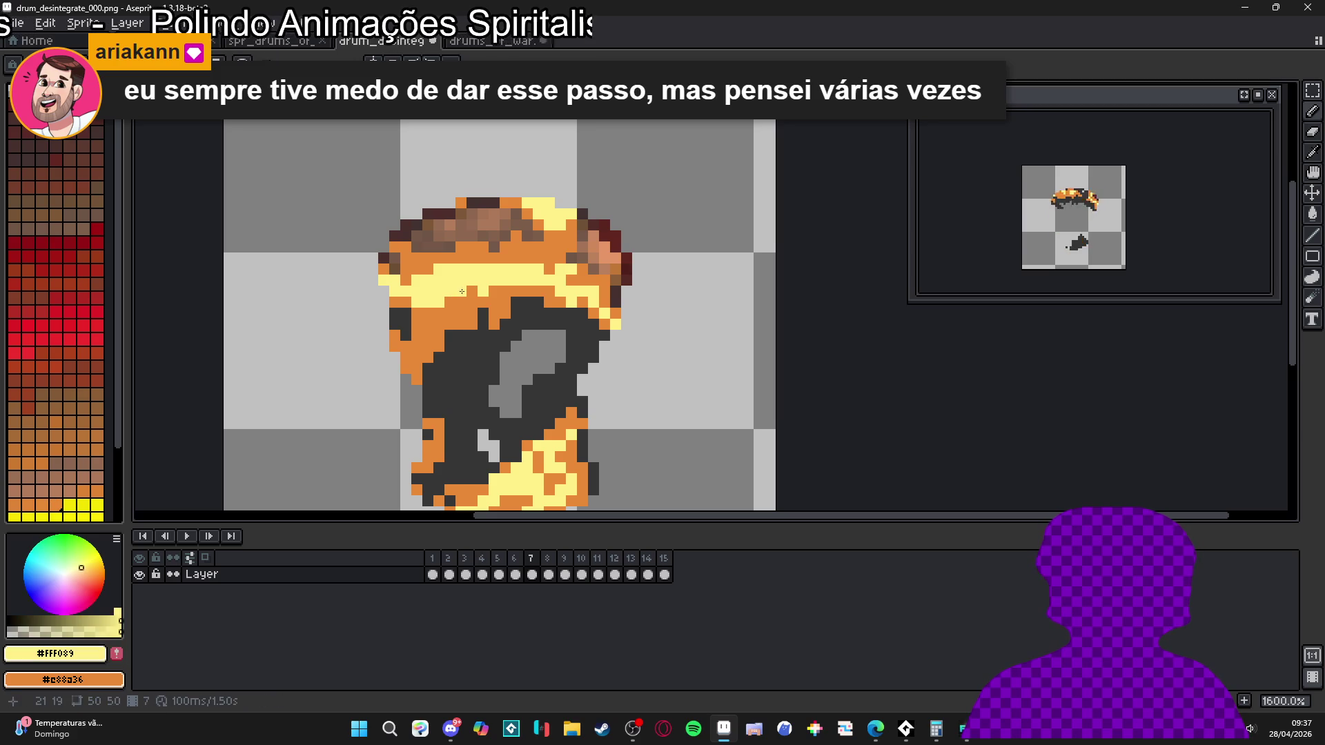
pyautogui.scroll(-3, 445, 294)
pyautogui.click(547, 560)
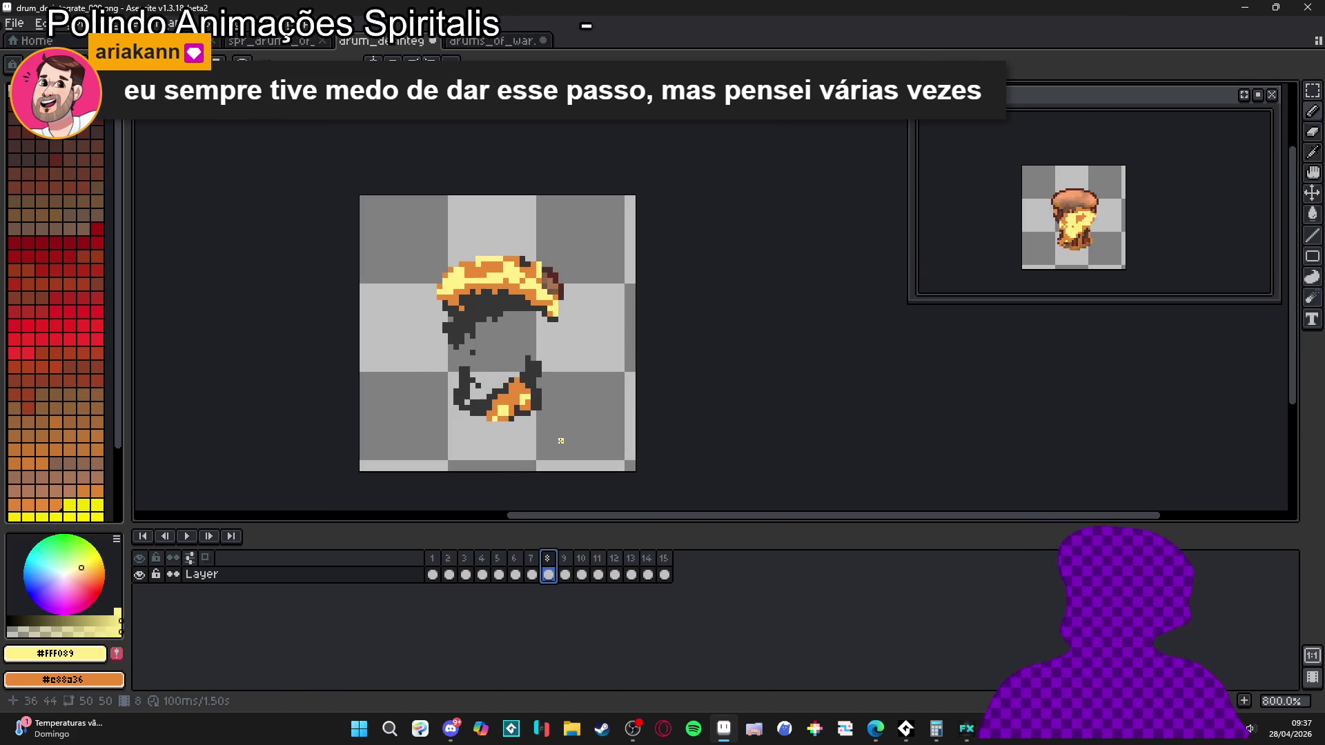
# - On frame 8, erase a stray dark pixel and repaint a stray yellow pixel dark grey #363636
pyautogui.scroll(2, 512, 428)
pyautogui.click(439, 338)
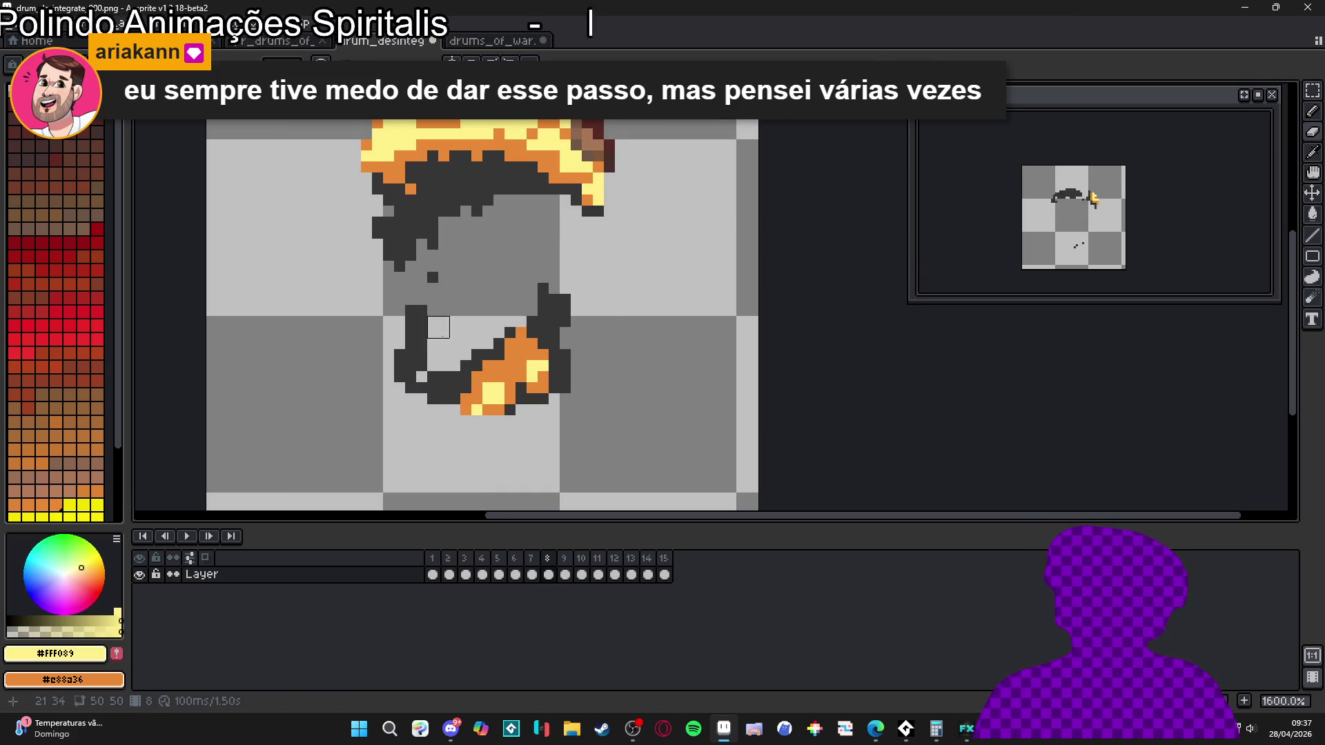
pyautogui.scroll(-1, 439, 272)
pyautogui.scroll(-1, 438, 271)
pyautogui.press('b')
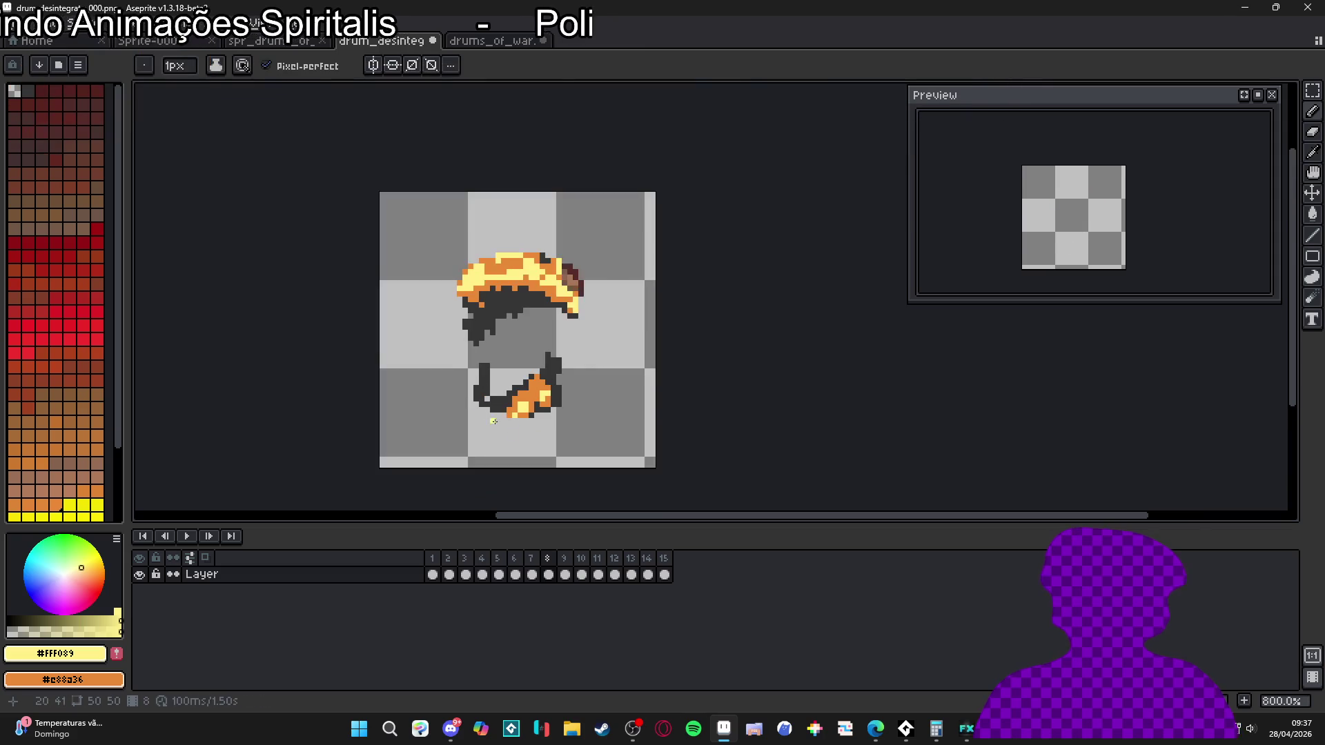
pyautogui.scroll(2, 507, 394)
pyautogui.click(504, 391)
pyautogui.keyDown('alt'); pyautogui.click(505, 403); pyautogui.keyUp('alt')
pyautogui.click(504, 391)
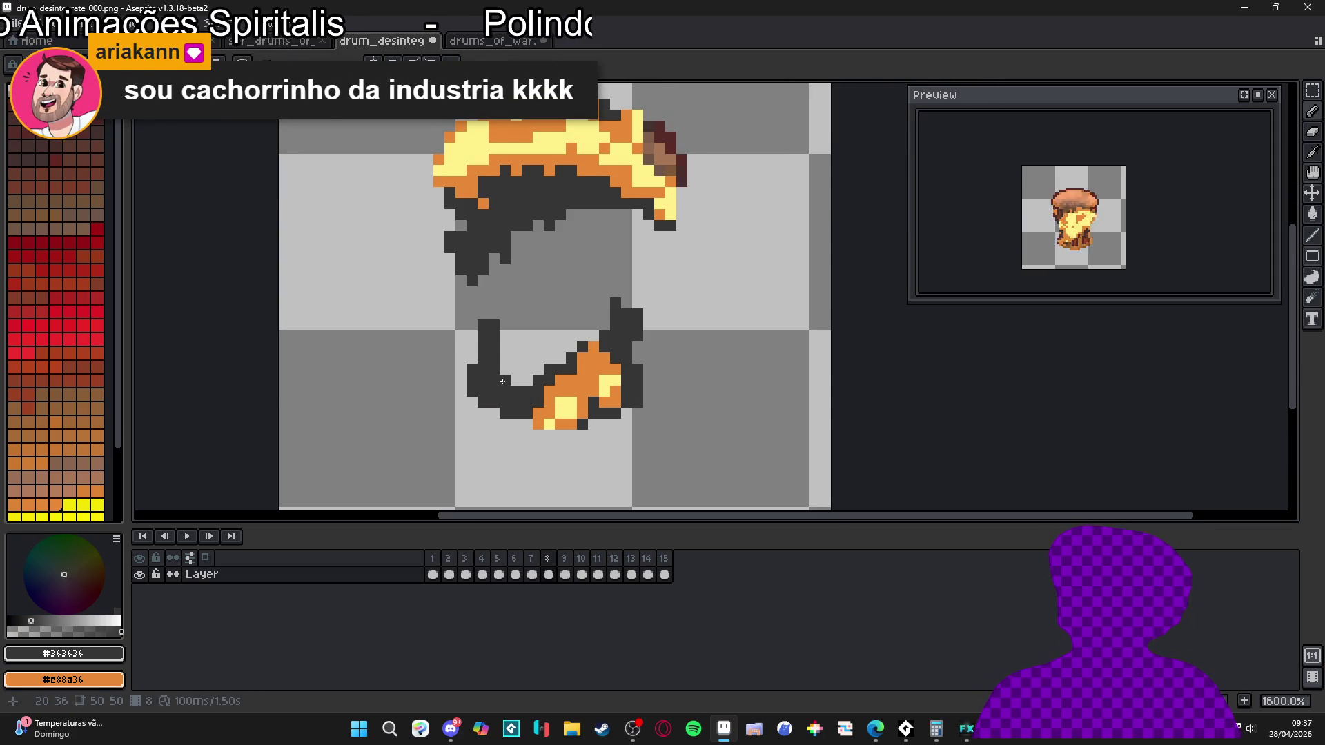
# - Check frames 9 and 10, sampling the pale yellow #FFF089 from frame 10
pyautogui.scroll(-1, 504, 383)
pyautogui.scroll(-1, 502, 299)
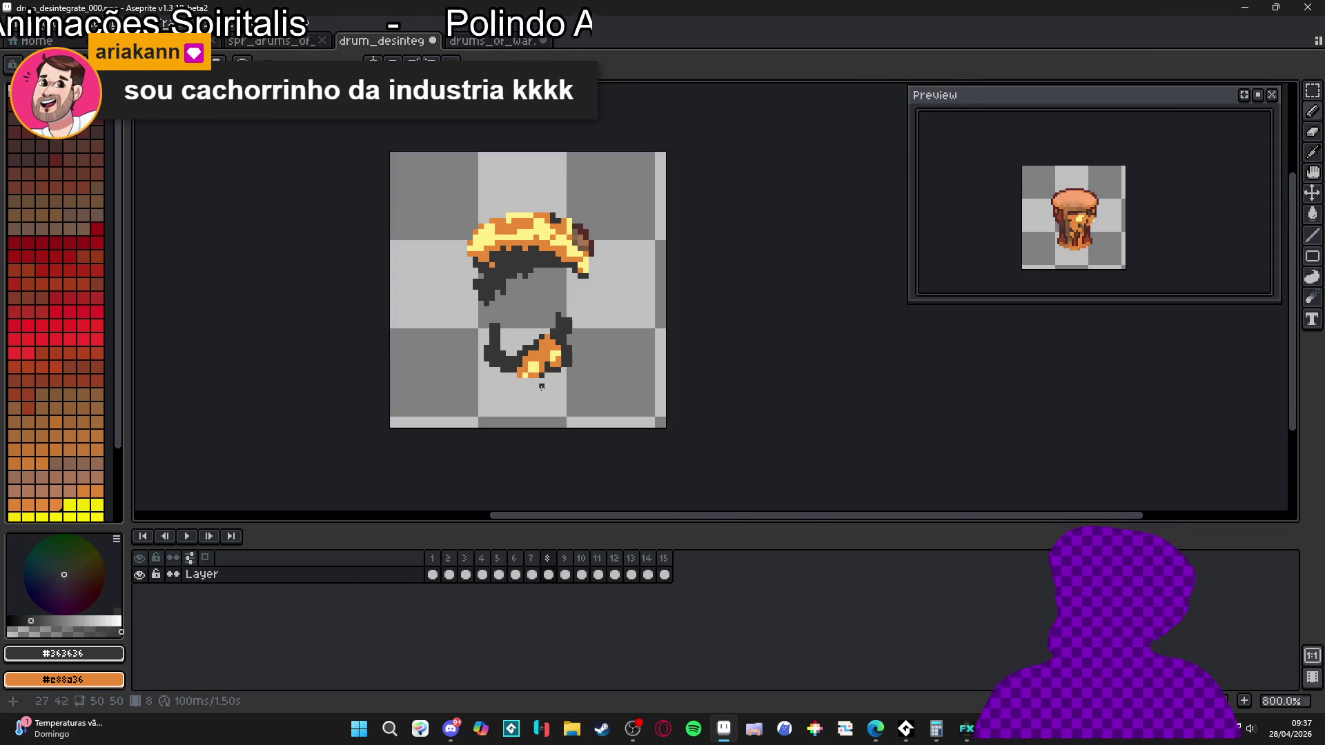
pyautogui.click(565, 558)
pyautogui.scroll(2, 547, 276)
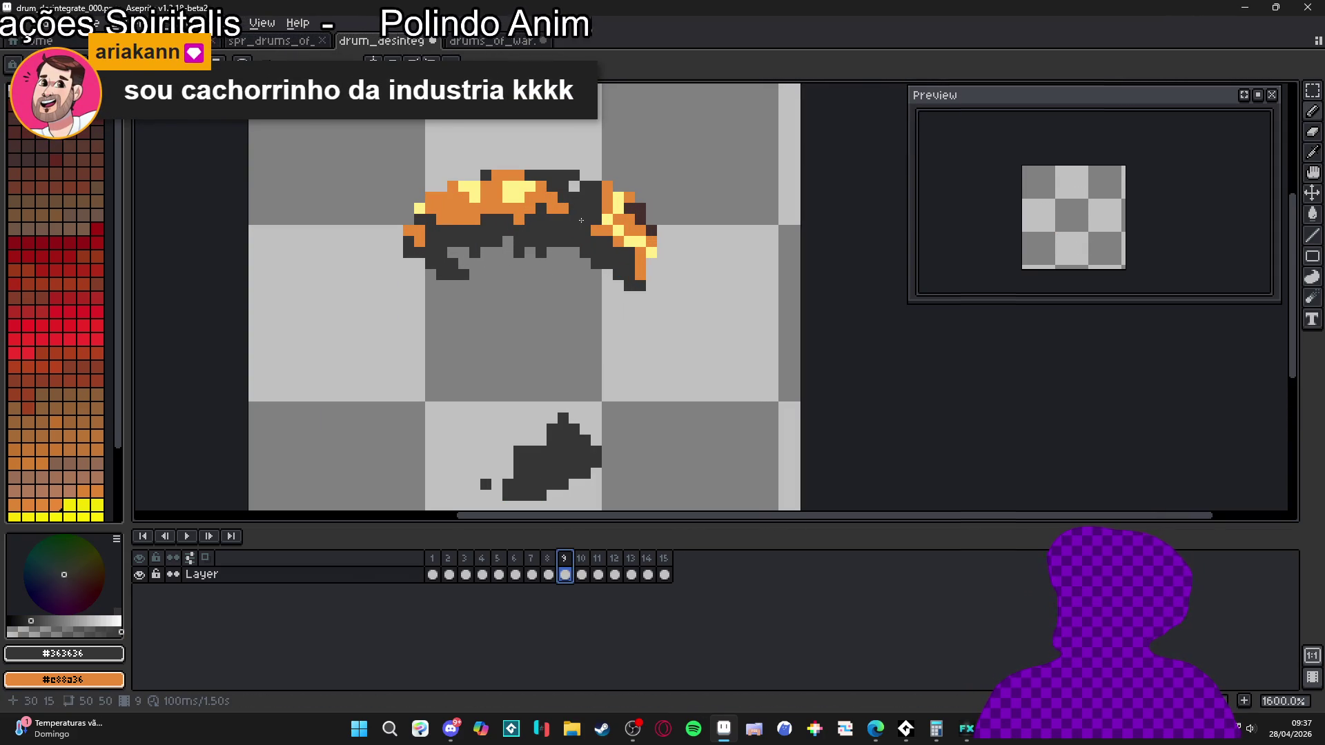
pyautogui.press('e')
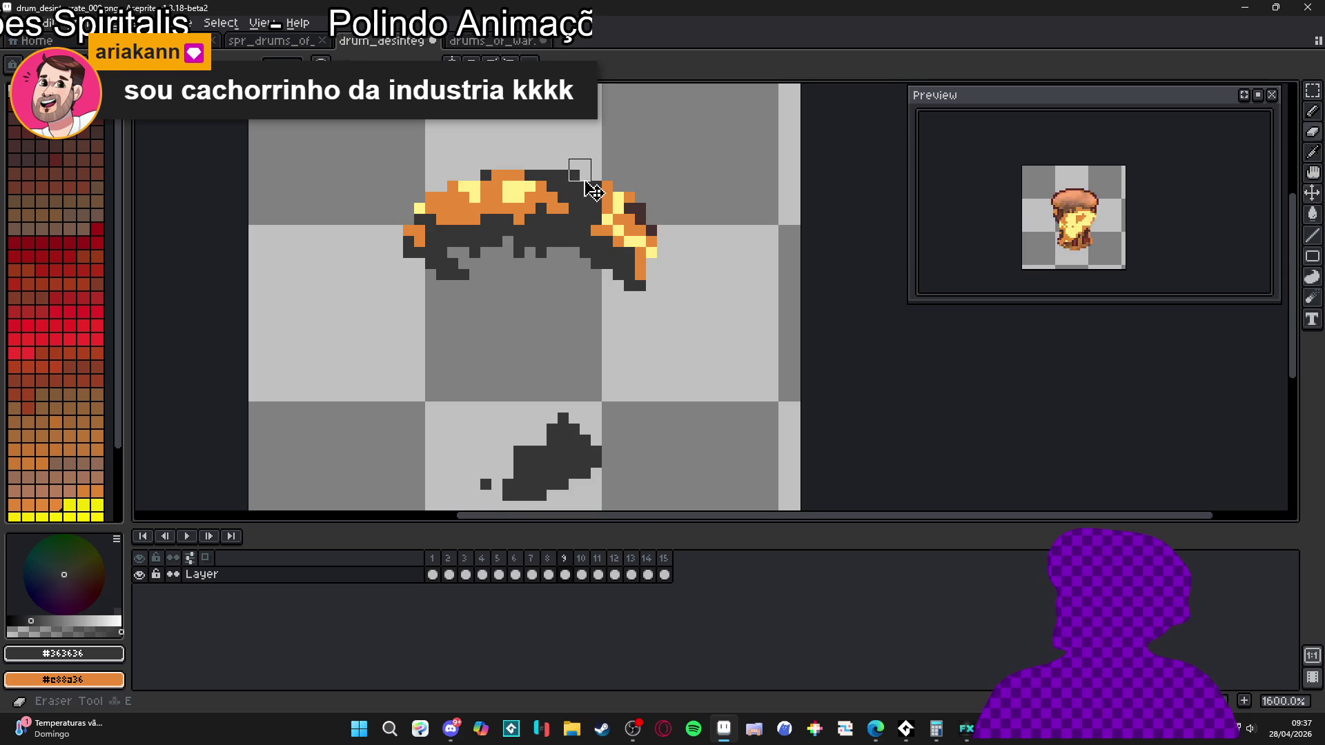
pyautogui.scroll(-2, 566, 213)
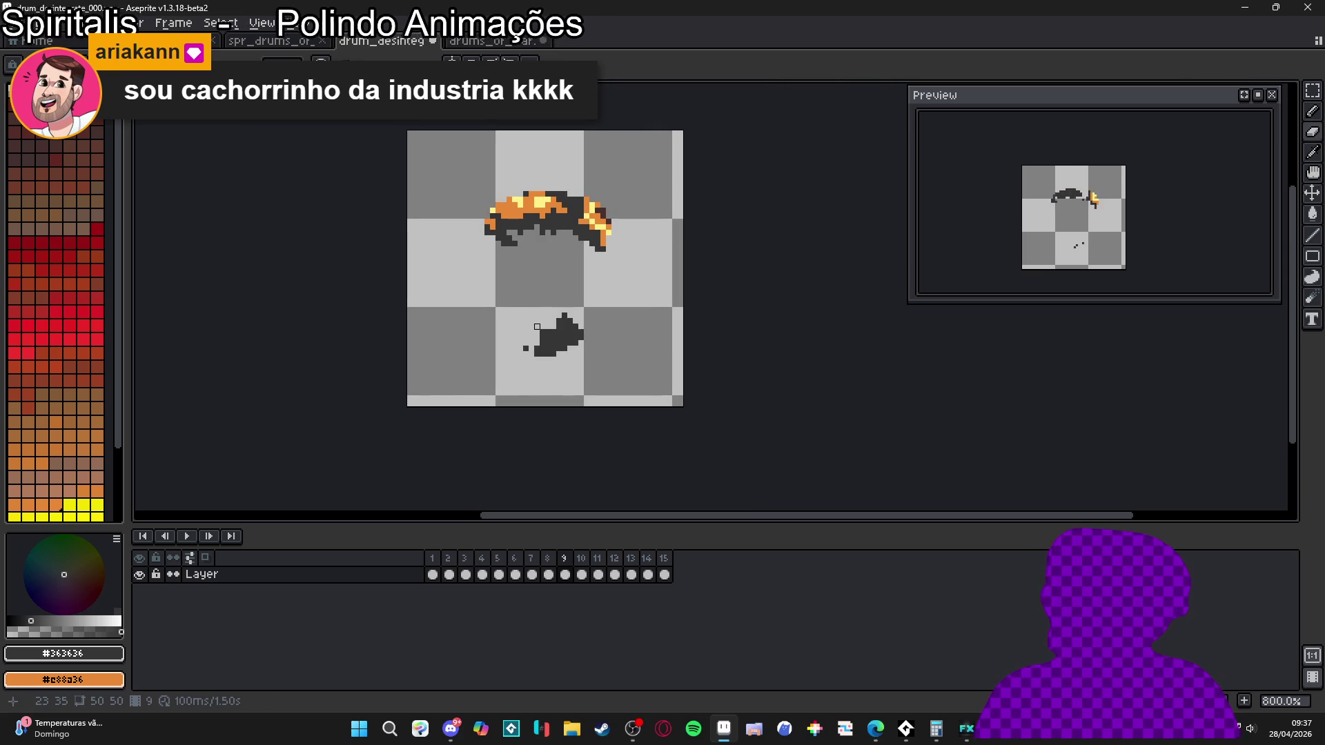
pyautogui.click(582, 575)
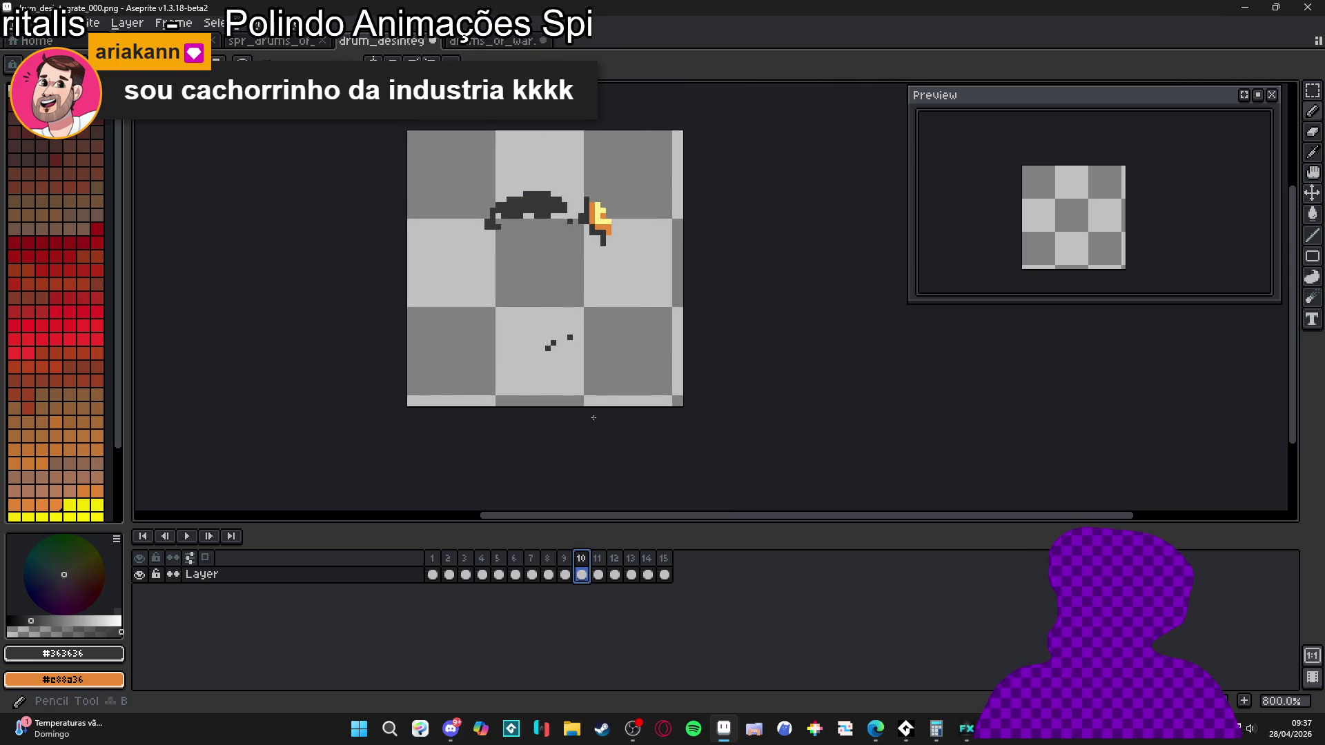
pyautogui.scroll(5, 607, 227)
pyautogui.keyDown('alt'); pyautogui.click(601, 256); pyautogui.keyUp('alt')
pyautogui.scroll(-1, 607, 276)
# - Step through frames 11 to 15, then go back through frames 3, 4 and 5
pyautogui.press('Right')
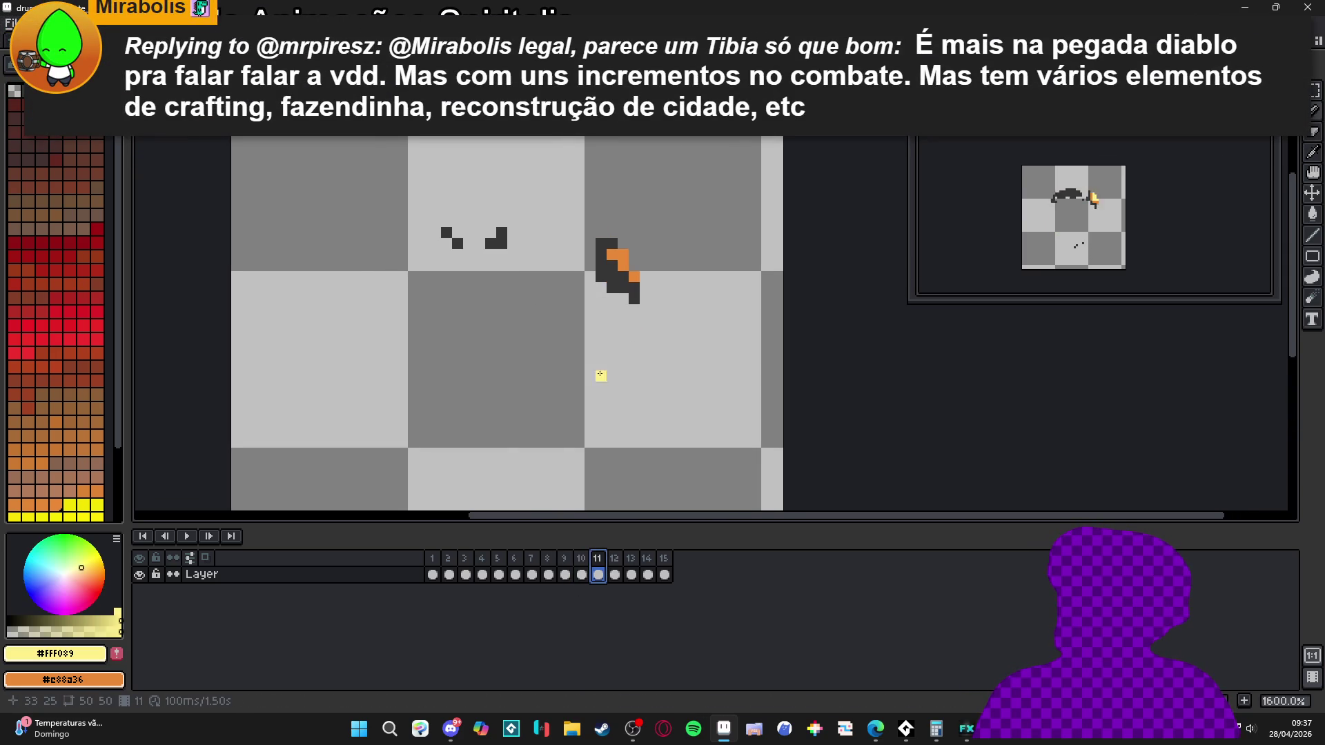
pyautogui.click(615, 575)
pyautogui.click(631, 575)
pyautogui.click(647, 575)
pyautogui.click(663, 575)
pyautogui.click(465, 574)
pyautogui.scroll(-1, 503, 414)
pyautogui.moveTo(503, 414)
pyautogui.mouseDown()
pyautogui.moveTo(514, 378)
pyautogui.moveTo(542, 365)
pyautogui.mouseUp()
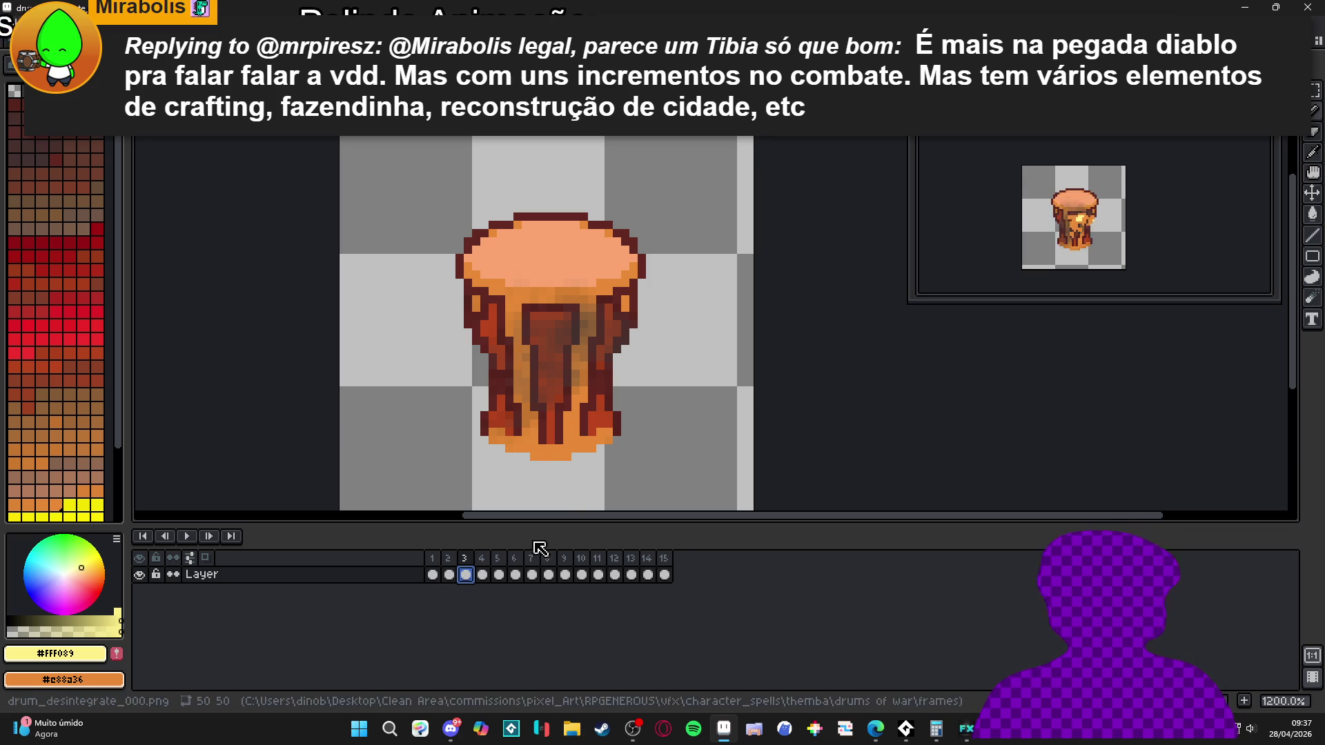
pyautogui.click(482, 574)
pyautogui.click(498, 574)
# - Eyedrop the flame orange and paint a stray yellow pixel and a short yellow column orange
pyautogui.press('Left')
pyautogui.press('Right')
pyautogui.scroll(1, 535, 356)
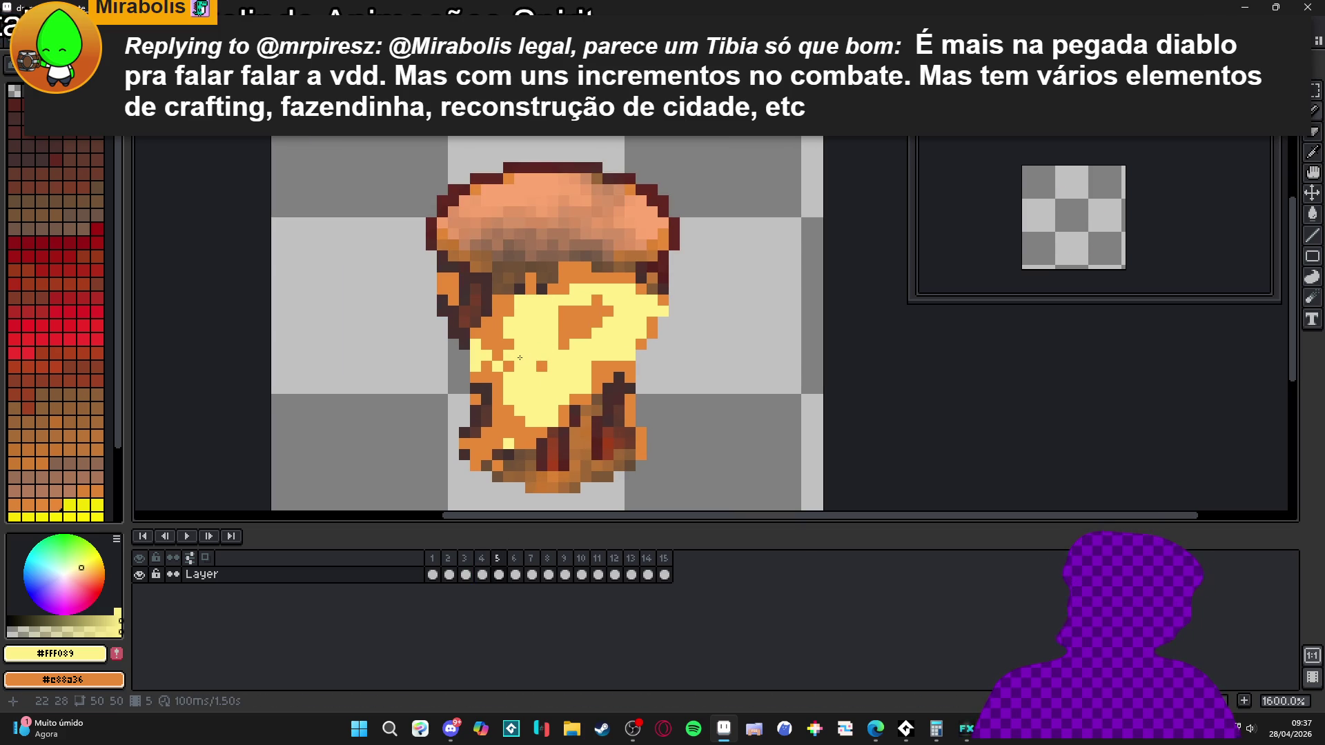
pyautogui.keyDown('alt'); pyautogui.click(507, 362); pyautogui.keyUp('alt')
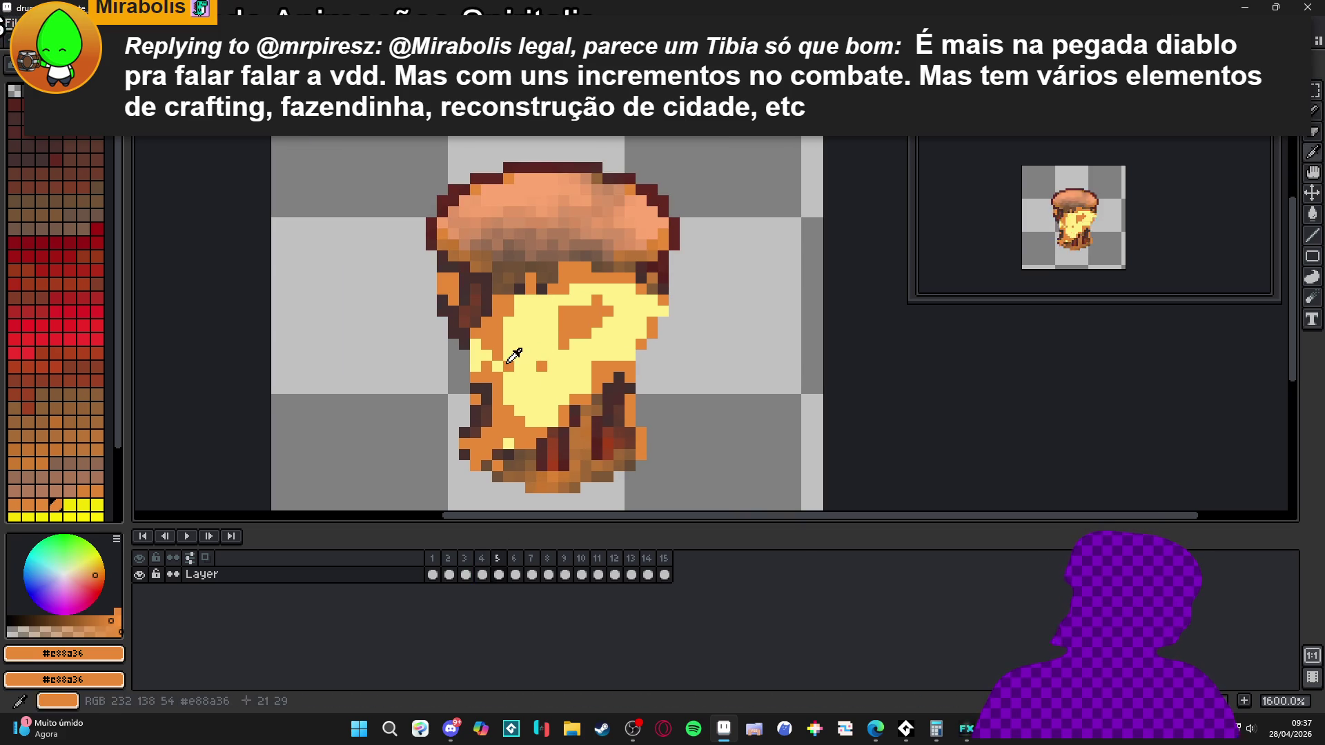
pyautogui.keyDown('alt'); pyautogui.click(483, 369); pyautogui.keyUp('alt')
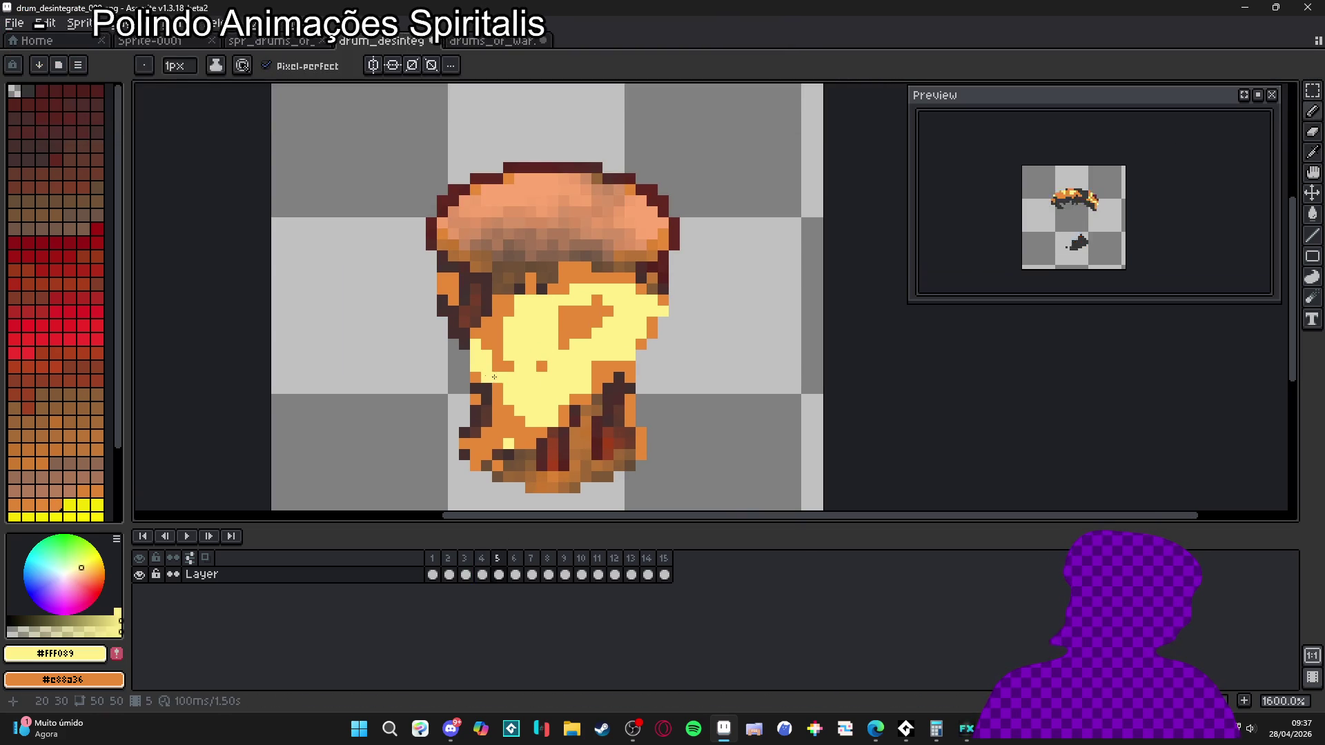
pyautogui.keyDown('alt'); pyautogui.click(497, 386); pyautogui.keyUp('alt')
pyautogui.moveTo(508, 384); pyautogui.dragTo(510, 404)
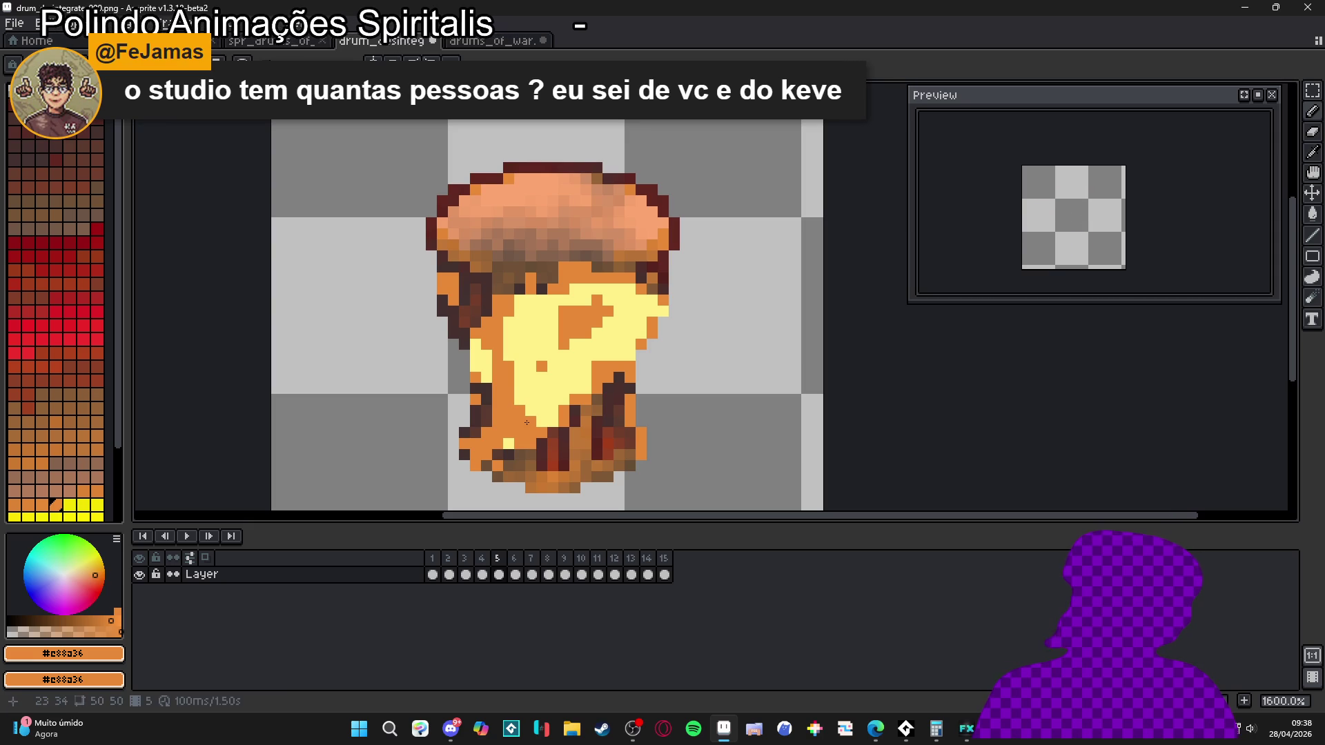
# - Sample the pale yellow, orange and base brown from frame 5, then show frame 6
pyautogui.keyDown('alt'); pyautogui.click(561, 317); pyautogui.keyUp('alt')
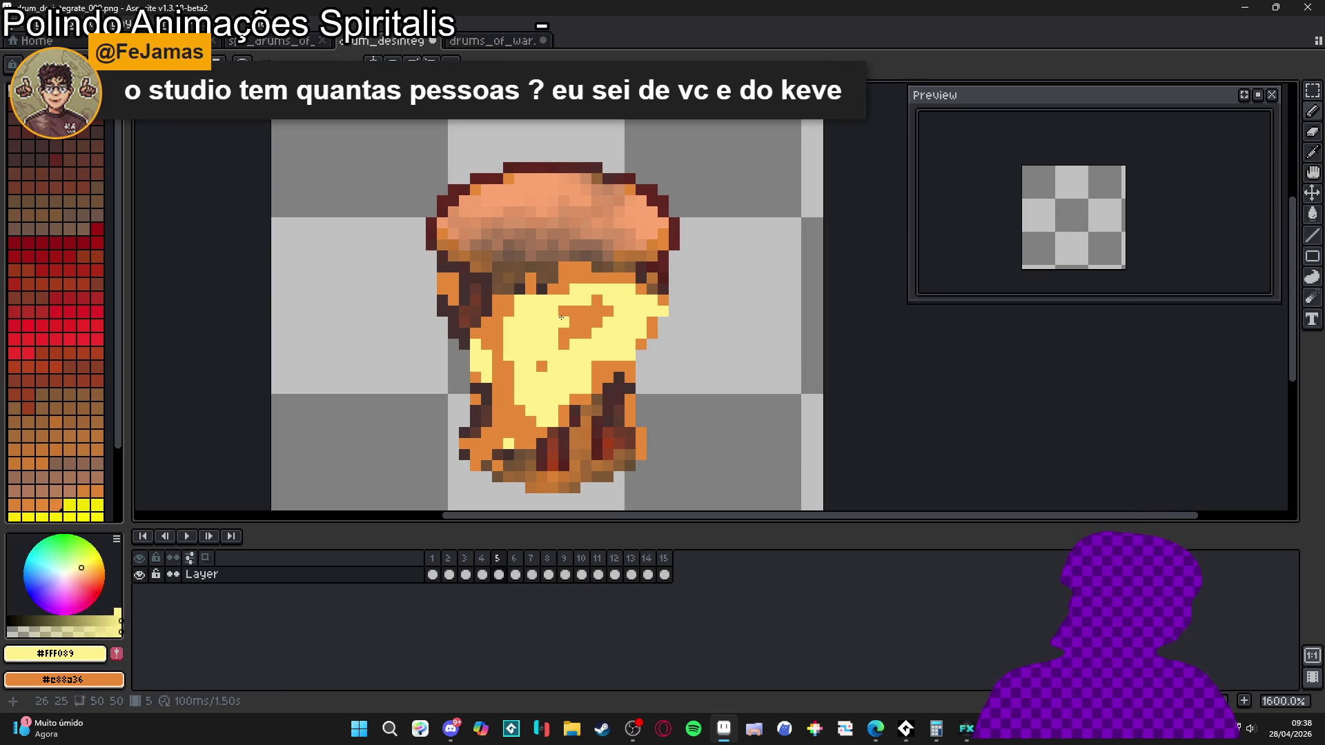
pyautogui.keyDown('alt'); pyautogui.click(600, 303); pyautogui.keyUp('alt')
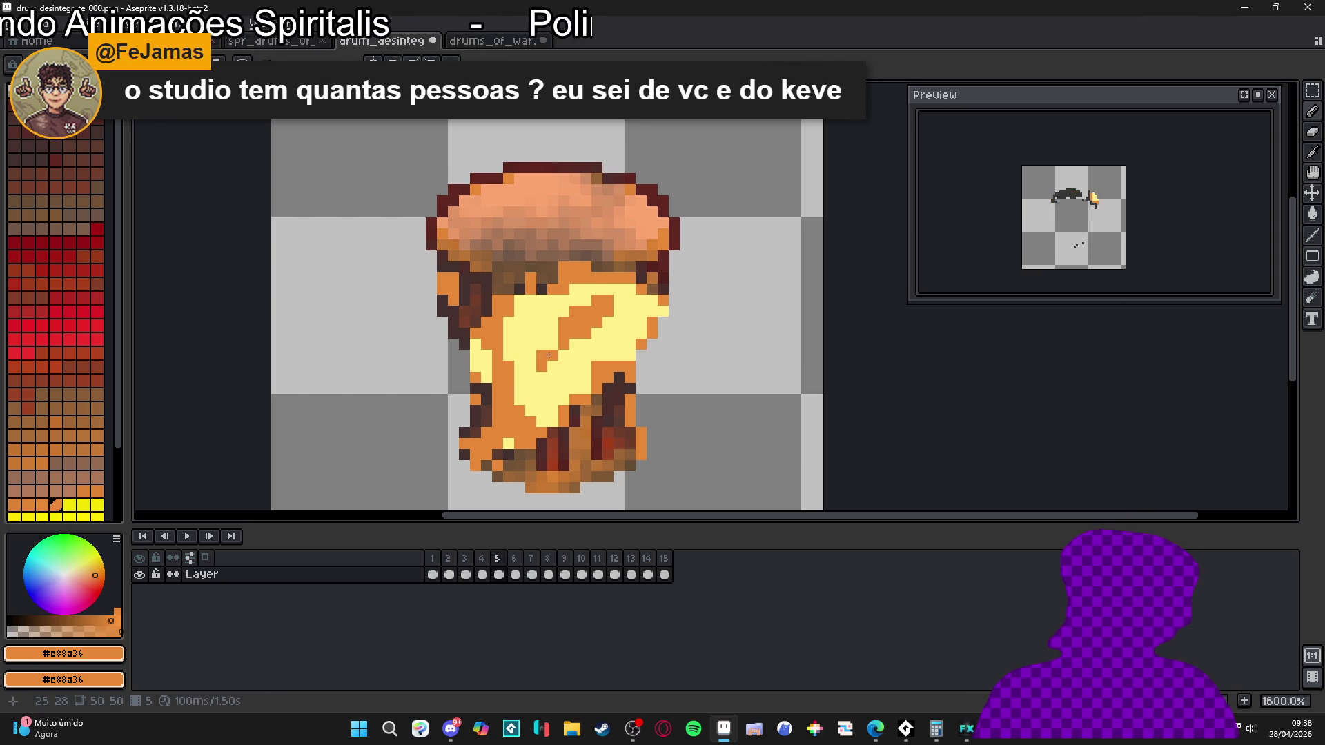
pyautogui.scroll(-3, 550, 345)
pyautogui.keyDown('alt'); pyautogui.click(567, 384); pyautogui.keyUp('alt')
pyautogui.scroll(5, 567, 384)
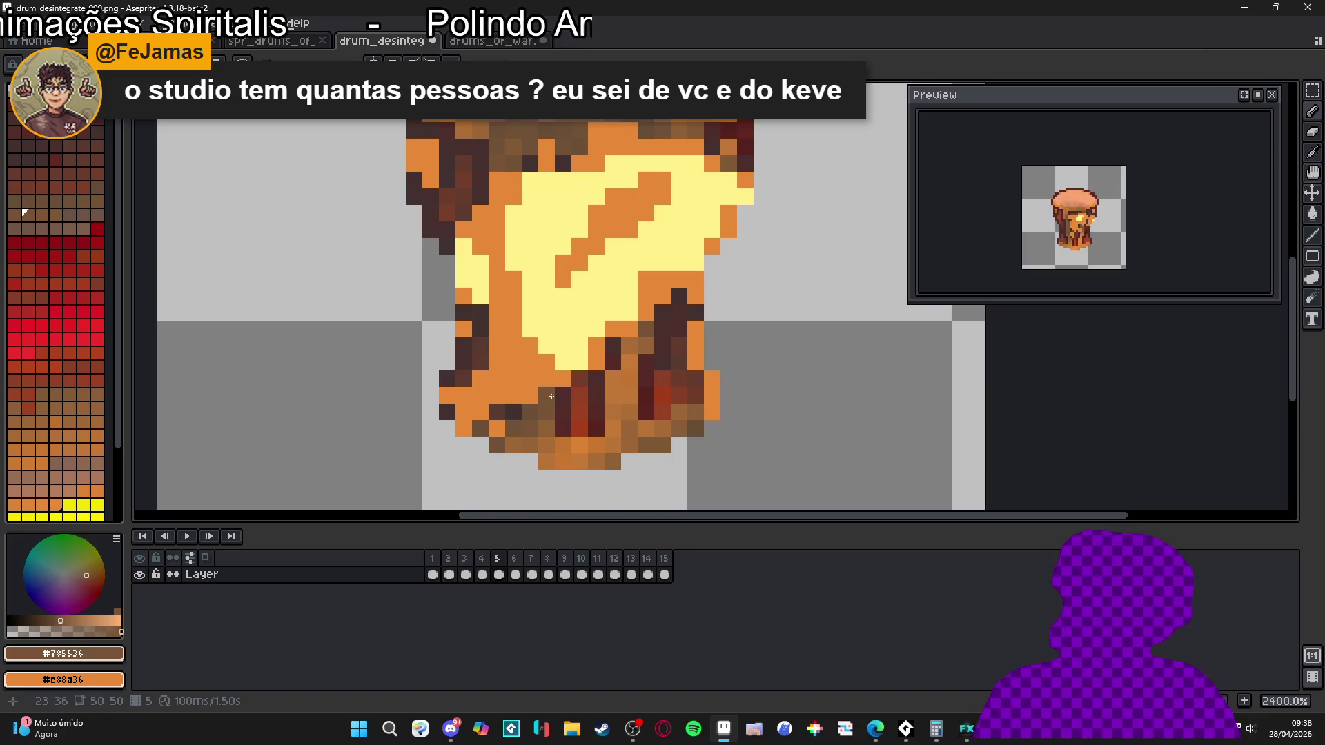
pyautogui.scroll(-5, 552, 395)
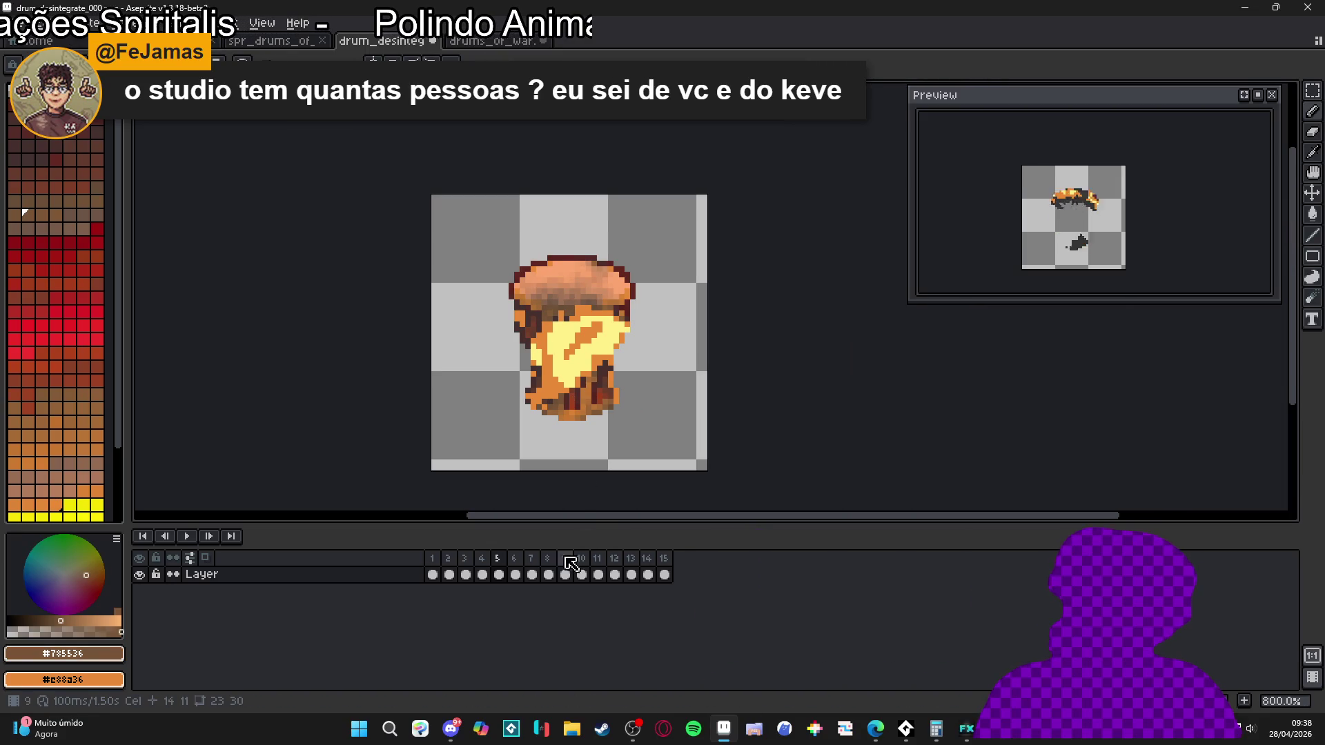
pyautogui.click(514, 558)
# - Select frame 6 on its own and eyedrop the orange from the drum body
pyautogui.scroll(3, 554, 323)
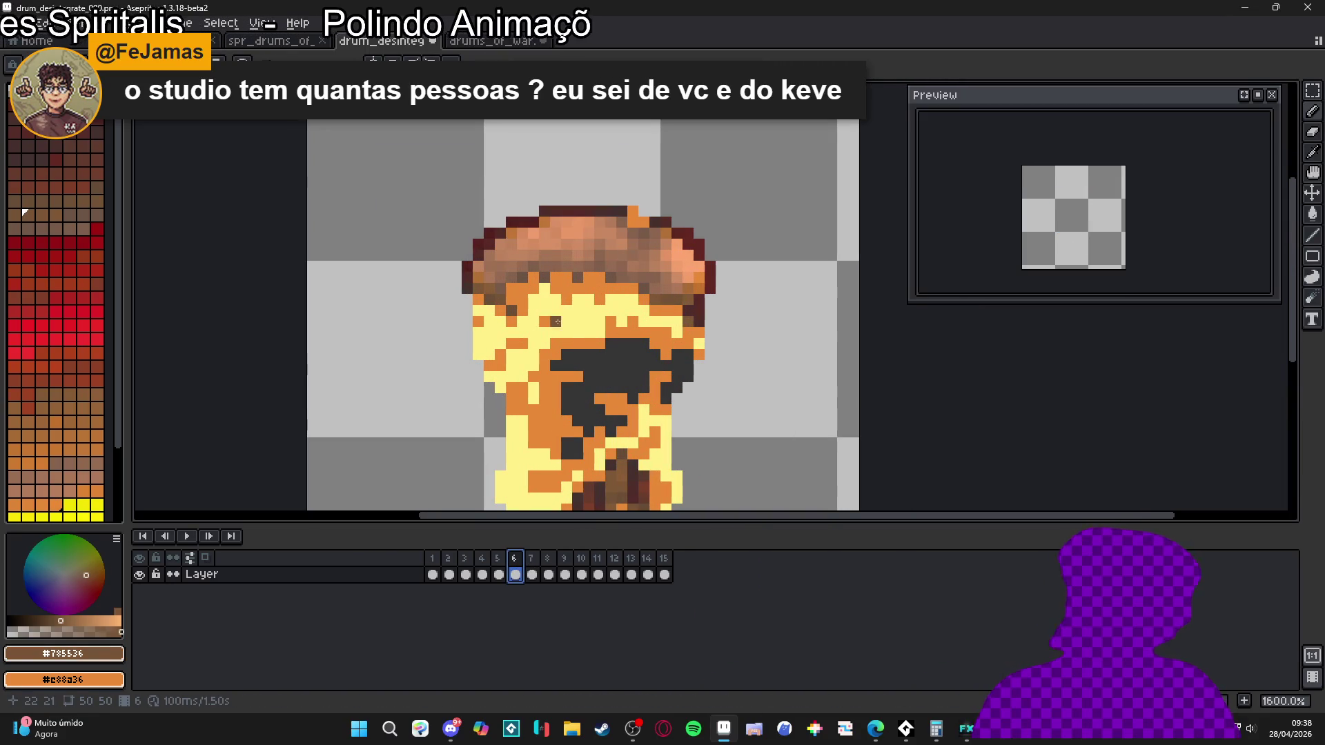
pyautogui.keyDown('alt'); pyautogui.click(554, 322); pyautogui.keyUp('alt')
pyautogui.click(522, 325)
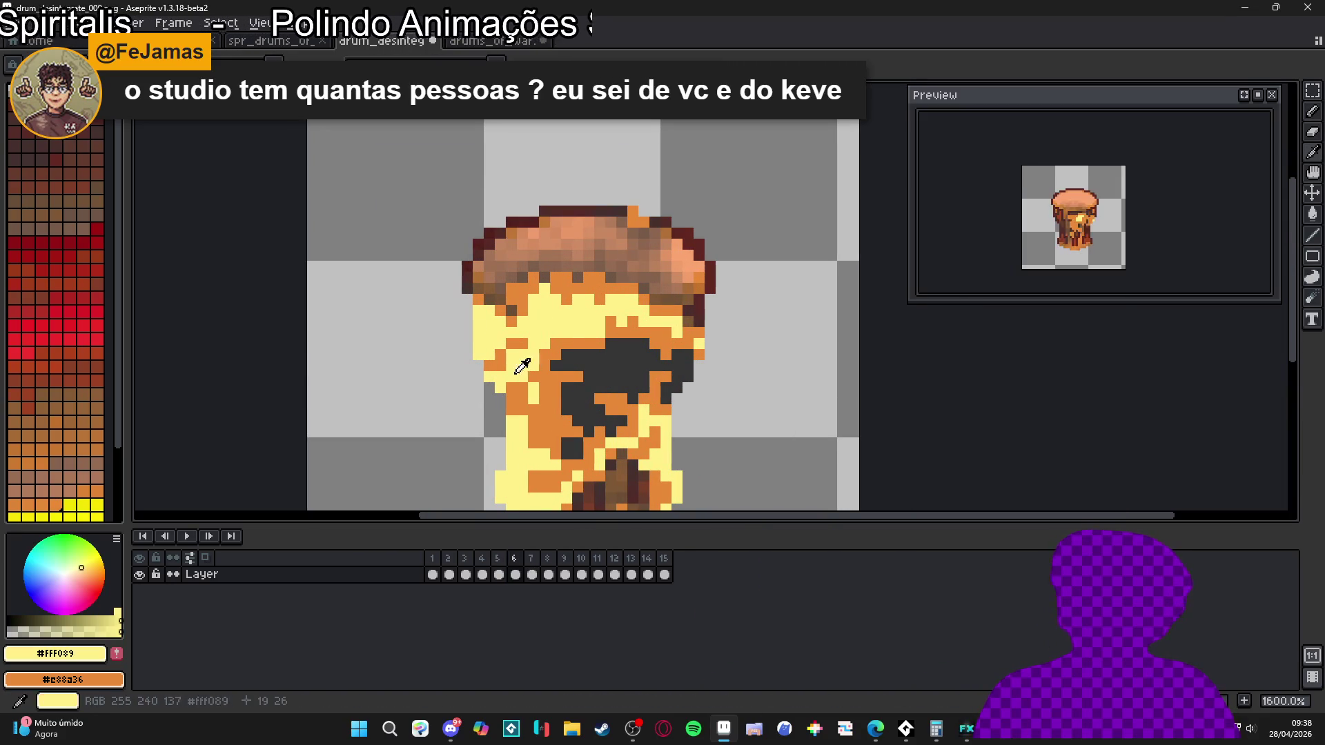
pyautogui.keyDown('alt'); pyautogui.click(509, 356); pyautogui.keyUp('alt')
pyautogui.scroll(-2, 510, 336)
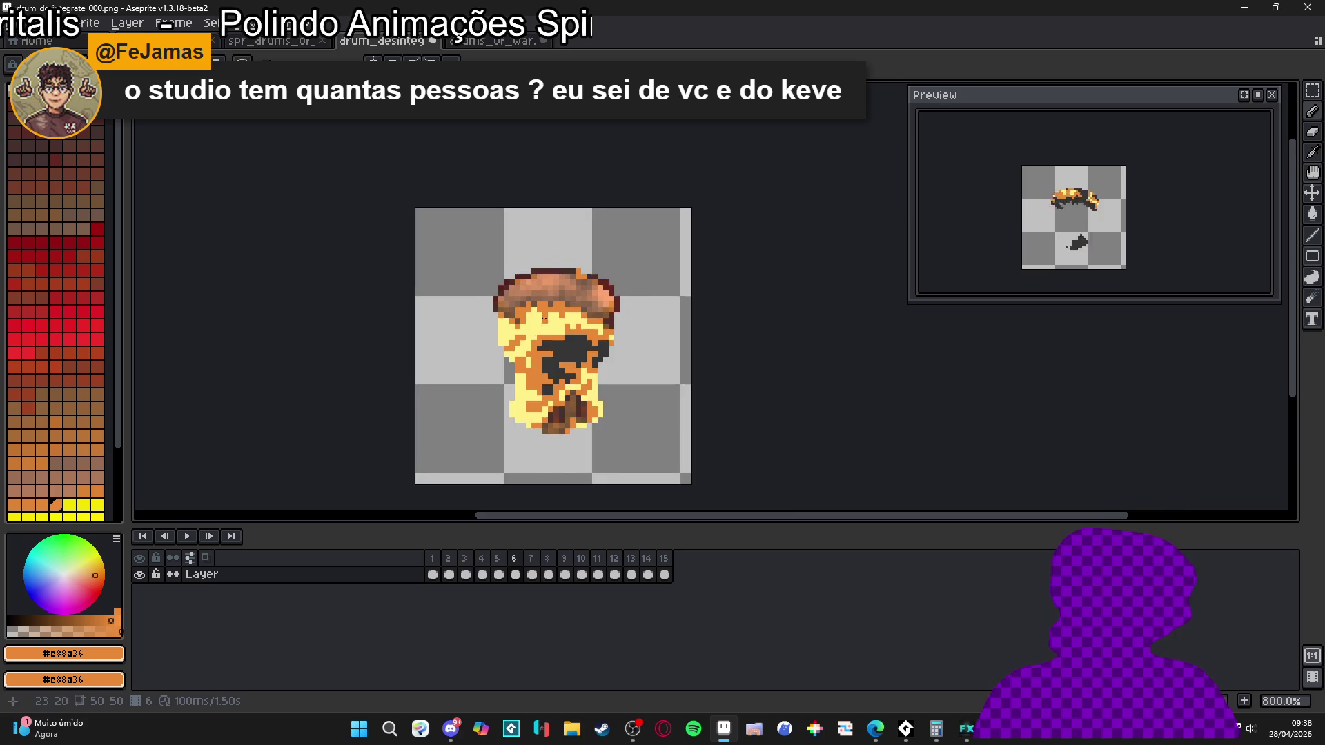
pyautogui.scroll(2, 554, 299)
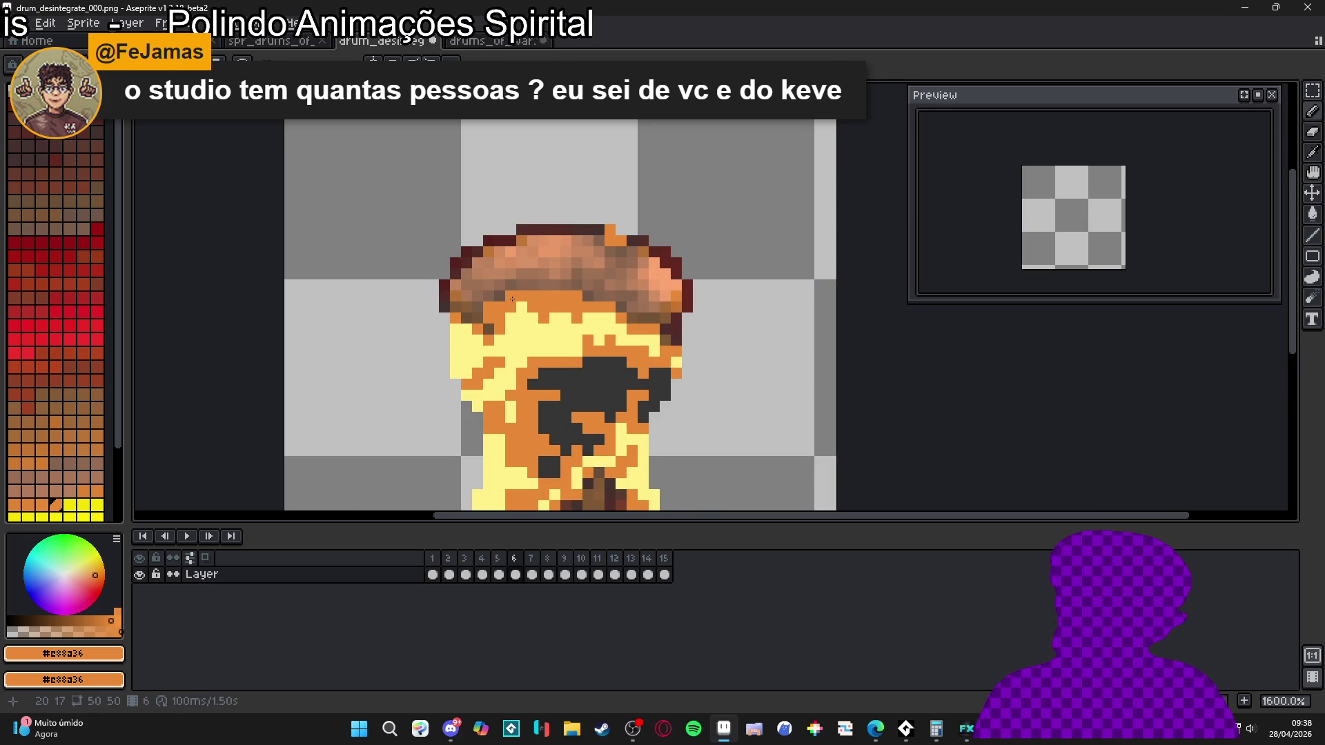
pyautogui.scroll(-2, 502, 298)
pyautogui.scroll(2, 552, 309)
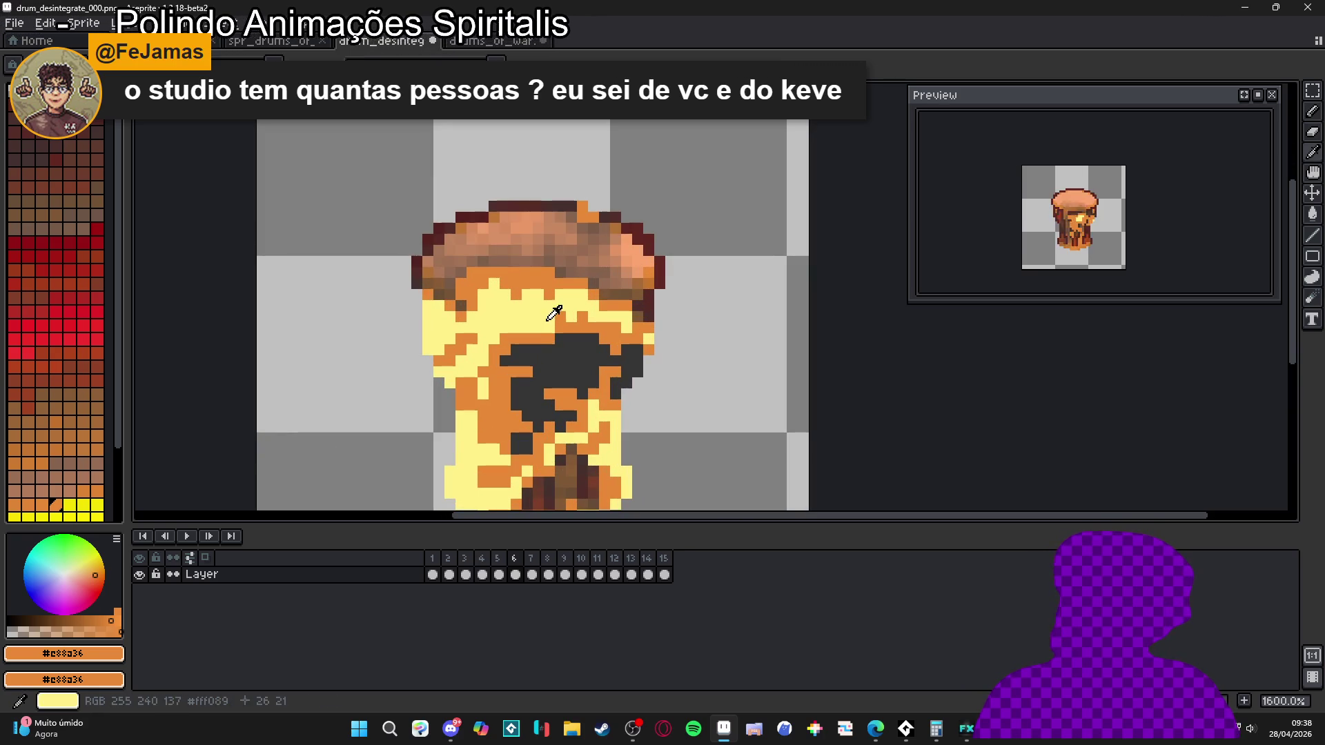
# - Sample the pale yellow and orange from frame 6's upper and lower flames
pyautogui.keyDown('alt'); pyautogui.click(564, 315); pyautogui.keyUp('alt')
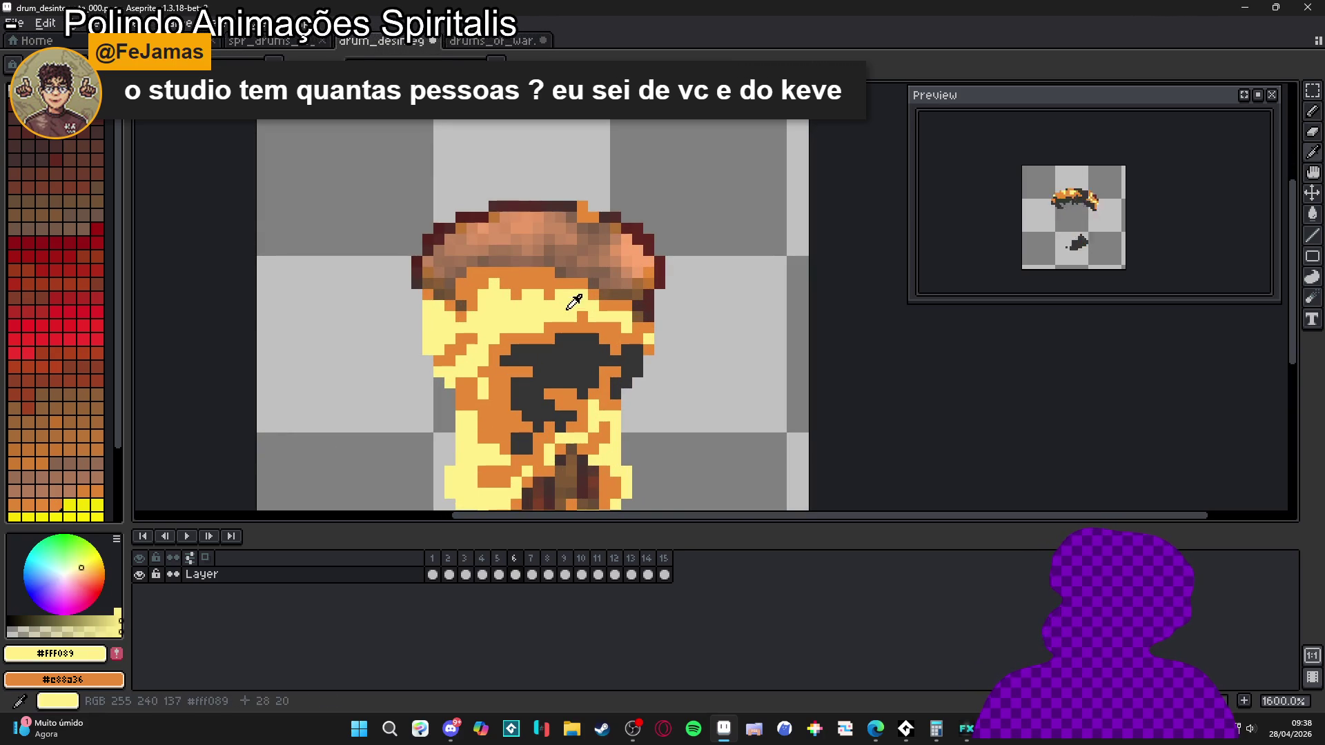
pyautogui.keyDown('alt'); pyautogui.click(649, 321); pyautogui.keyUp('alt')
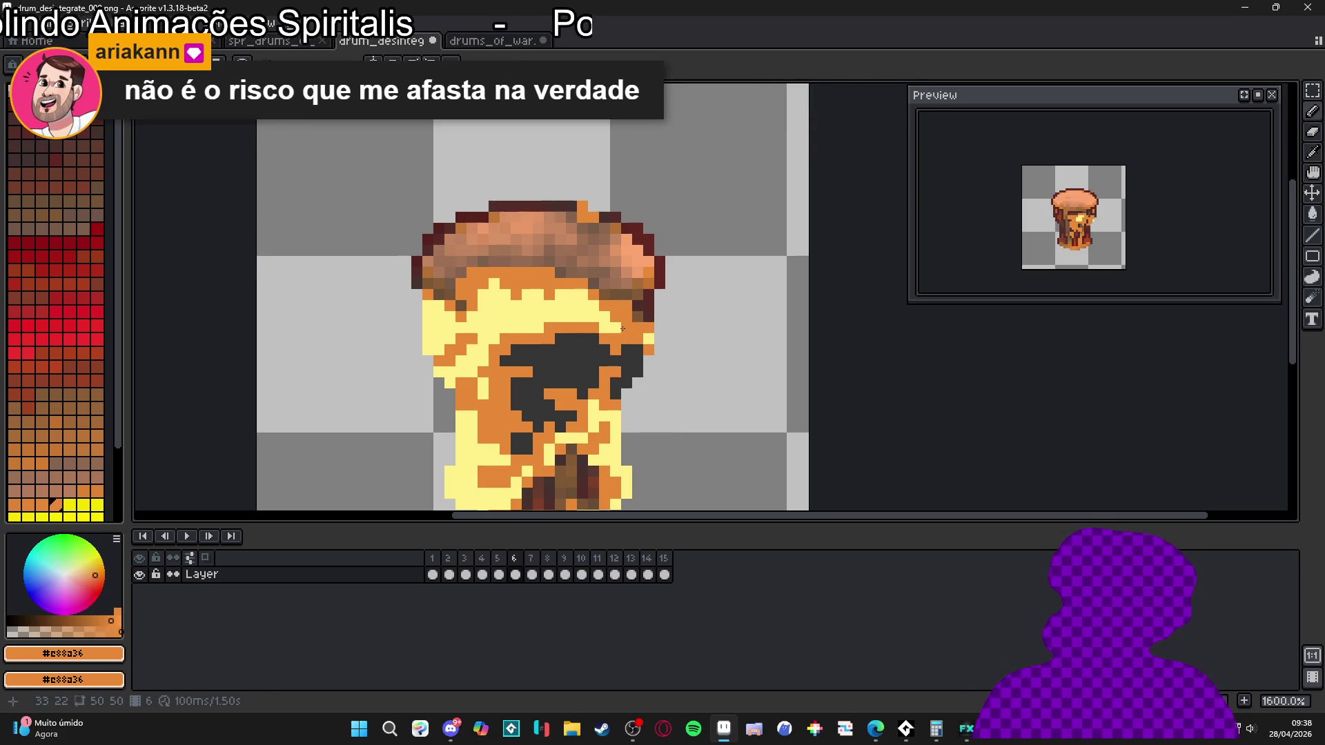
pyautogui.scroll(-3, 628, 345)
pyautogui.scroll(4, 602, 360)
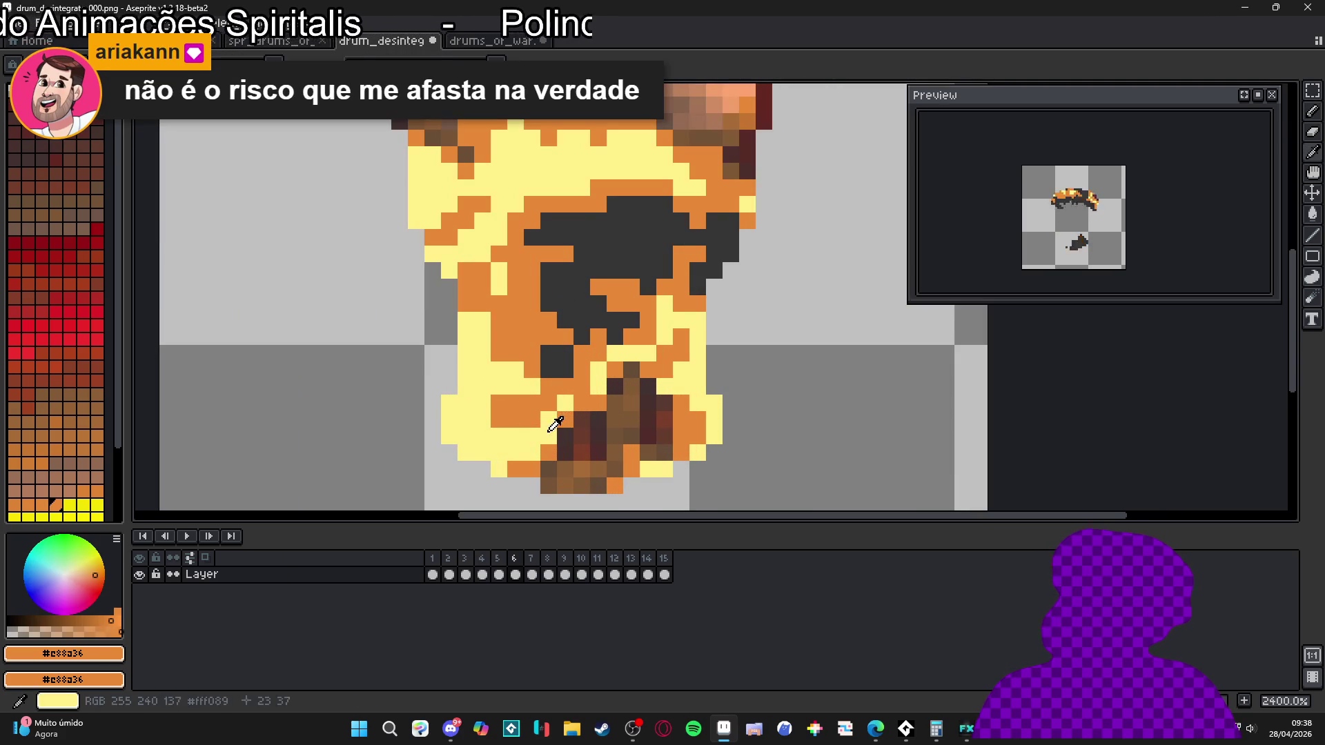
pyautogui.keyDown('alt'); pyautogui.click(511, 455); pyautogui.keyUp('alt')
pyautogui.scroll(-2, 666, 433)
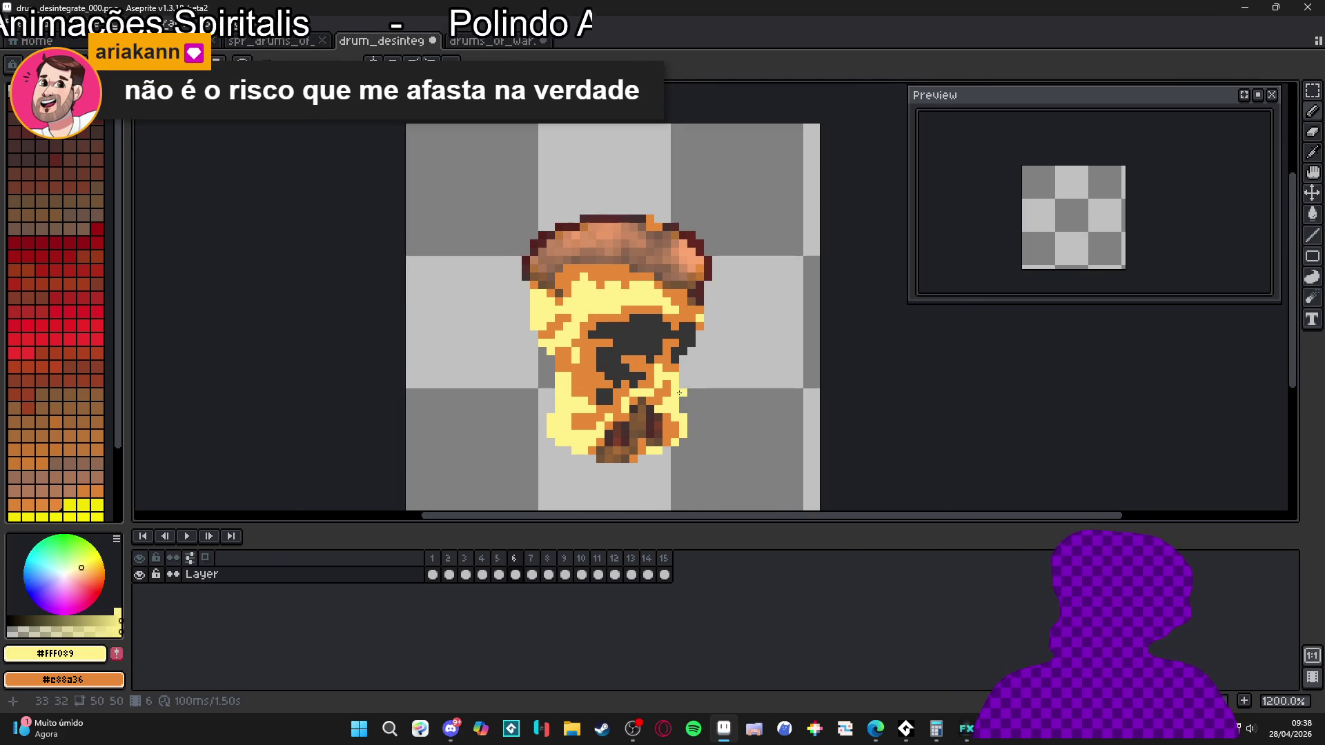
pyautogui.scroll(1, 685, 346)
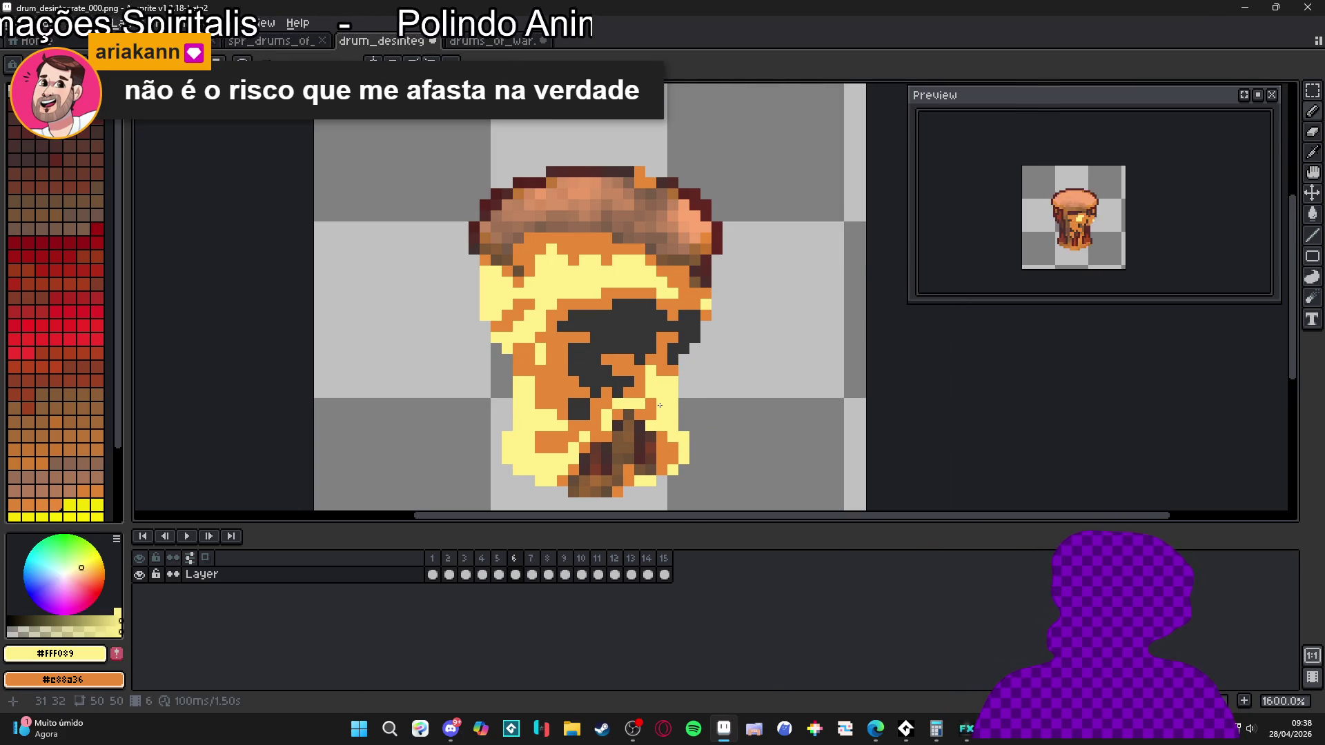
pyautogui.scroll(-1, 652, 346)
pyautogui.scroll(-1, 640, 319)
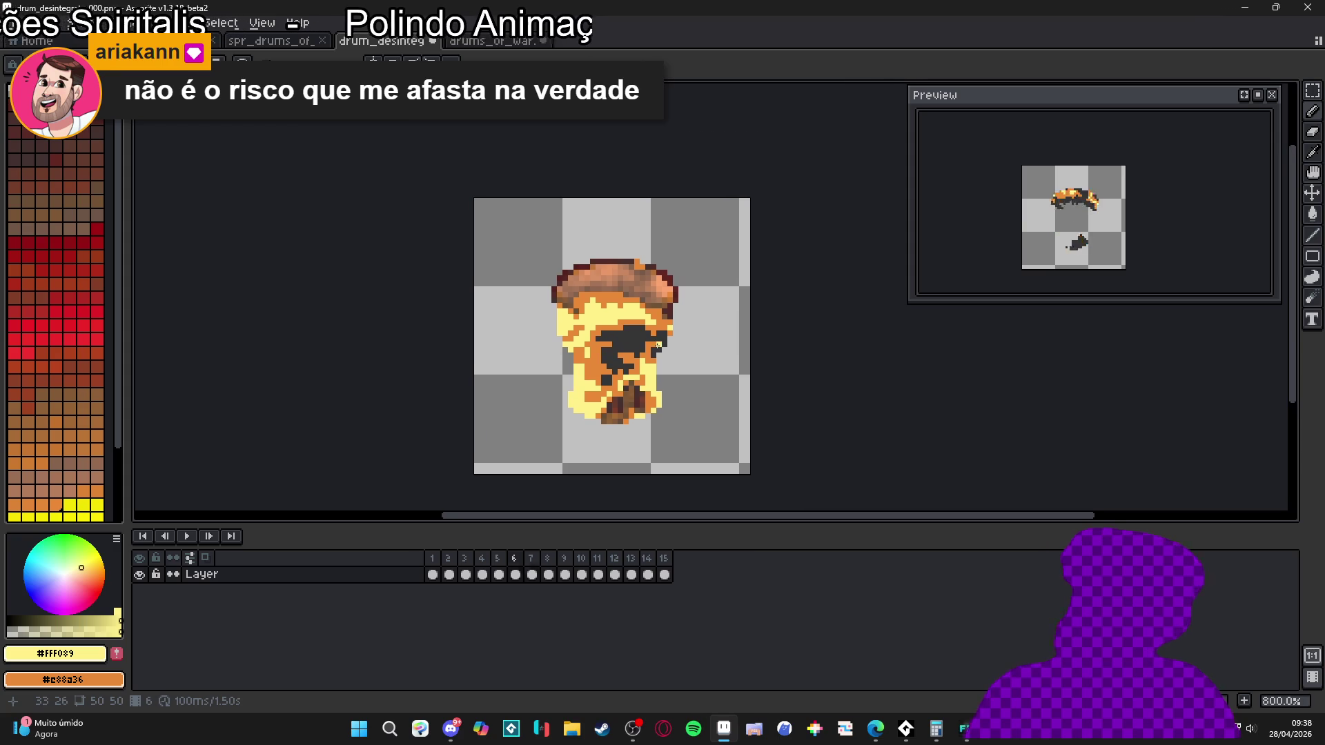
# - Step frame by frame through the whole burning-disintegrate loop around to frame 4
pyautogui.press('Right')
pyautogui.press('Right')
pyautogui.press('Right')
pyautogui.press('Right')
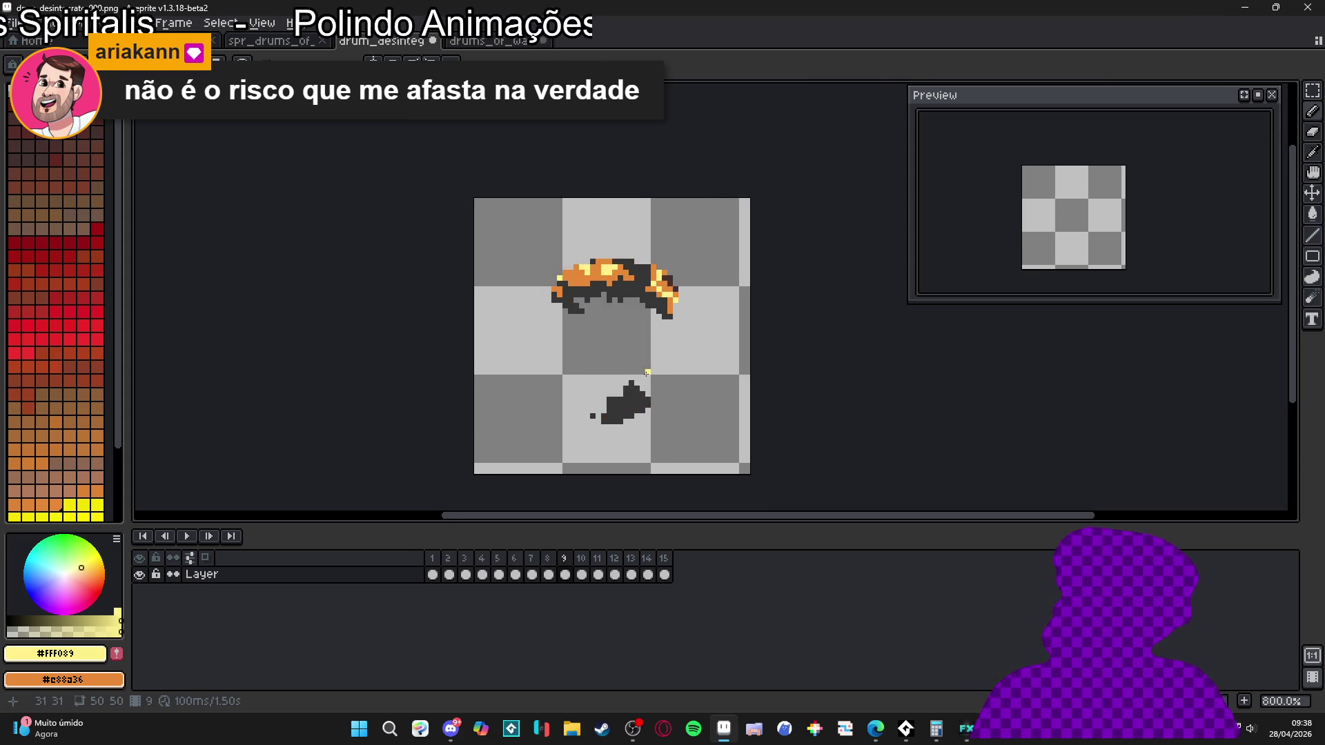
pyautogui.press('Right')
pyautogui.press('Right')
pyautogui.press('Right')
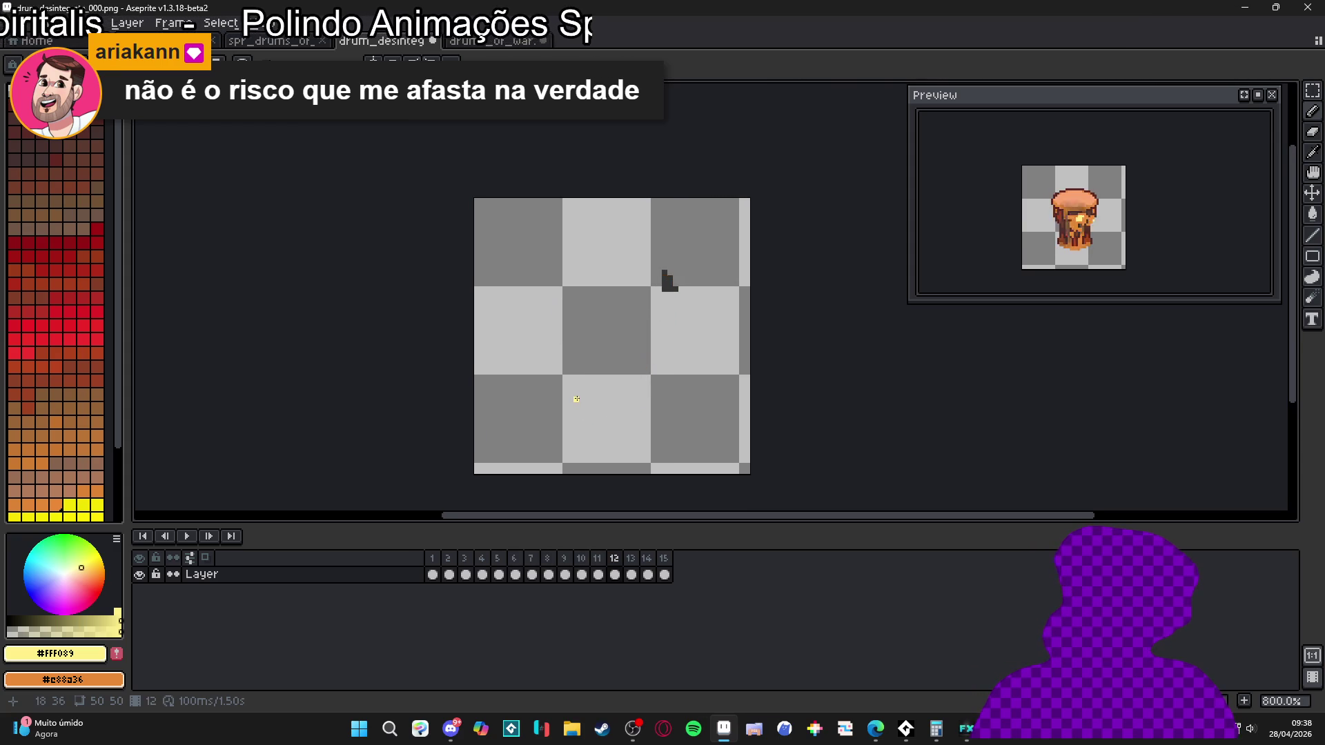
pyautogui.press('Right')
pyautogui.press('Right')
pyautogui.press('Right')
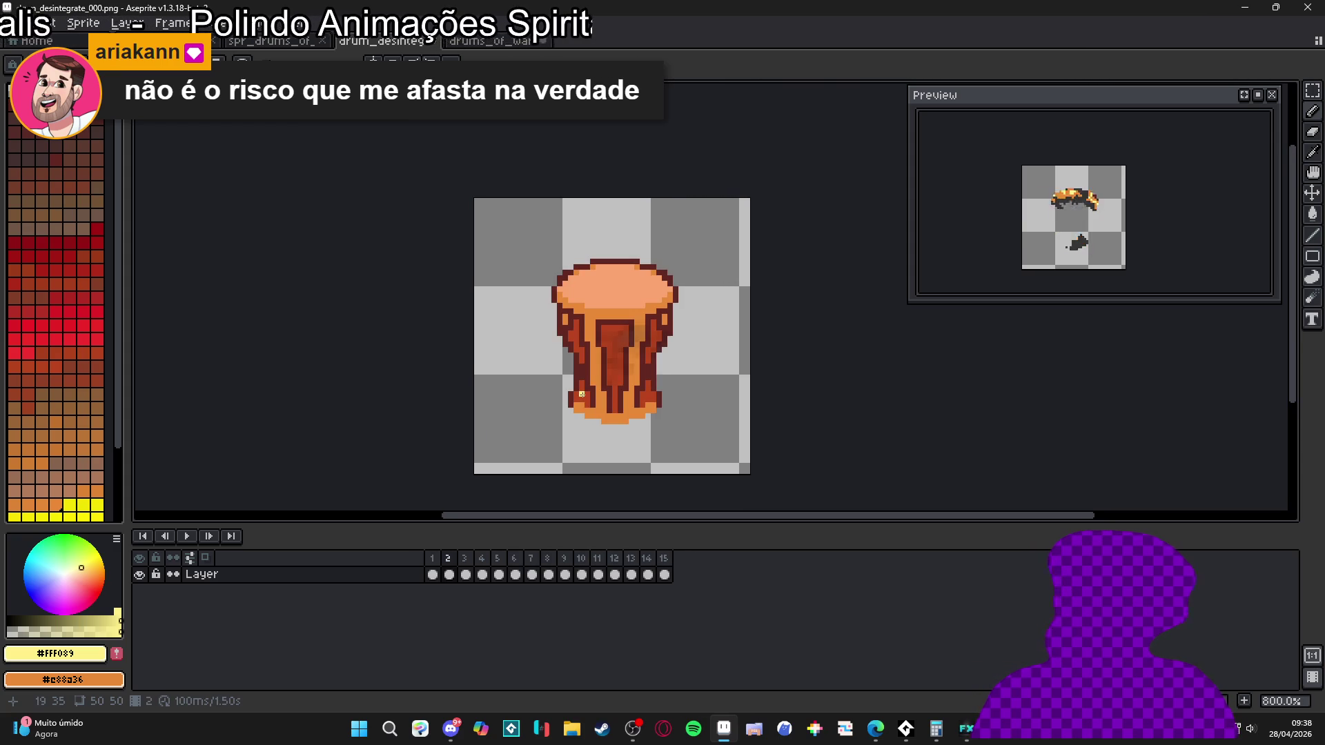
pyautogui.press('Right')
pyautogui.press('Right')
pyautogui.press('Right')
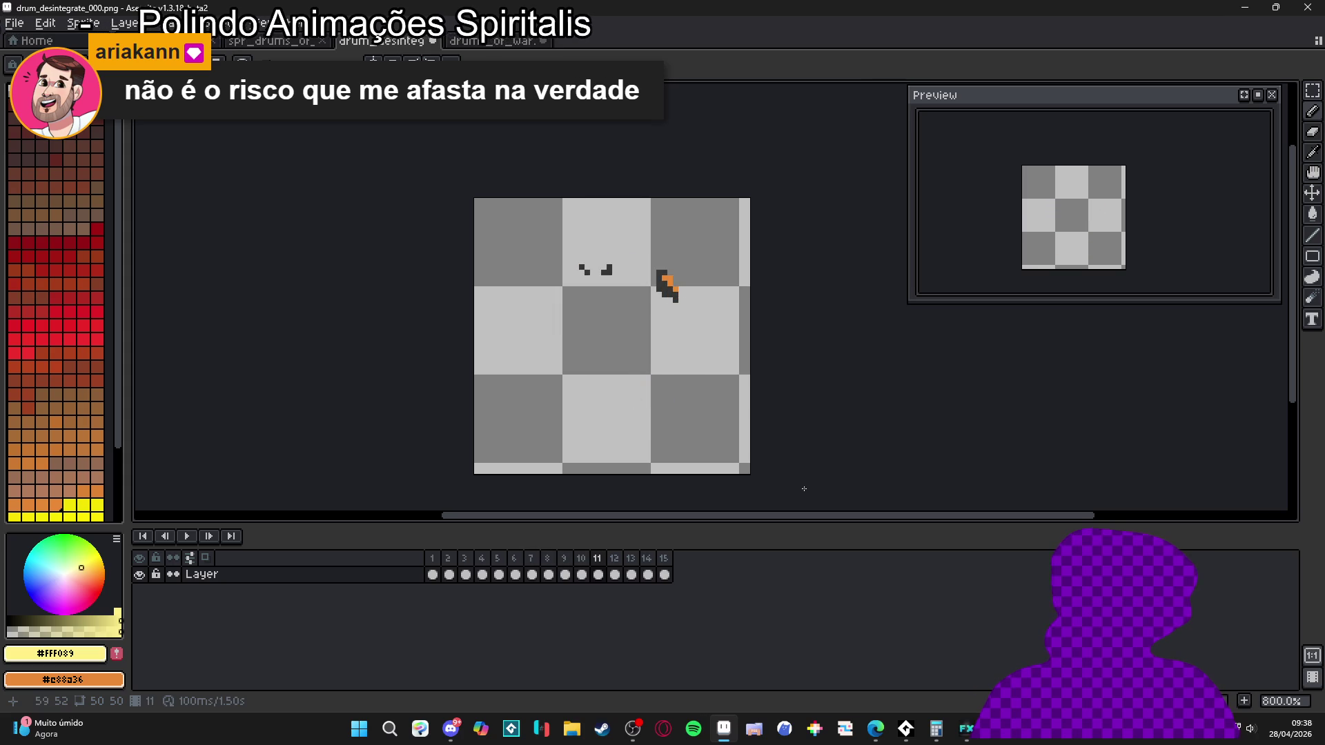
pyautogui.press('Right')
pyautogui.press('Right')
pyautogui.press('Right')
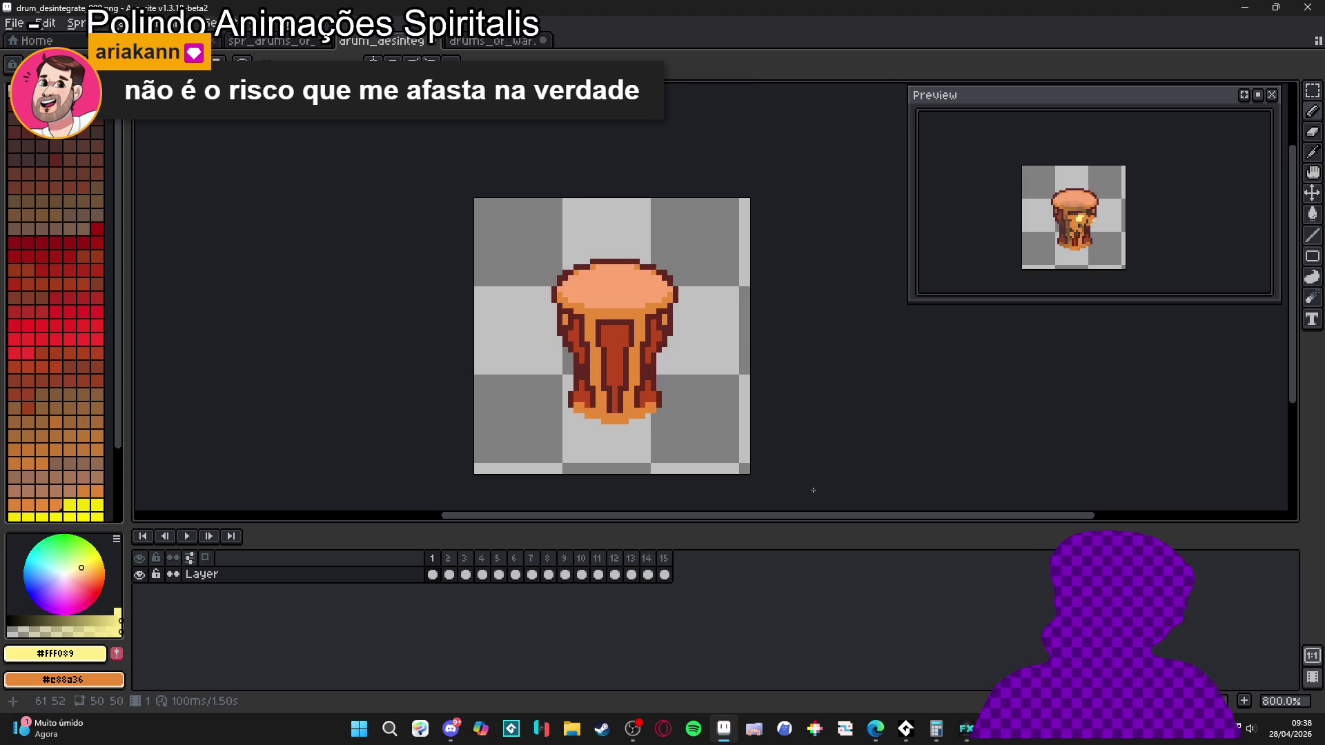
pyautogui.press('Right')
pyautogui.press('Right')
pyautogui.press('Right')
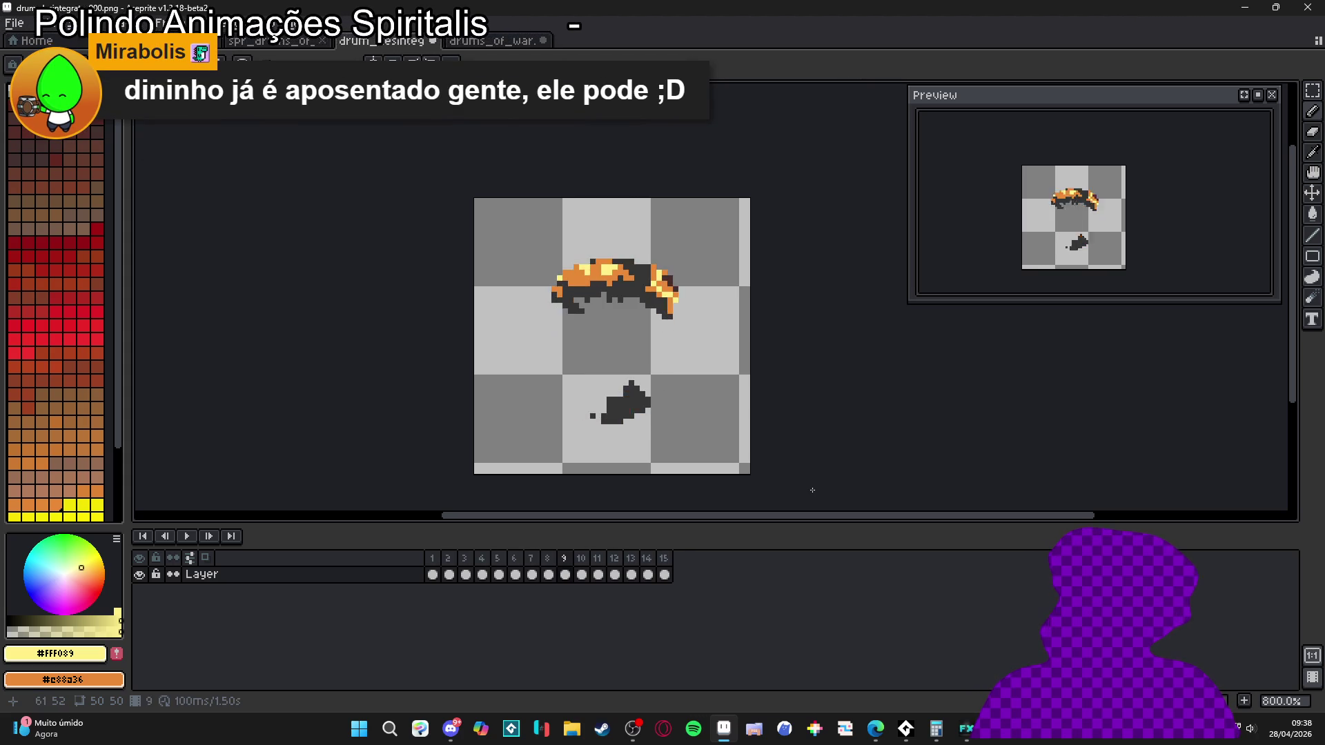
pyautogui.press('Right')
pyautogui.press('Right')
pyautogui.press('Right')
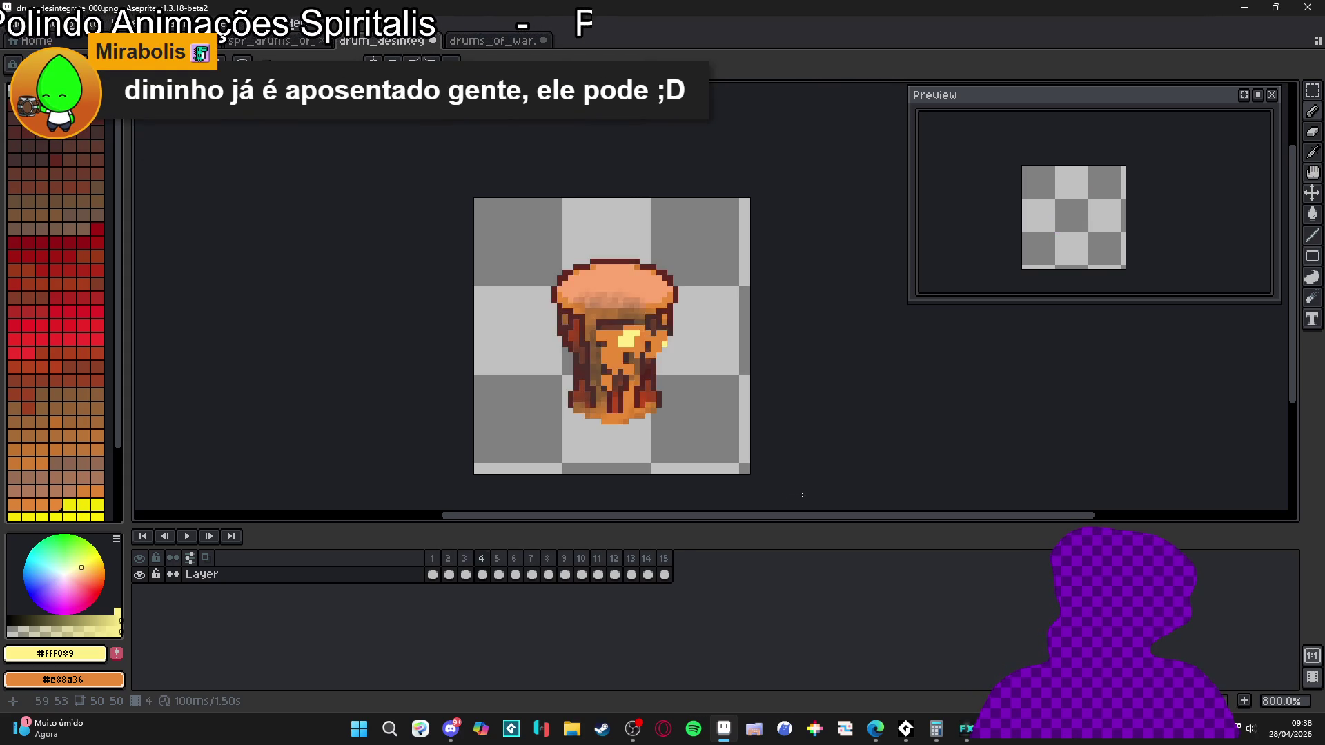
pyautogui.press('Right')
pyautogui.press('Right')
pyautogui.press('Right')
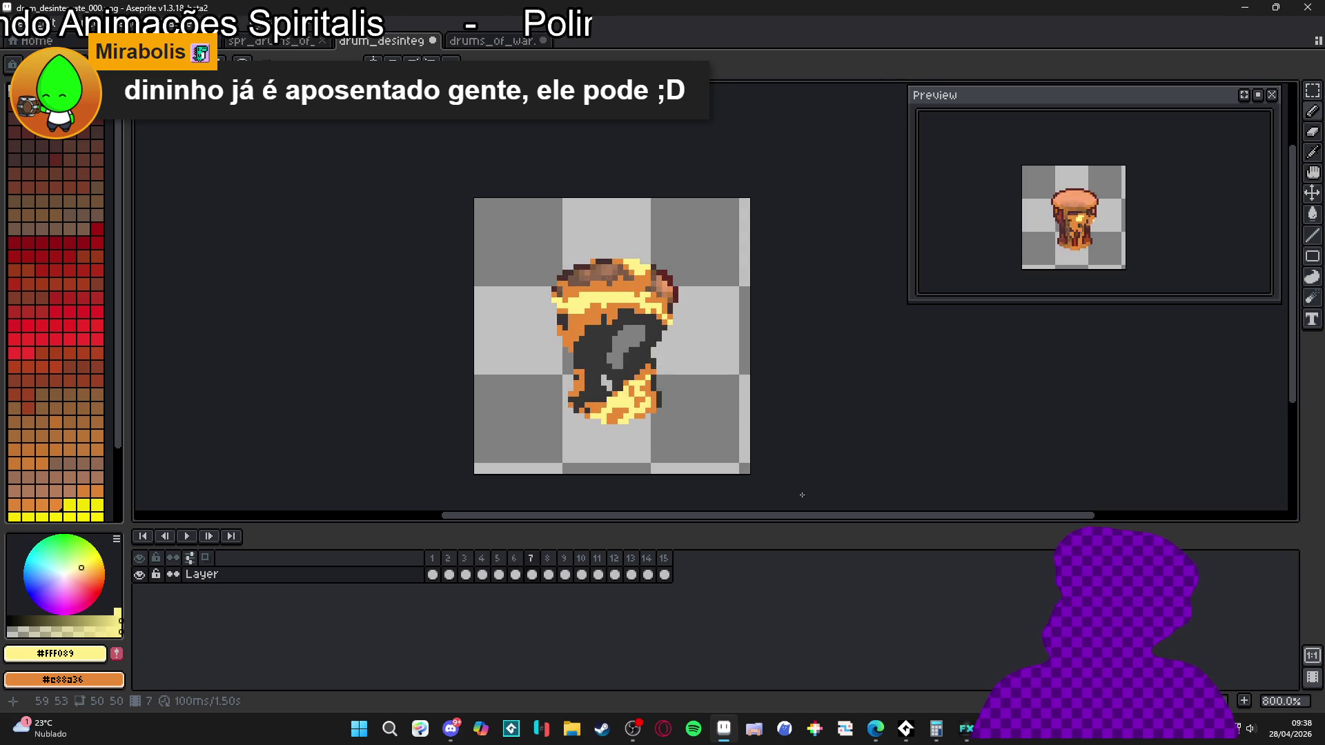
pyautogui.press('Right')
pyautogui.press('Right')
pyautogui.press('Right')
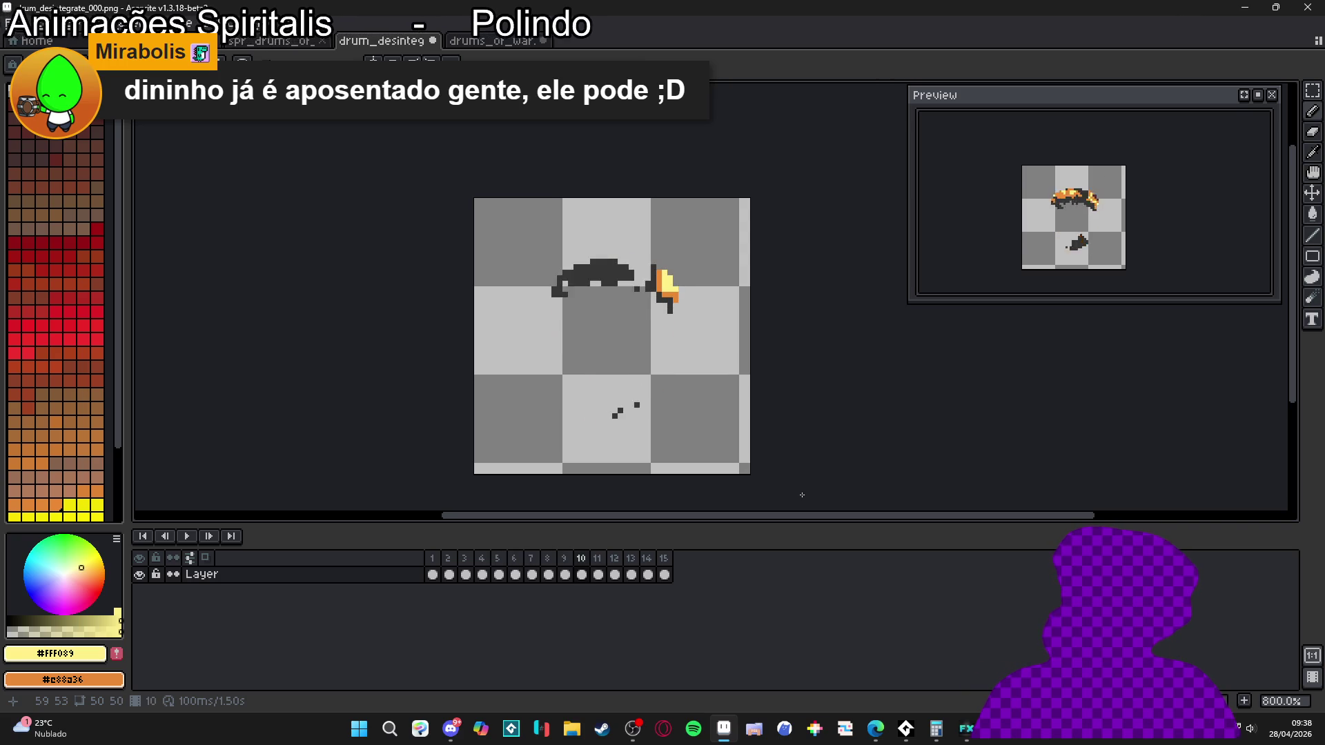
pyautogui.press('Right')
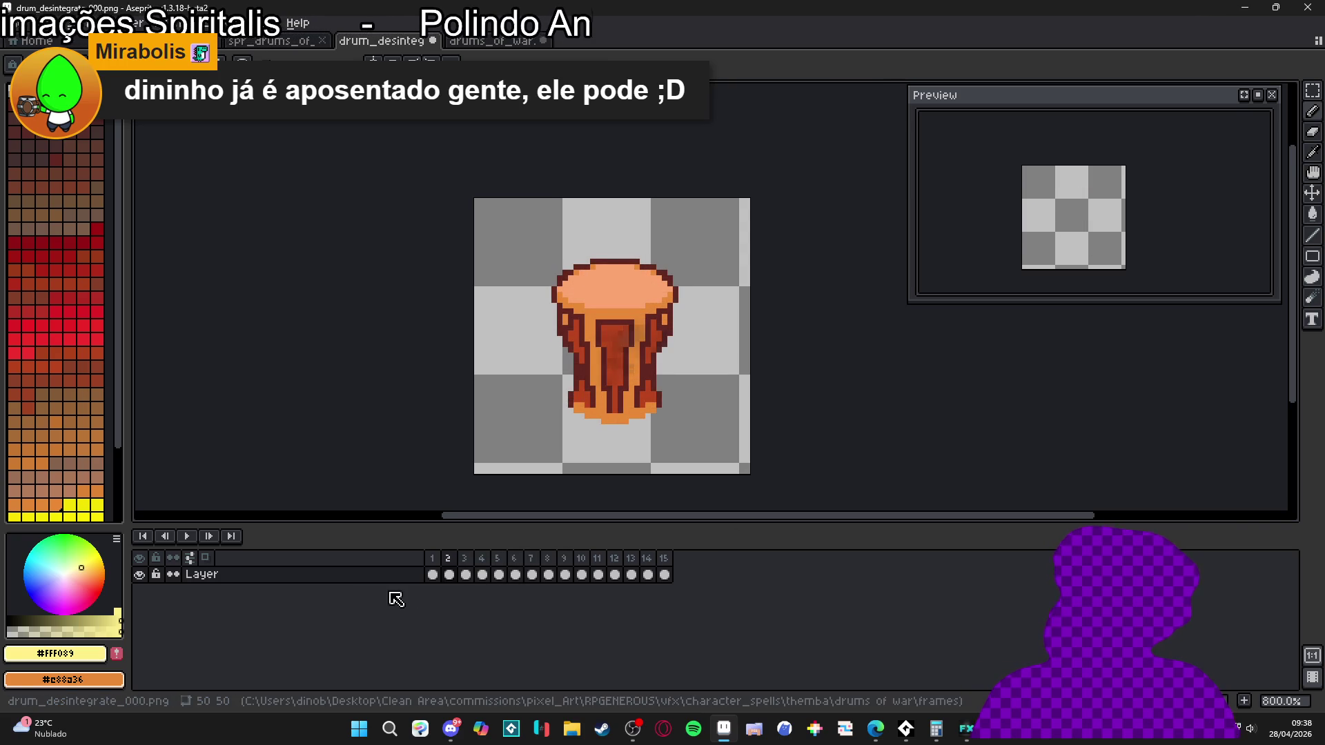
# - Play and stop the animation, check frames 10 and 12, then play it again
pyautogui.click(187, 538)
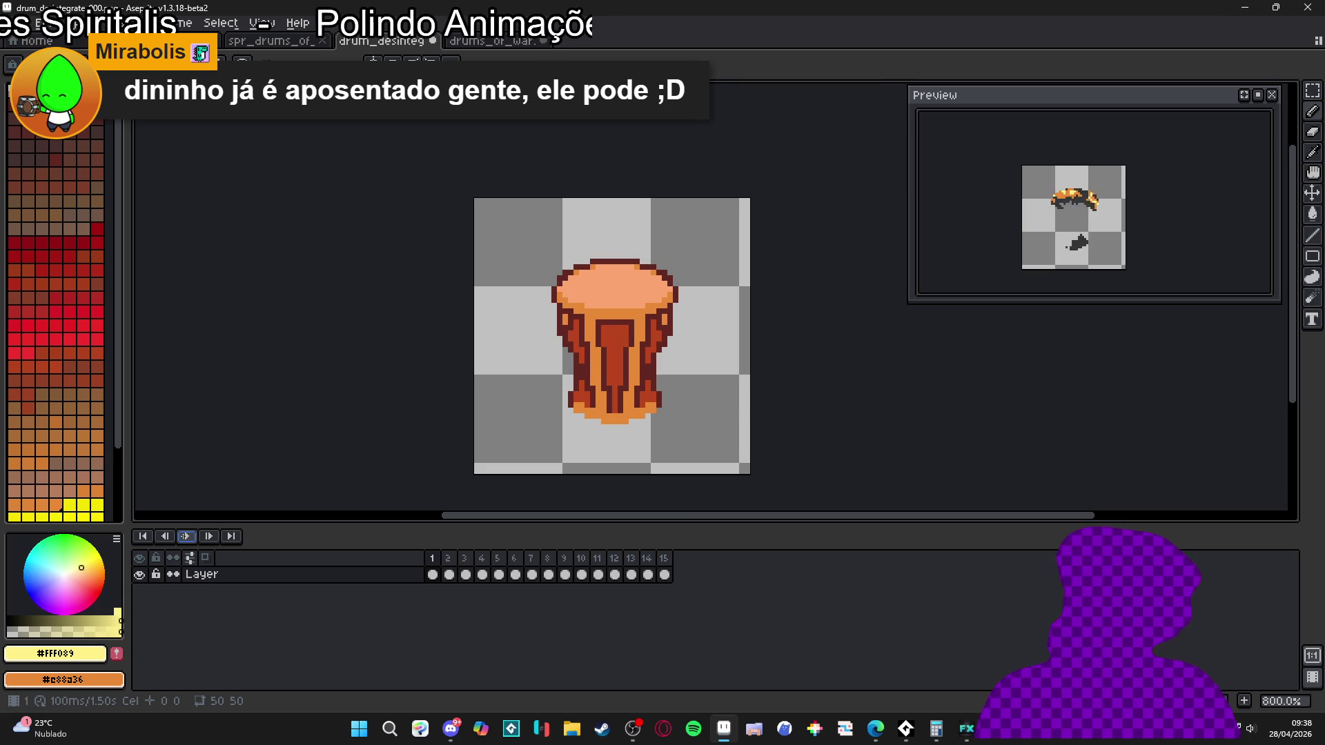
pyautogui.click(182, 537)
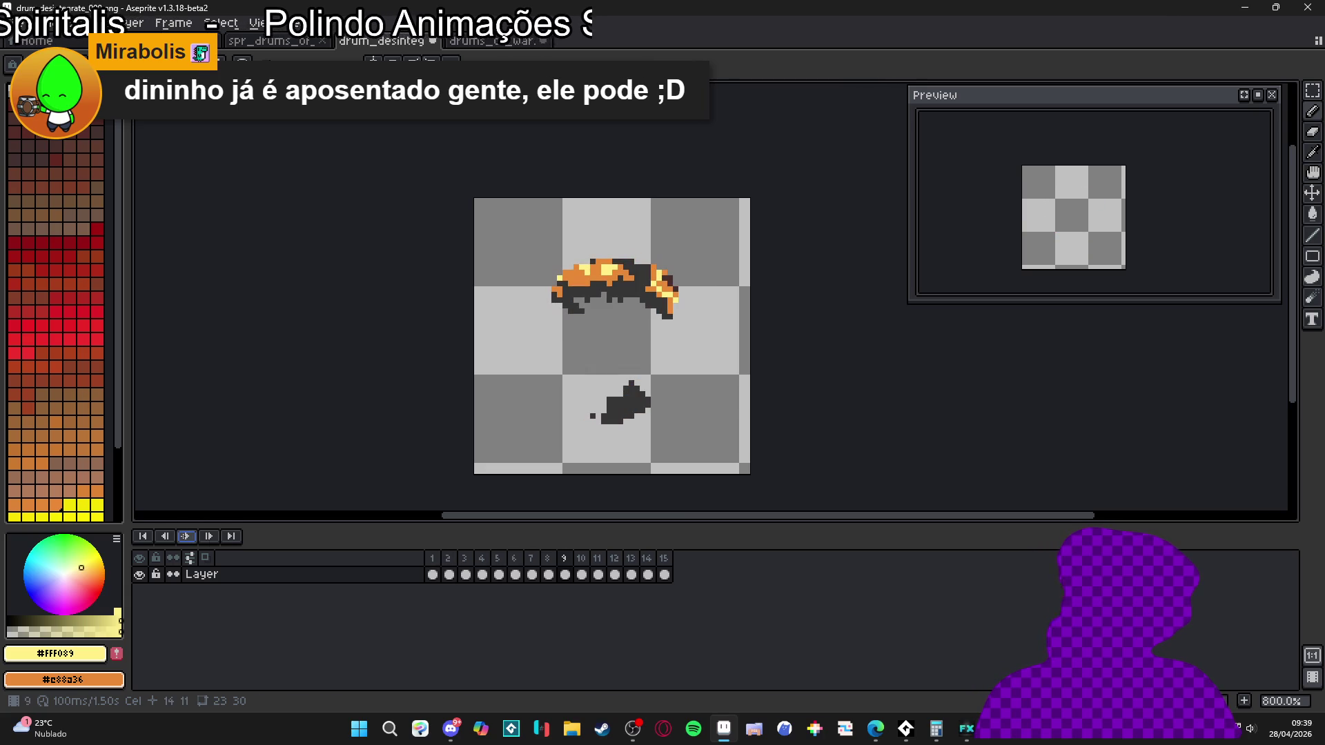
pyautogui.click(583, 564)
pyautogui.click(598, 575)
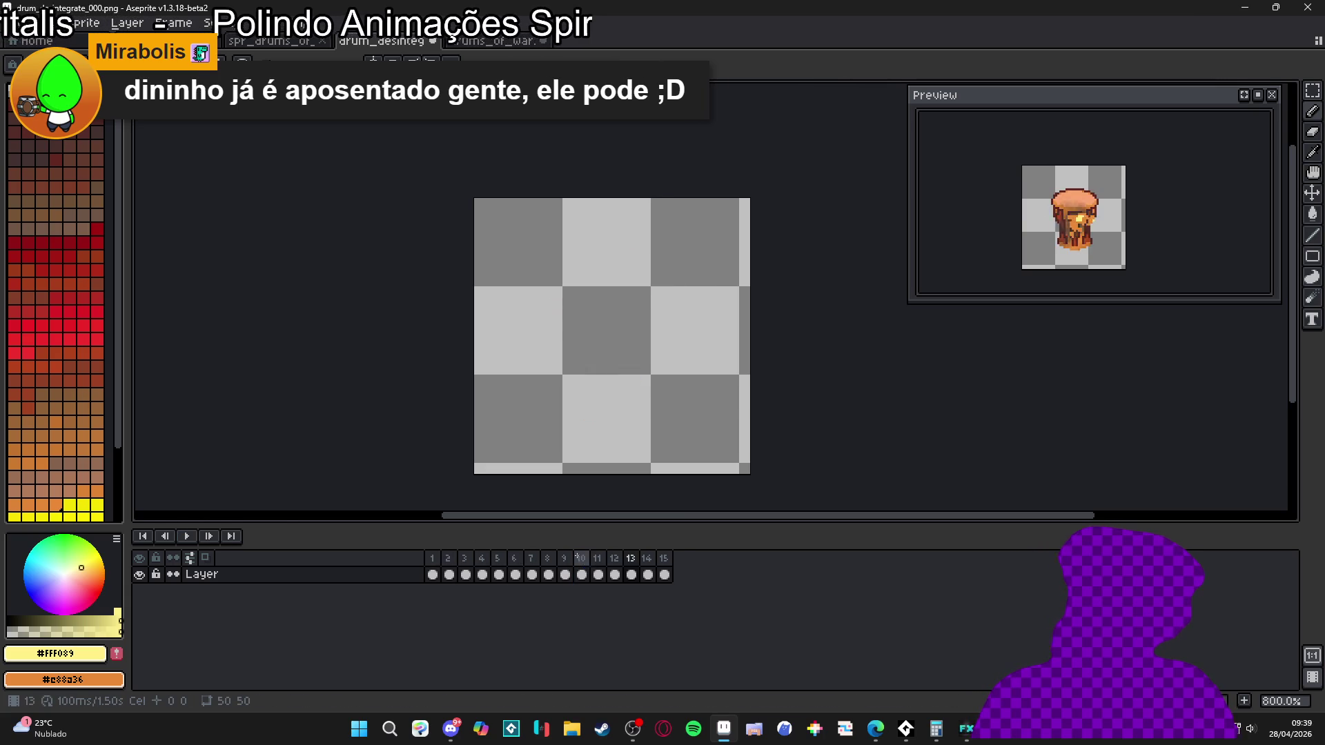
pyautogui.click(614, 574)
pyautogui.press('Return')
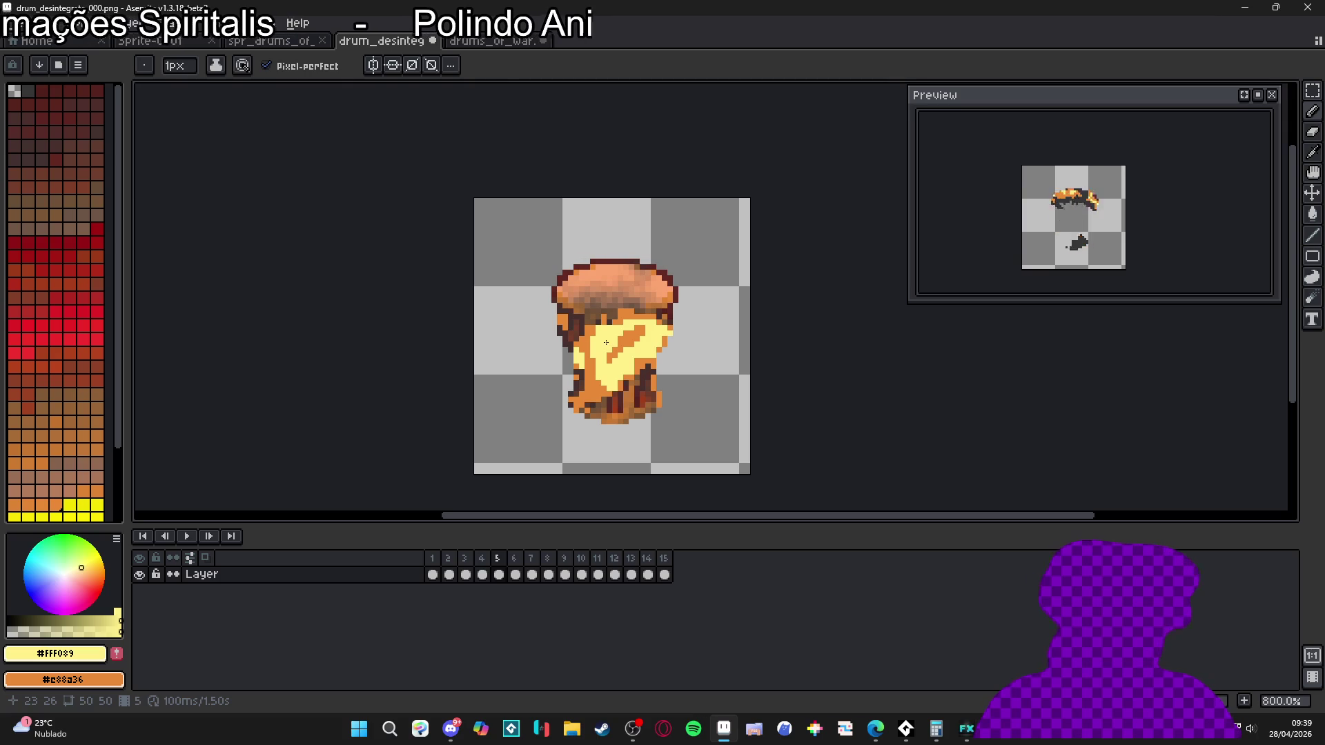
# - Eyedrop the drum's orange as the drawing colour, then show frame 6
pyautogui.scroll(1, 606, 342)
pyautogui.keyDown('alt'); pyautogui.click(586, 318); pyautogui.keyUp('alt')
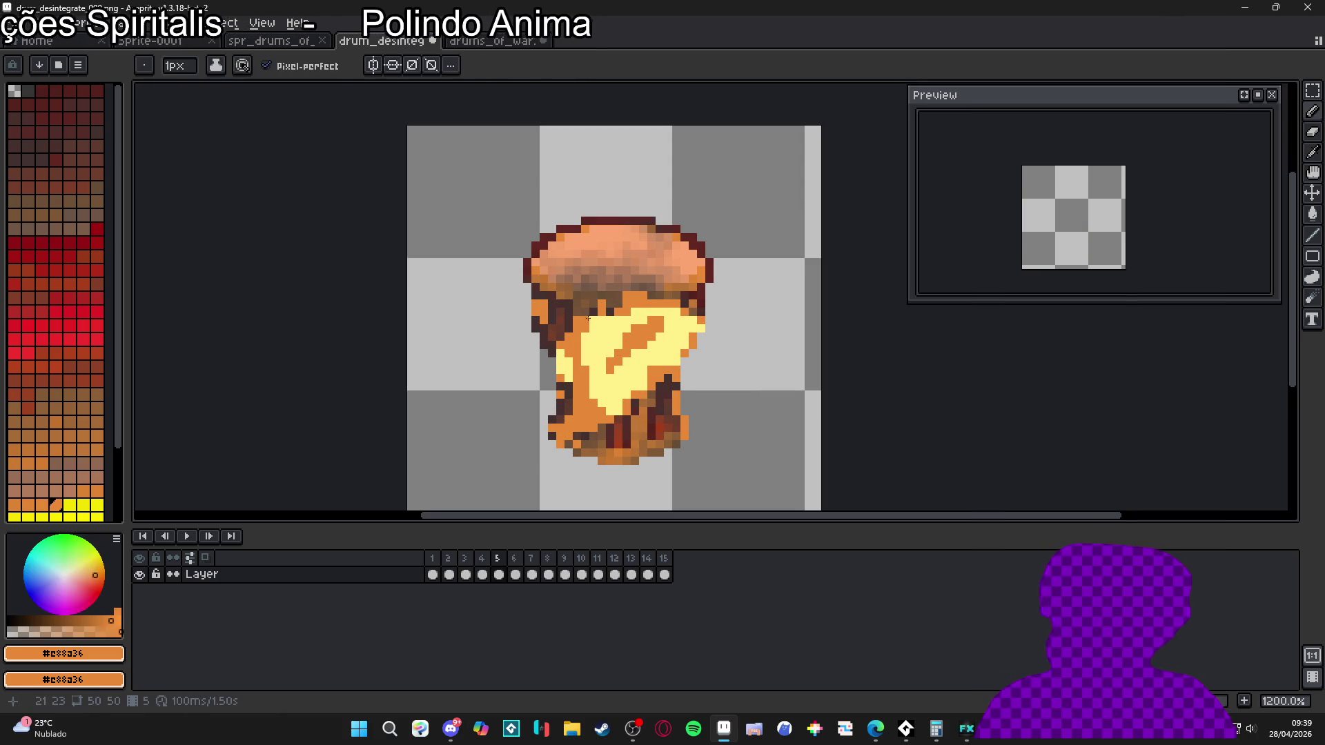
pyautogui.scroll(-2, 593, 318)
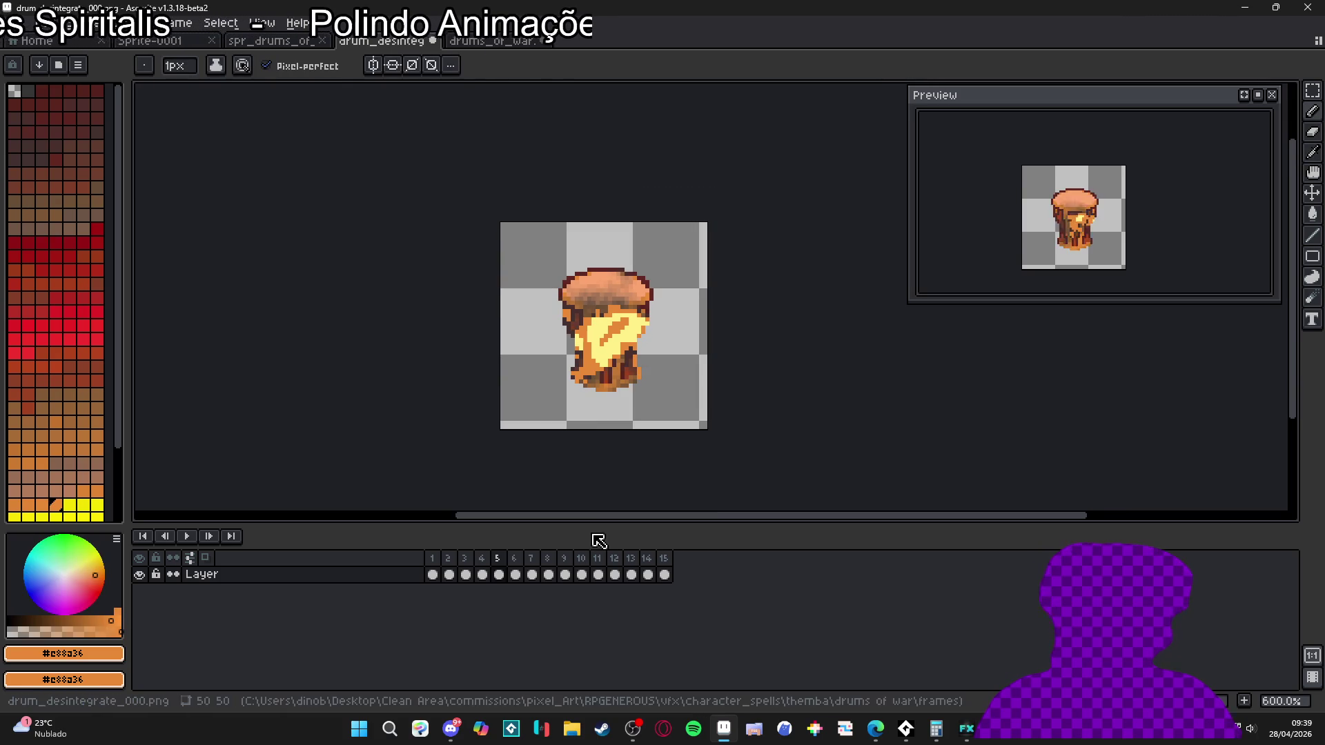
pyautogui.click(516, 573)
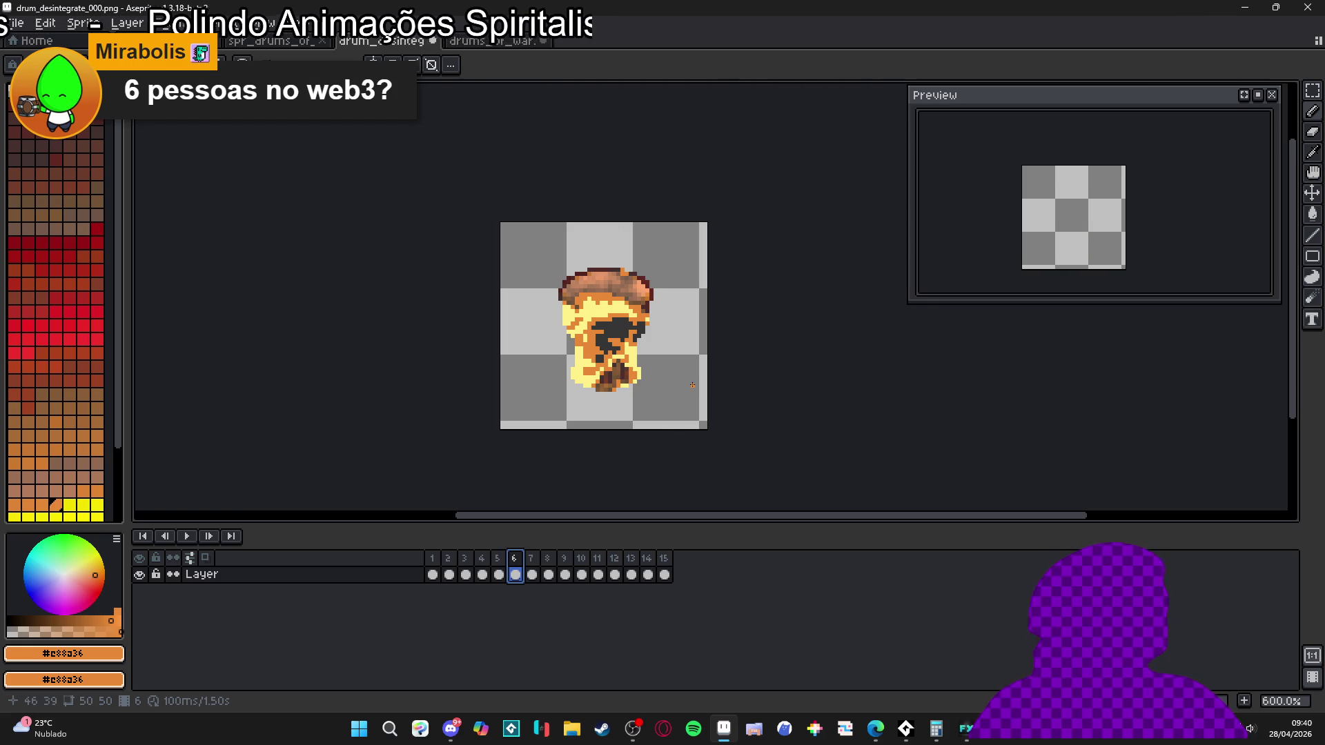
# - Pick the flames' pale yellow #FFF089 as the drawing colour on frame 6
pyautogui.scroll(3, 602, 368)
pyautogui.scroll(3, 572, 390)
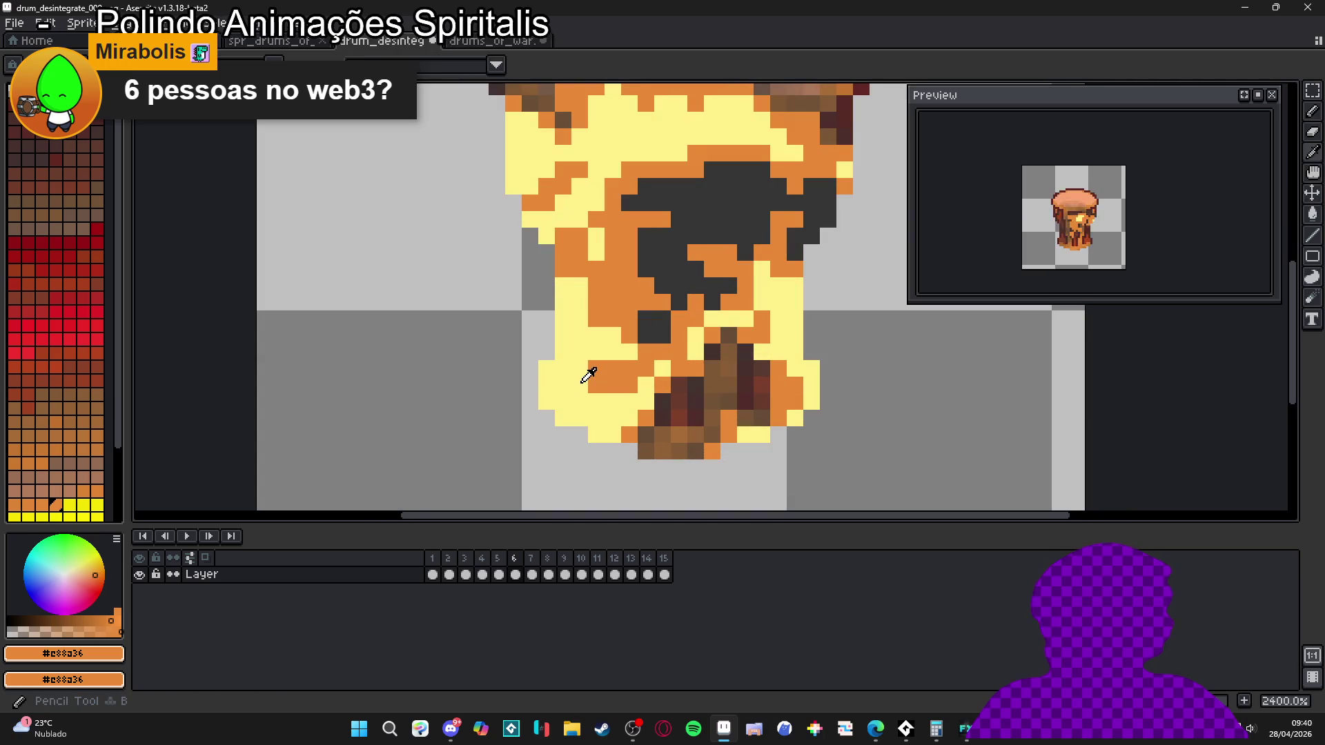
pyautogui.keyDown('alt'); pyautogui.click(599, 362); pyautogui.keyUp('alt')
pyautogui.scroll(-5, 598, 361)
pyautogui.scroll(3, 594, 322)
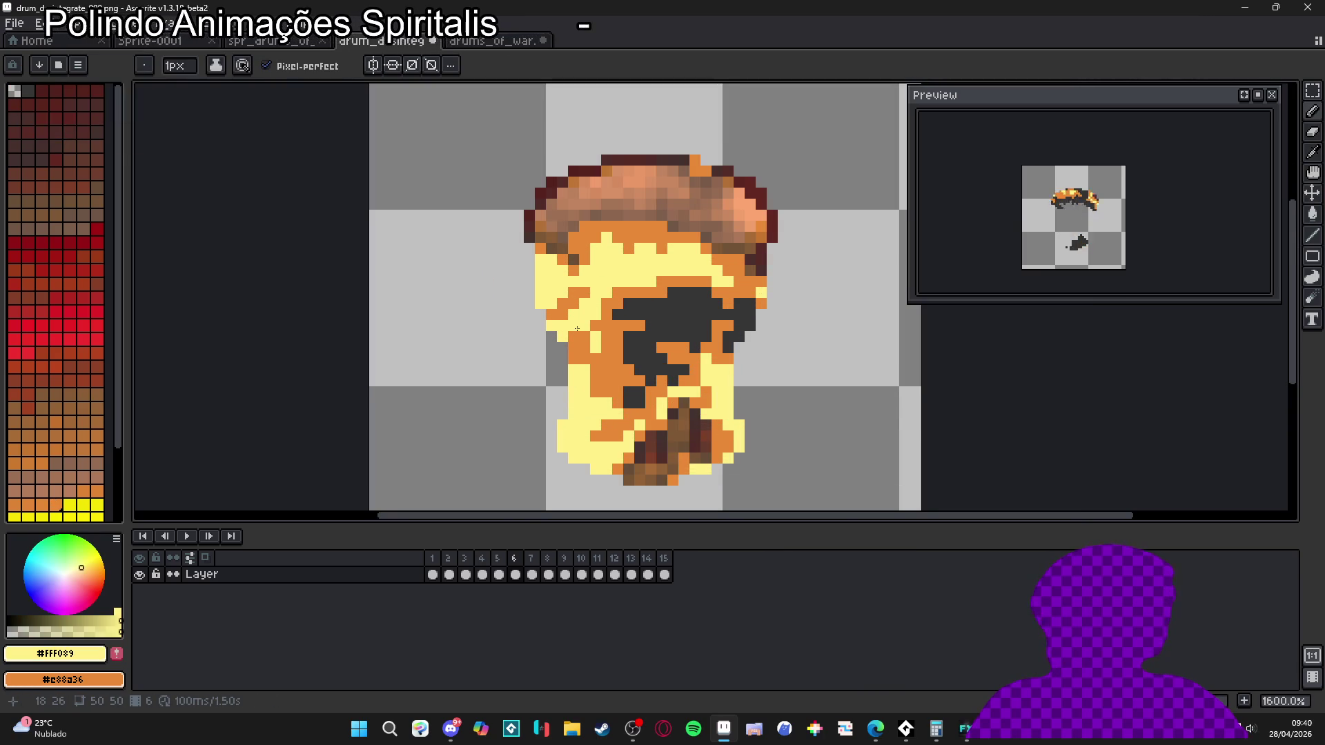
pyautogui.scroll(-4, 592, 348)
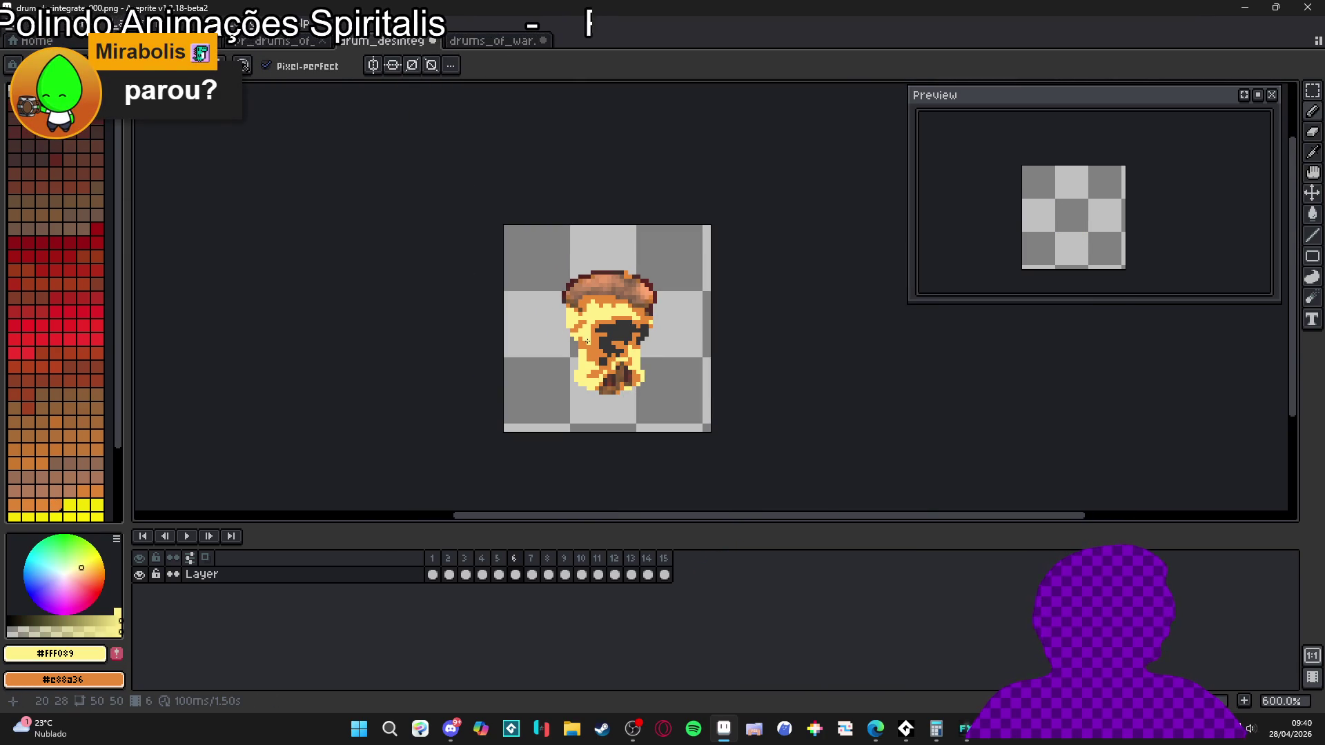
pyautogui.scroll(1, 593, 347)
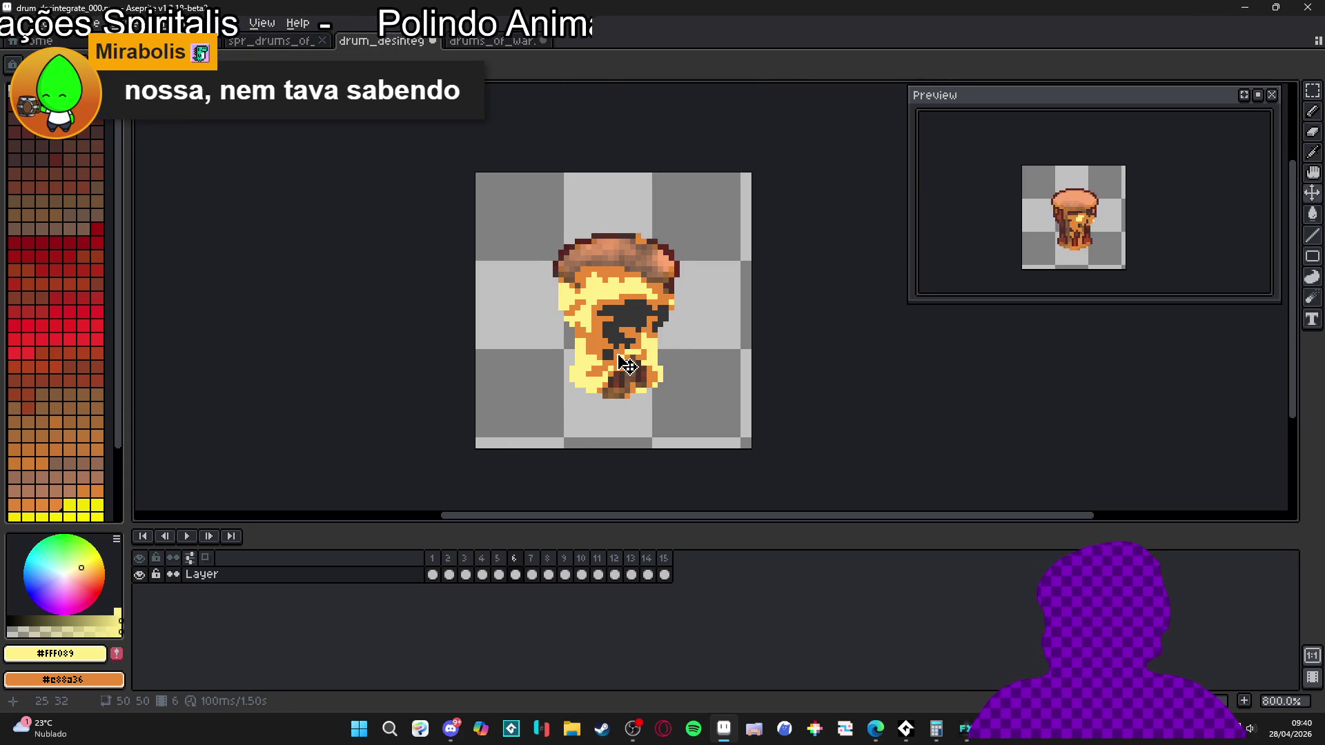
pyautogui.scroll(-1, 627, 365)
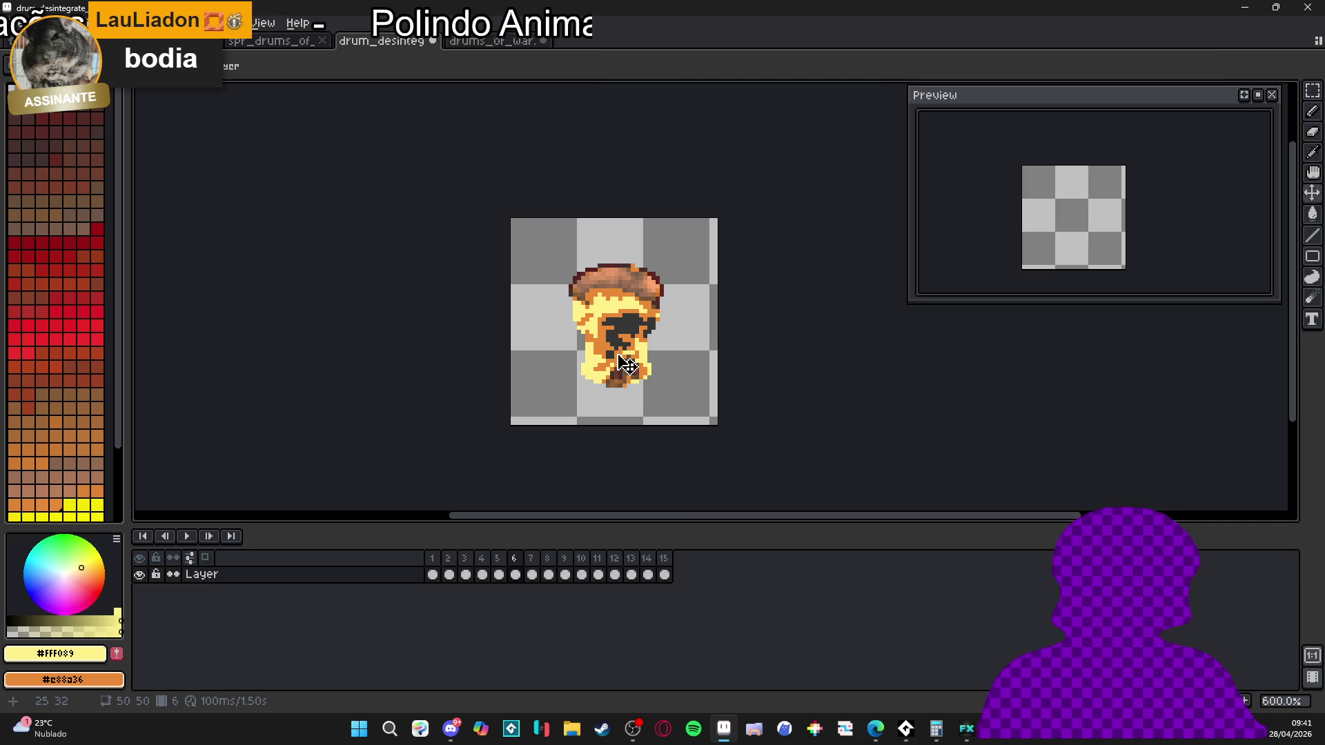
# - Retouch frame 6's pixels with the Pencil and Move tools, then go to frame 2
pyautogui.scroll(3, 618, 327)
pyautogui.press('b')
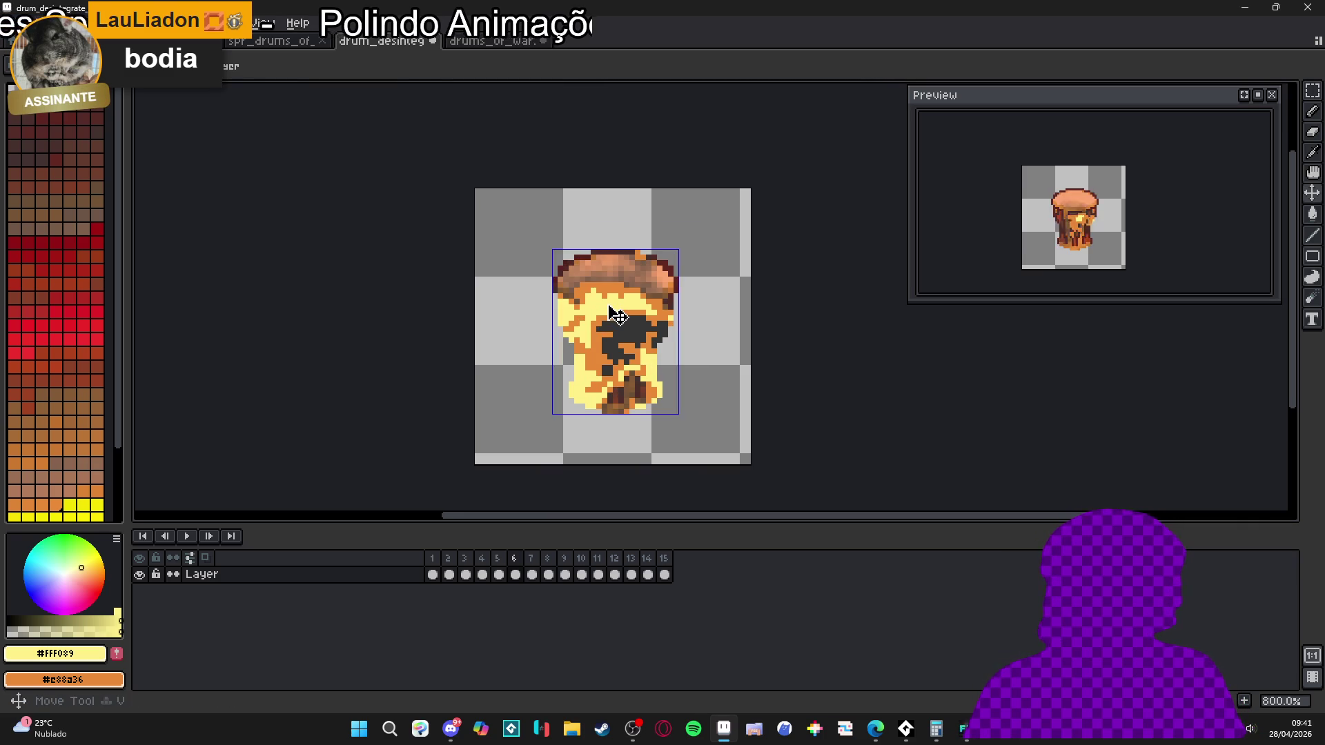
pyautogui.scroll(-3, 607, 304)
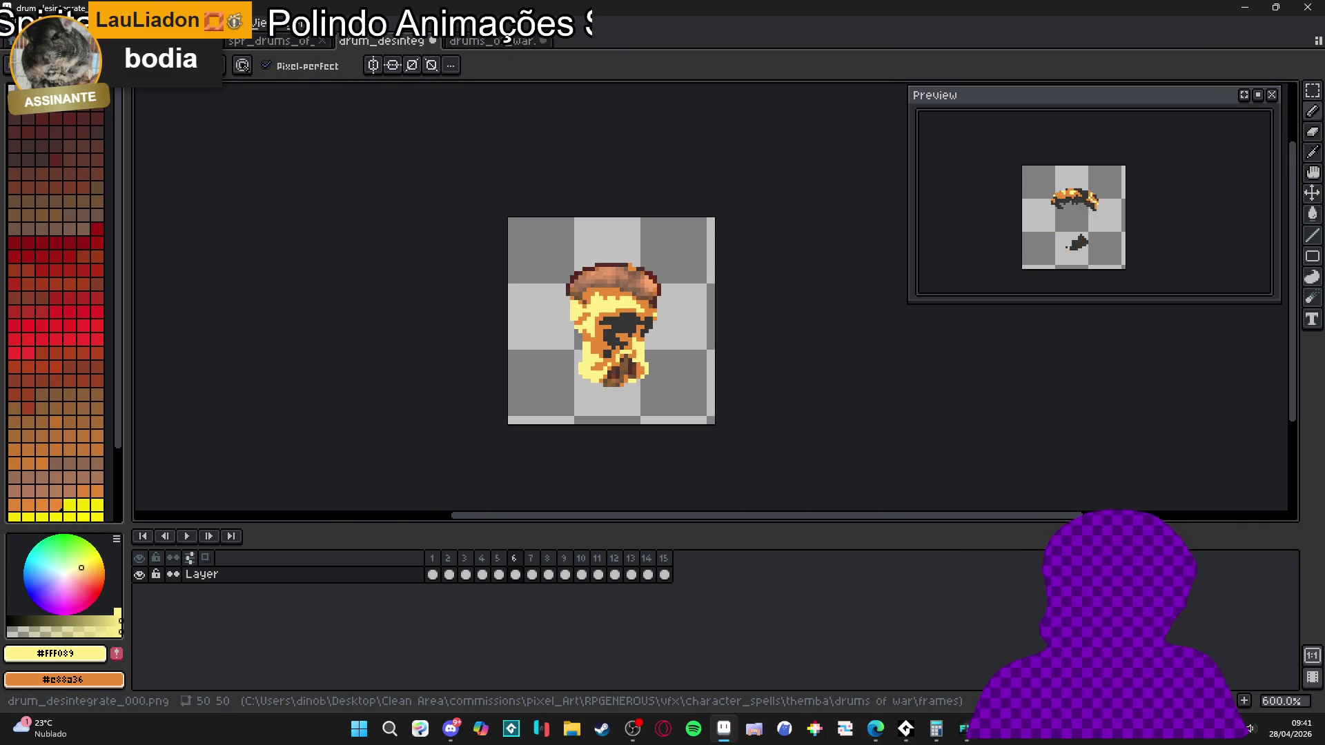
pyautogui.press('v')
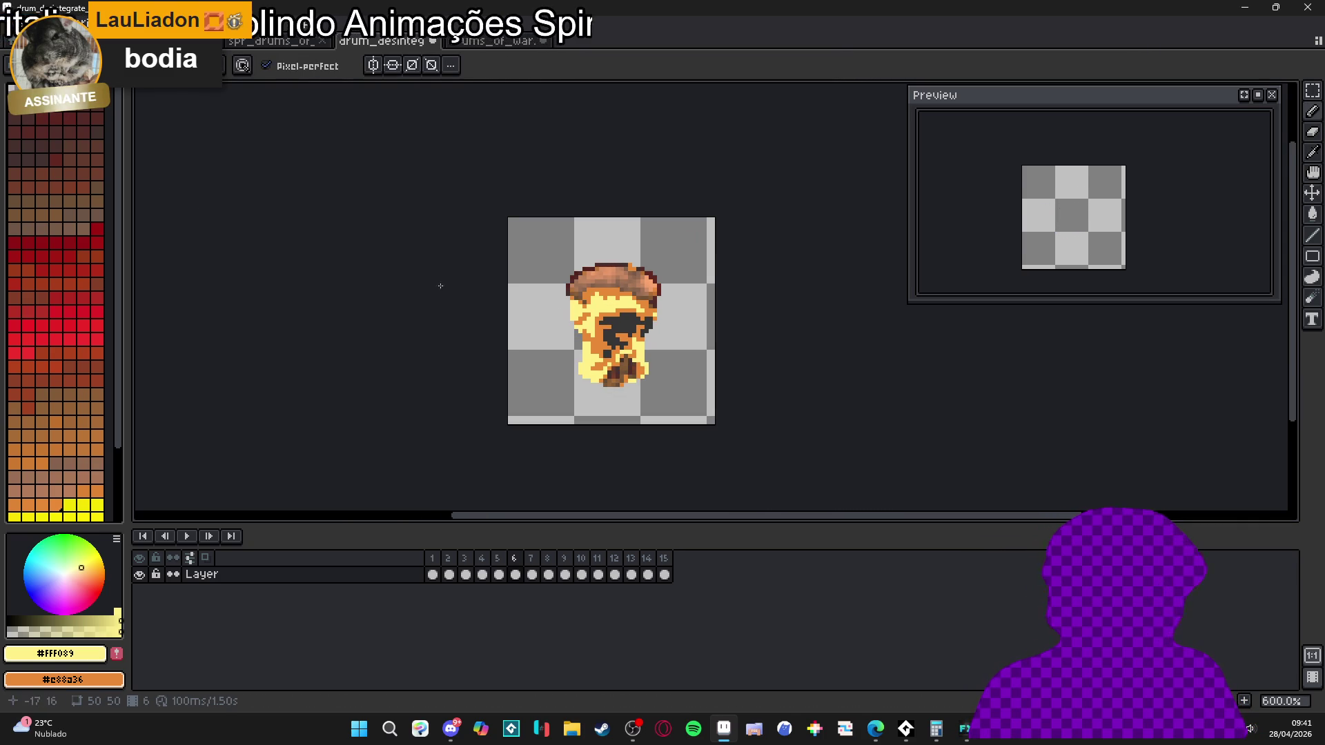
pyautogui.scroll(1, 618, 319)
pyautogui.press('b')
pyautogui.scroll(2, 608, 307)
pyautogui.scroll(-2, 606, 305)
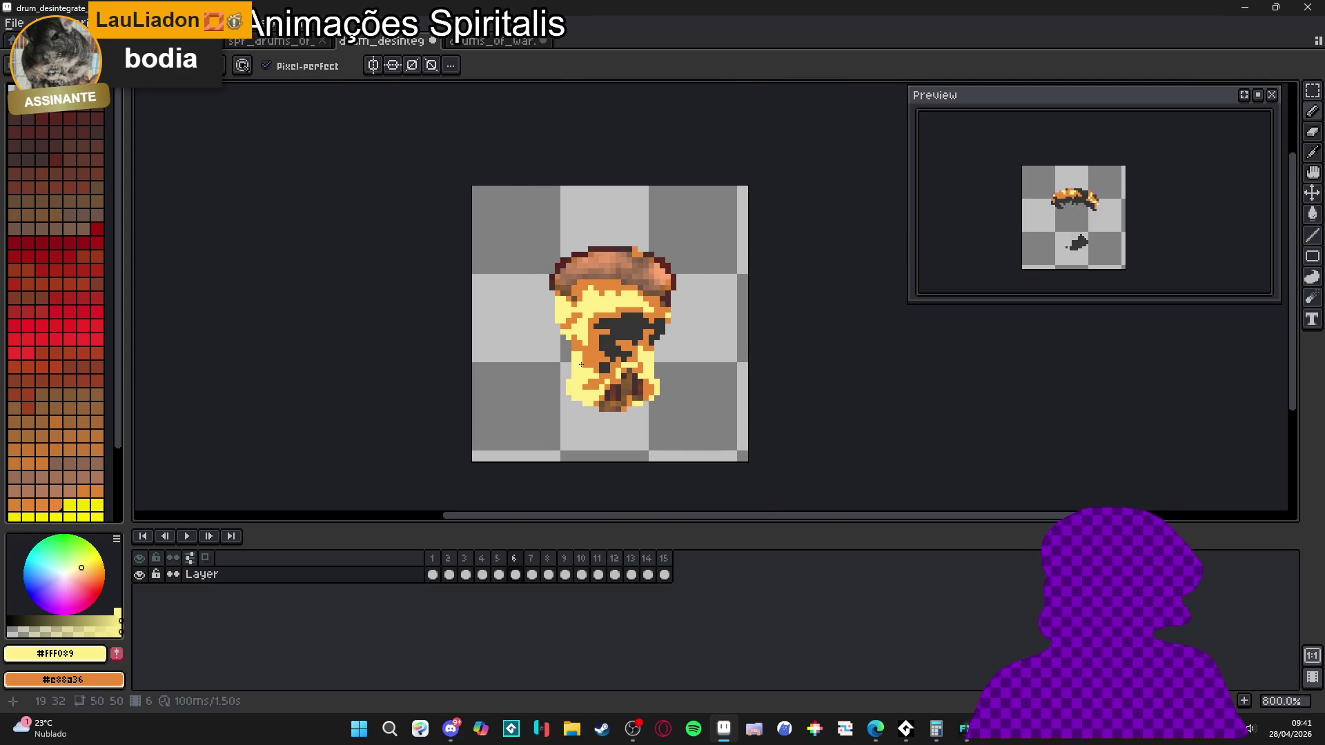
pyautogui.scroll(-1, 566, 373)
pyautogui.click(449, 560)
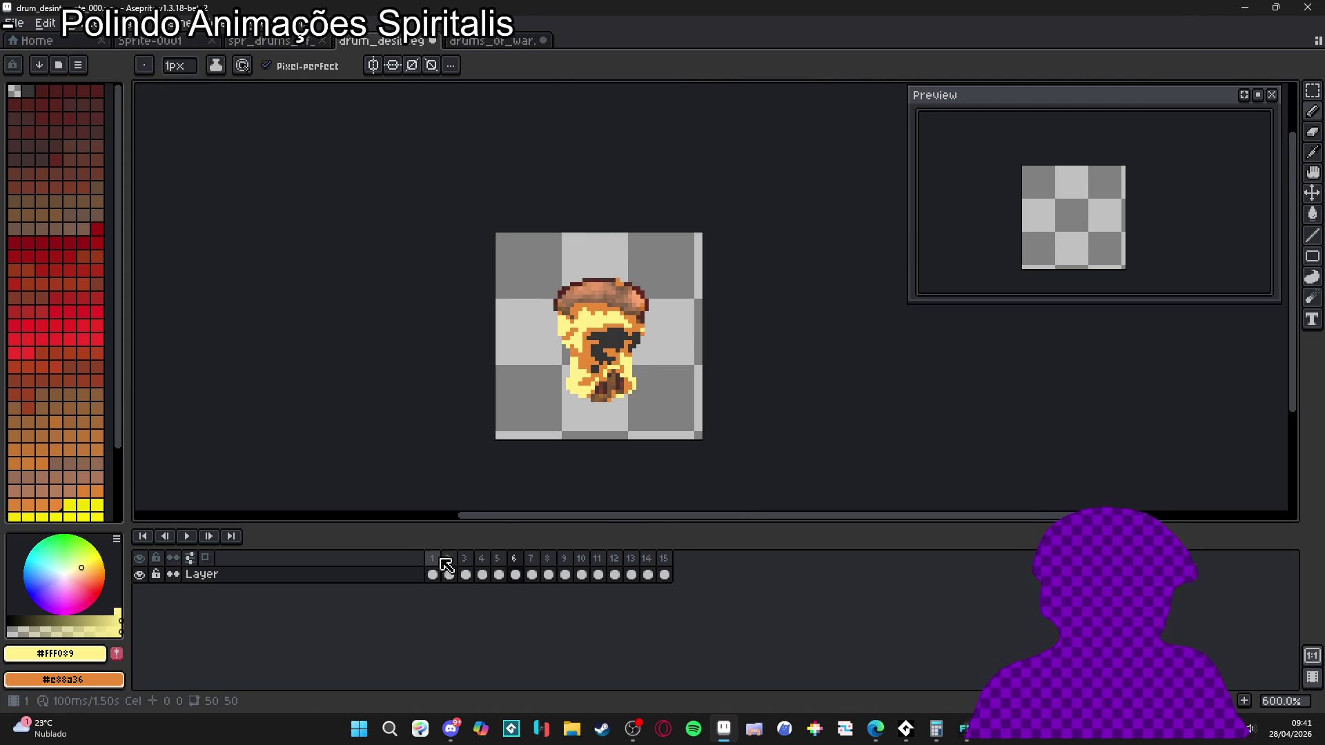
# - Export the animation as a sprite sheet with Output File enabled, saving drum_desintegrate_000-sheet.png
pyautogui.hotkey('ctrl', 'e')
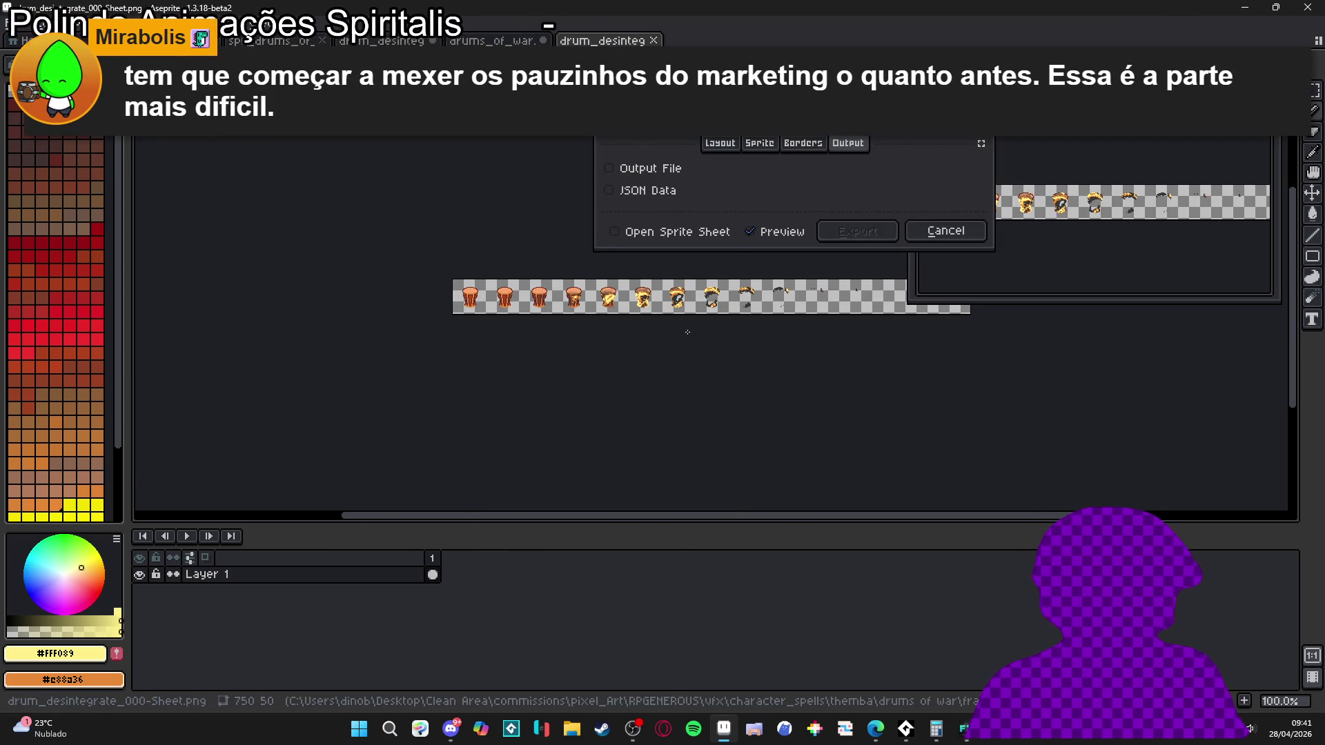
pyautogui.moveTo(828, 131); pyautogui.dragTo(856, 330)
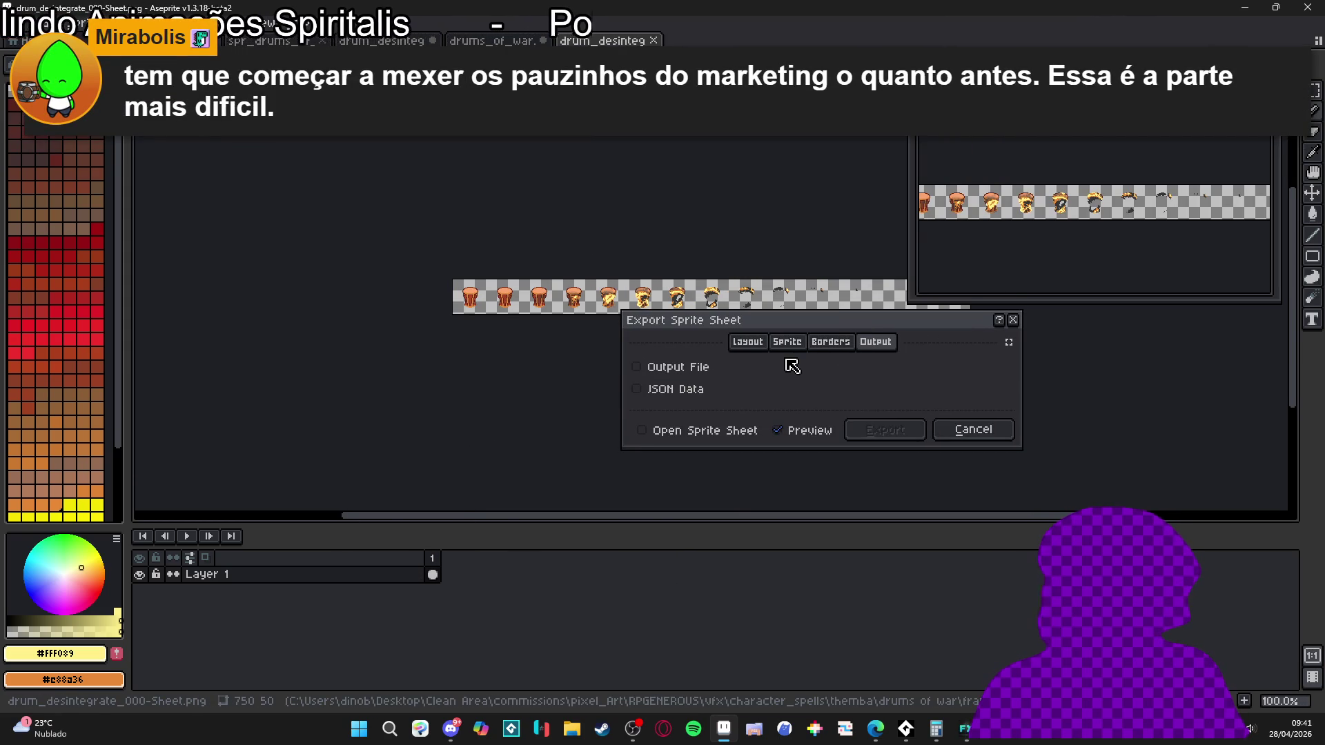
pyautogui.click(670, 368)
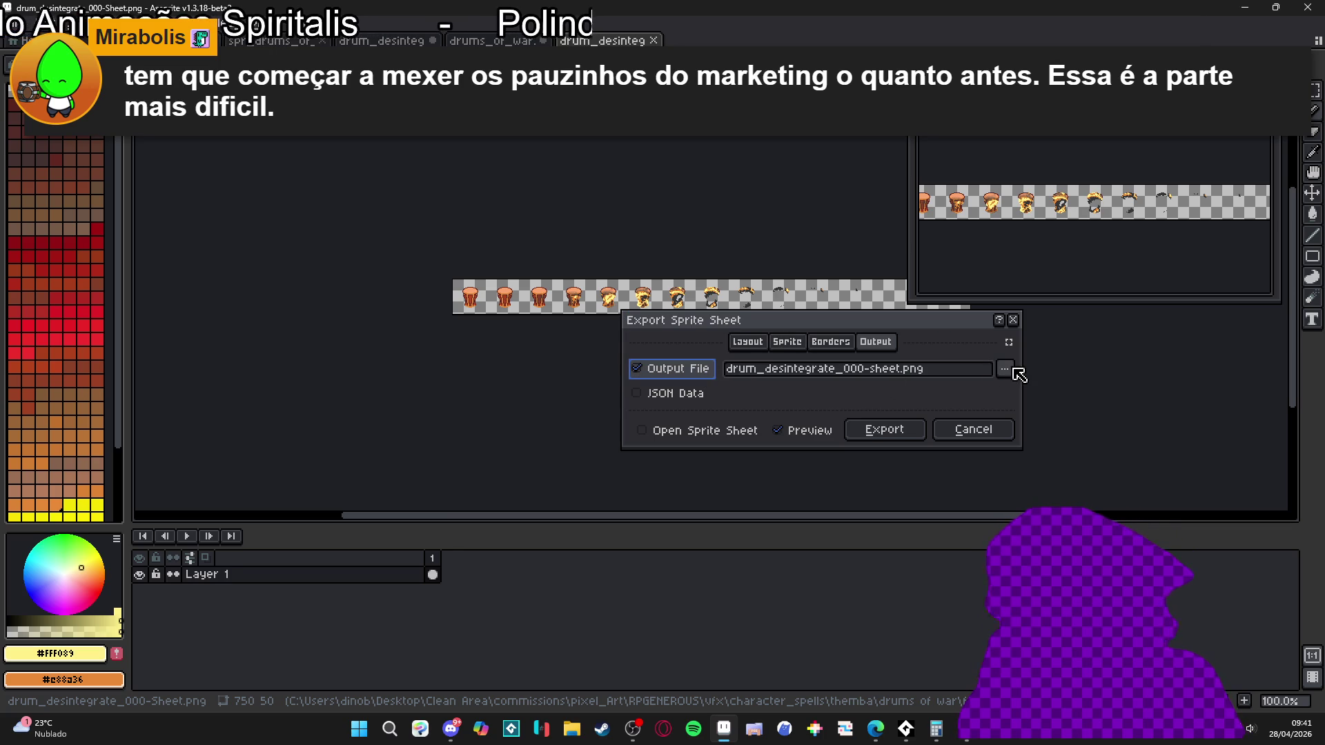
pyautogui.click(909, 442)
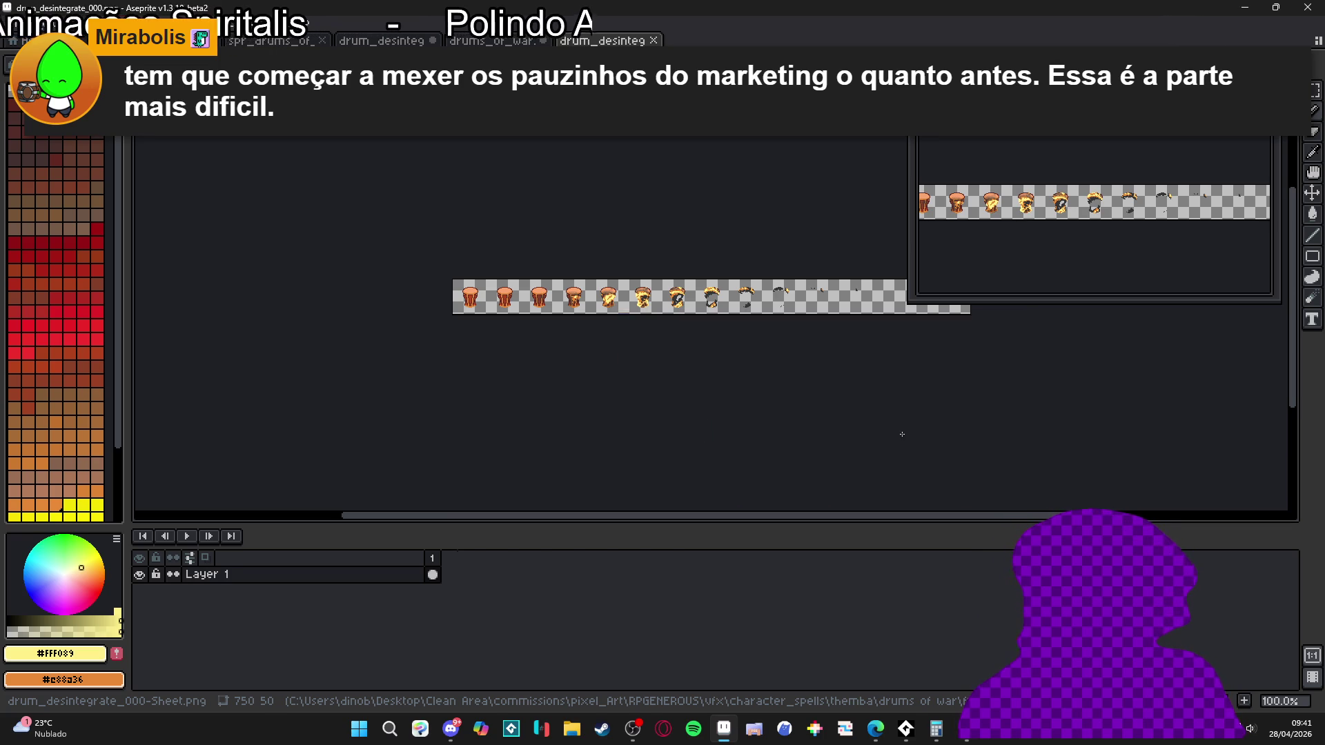
pyautogui.moveTo(873, 737)
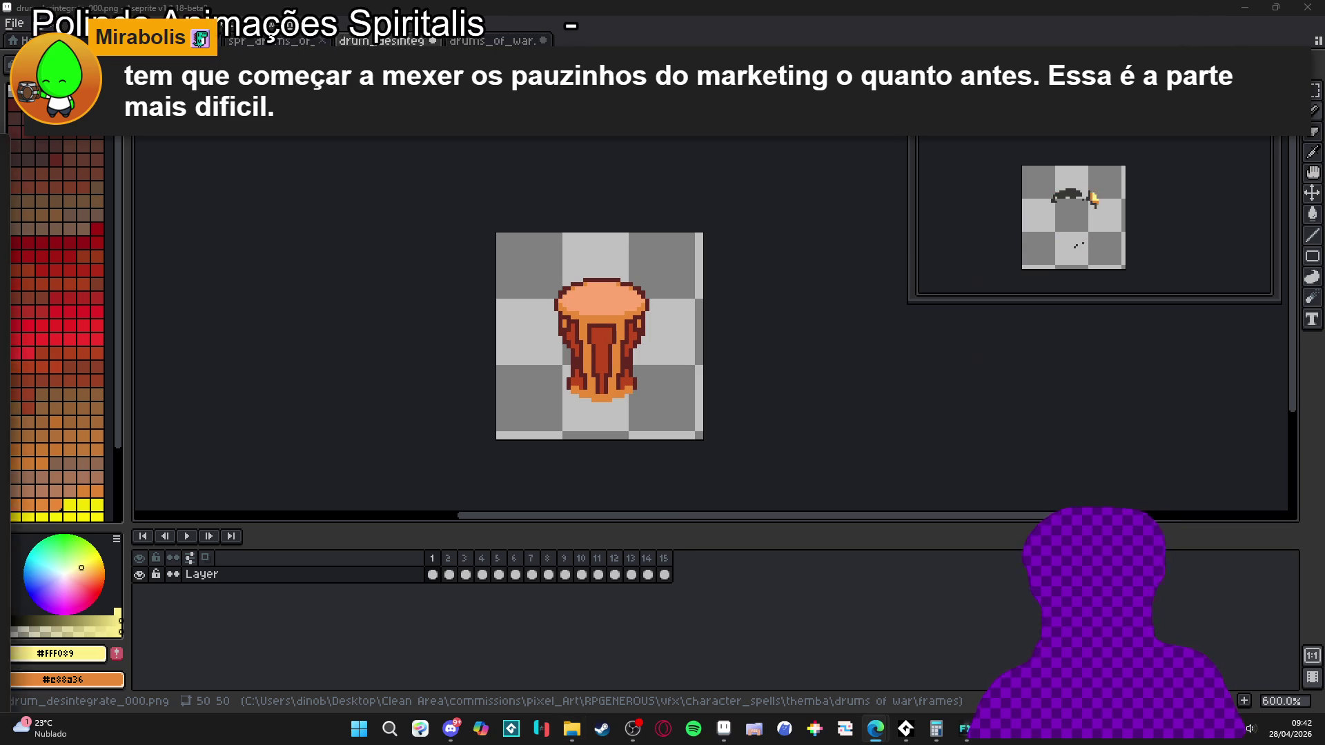
# - Open the studio's Instagram page from the browser's address suggestions
pyautogui.write('ins')
pyautogui.press('Down')
pyautogui.press('Down')
pyautogui.press('Down')
pyautogui.press('Down')
pyautogui.press('Return')
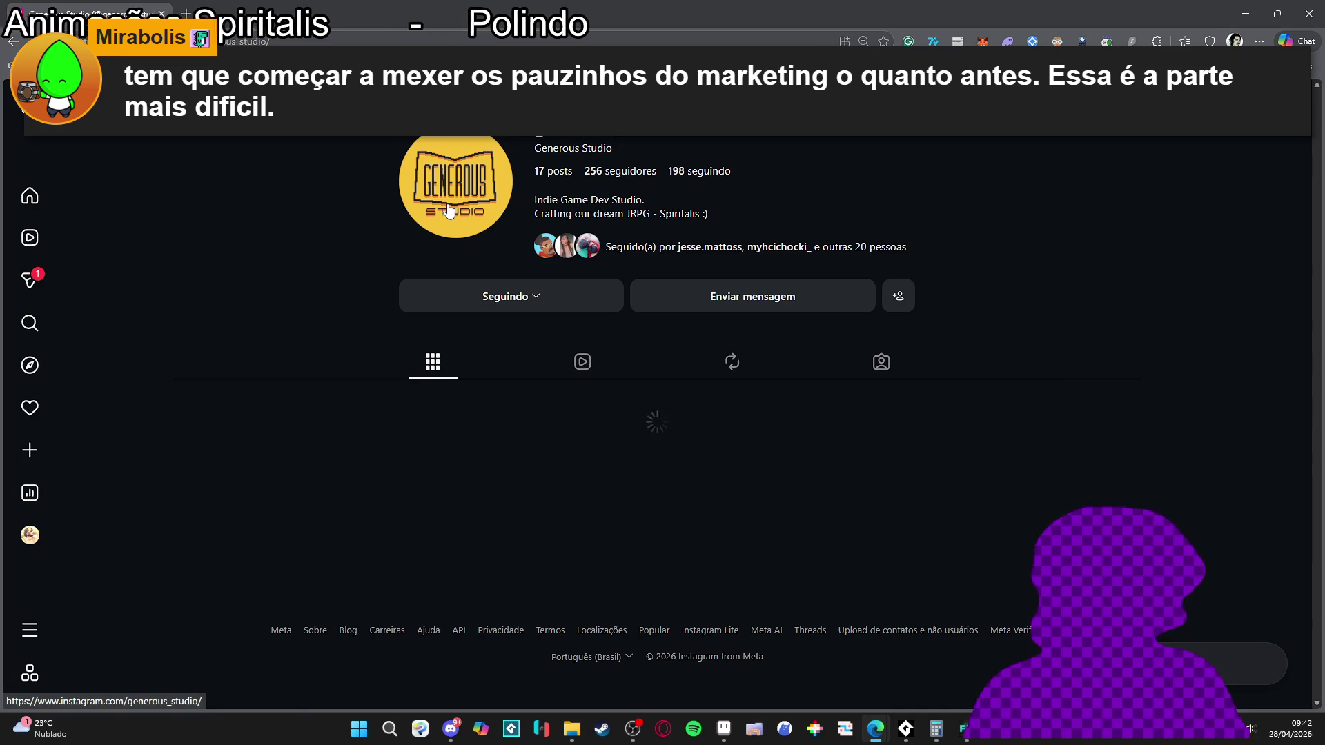
# - Scroll through the profile's pixel-art posts, then minimize the browser
pyautogui.scroll(-1, 300, 197)
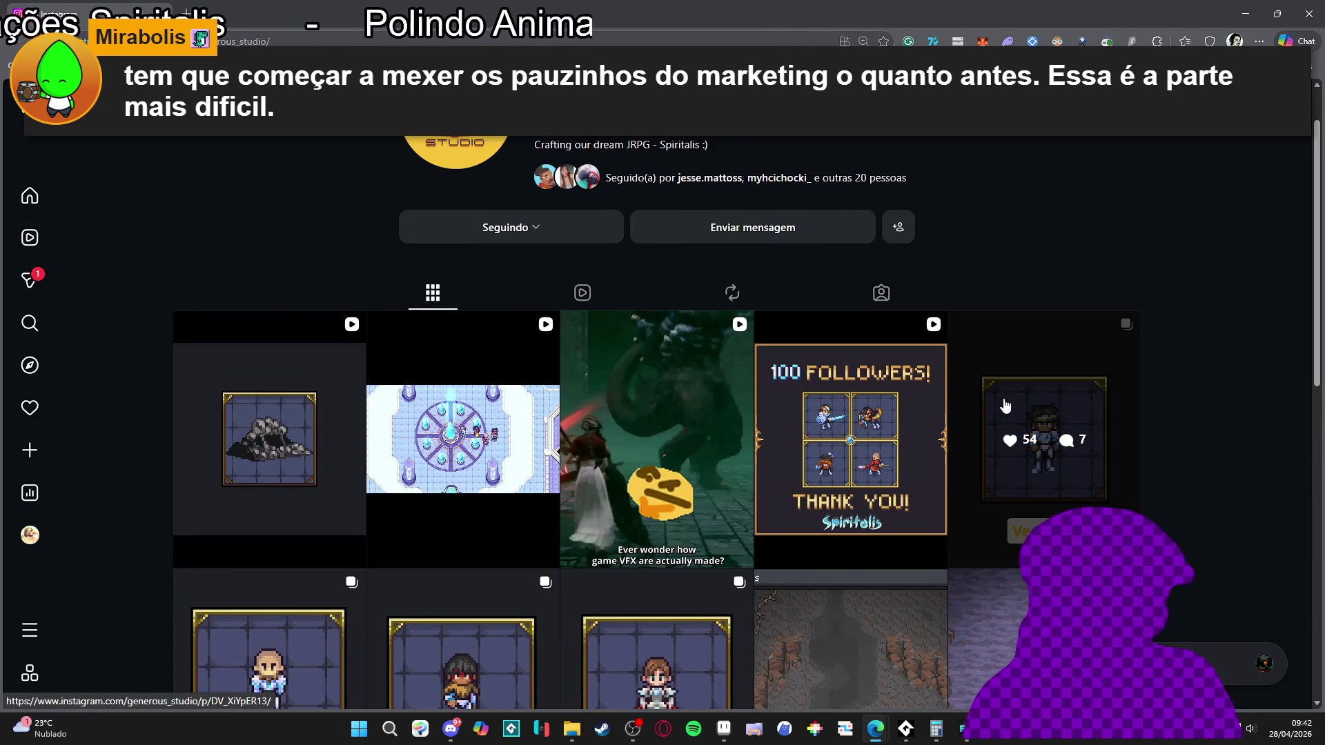
pyautogui.scroll(-4, 1041, 398)
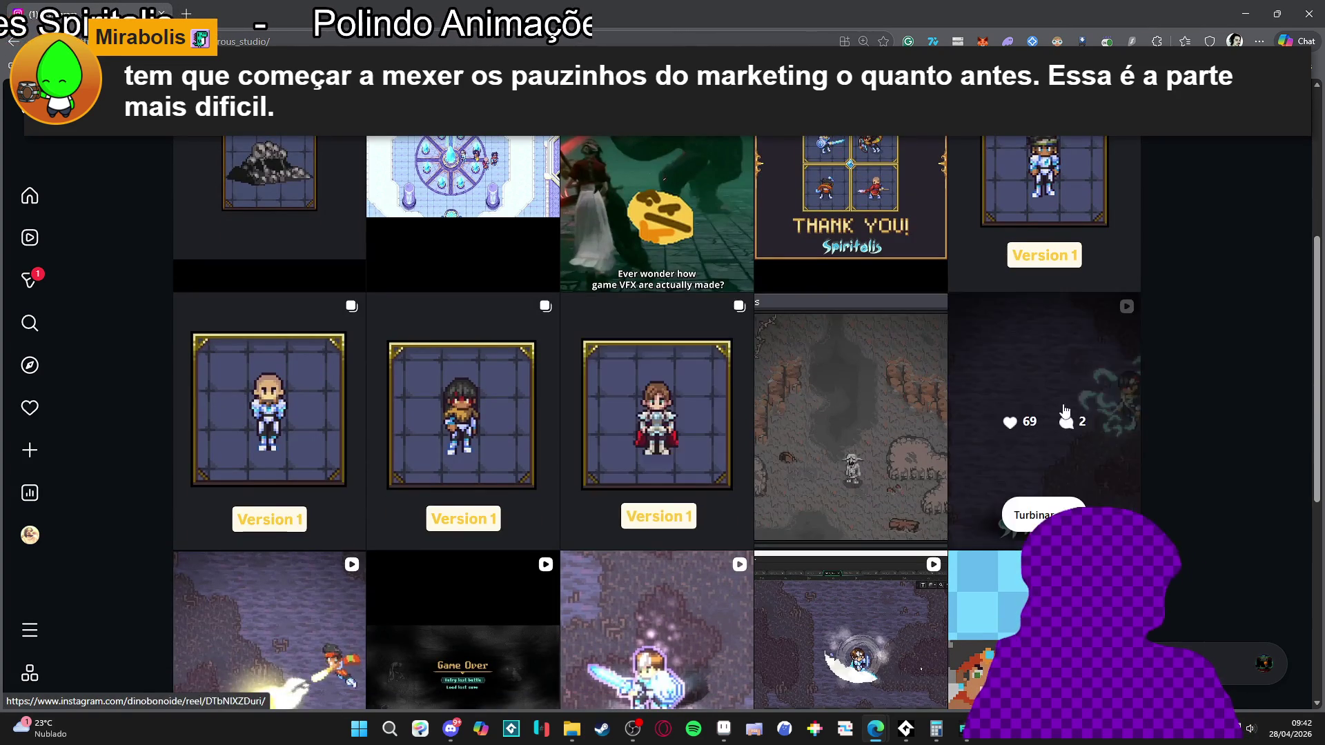
pyautogui.scroll(-3, 449, 414)
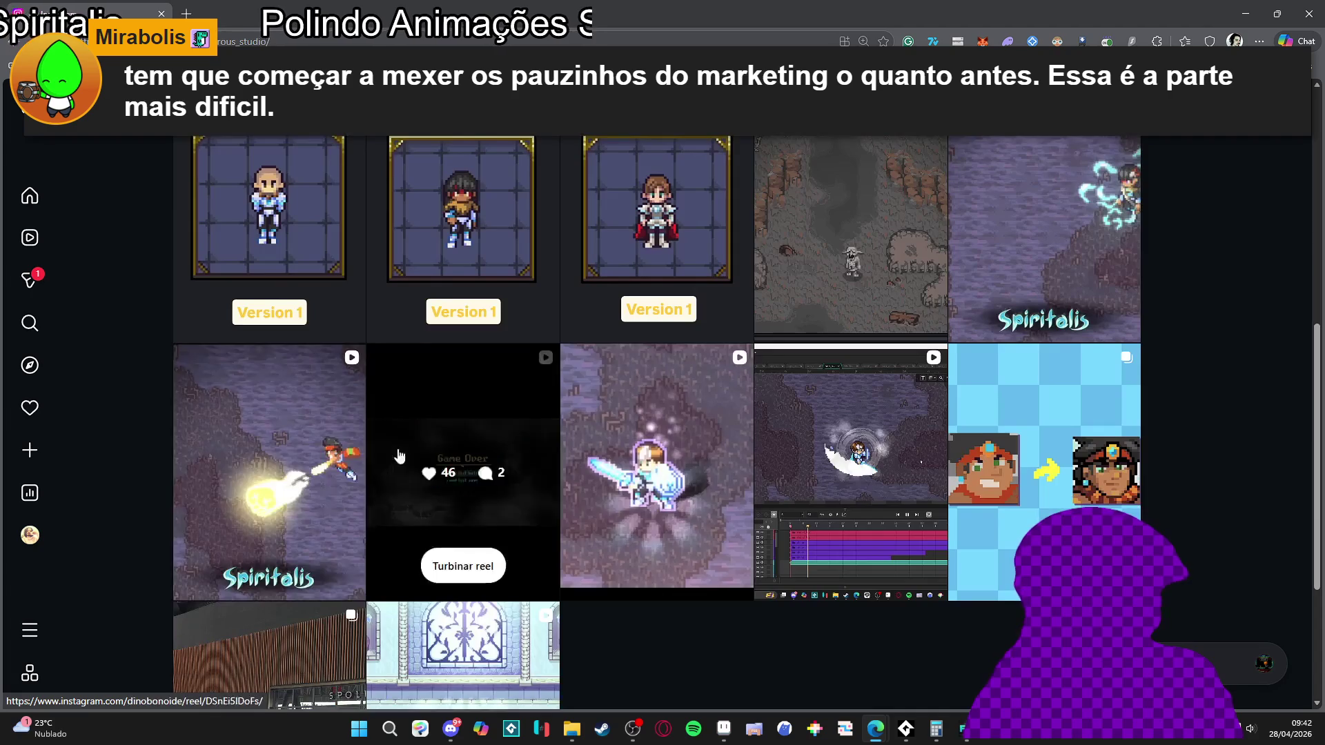
pyautogui.scroll(6, 401, 423)
pyautogui.scroll(2, 400, 424)
pyautogui.scroll(-3, 402, 364)
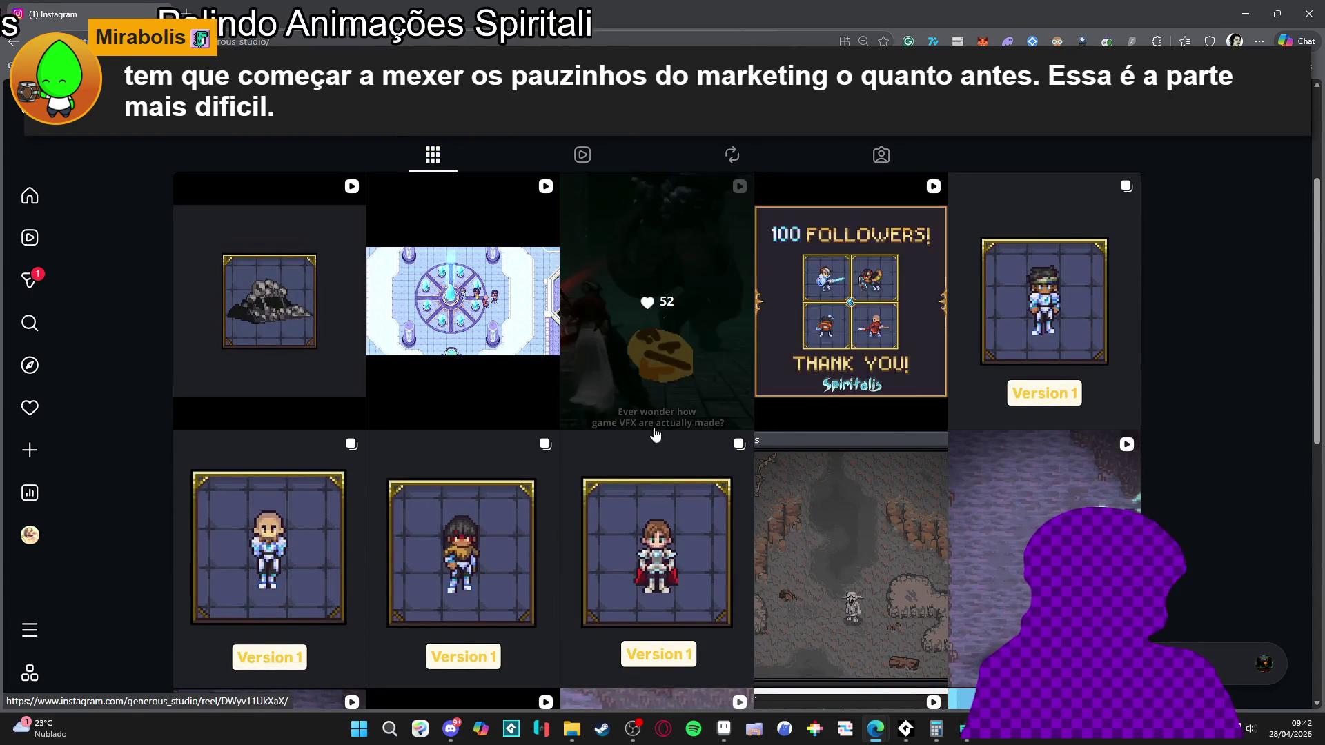
pyautogui.scroll(-4, 212, 518)
pyautogui.scroll(-3, 212, 518)
pyautogui.scroll(10, 813, 462)
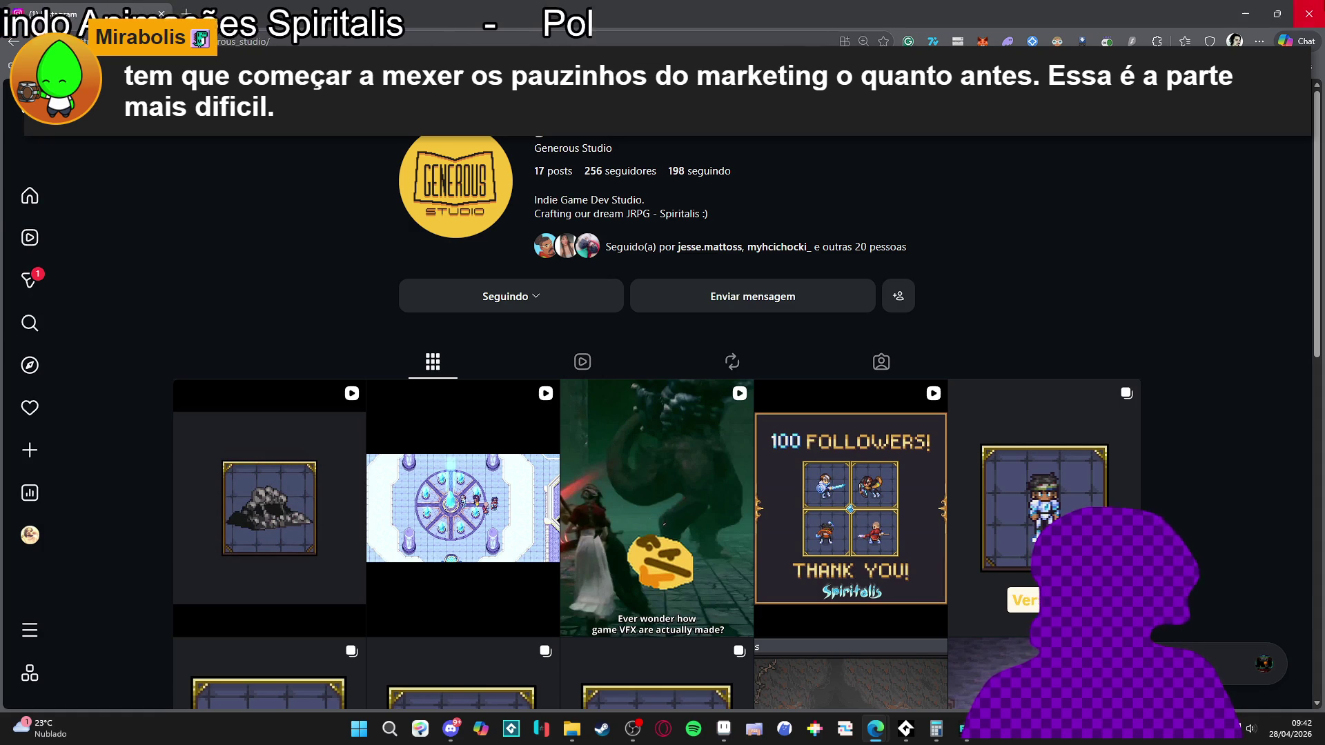
pyautogui.click(1249, 7)
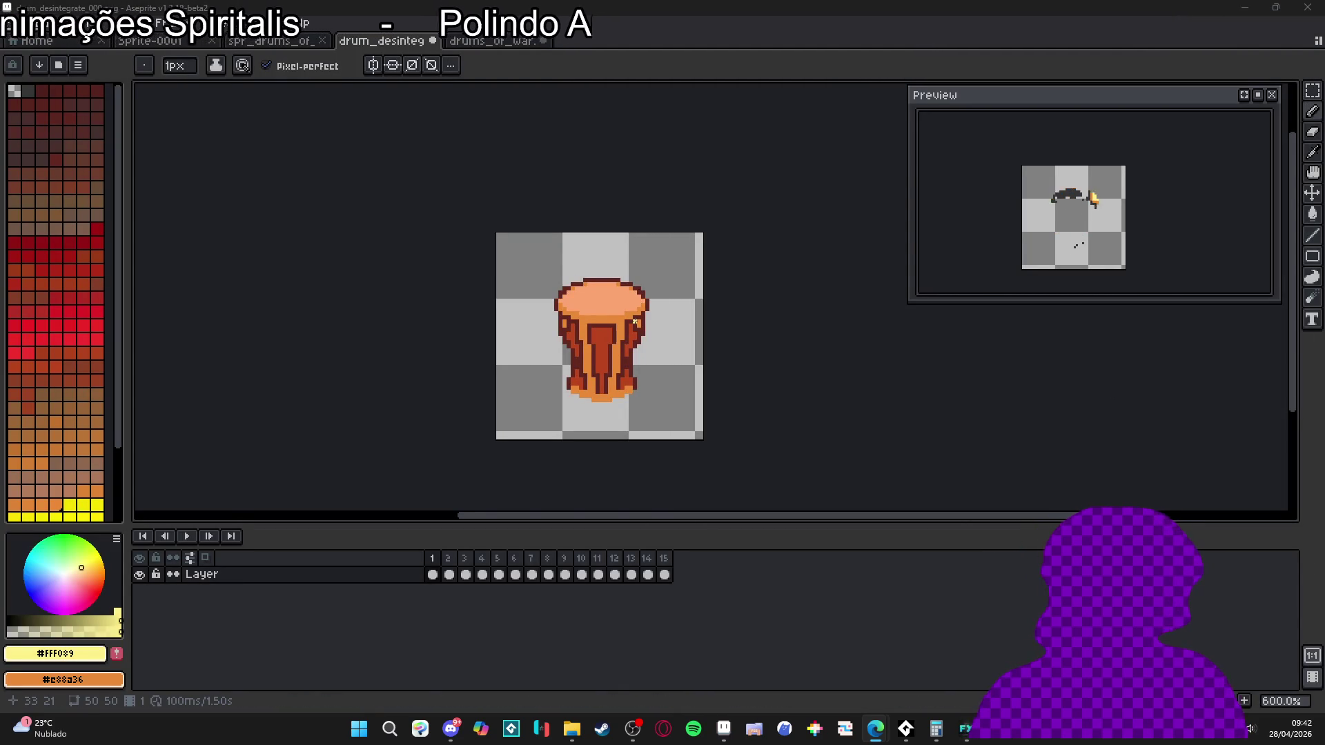
# - Eyedrop the drum's orange as the drawing colour
pyautogui.scroll(4, 607, 330)
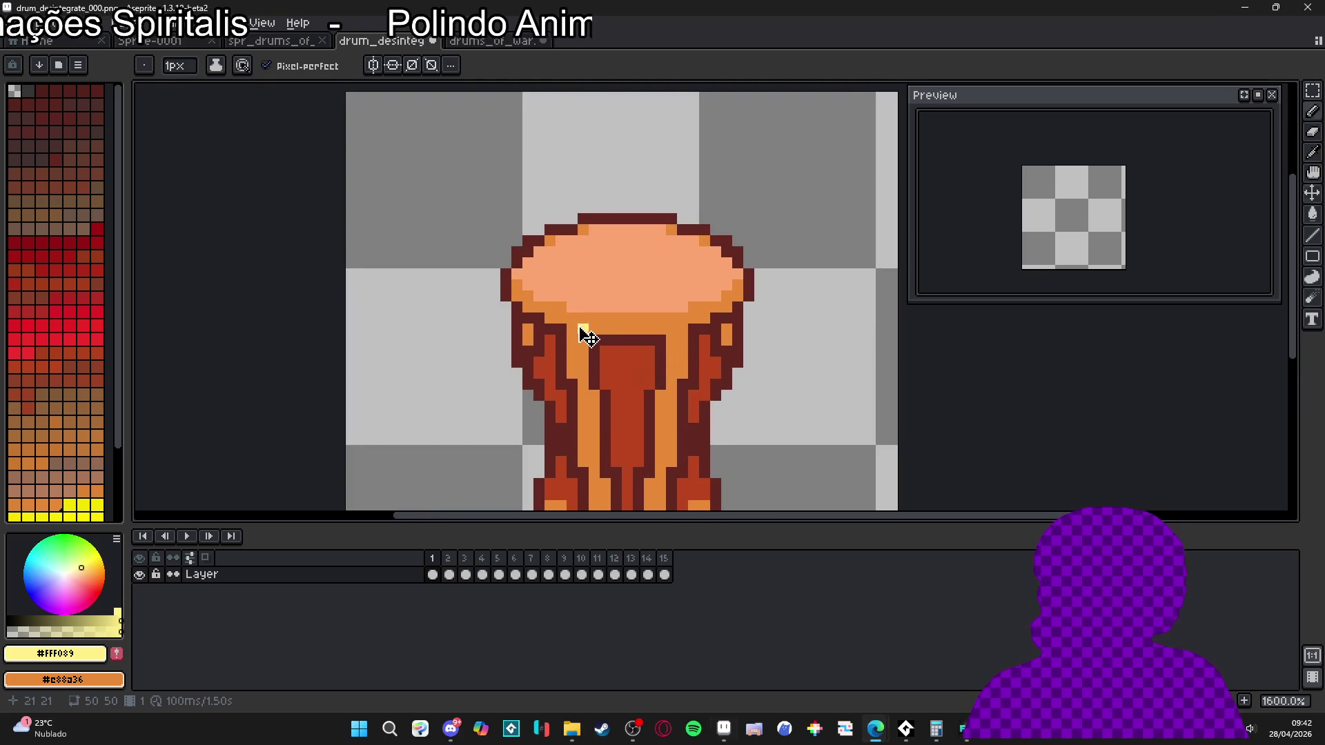
pyautogui.keyDown('alt'); pyautogui.click(579, 328); pyautogui.keyUp('alt')
pyautogui.scroll(-3, 581, 334)
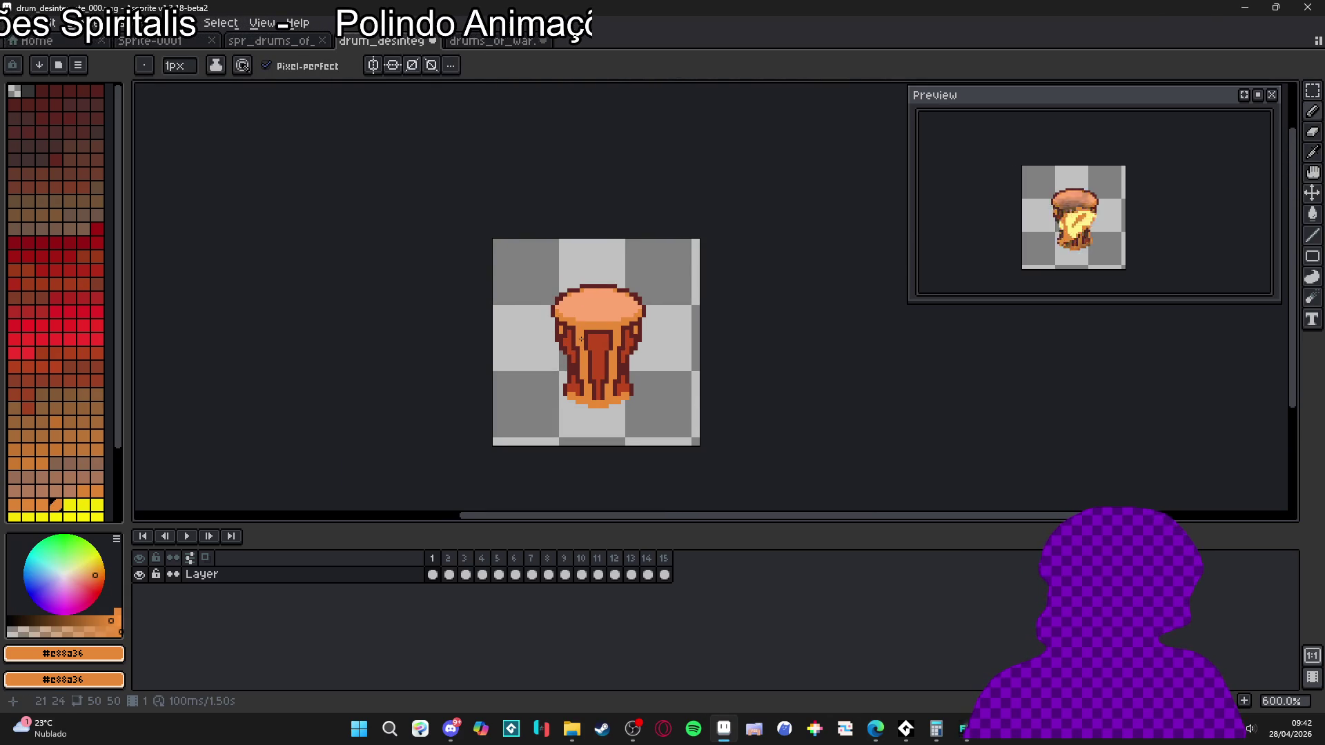
pyautogui.scroll(3, 599, 362)
pyautogui.scroll(-3, 599, 361)
pyautogui.scroll(3, 588, 356)
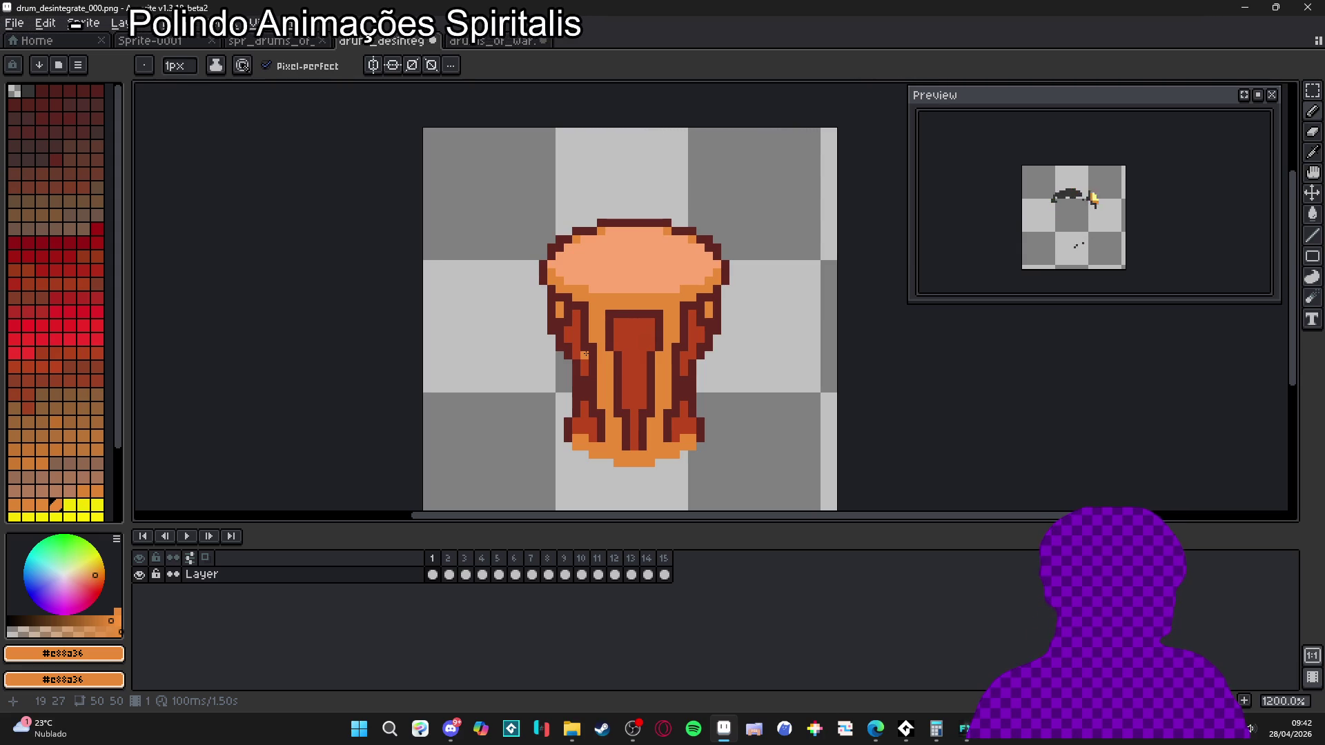
pyautogui.scroll(-3, 586, 354)
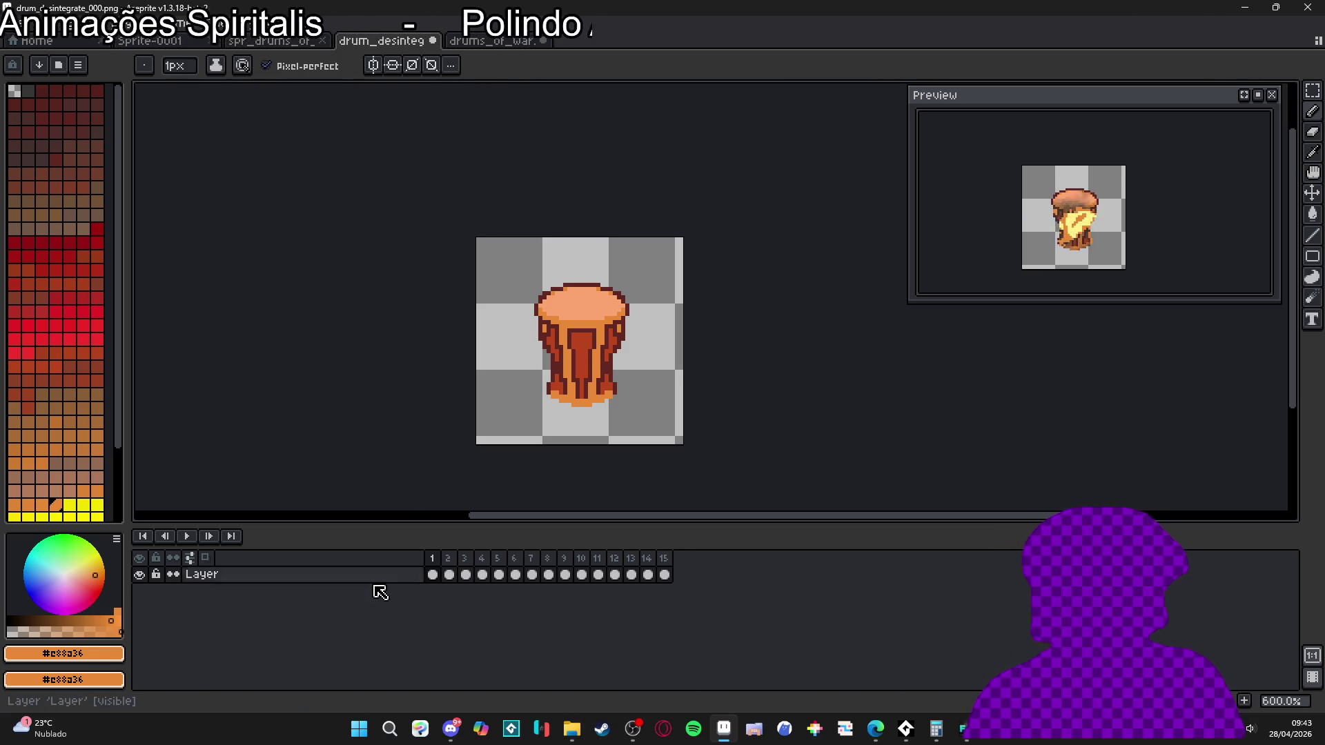
# - Compare frames 2 through 7, settling on frame 6 for editing
pyautogui.click(446, 572)
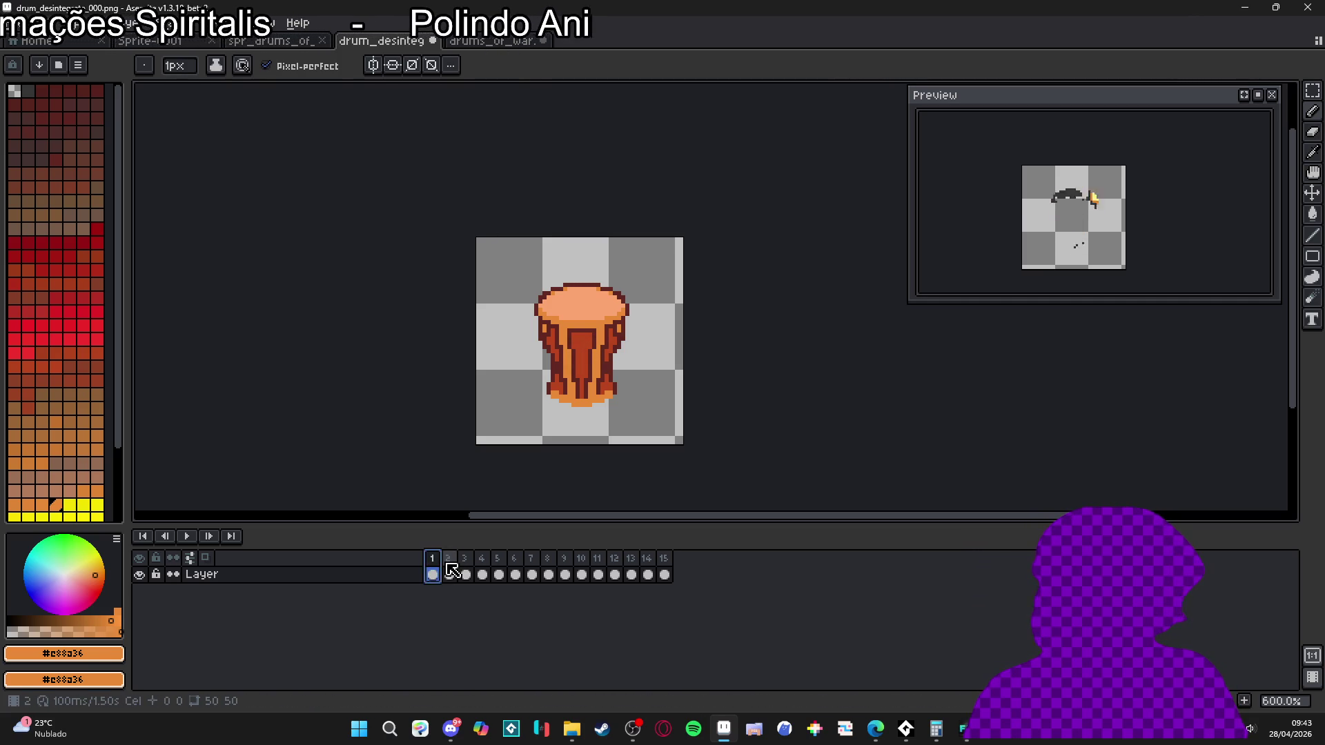
pyautogui.click(466, 574)
pyautogui.click(497, 558)
pyautogui.click(481, 558)
pyautogui.click(497, 558)
pyautogui.click(528, 563)
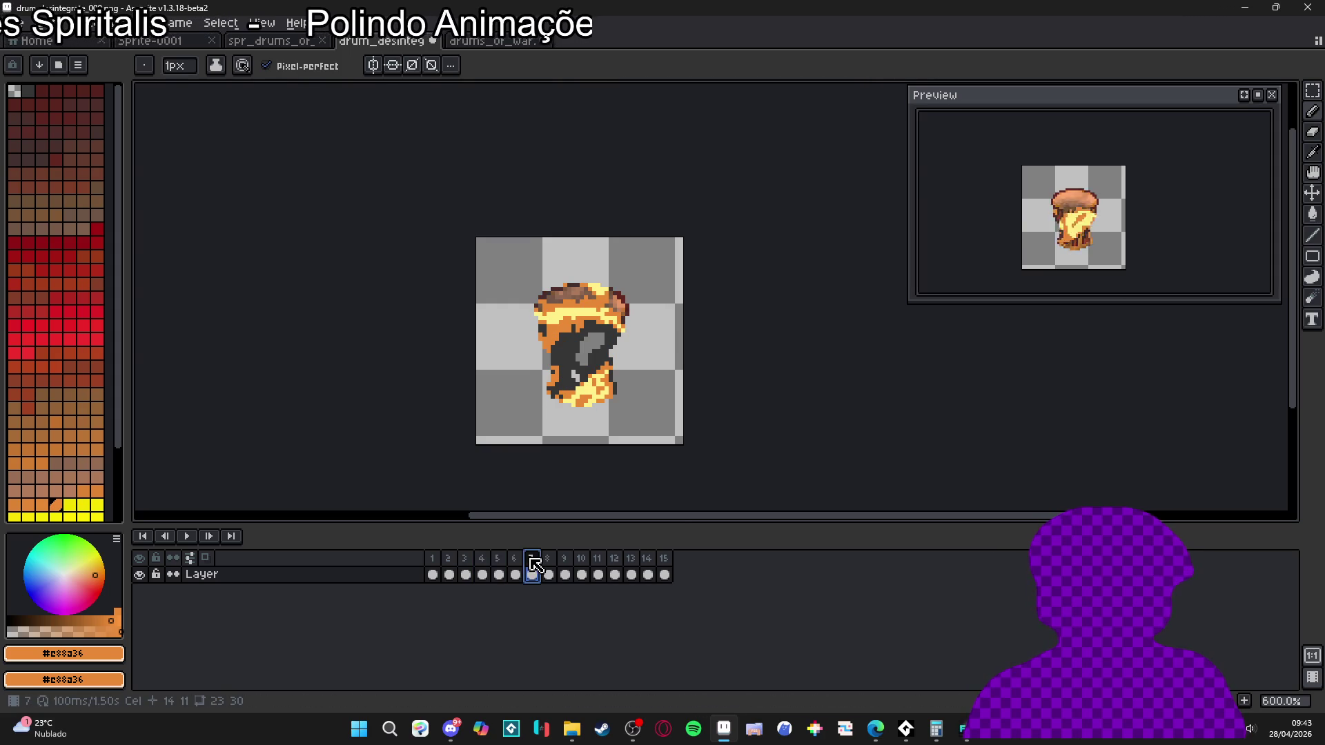
pyautogui.click(514, 568)
pyautogui.click(531, 567)
pyautogui.click(514, 567)
pyautogui.click(498, 570)
pyautogui.click(516, 570)
# - Paint a pale yellow pixel onto frame 6, then bring up File Explorer
pyautogui.scroll(4, 553, 350)
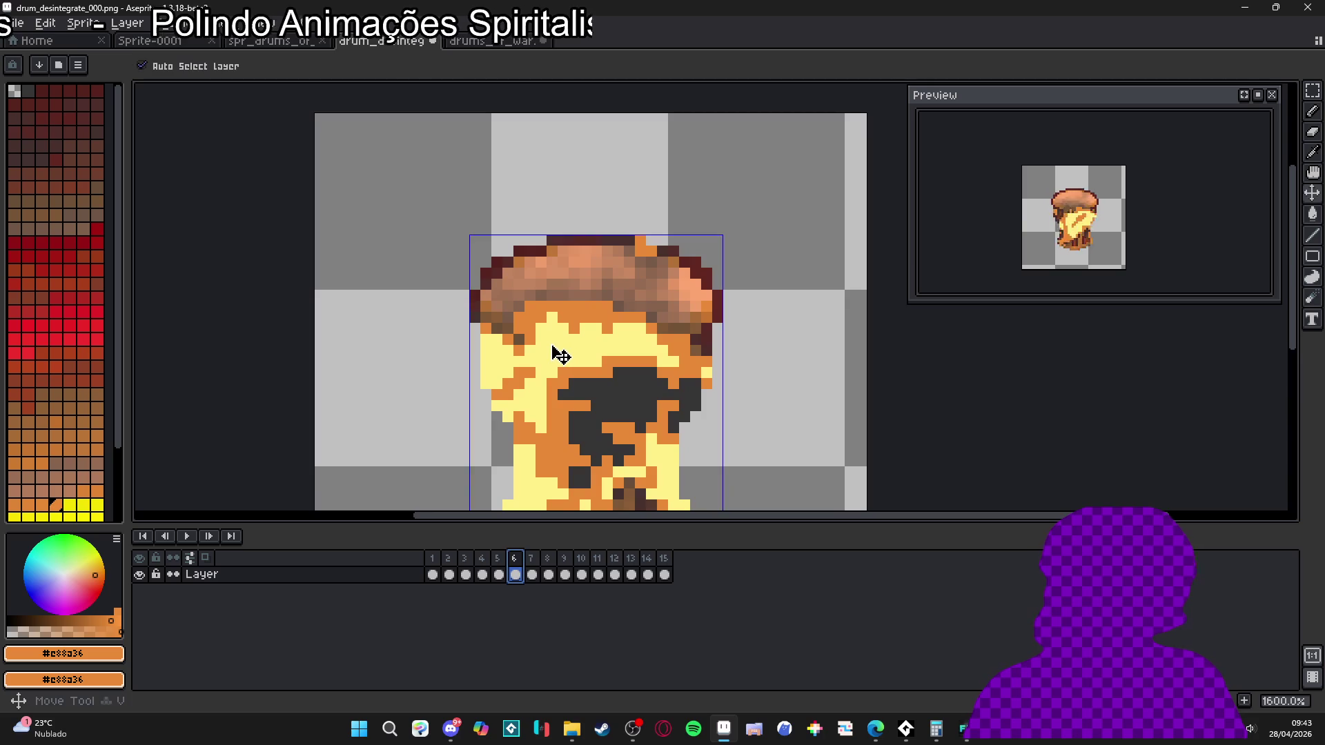
pyautogui.keyDown('alt'); pyautogui.click(565, 337); pyautogui.keyUp('alt')
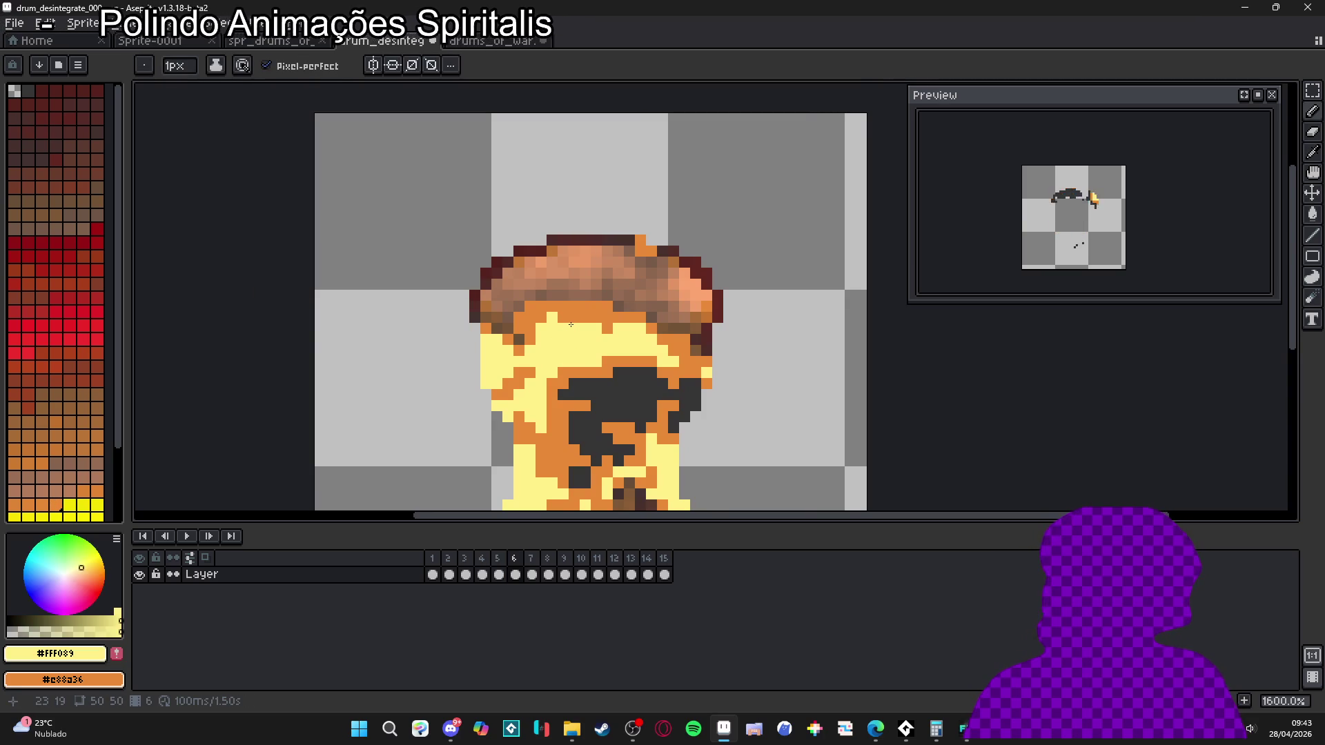
pyautogui.click(570, 324)
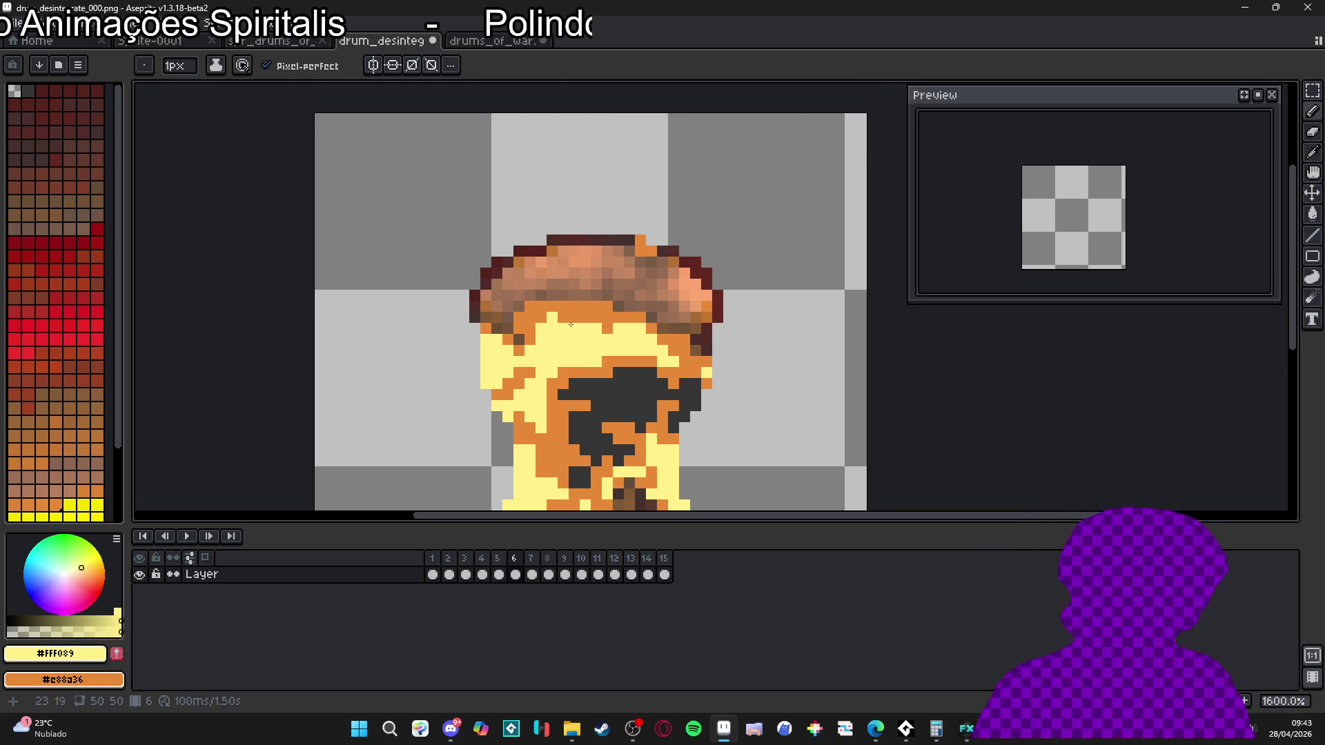
pyautogui.scroll(-3, 571, 324)
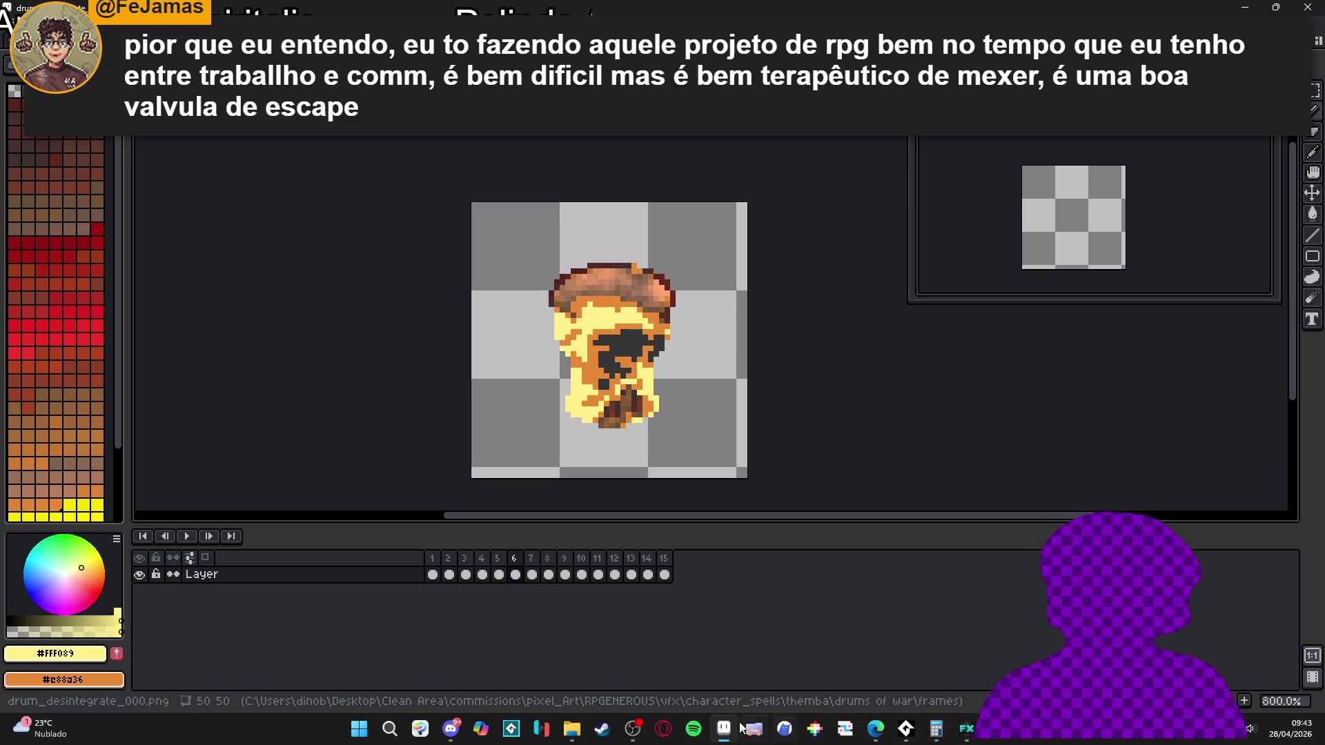
pyautogui.moveTo(875, 728)
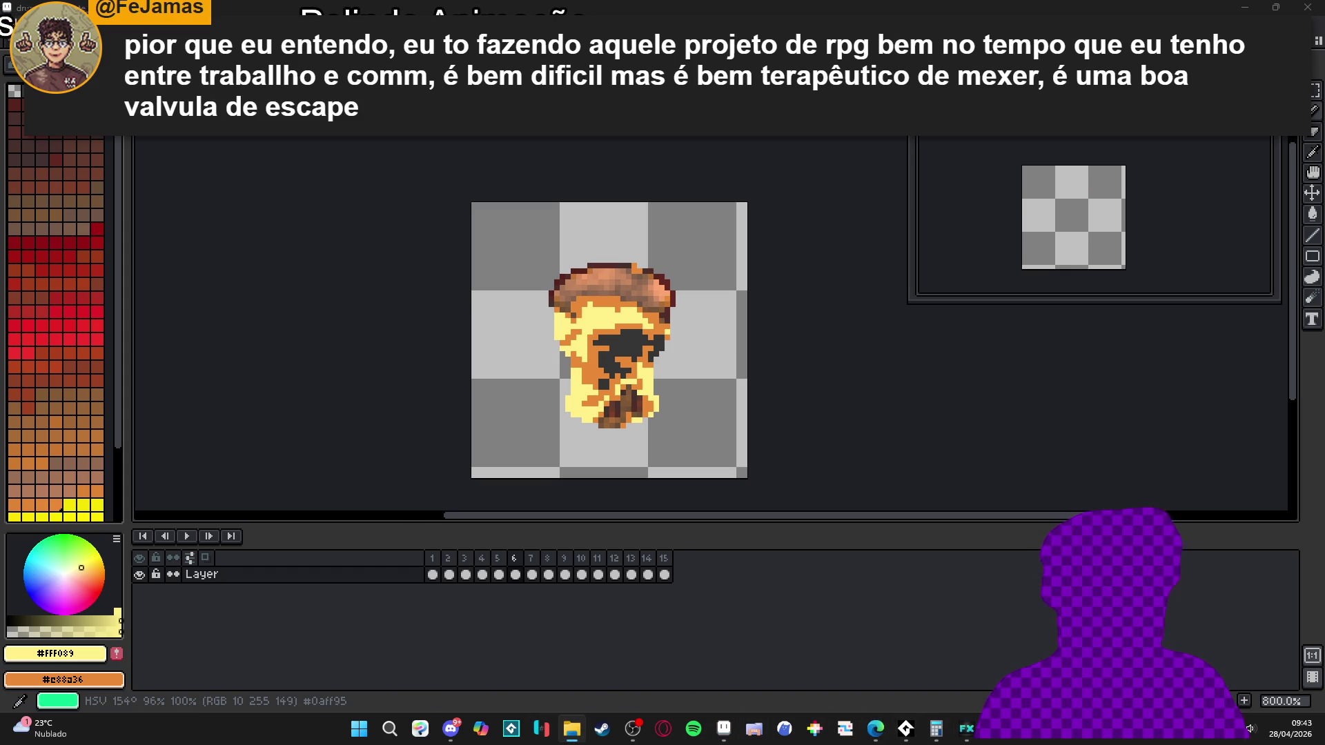
pyautogui.press('super+e')
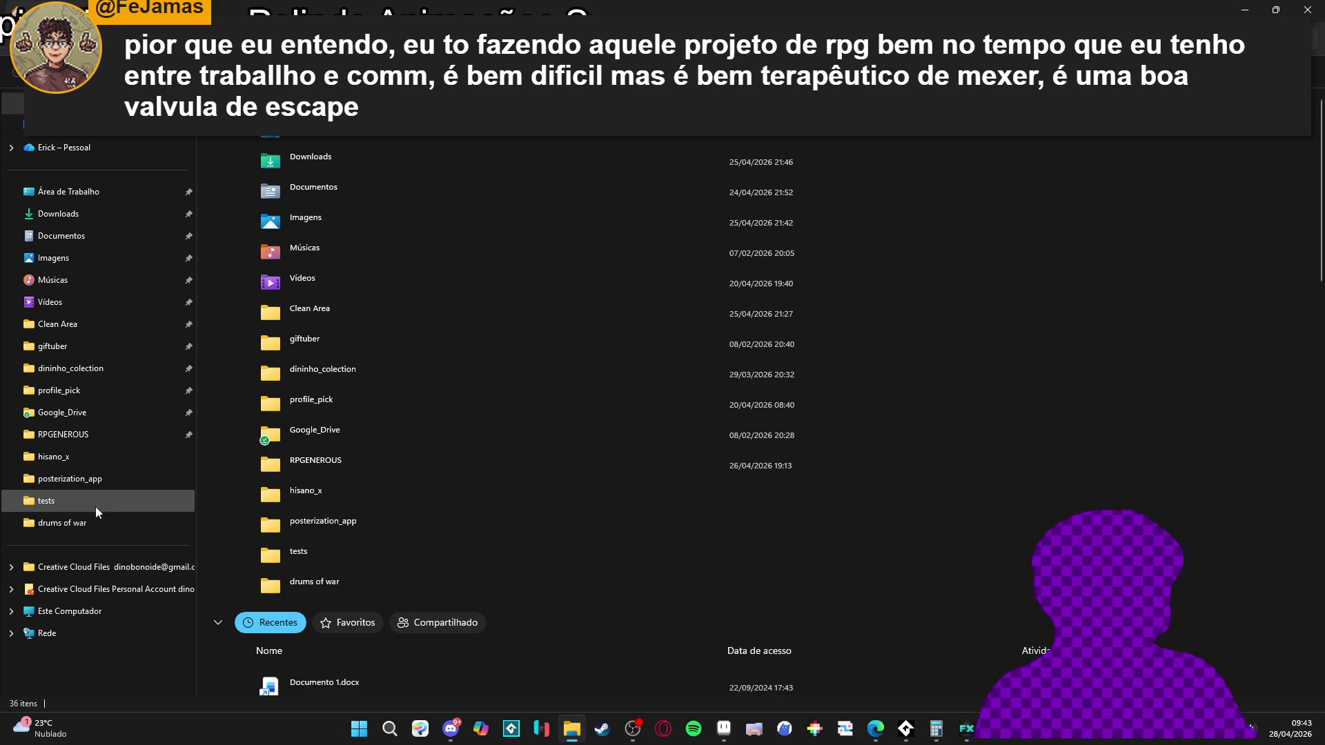
# - Open pixelizador_2026.html from the posterization_app folder in the browser and minimize Explorer
pyautogui.click(88, 524)
pyautogui.click(76, 479)
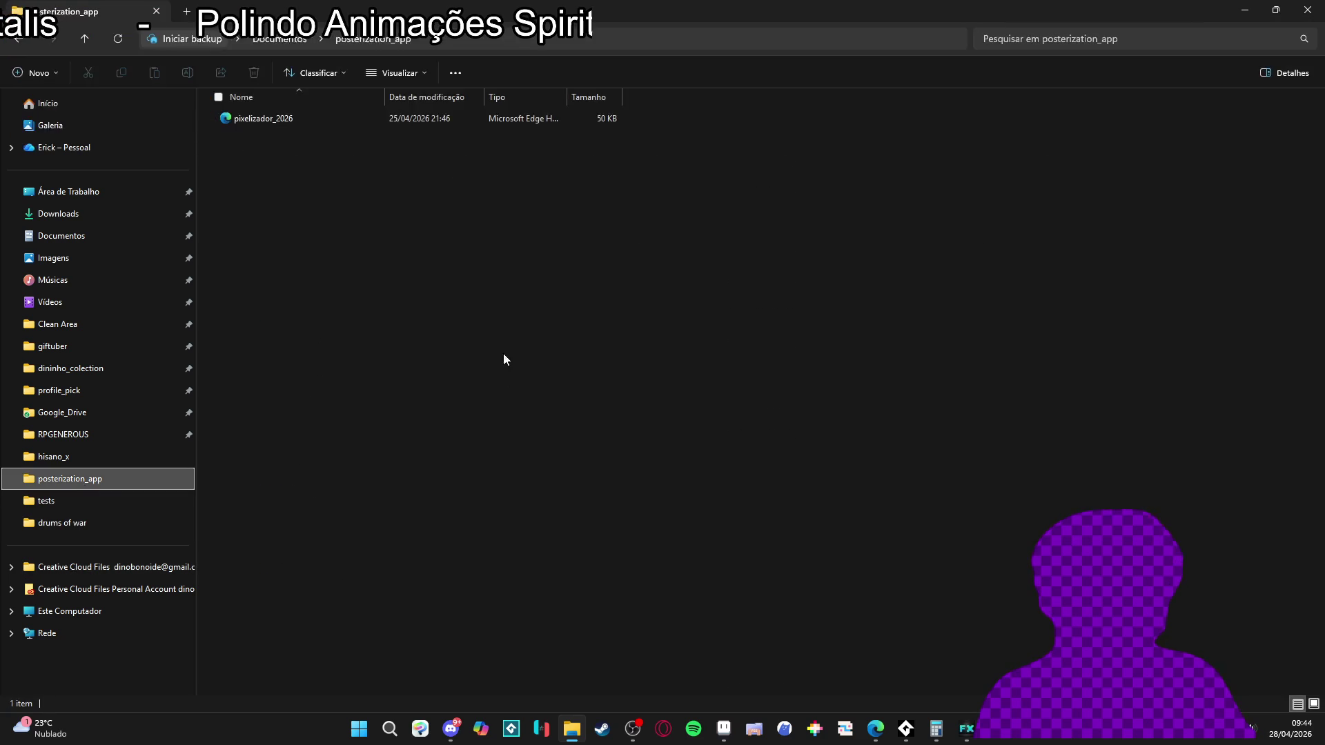
pyautogui.click(281, 123)
pyautogui.doubleClick(282, 123)
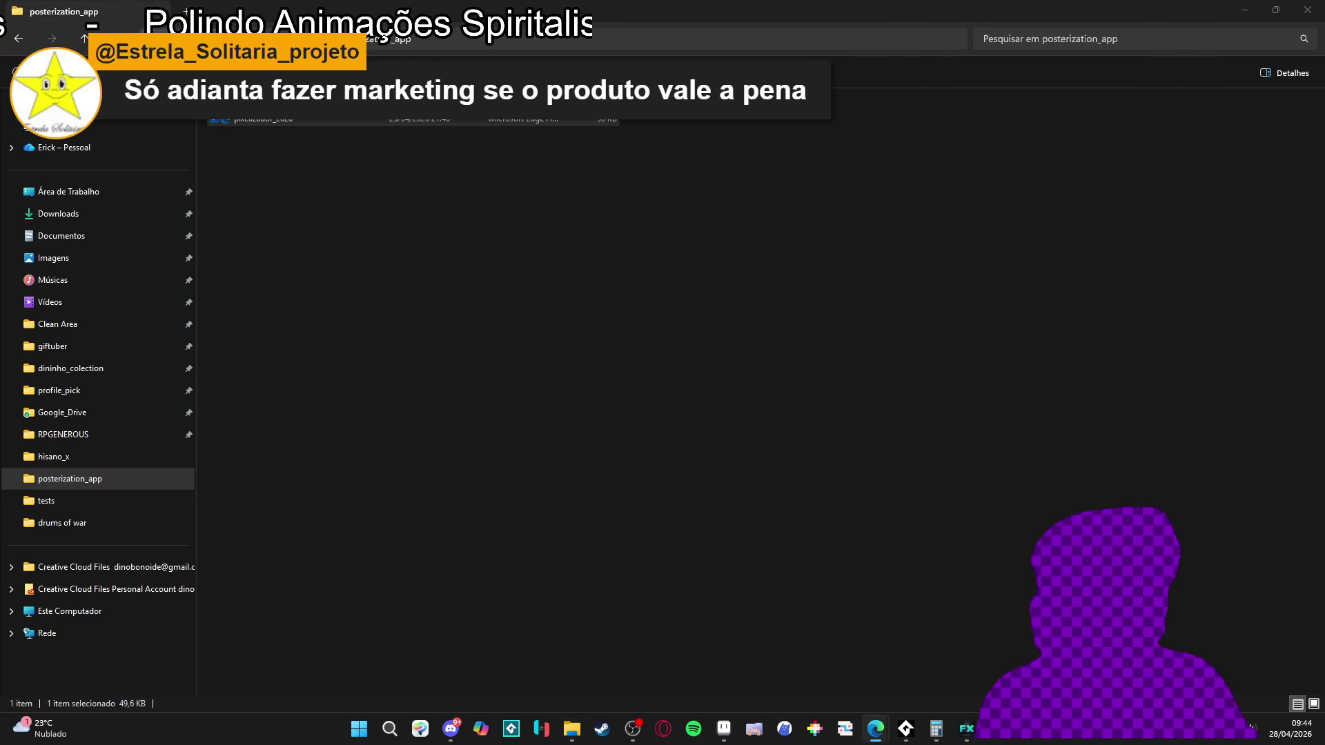
pyautogui.click(1245, 10)
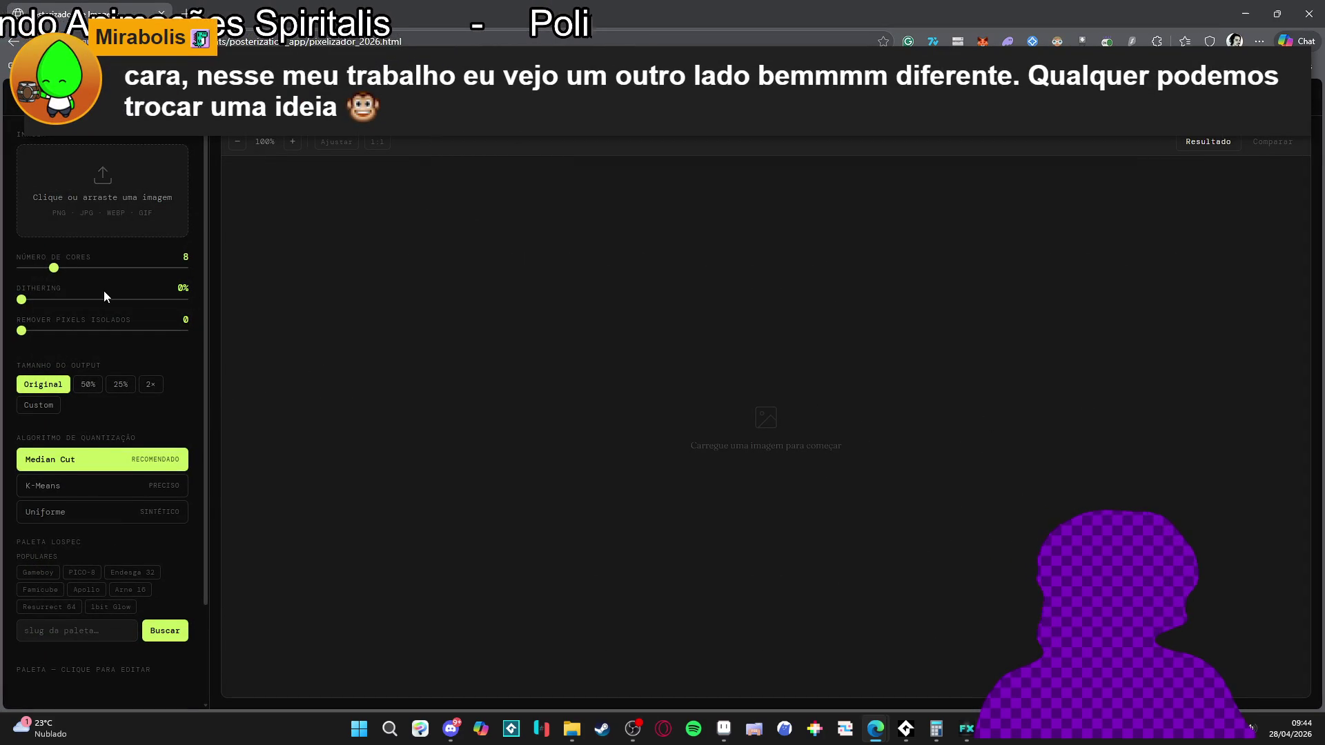
# - Resize the browser to nearly full screen and bring the empty Posterizador page to the front
pyautogui.scroll(-2, 104, 292)
pyautogui.scroll(1, 104, 290)
pyautogui.moveTo(863, 13)
pyautogui.mouseDown()
pyautogui.moveTo(888, 151)
pyautogui.moveTo(856, 7)
pyautogui.mouseUp()
pyautogui.click(572, 728)
pyautogui.click(571, 727)
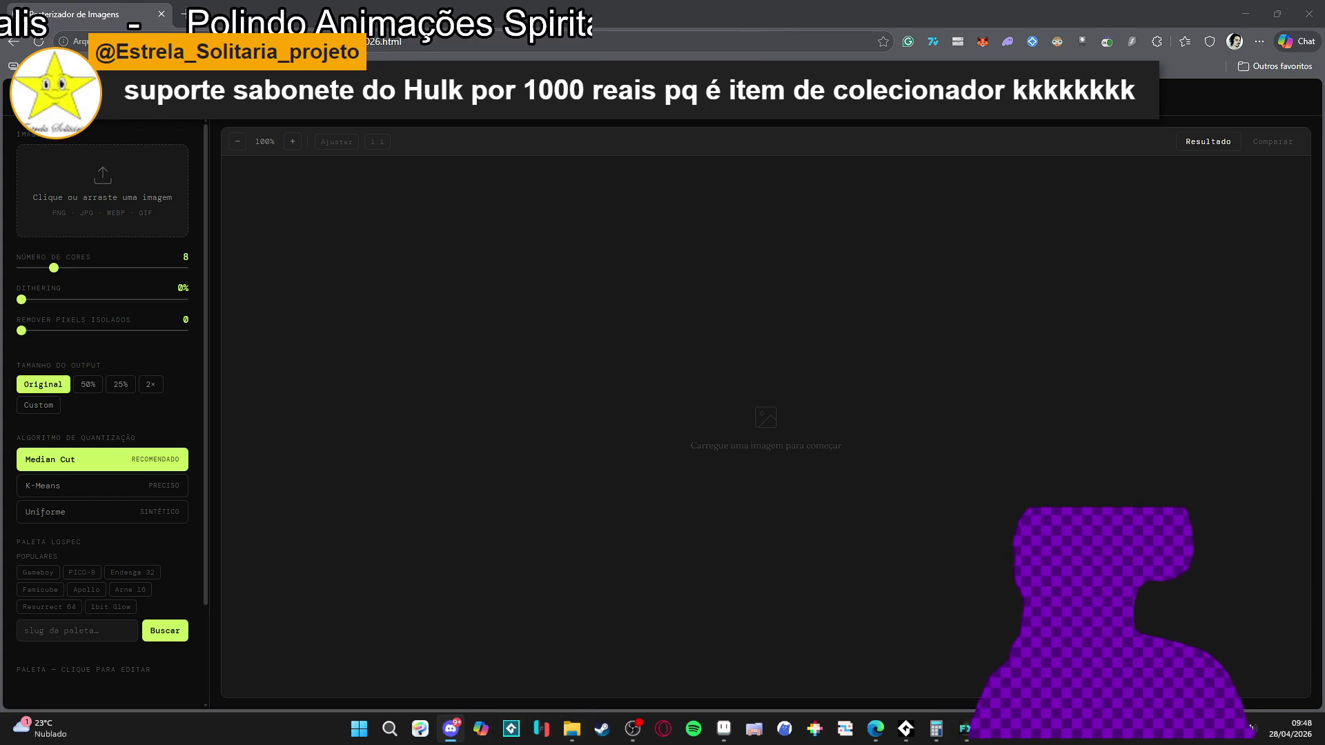
pyautogui.click(875, 728)
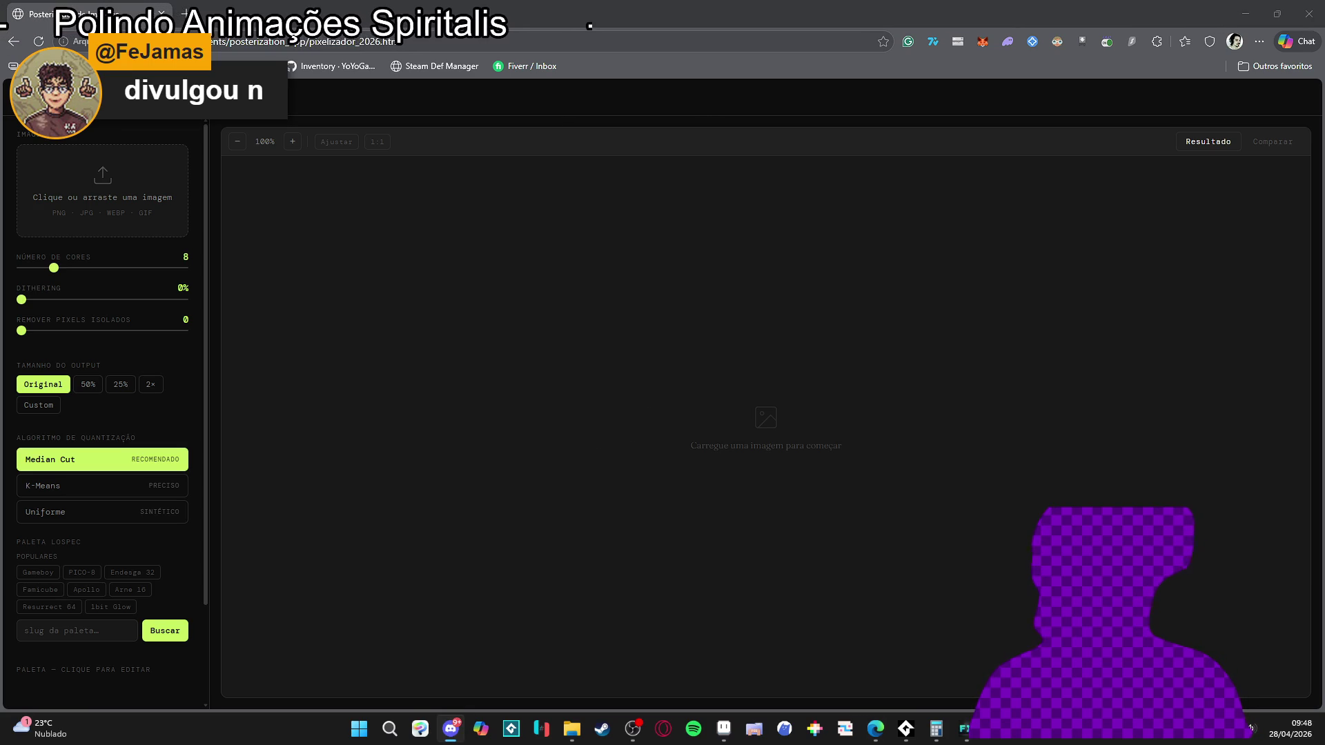
pyautogui.click(142, 314)
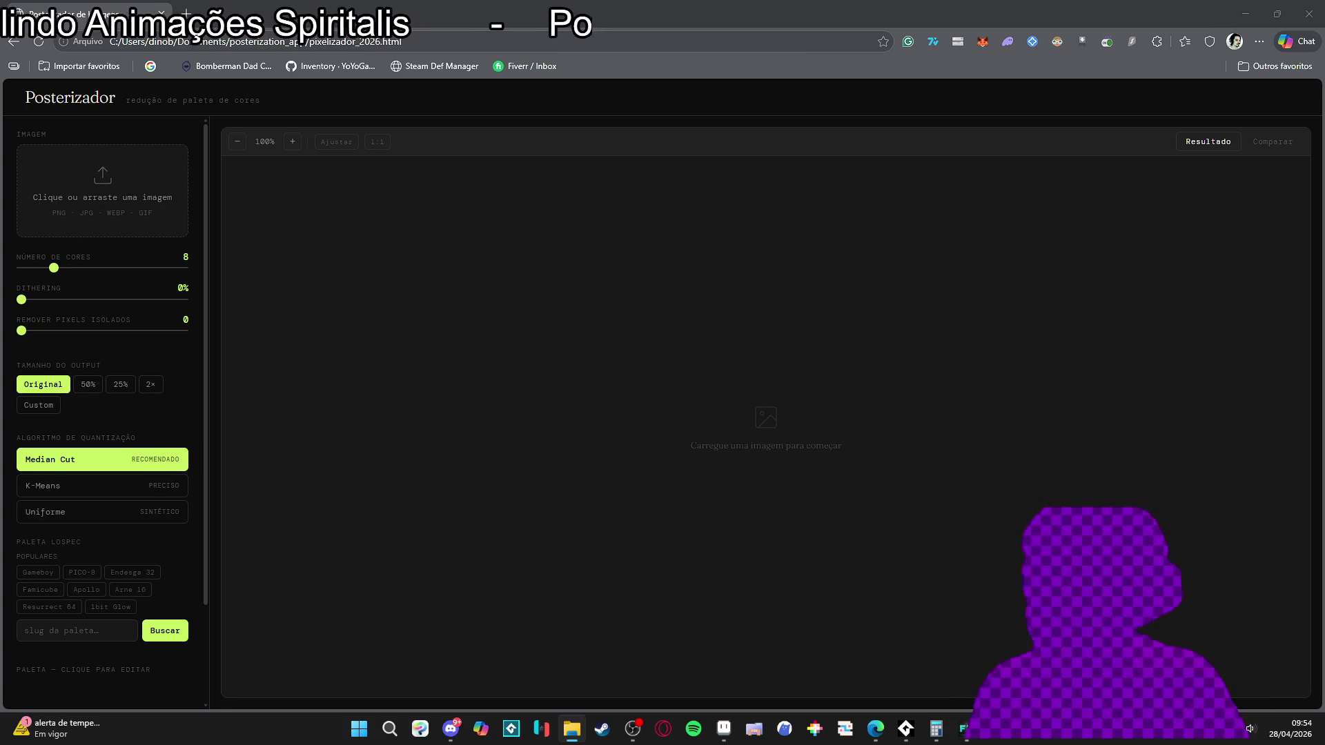
pyautogui.hotkey('alt', 'Tab')
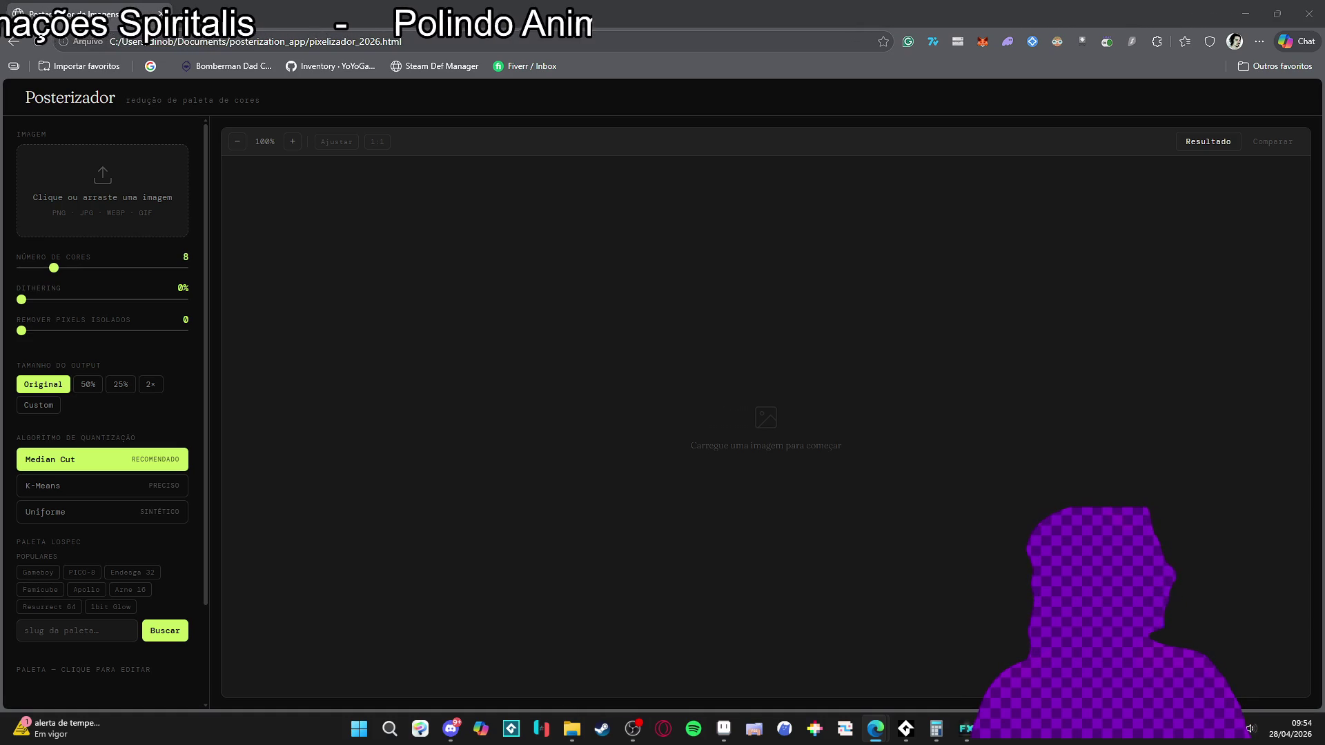
# - Drag drum_desintegrate_000-sheet.png from the file browser into Posterizador's upload zone
pyautogui.hotkey('alt', 'Tab')
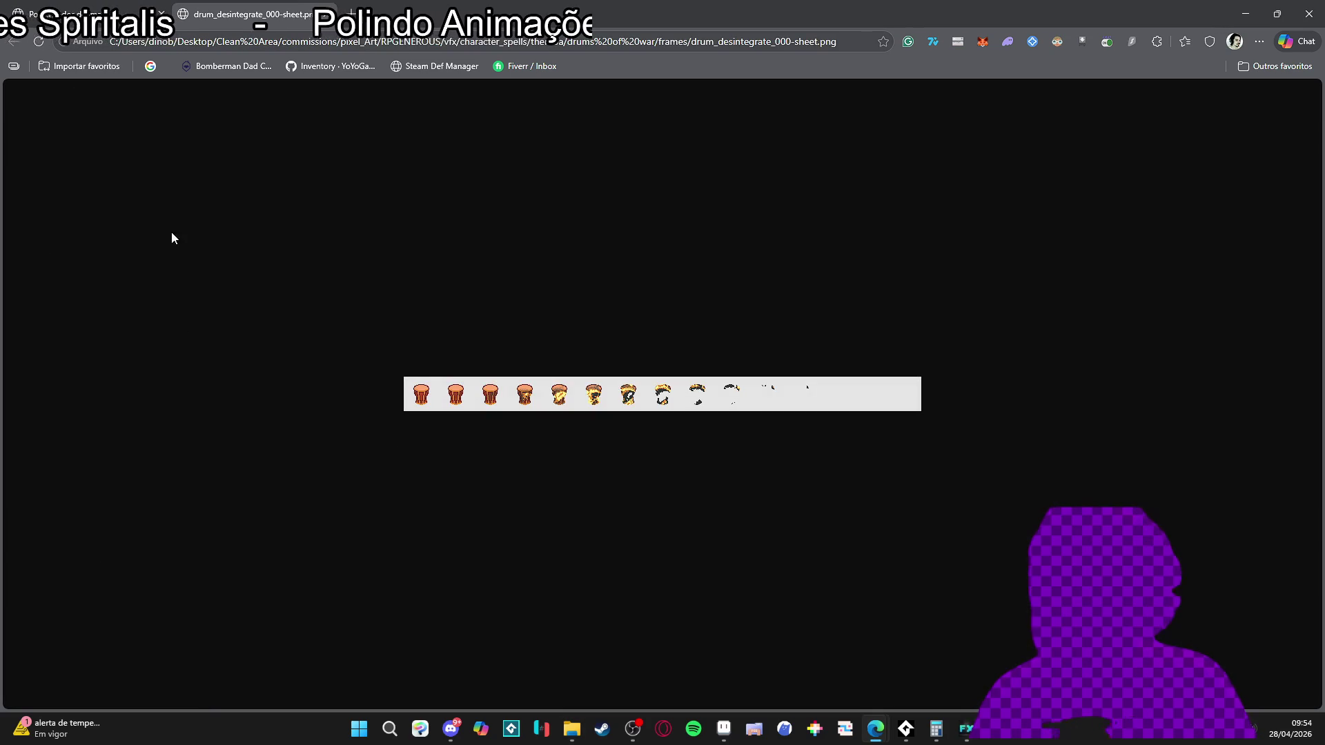
pyautogui.click(90, 3)
pyautogui.moveTo(90, 3)
pyautogui.mouseDown()
pyautogui.moveTo(173, 254)
pyautogui.moveTo(104, 193)
pyautogui.mouseUp()
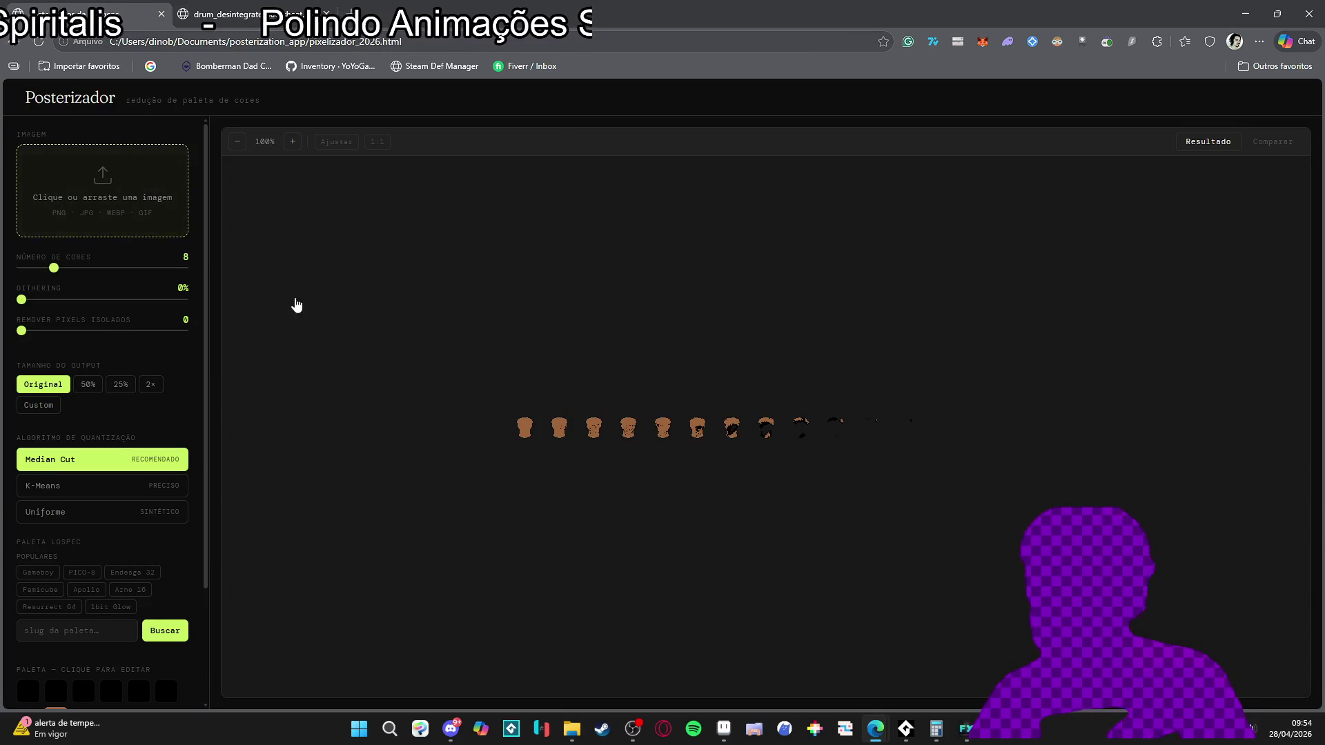
pyautogui.scroll(2, 683, 428)
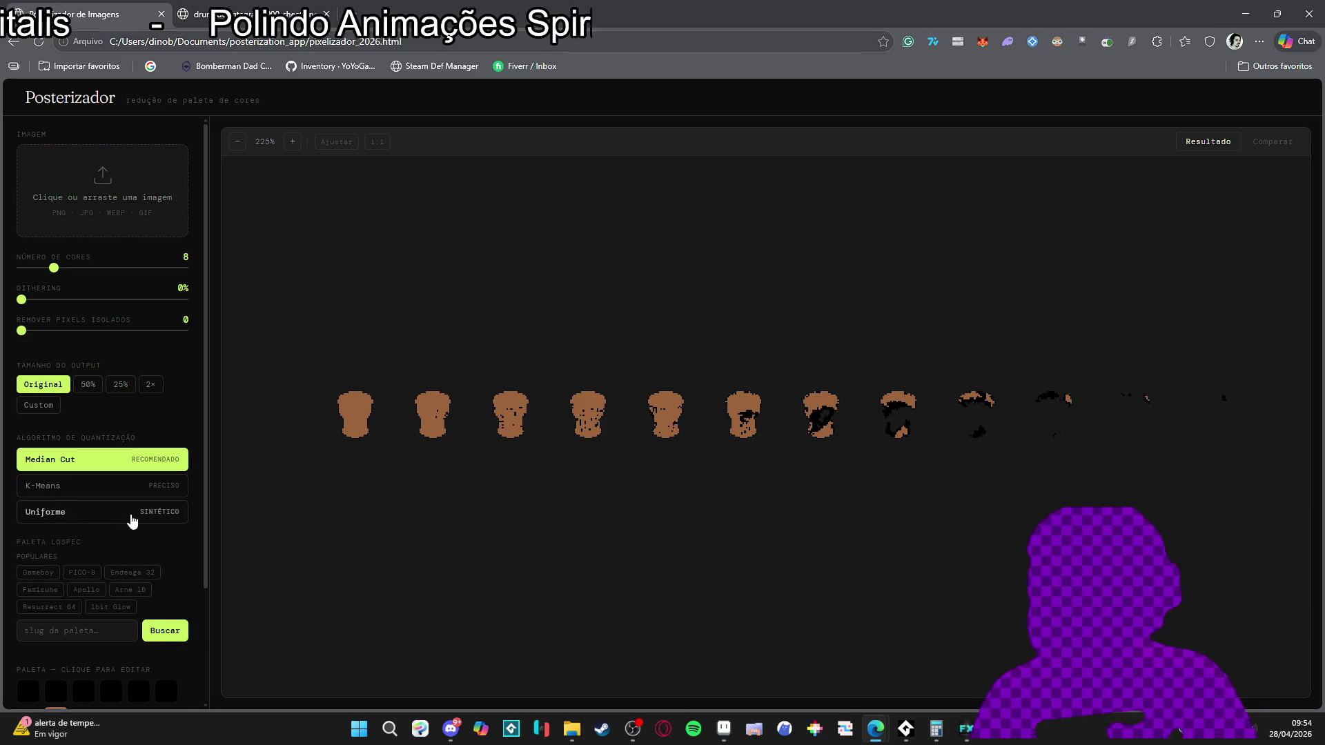
pyautogui.scroll(-1, 127, 521)
# - Load the AAP-Splendor128 palette preset into Aseprite's empty Sprite-0001 document
pyautogui.click(724, 729)
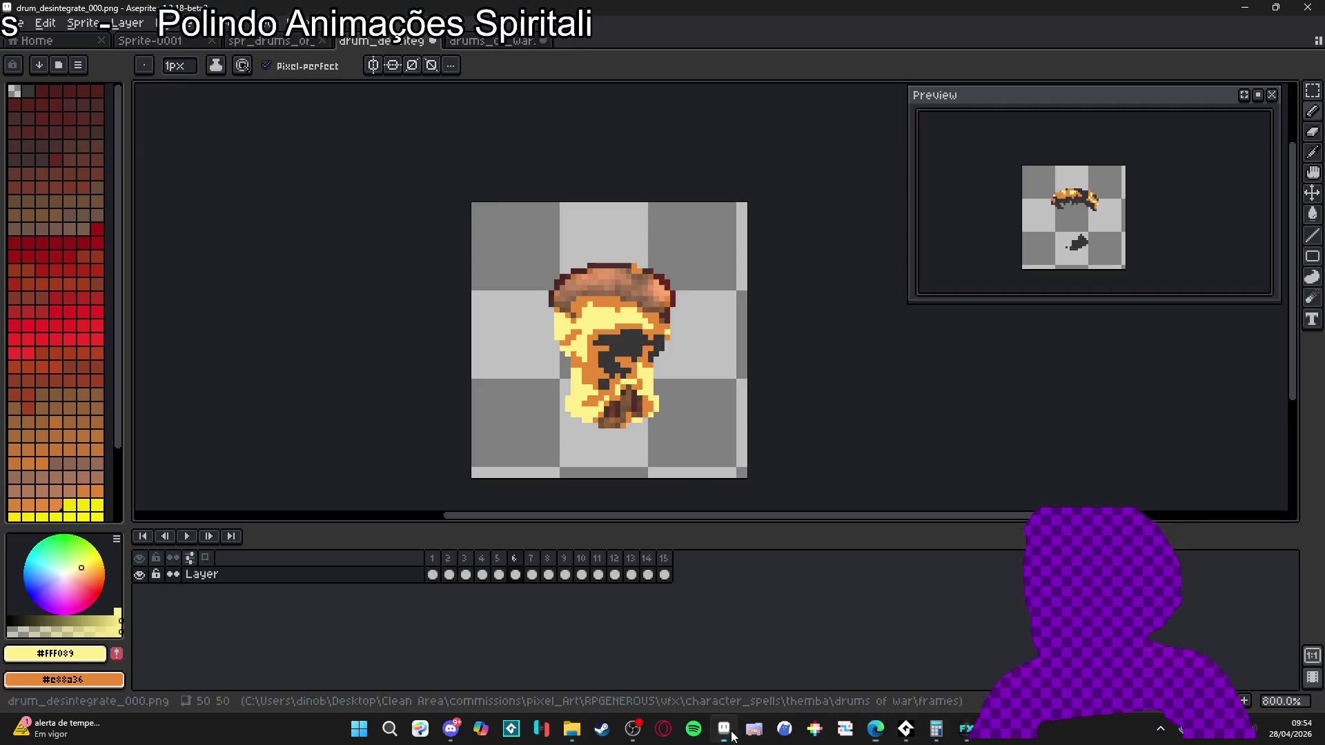
pyautogui.click(269, 41)
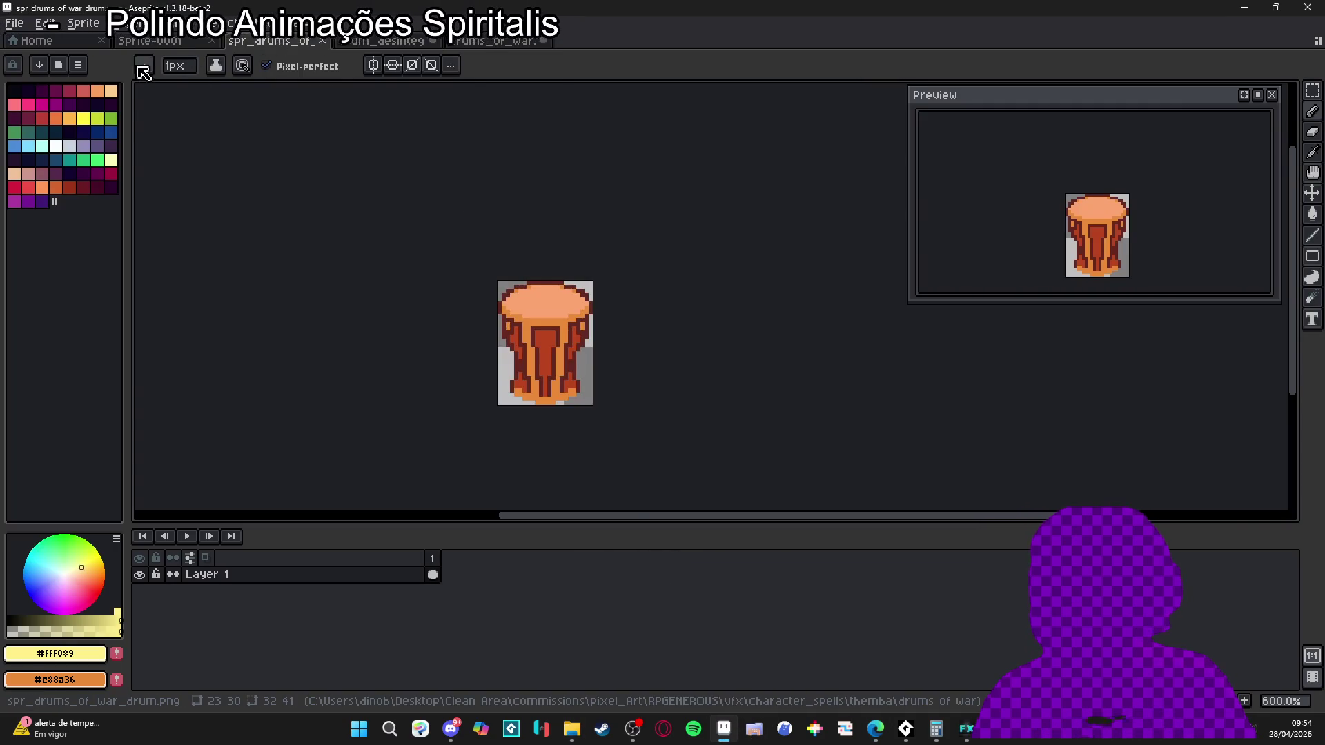
pyautogui.click(151, 41)
pyautogui.click(40, 65)
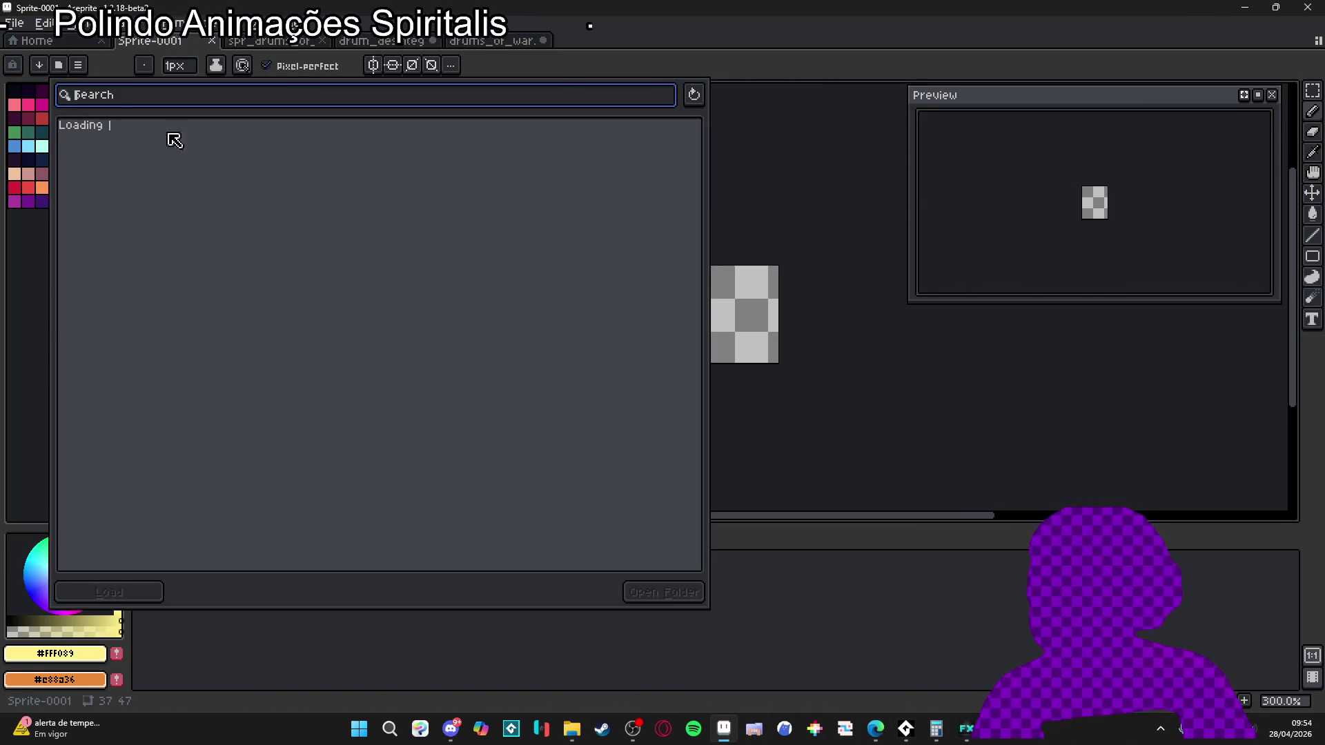
pyautogui.click(254, 251)
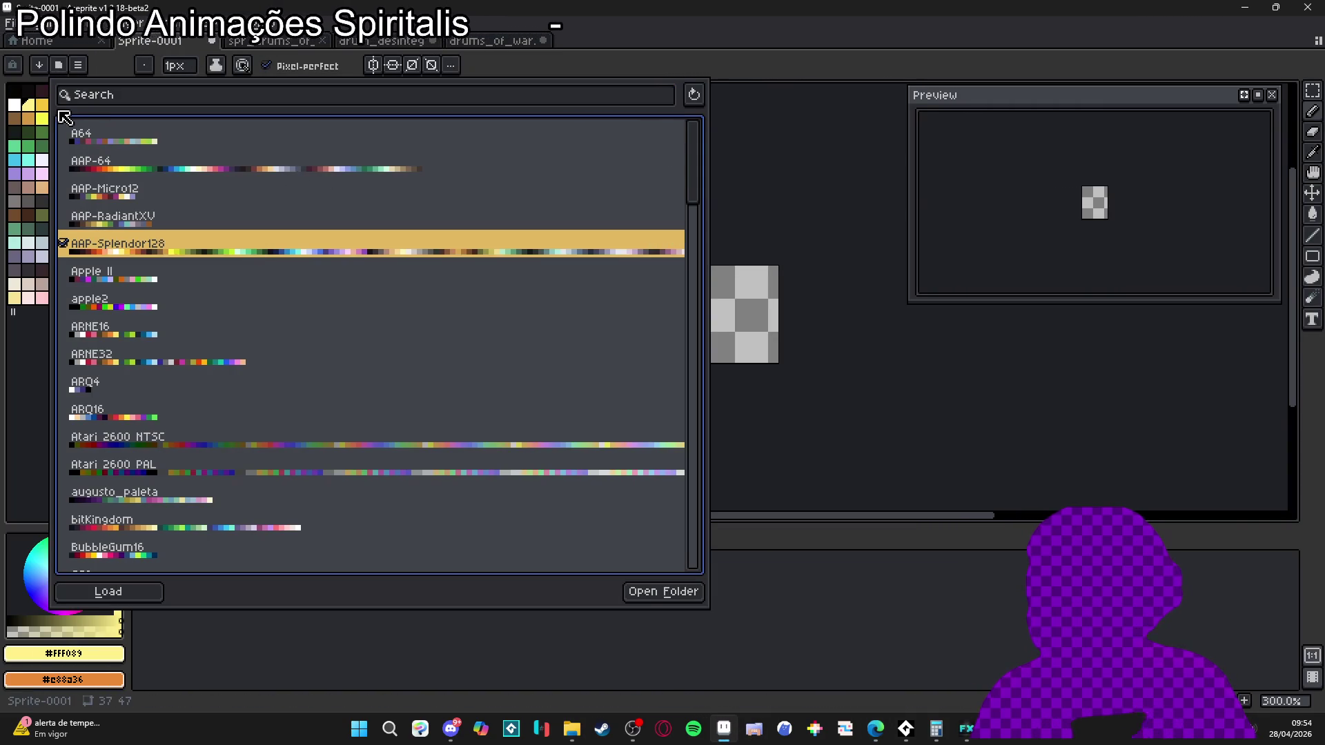
pyautogui.click(1245, 8)
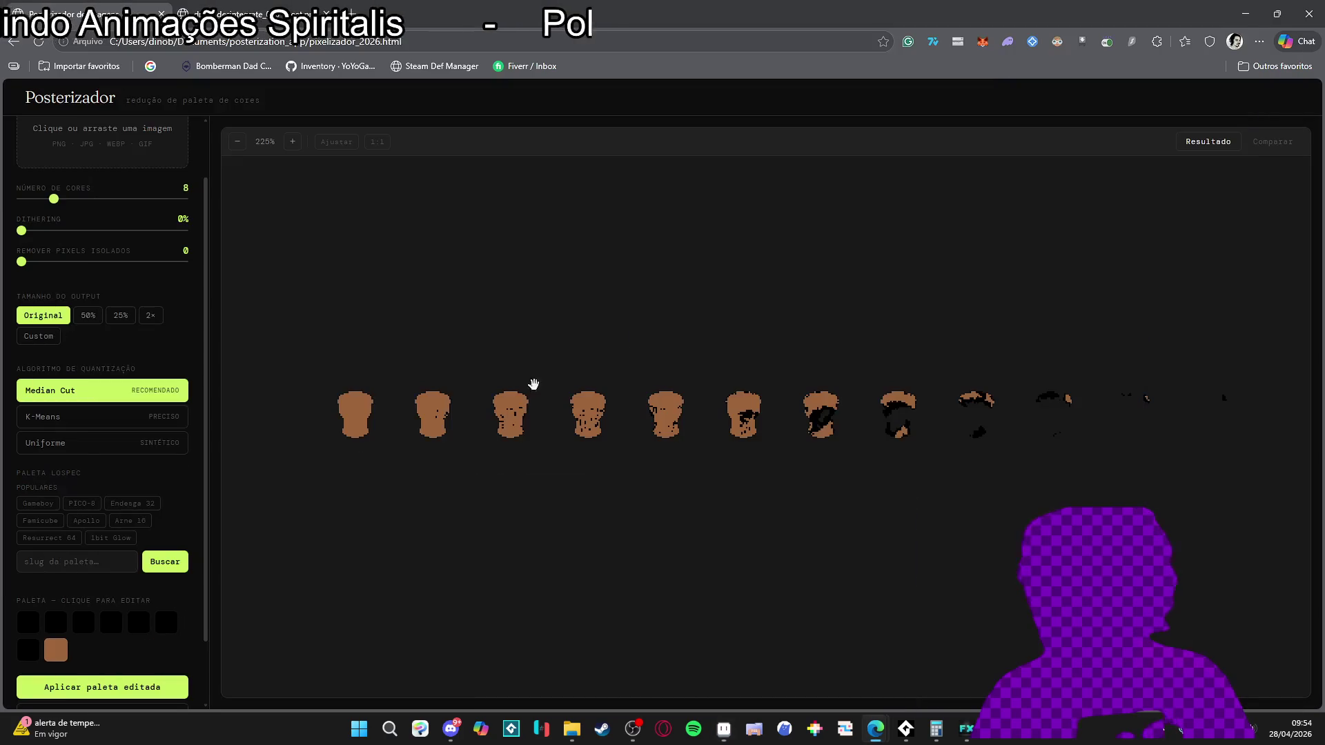
# - Search the Lospec palettes for AAP-Splendor128 and apply its 128 colours to the drum sheet
pyautogui.click(69, 570)
pyautogui.write('app')
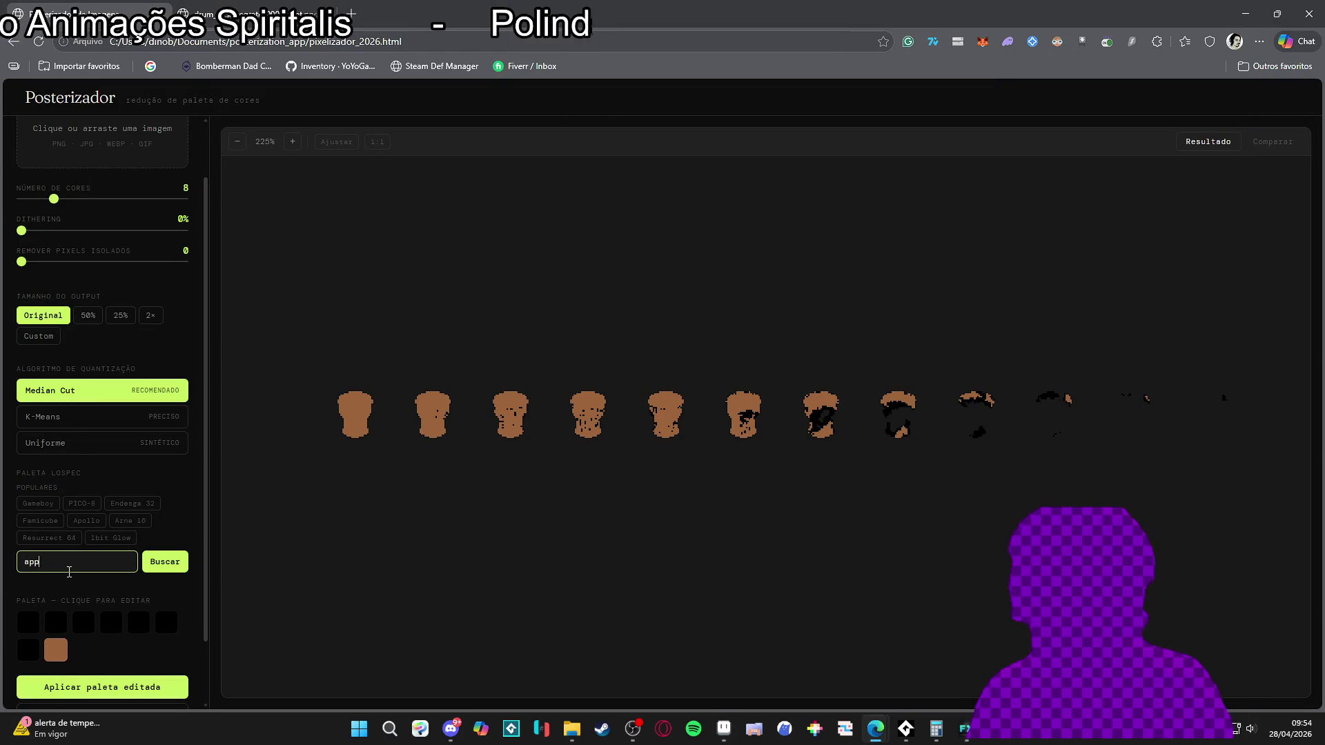
pyautogui.write('ap-splendor128')
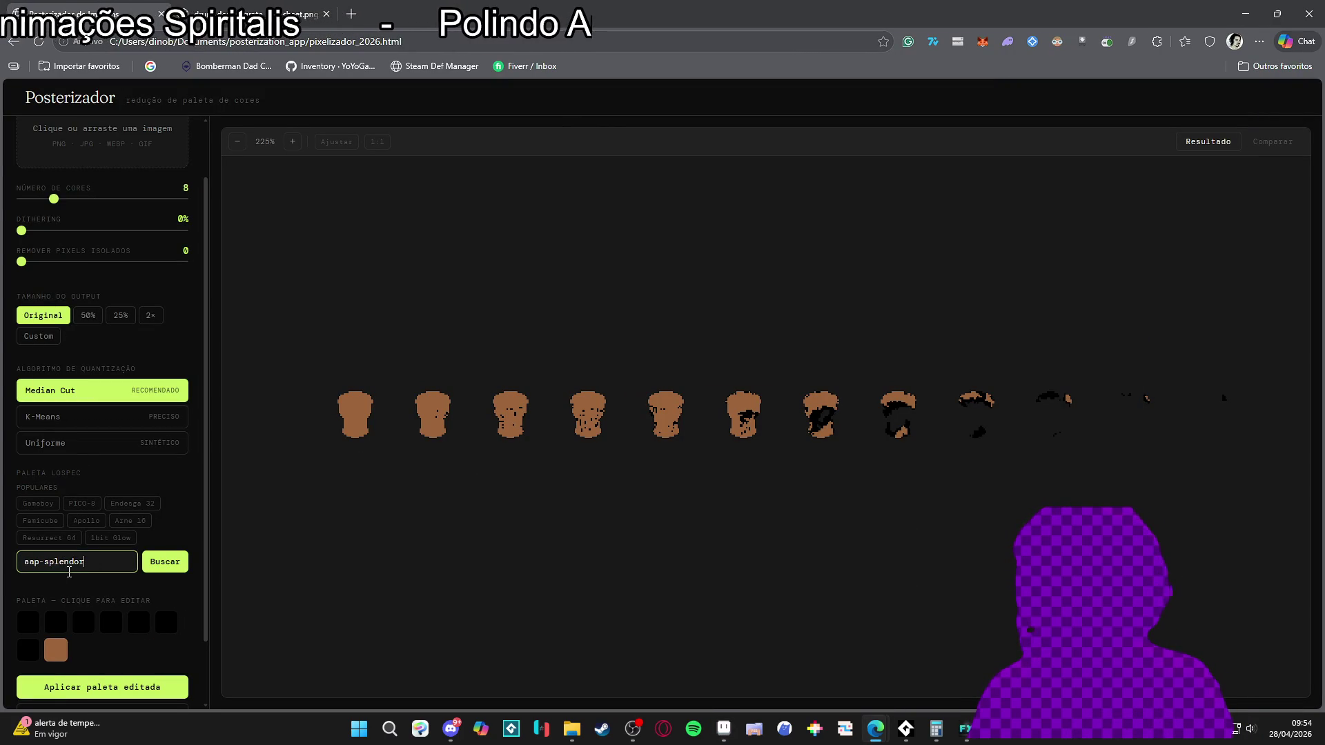
pyautogui.hotkey('alt', 'Tab')
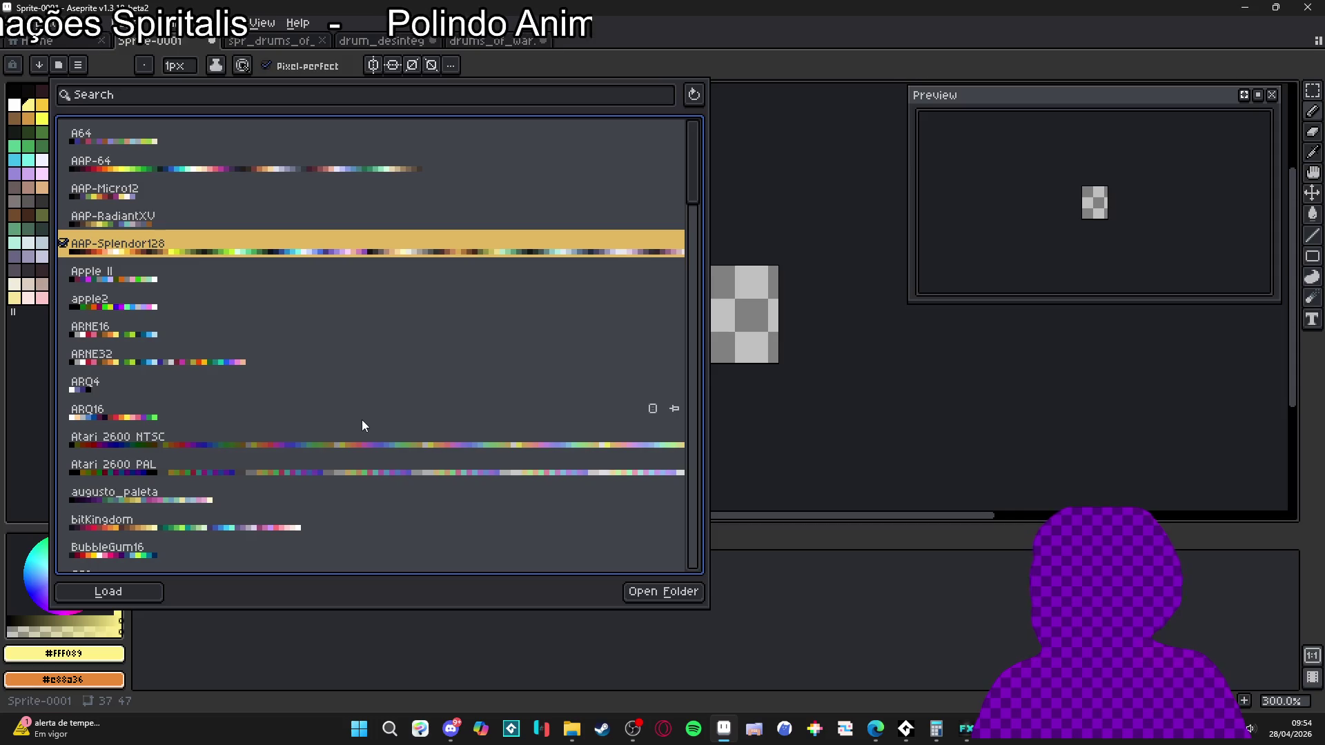
pyautogui.hotkey('alt', 'Tab')
pyautogui.press('Return')
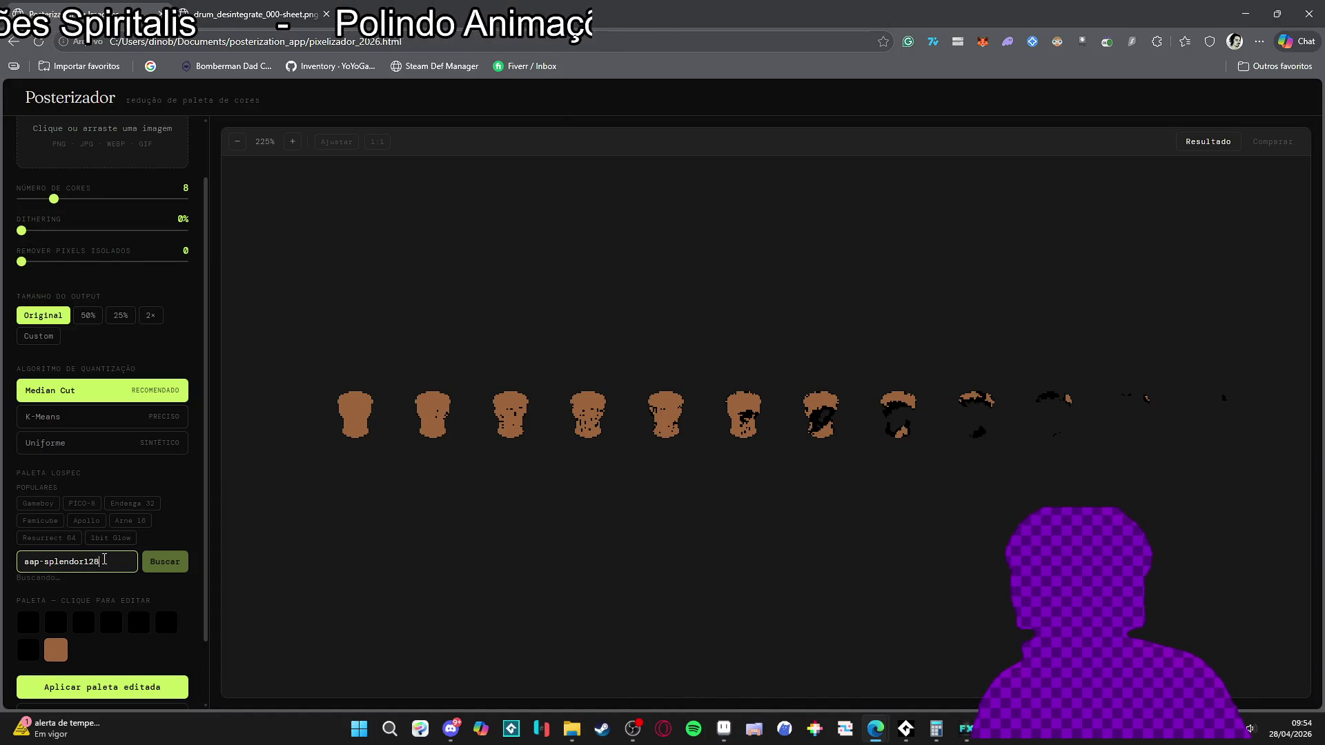
pyautogui.scroll(-3, 101, 647)
pyautogui.click(103, 667)
pyautogui.scroll(3, 804, 431)
pyautogui.scroll(1, 500, 421)
pyautogui.scroll(-1, 508, 418)
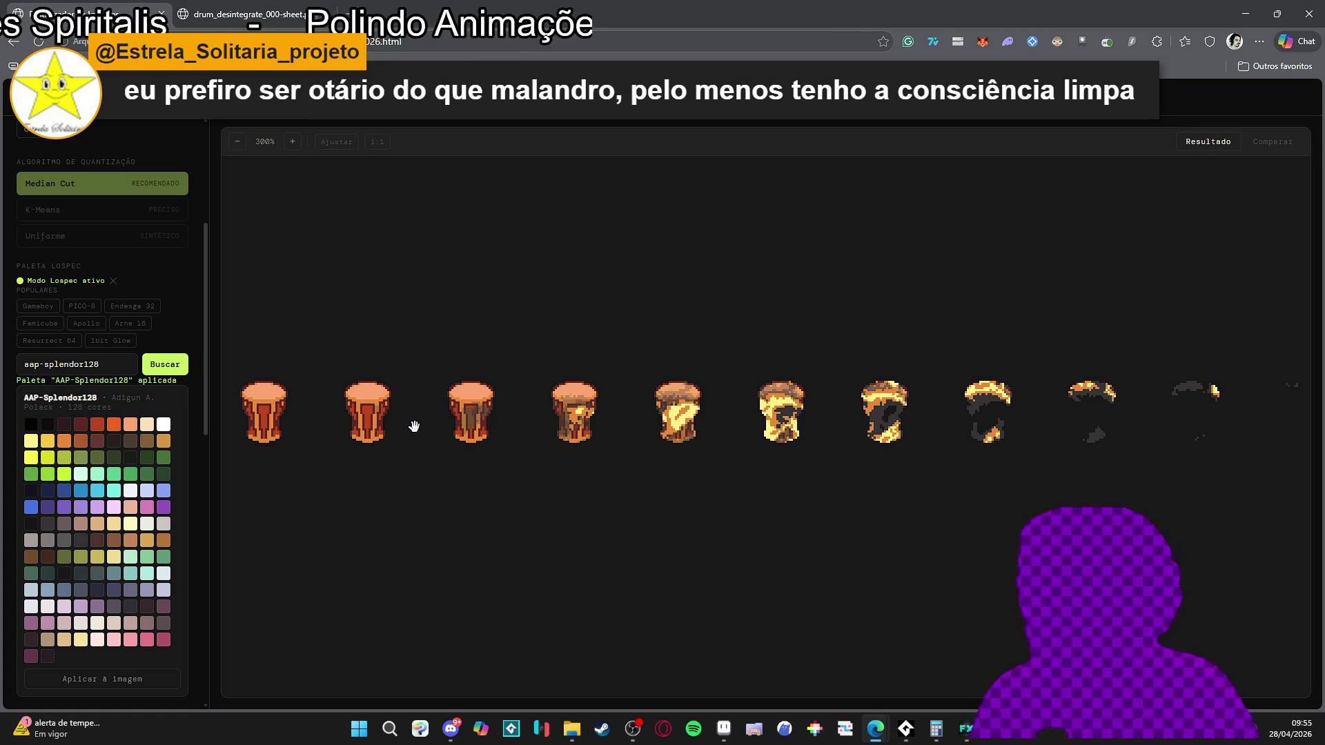
pyautogui.scroll(-3, 583, 407)
pyautogui.scroll(-1, 607, 407)
pyautogui.scroll(2, 608, 410)
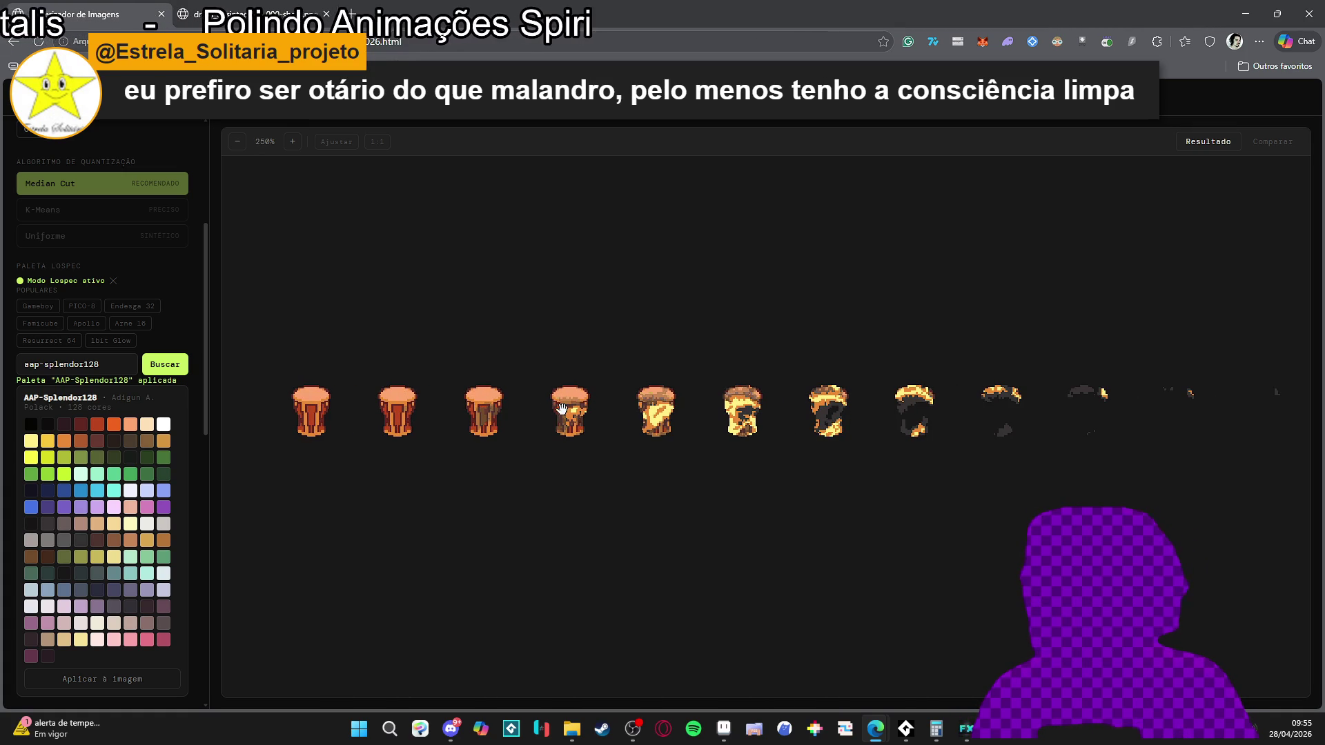
pyautogui.scroll(4, 181, 315)
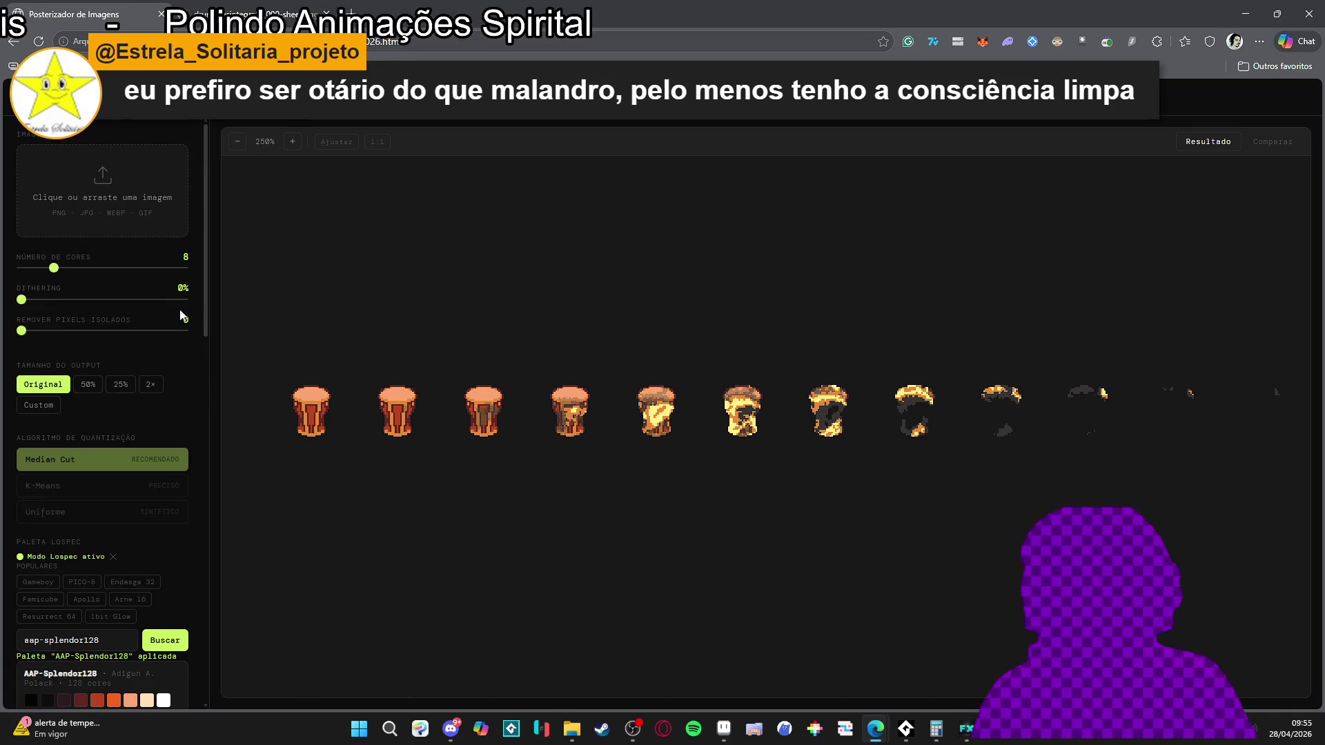
pyautogui.click(43, 336)
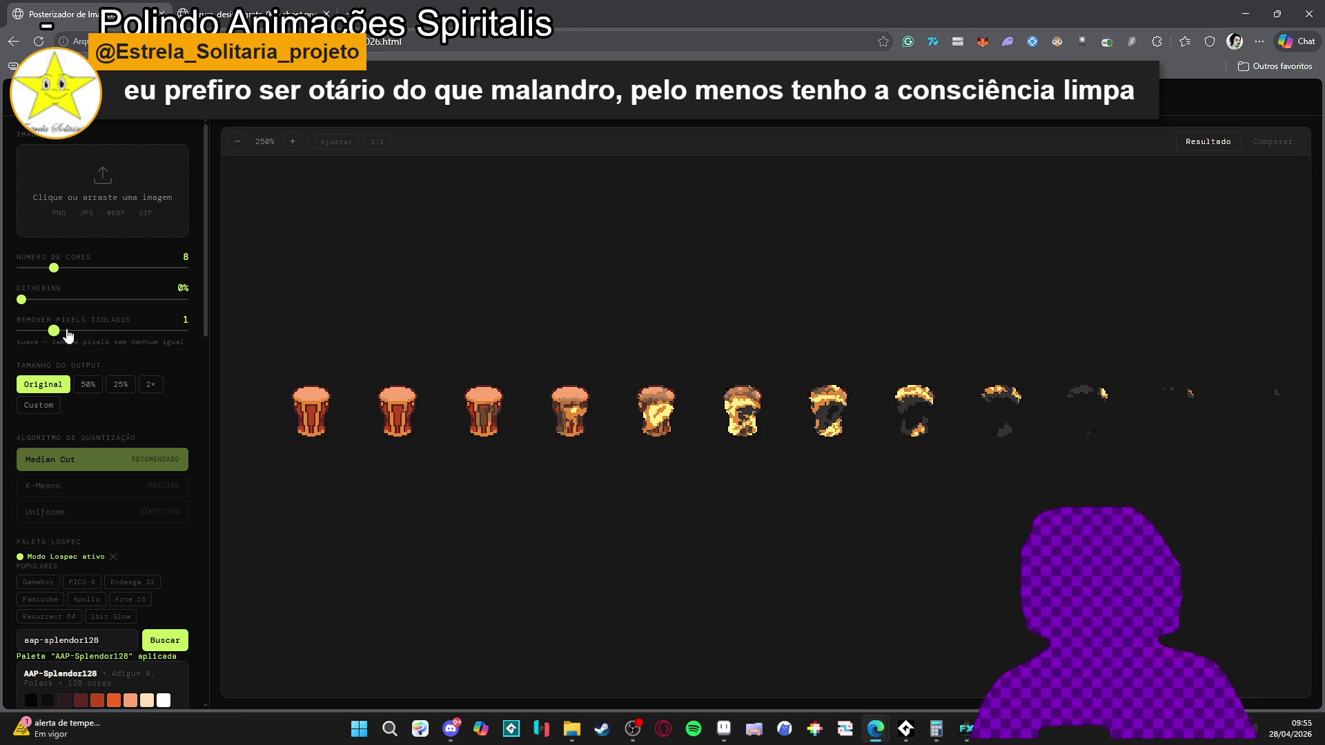
pyautogui.click(31, 333)
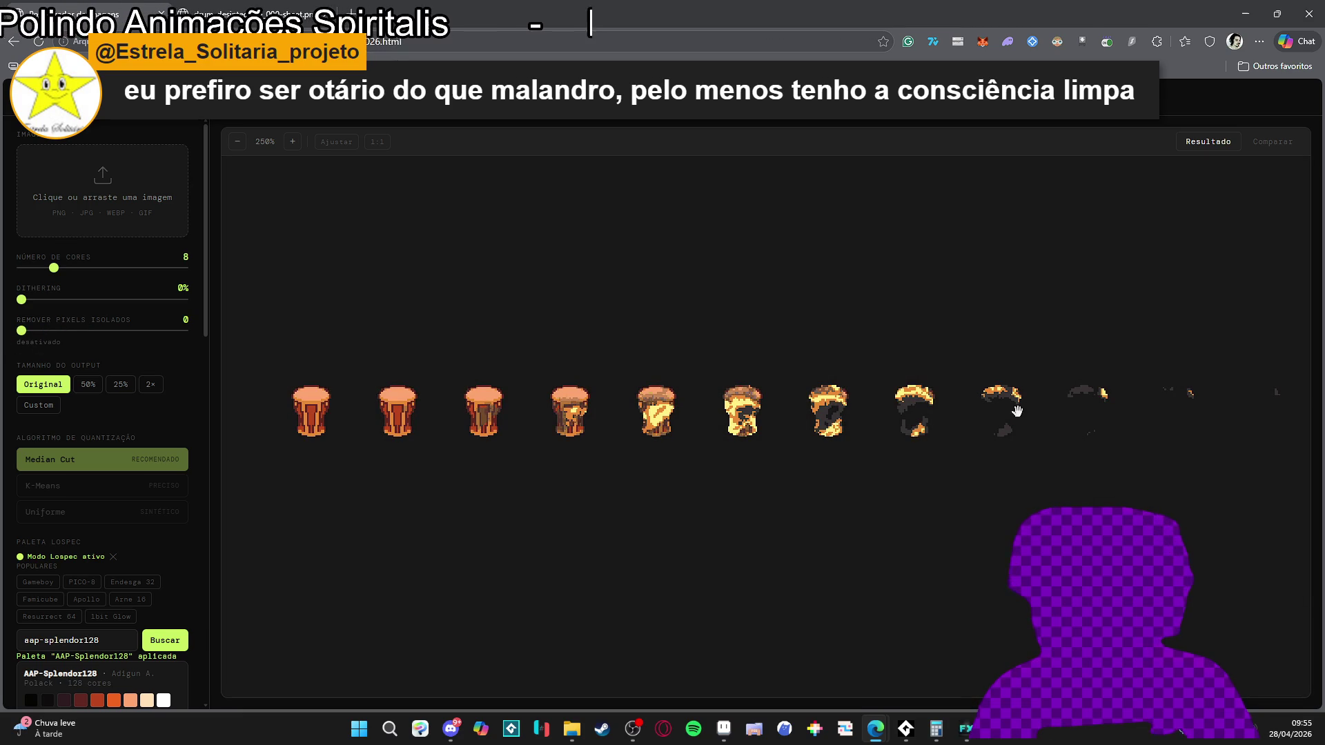
pyautogui.scroll(4, 552, 430)
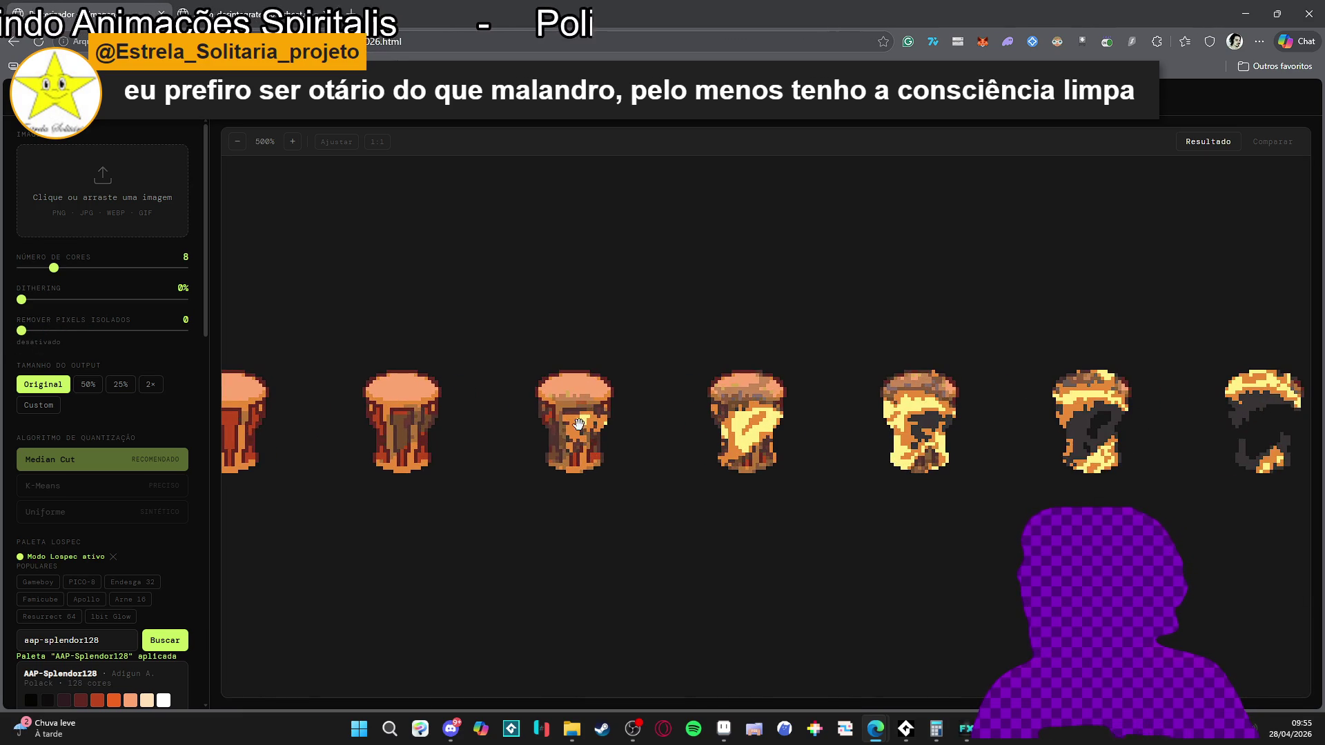
pyautogui.scroll(-3, 552, 373)
pyautogui.scroll(4, 606, 405)
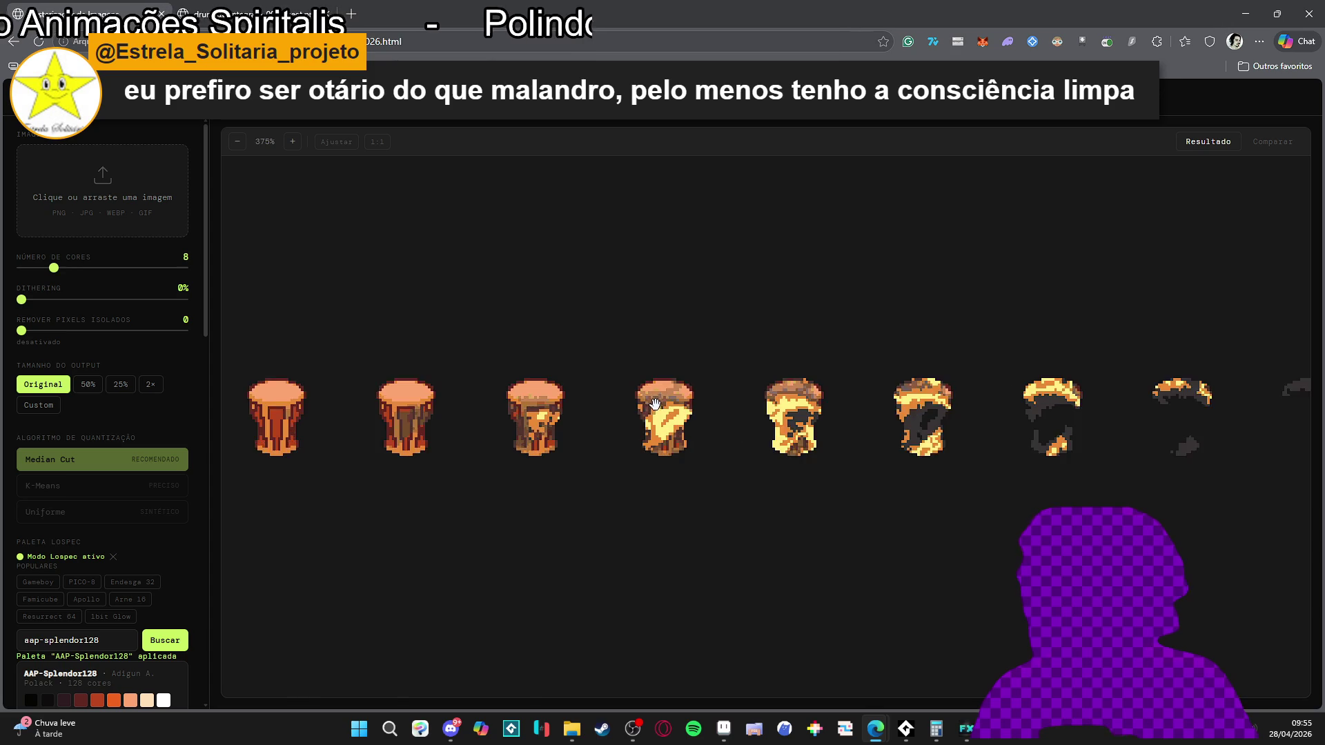
pyautogui.scroll(-3, 704, 397)
pyautogui.scroll(4, 800, 414)
pyautogui.scroll(-5, 793, 415)
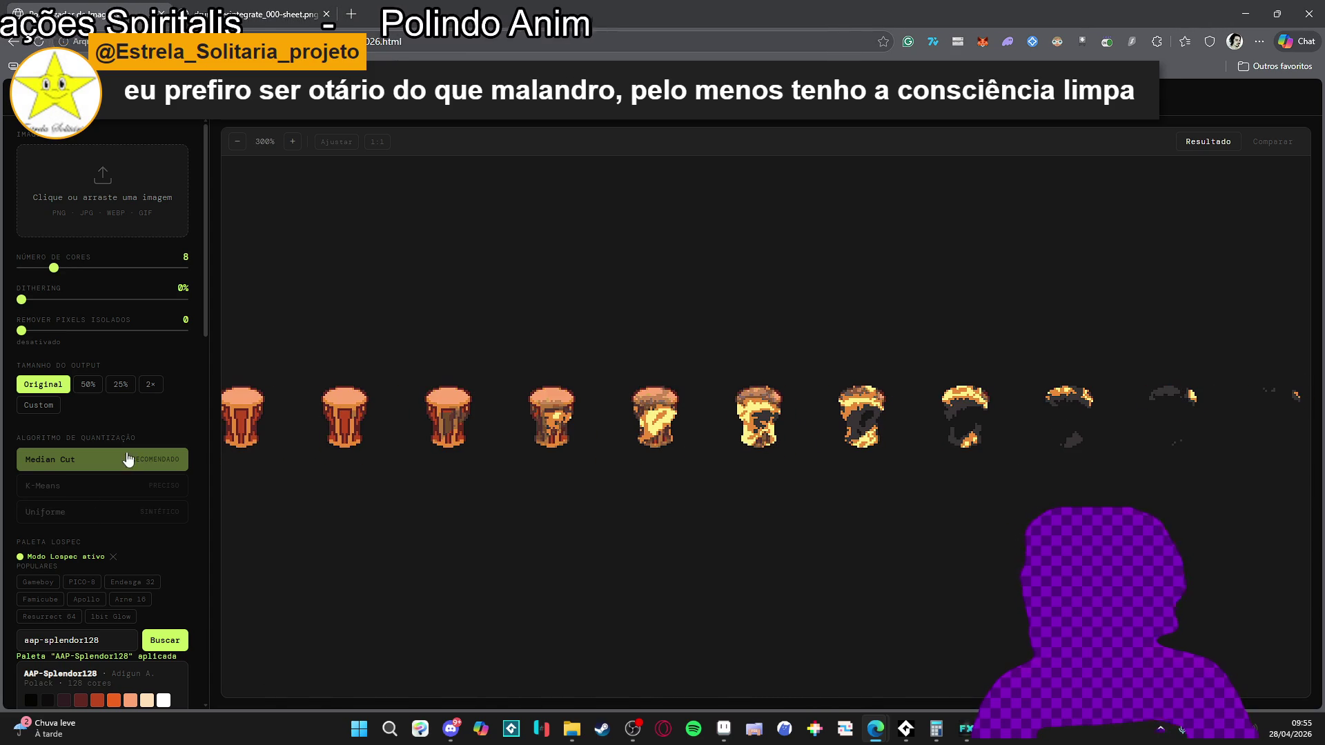
pyautogui.scroll(-5, 122, 453)
pyautogui.scroll(3, 122, 453)
pyautogui.scroll(3, 122, 450)
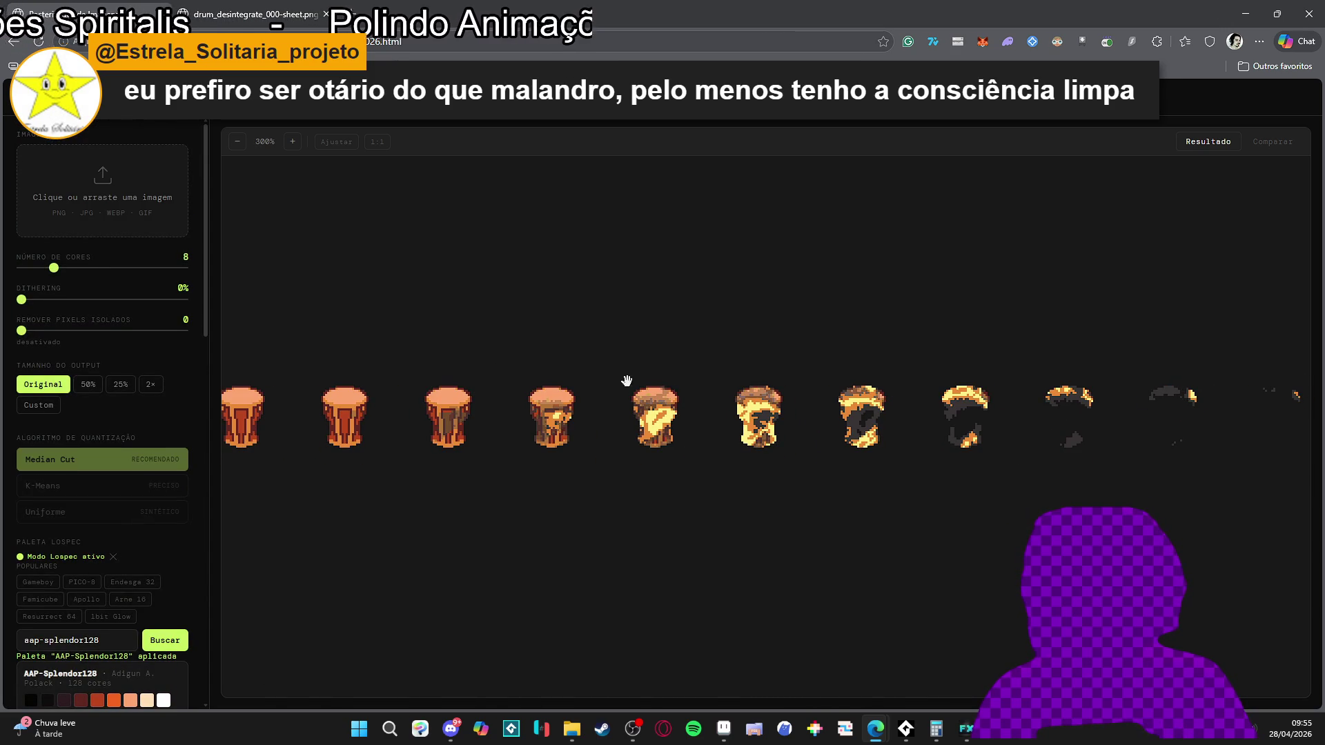
pyautogui.scroll(-4, 630, 423)
pyautogui.scroll(3, 542, 438)
pyautogui.scroll(-2, 685, 409)
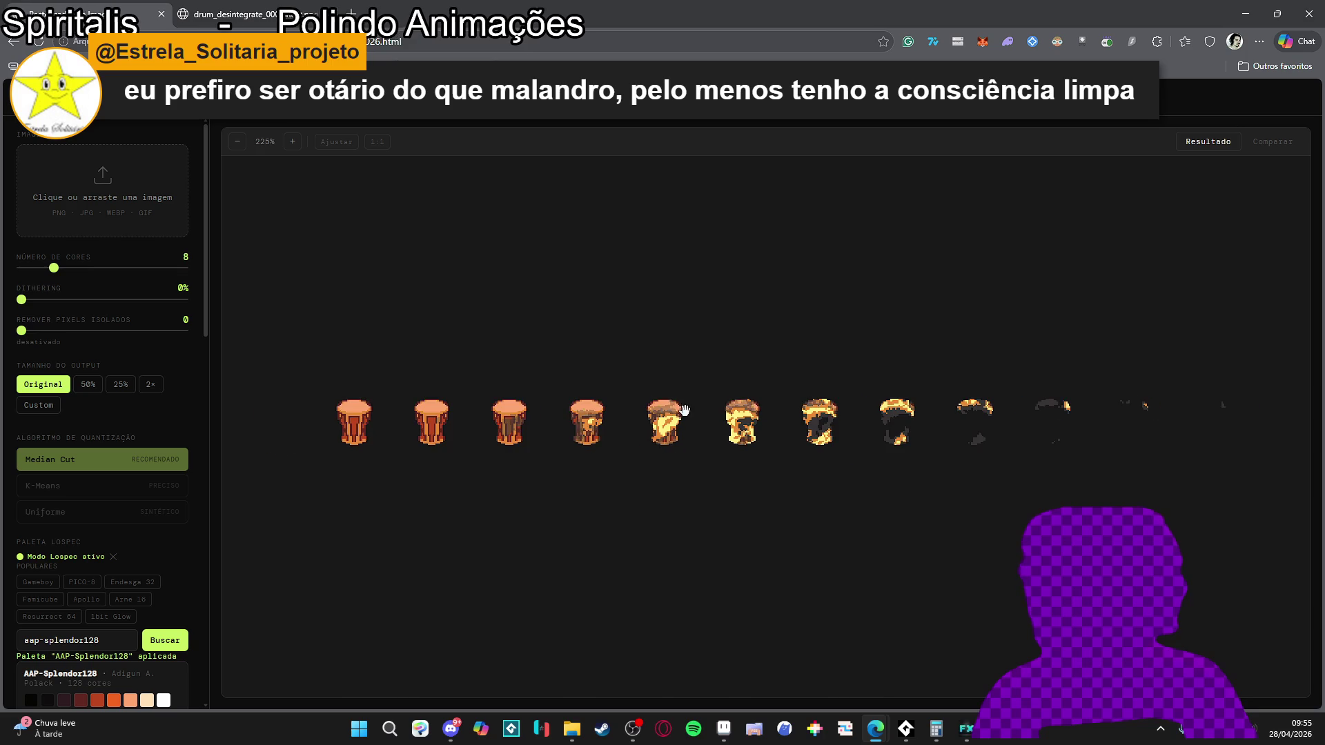
pyautogui.scroll(4, 640, 413)
pyautogui.scroll(-5, 752, 419)
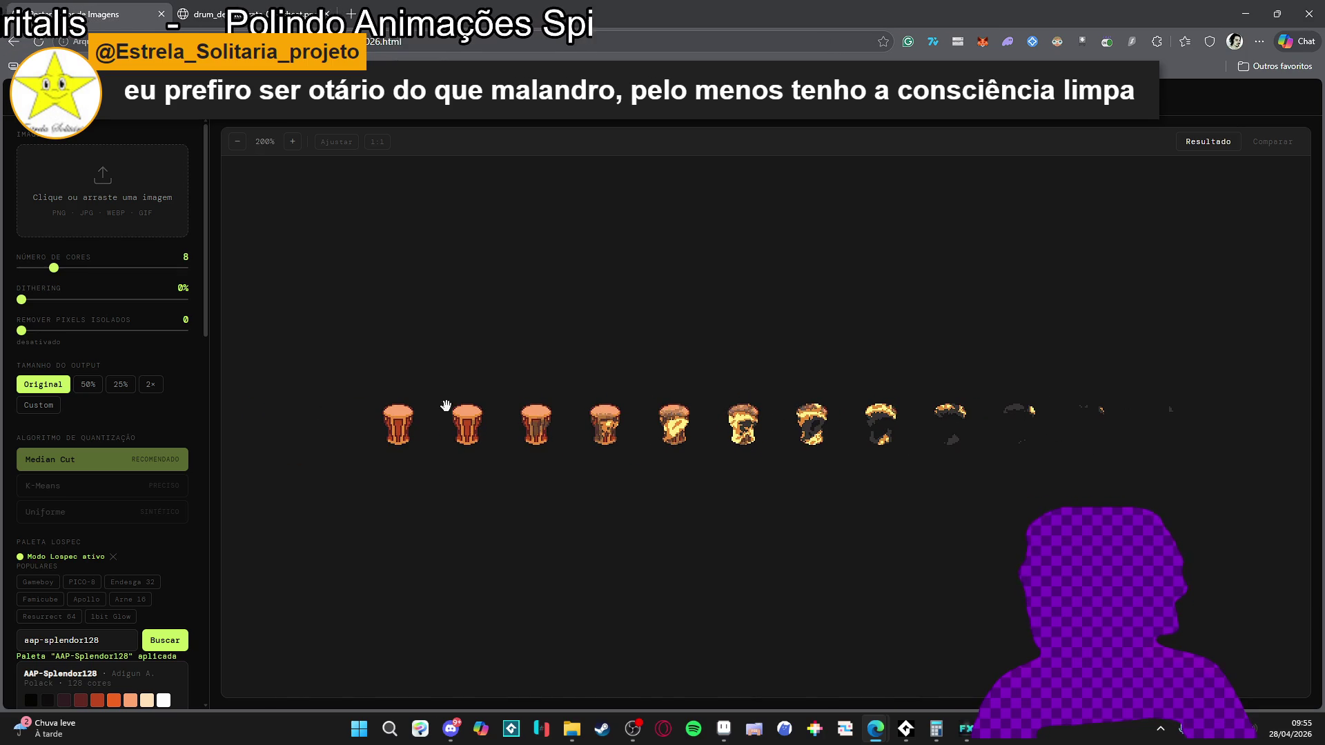
pyautogui.scroll(4, 609, 432)
pyautogui.scroll(-5, 635, 425)
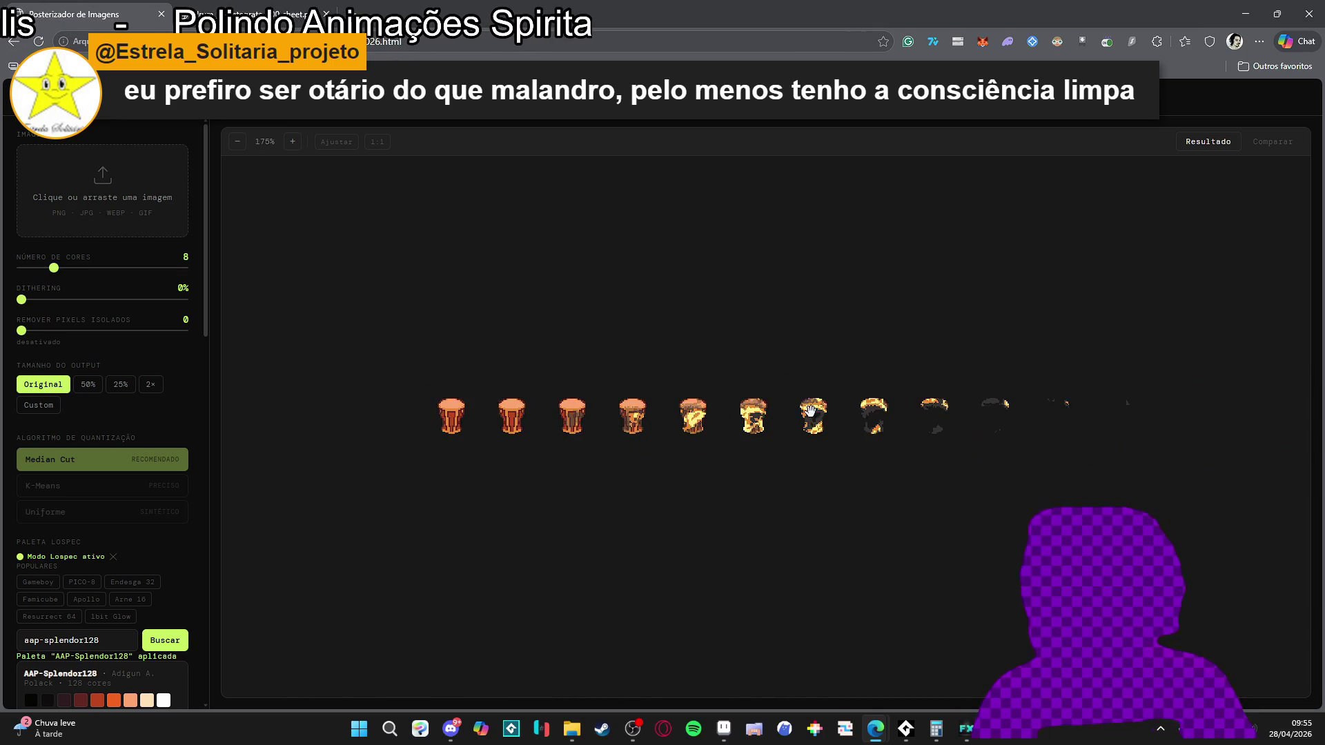
pyautogui.scroll(3, 661, 422)
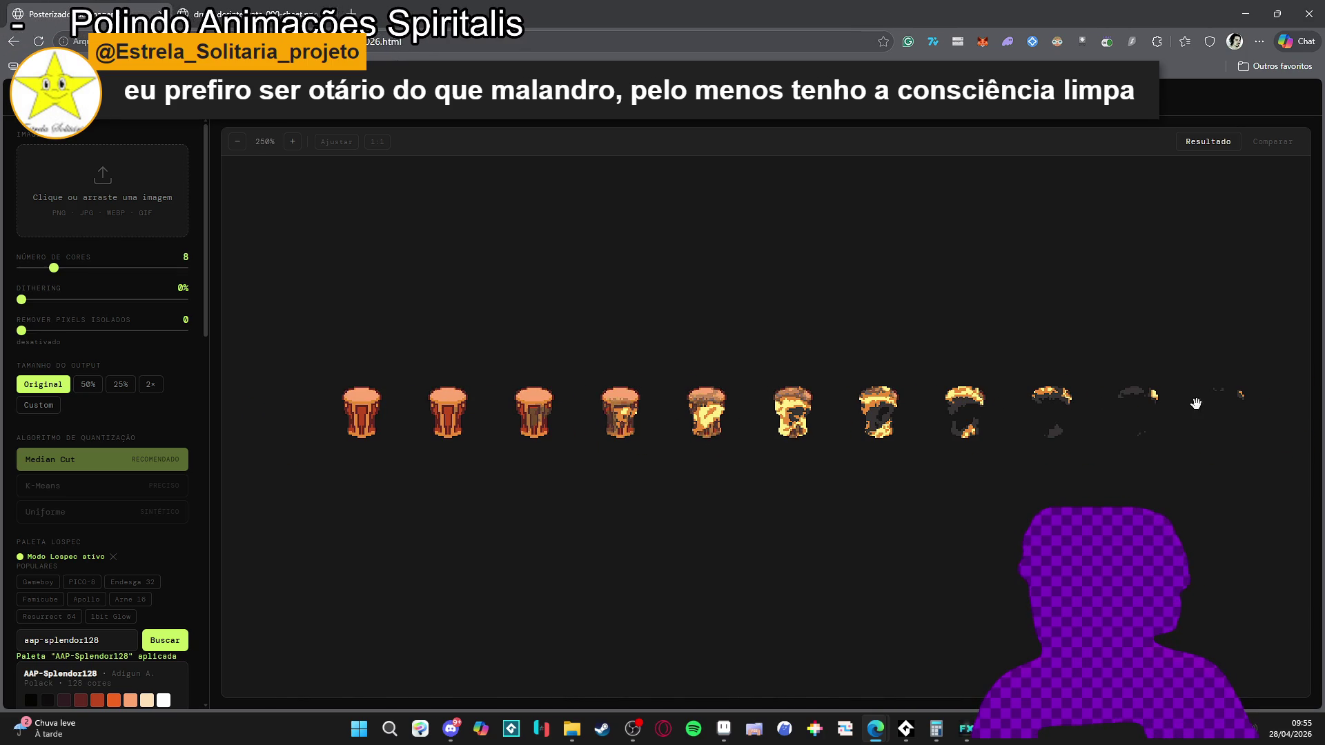
pyautogui.scroll(-3, 592, 404)
pyautogui.scroll(-10, 118, 621)
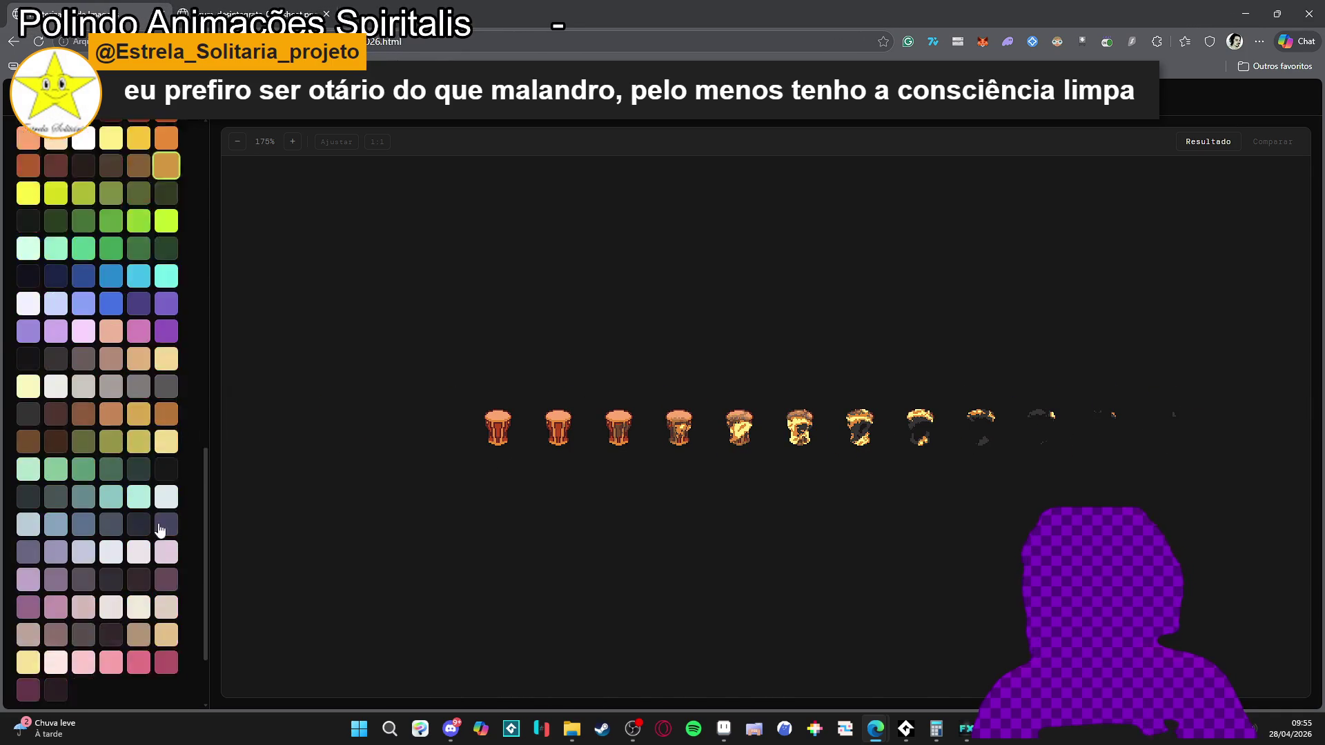
# - Download the recoloured drum sheet as a PNG and bring up the frames folder
pyautogui.click(141, 682)
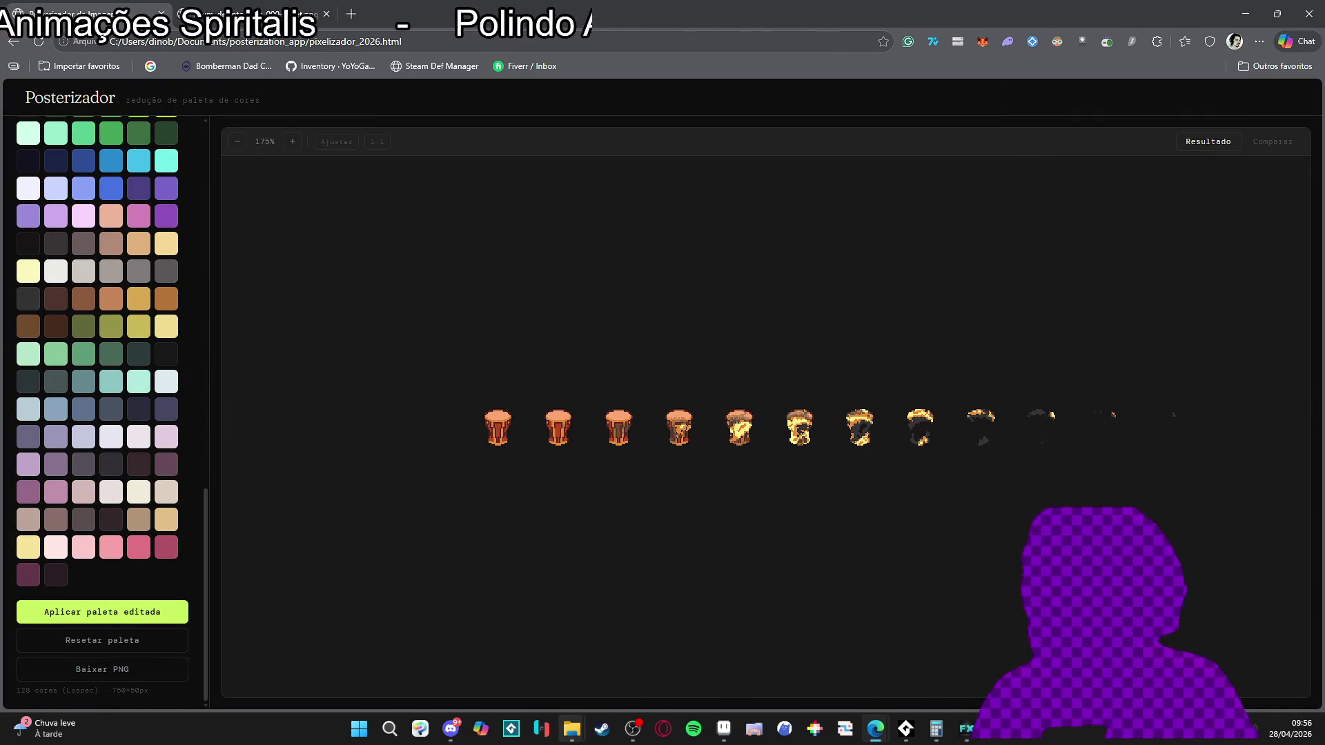
pyautogui.moveTo(571, 729)
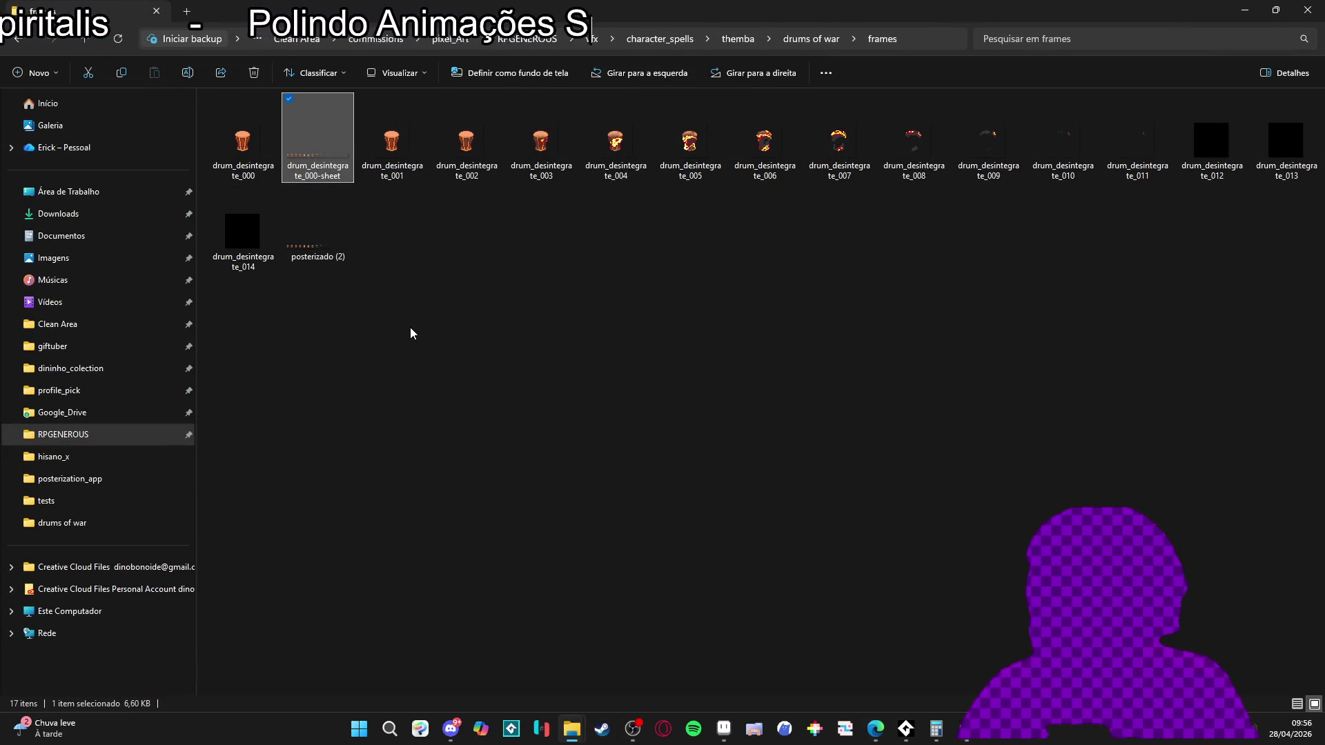
# - Rename the downloaded posterizado (2) file to desintegrated, then go back to Aseprite
pyautogui.click(241, 175)
pyautogui.press('F2')
pyautogui.write('desintegrated')
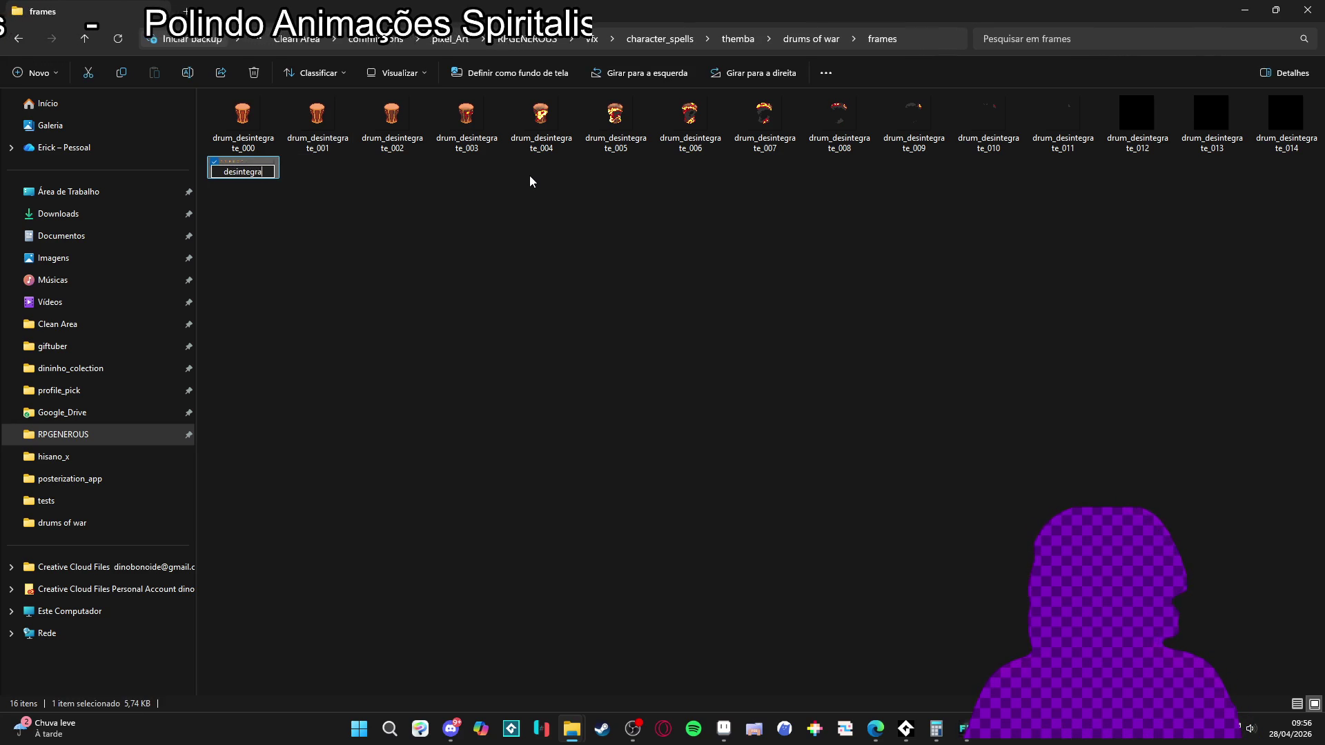
pyautogui.press('Return')
pyautogui.hotkey('alt', 'Tab')
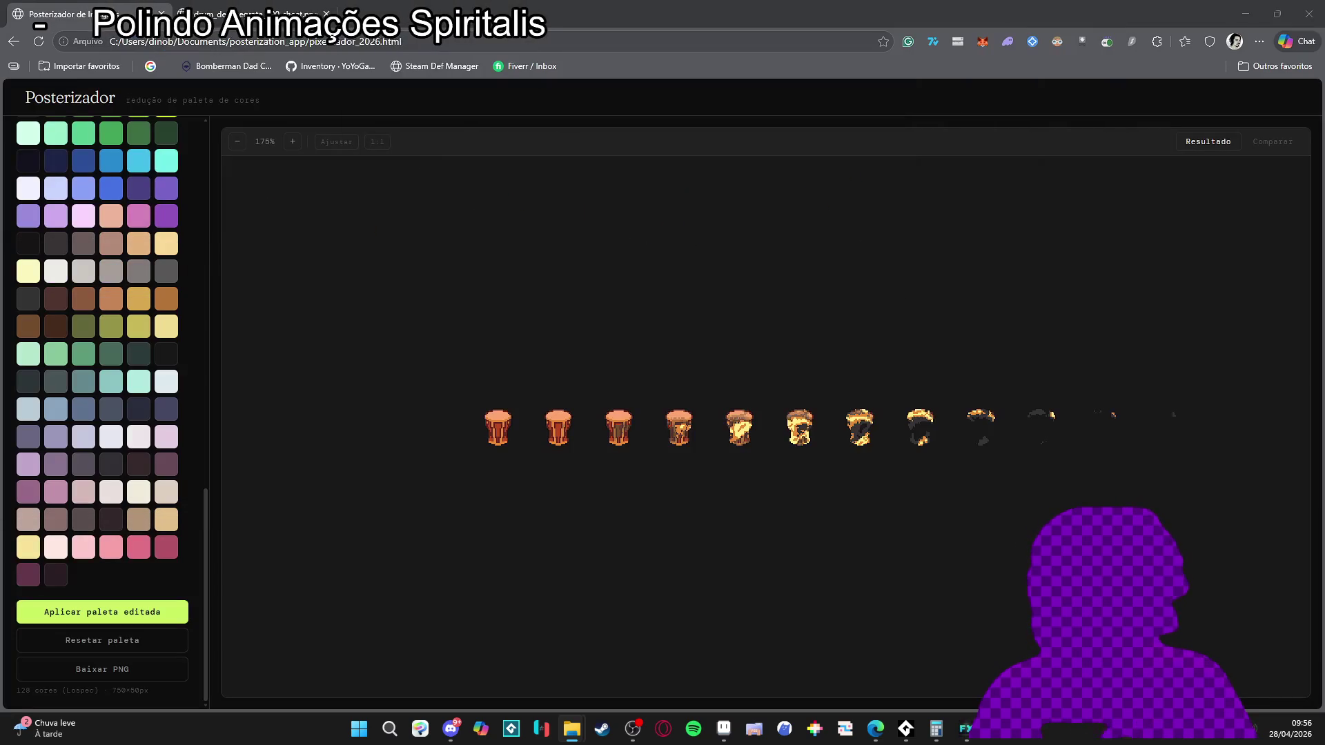
pyautogui.click(725, 731)
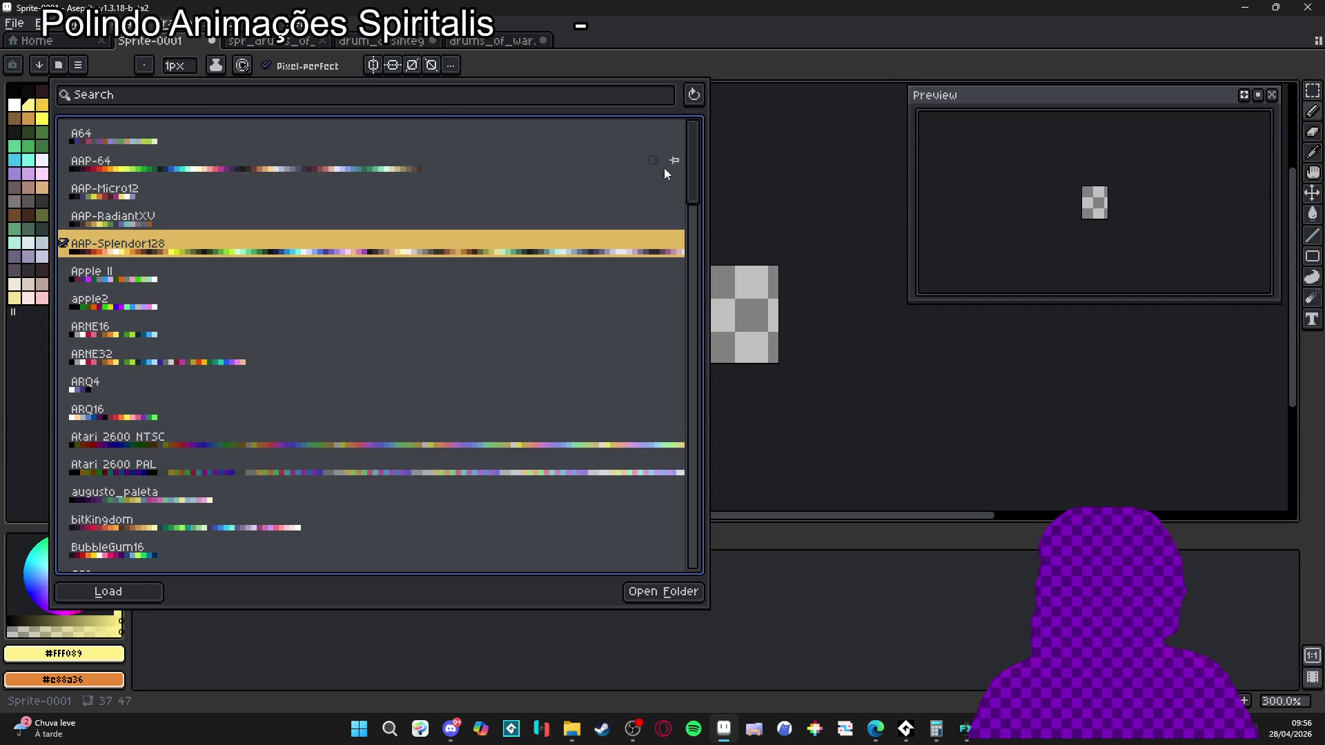
# - Import desintegrated.png as a sprite sheet with 15 columns and 1 row of 50×50 tiles
pyautogui.press('Escape')
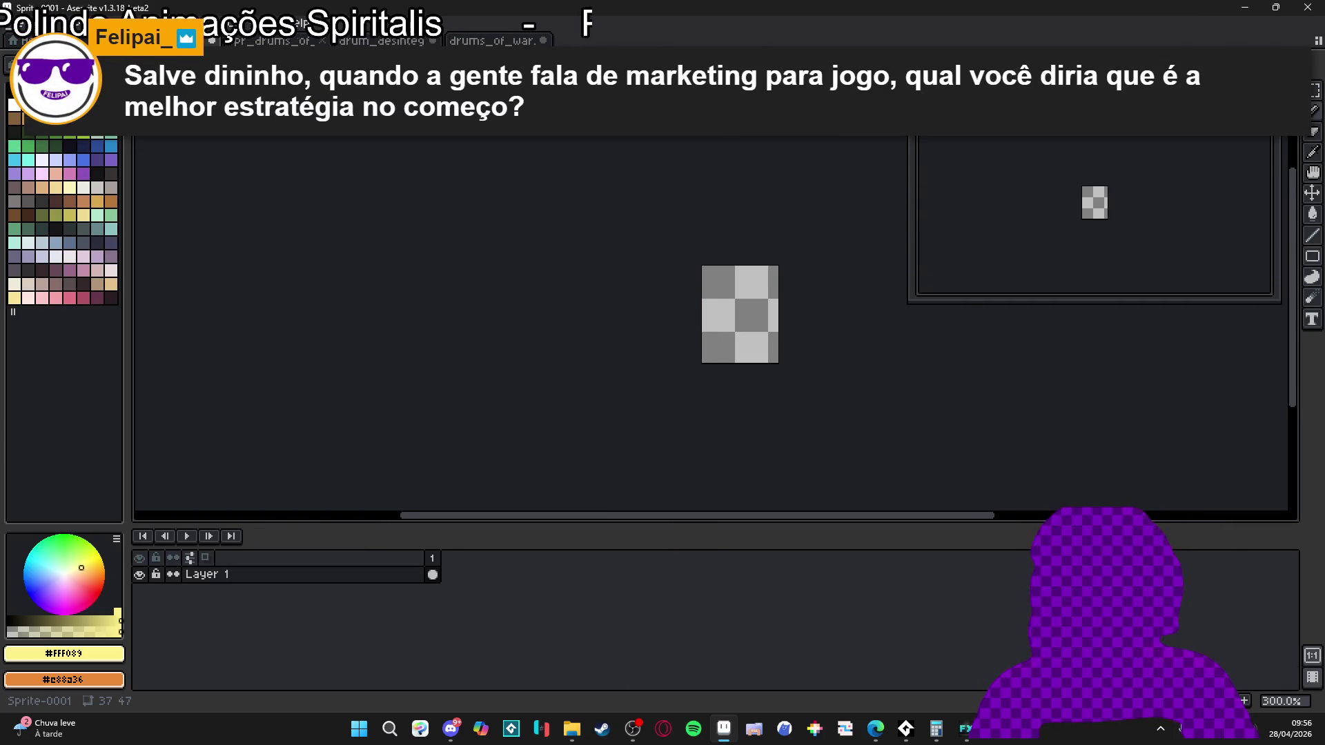
pyautogui.scroll(2, 598, 431)
pyautogui.moveTo(598, 431)
pyautogui.mouseDown()
pyautogui.moveTo(479, 452)
pyautogui.moveTo(494, 453)
pyautogui.mouseUp()
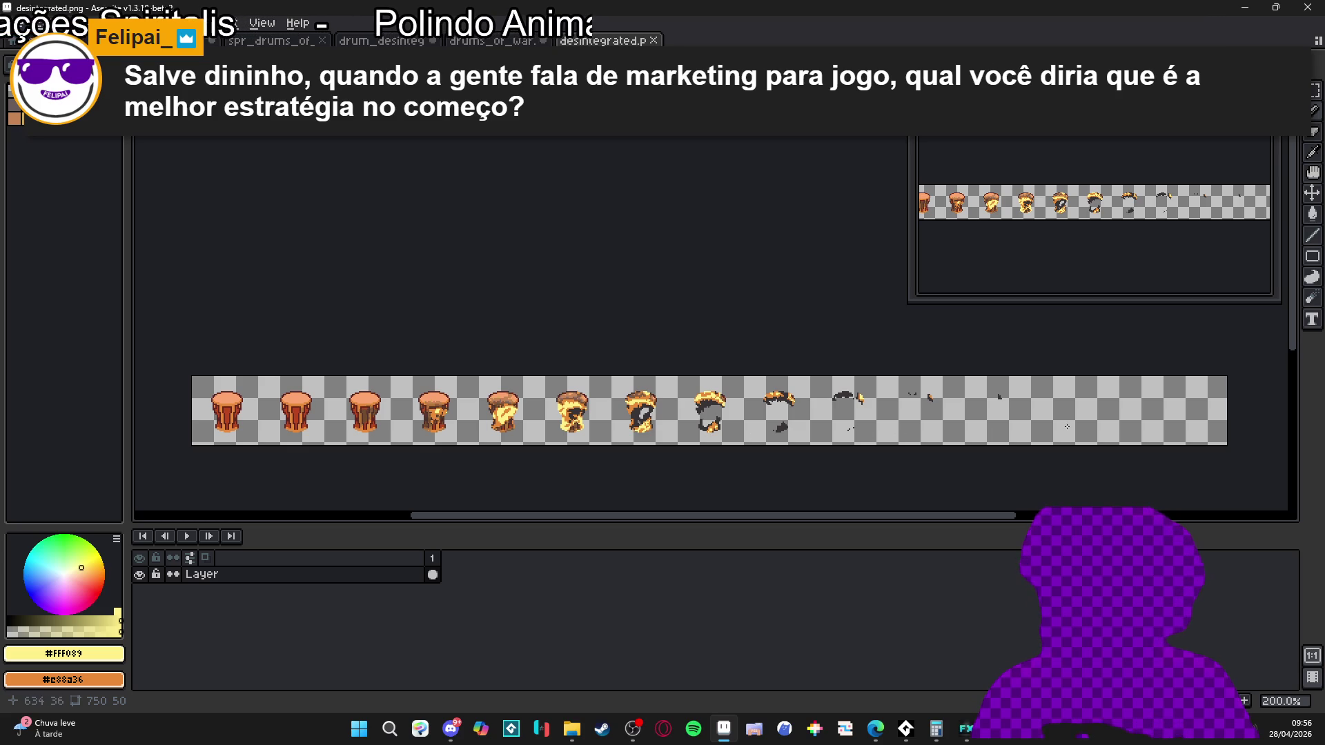
pyautogui.hotkey('alt', 'f')
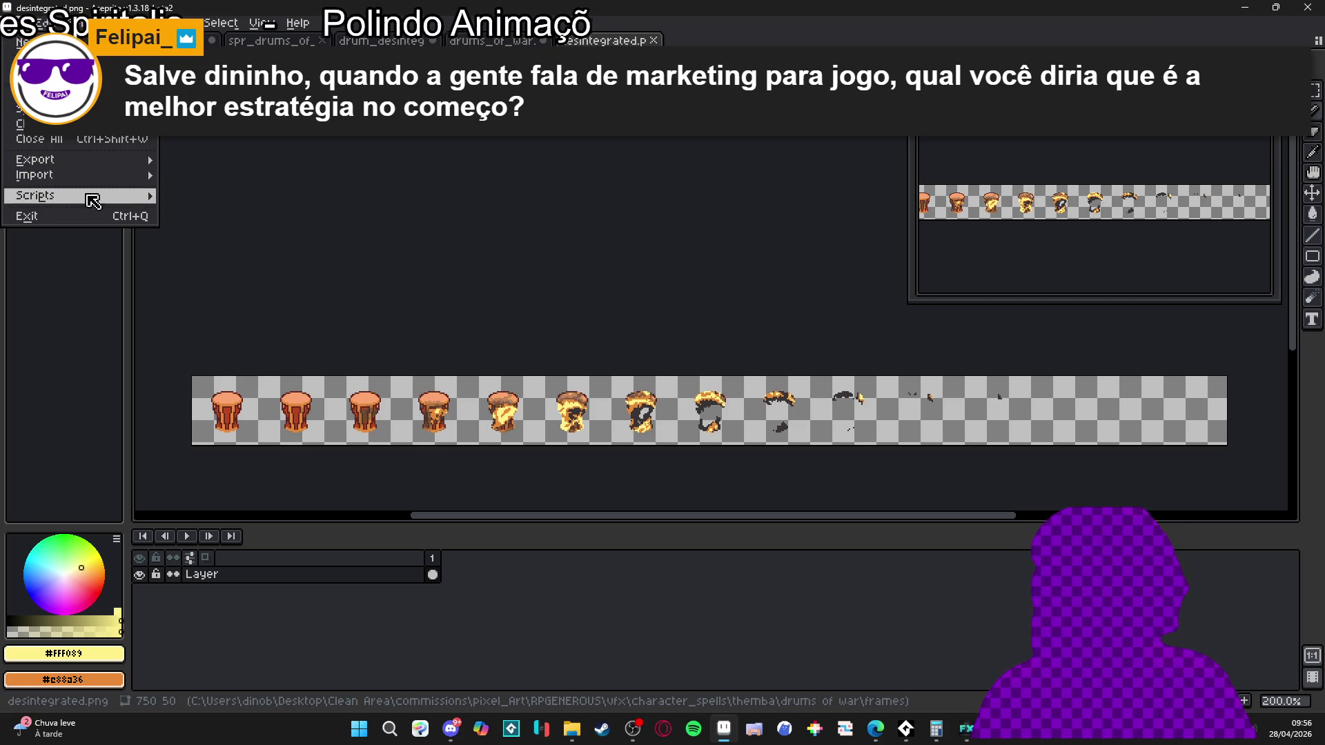
pyautogui.moveTo(90, 175)
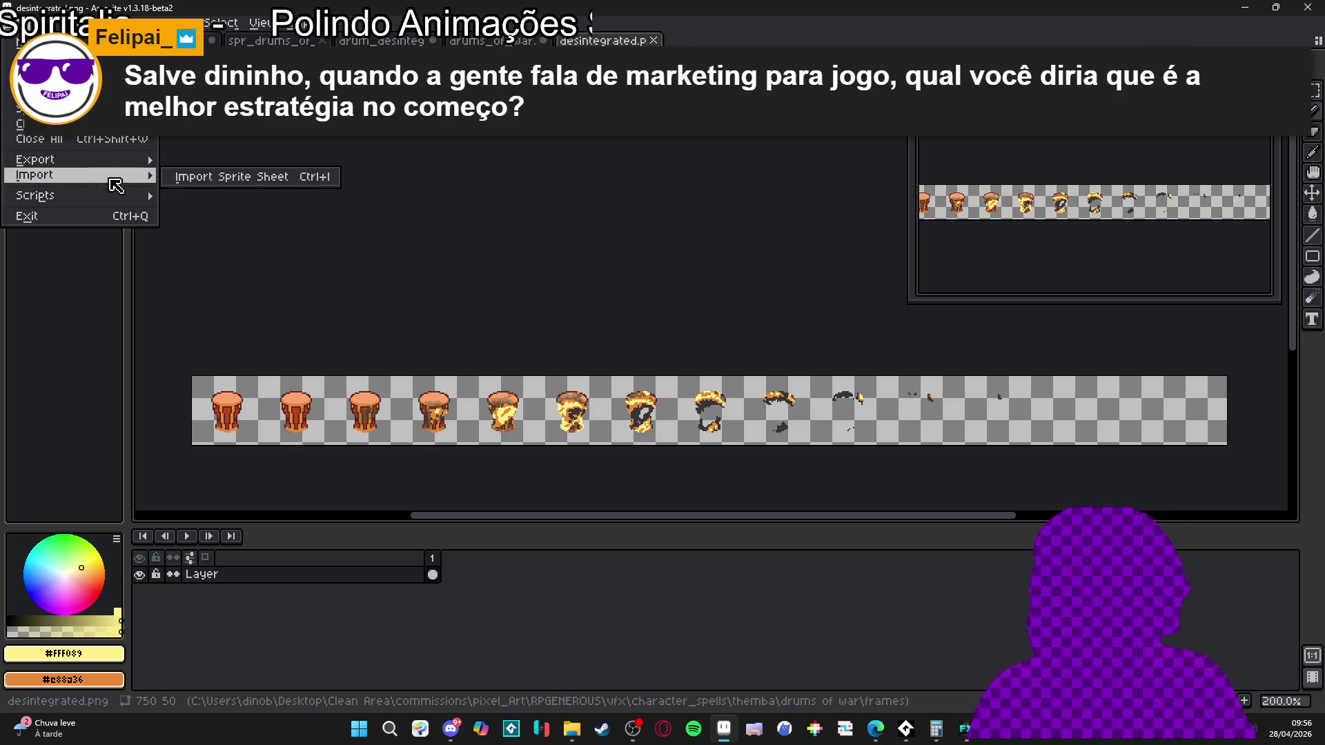
pyautogui.click(230, 177)
pyautogui.press('BackSpace')
pyautogui.press('BackSpace')
pyautogui.write('15')
pyautogui.press('Tab')
pyautogui.write('1')
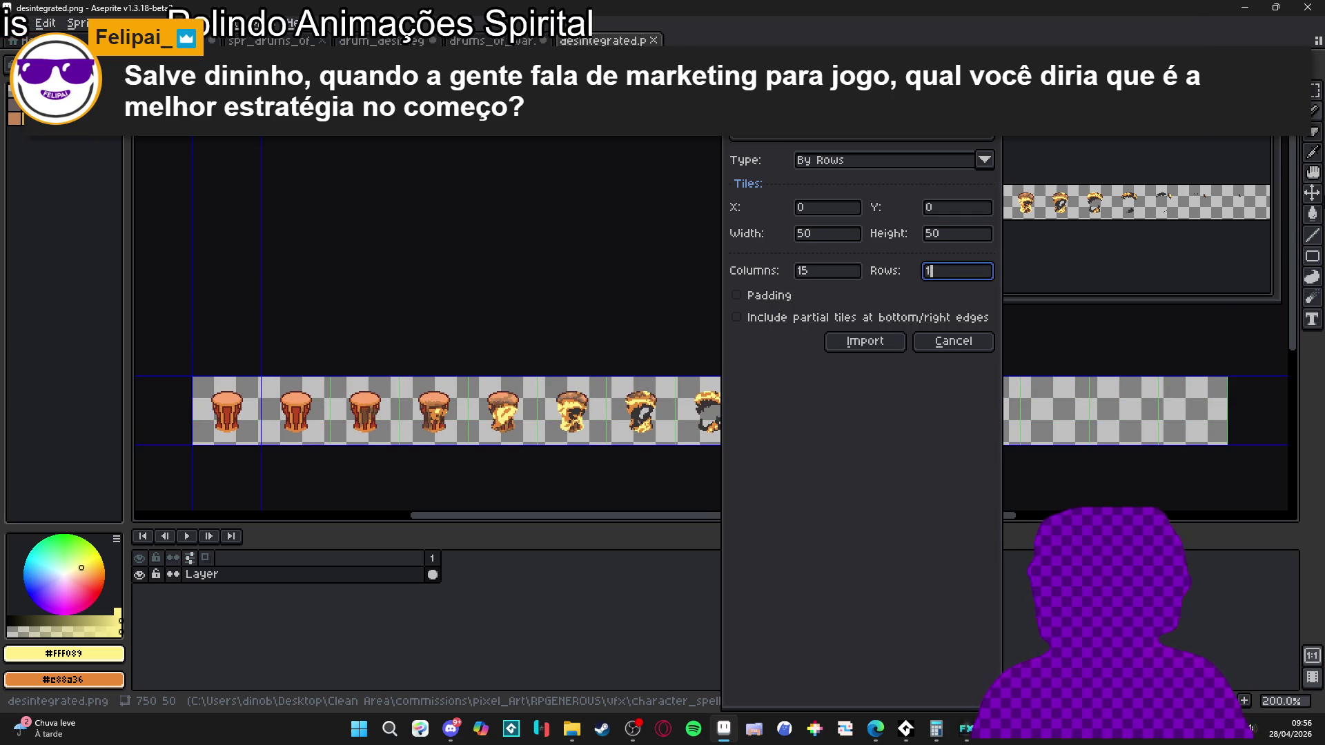
pyautogui.click(871, 345)
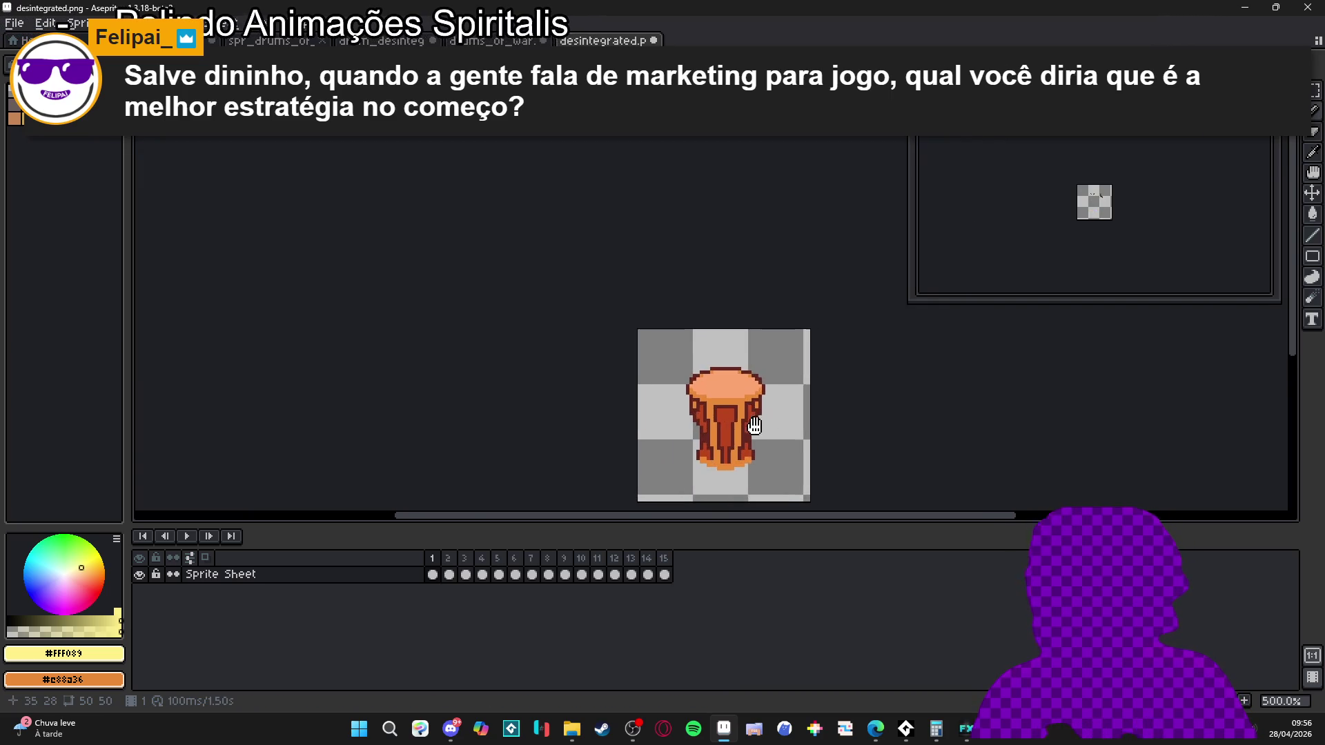
# - Play the disintegration animation in the timeline, then stop it
pyautogui.moveTo(772, 428); pyautogui.dragTo(615, 370)
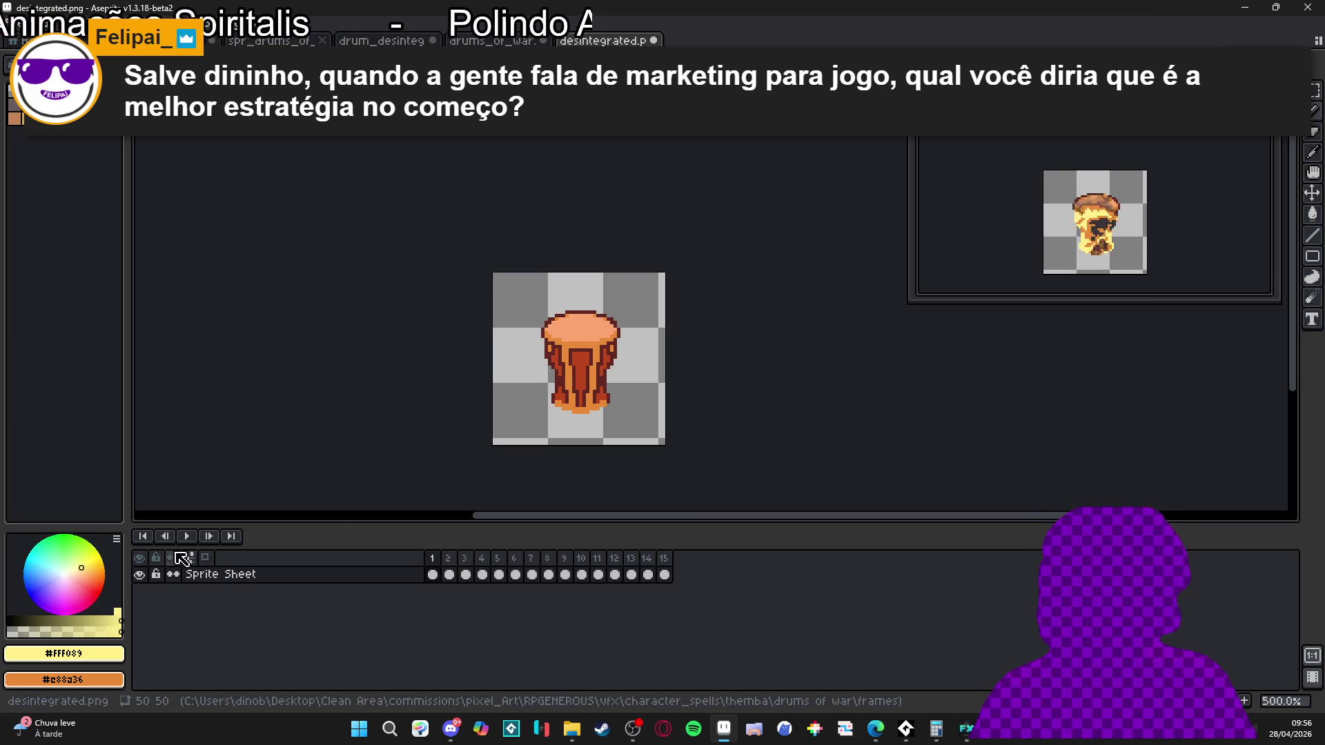
pyautogui.click(193, 535)
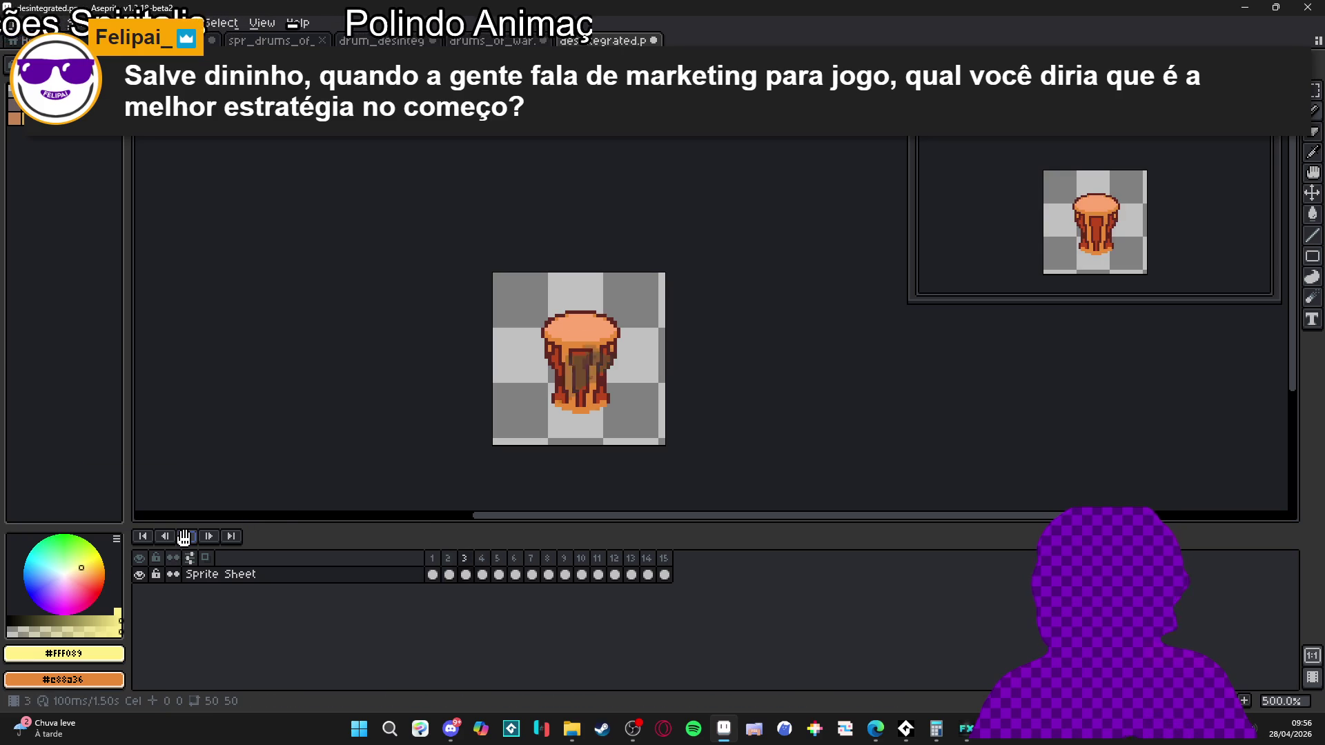
pyautogui.click(438, 566)
# - Step back and forth through frames 2 to 7 to inspect the drum burning away
pyautogui.click(462, 557)
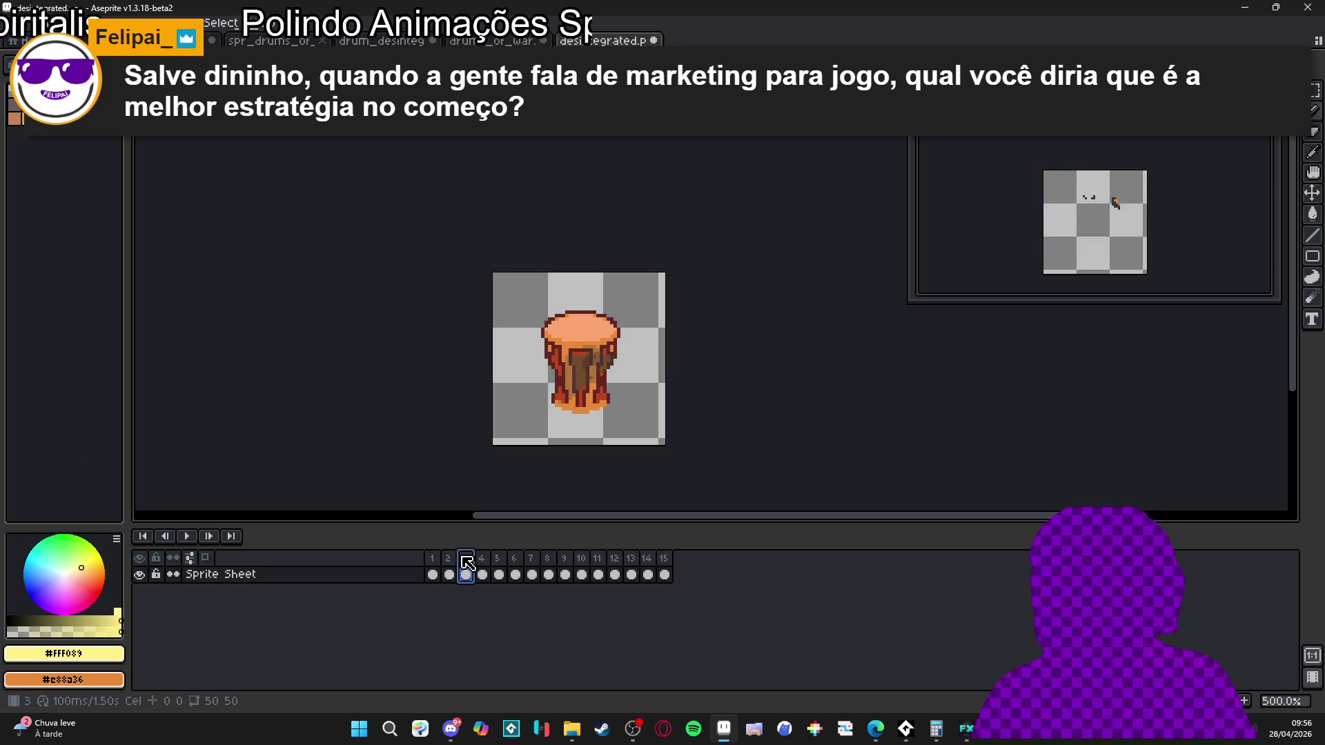
pyautogui.click(481, 558)
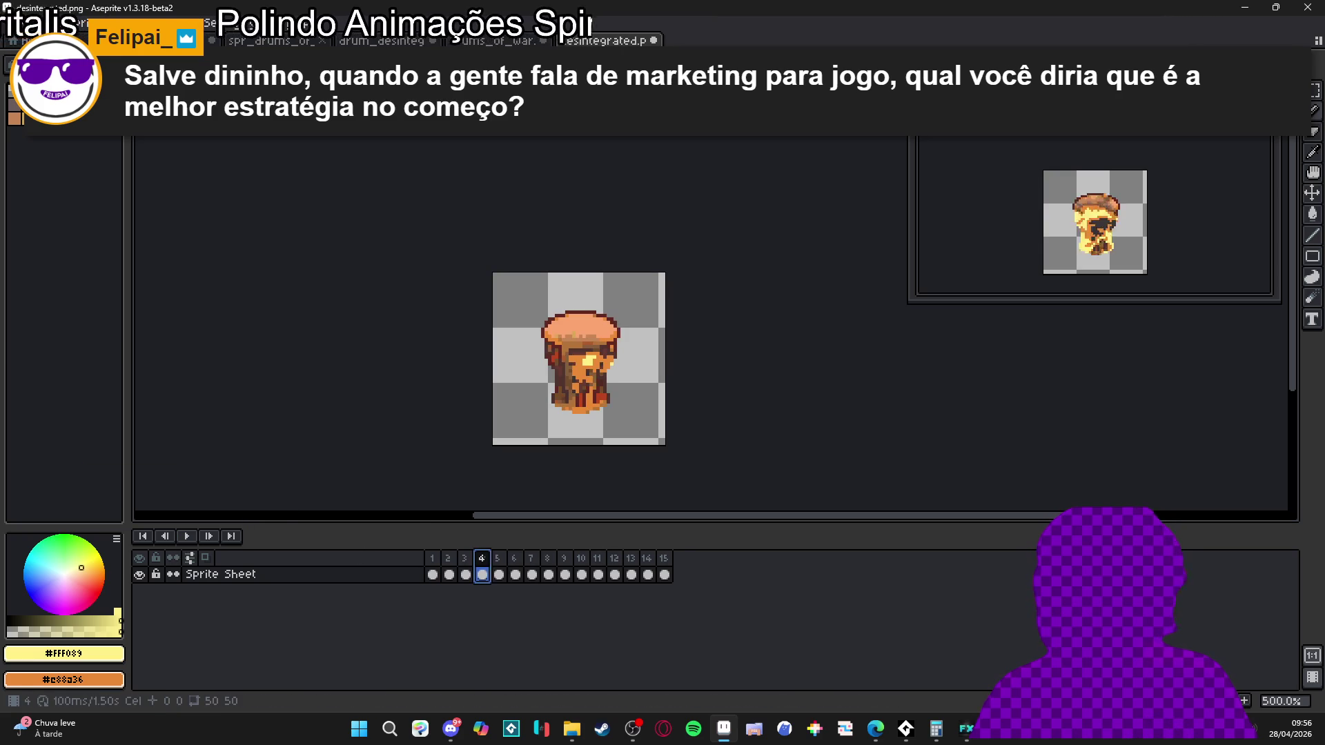
pyautogui.click(497, 570)
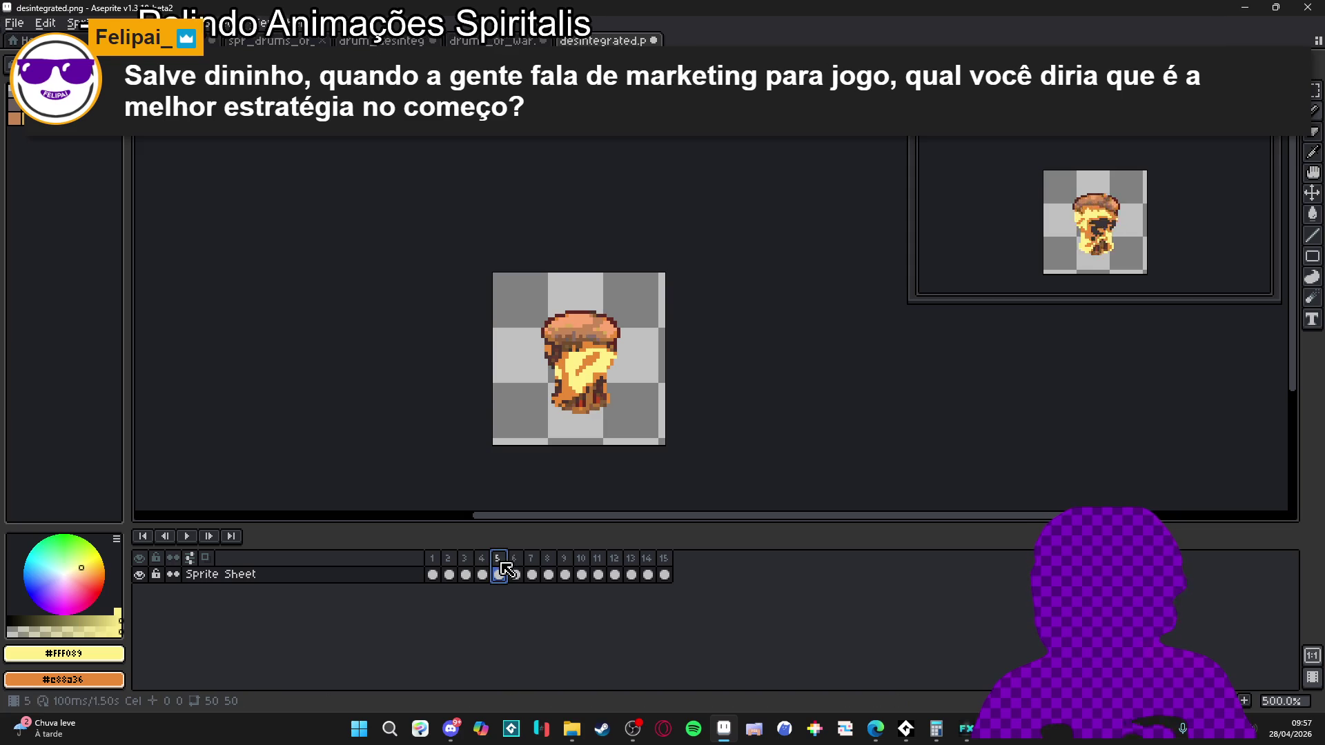
pyautogui.click(483, 573)
pyautogui.click(466, 561)
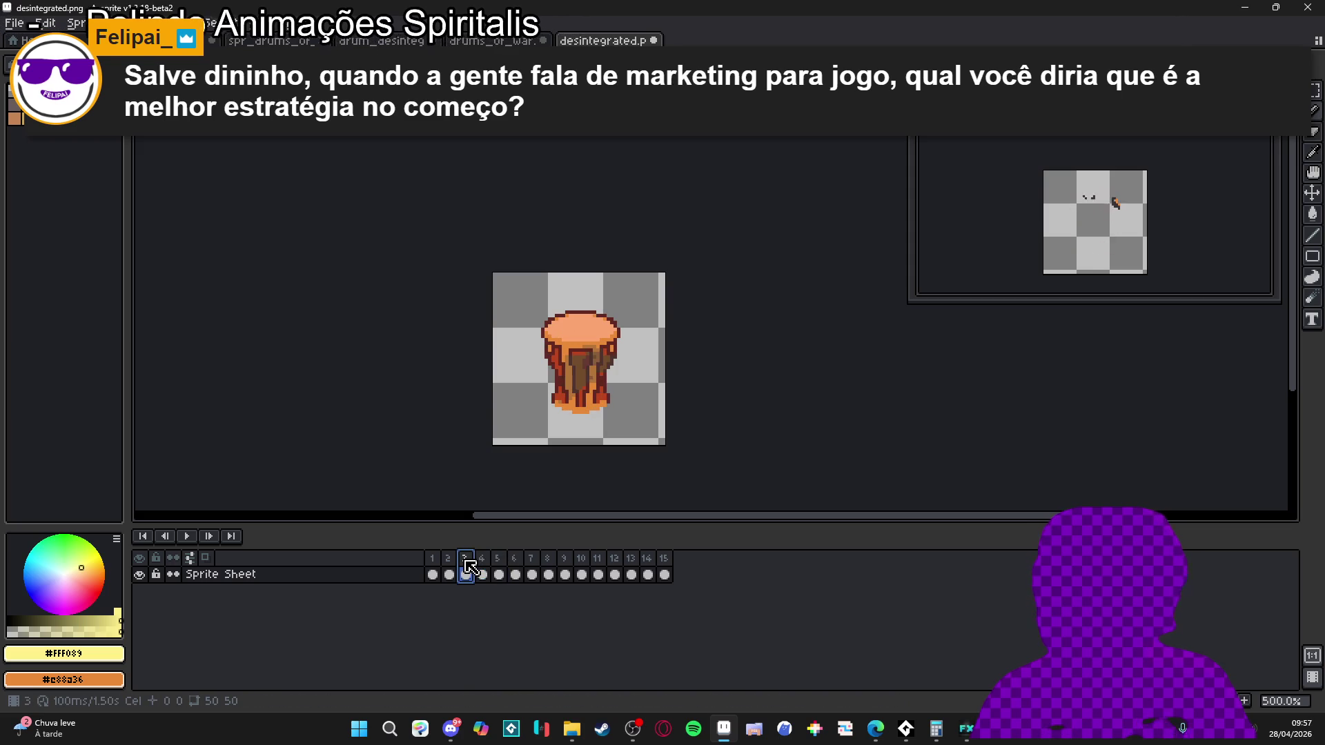
pyautogui.click(482, 568)
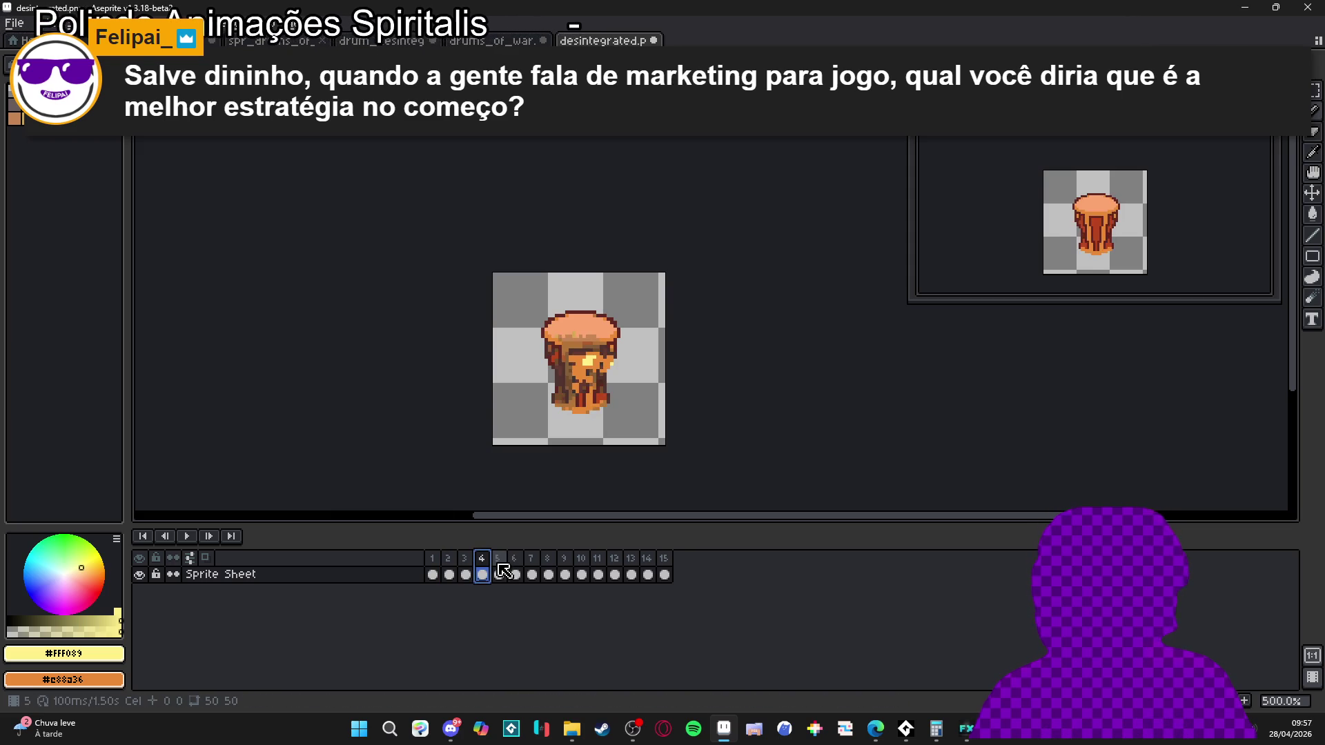
pyautogui.click(506, 567)
pyautogui.click(523, 568)
pyautogui.click(537, 570)
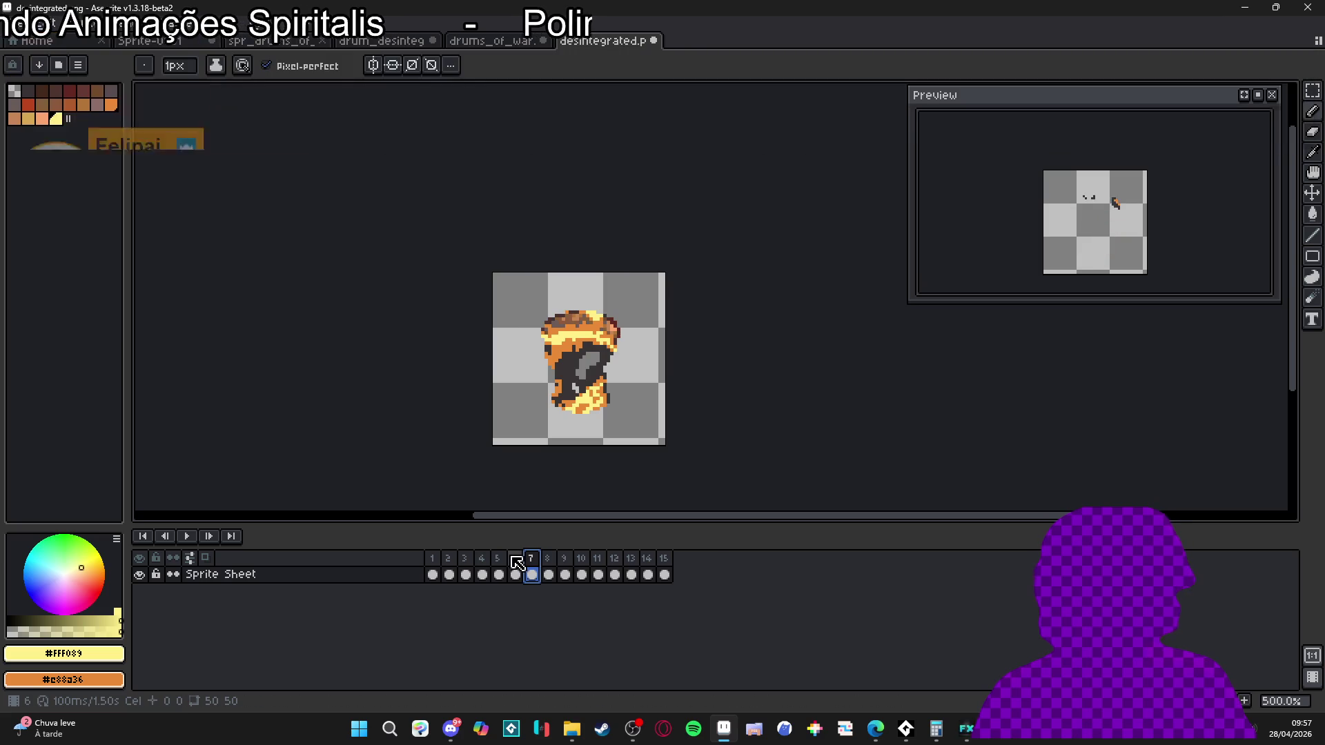
pyautogui.click(516, 568)
pyautogui.click(504, 567)
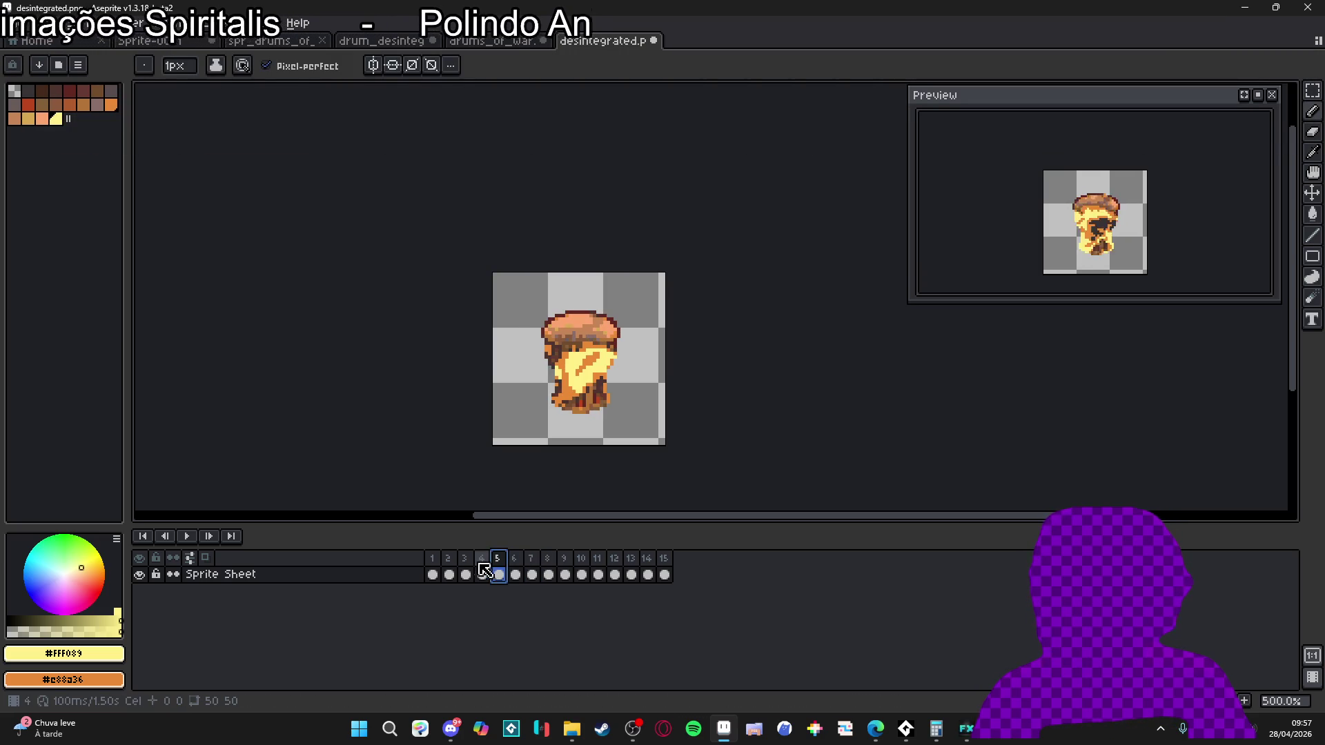
pyautogui.click(447, 573)
pyautogui.click(467, 572)
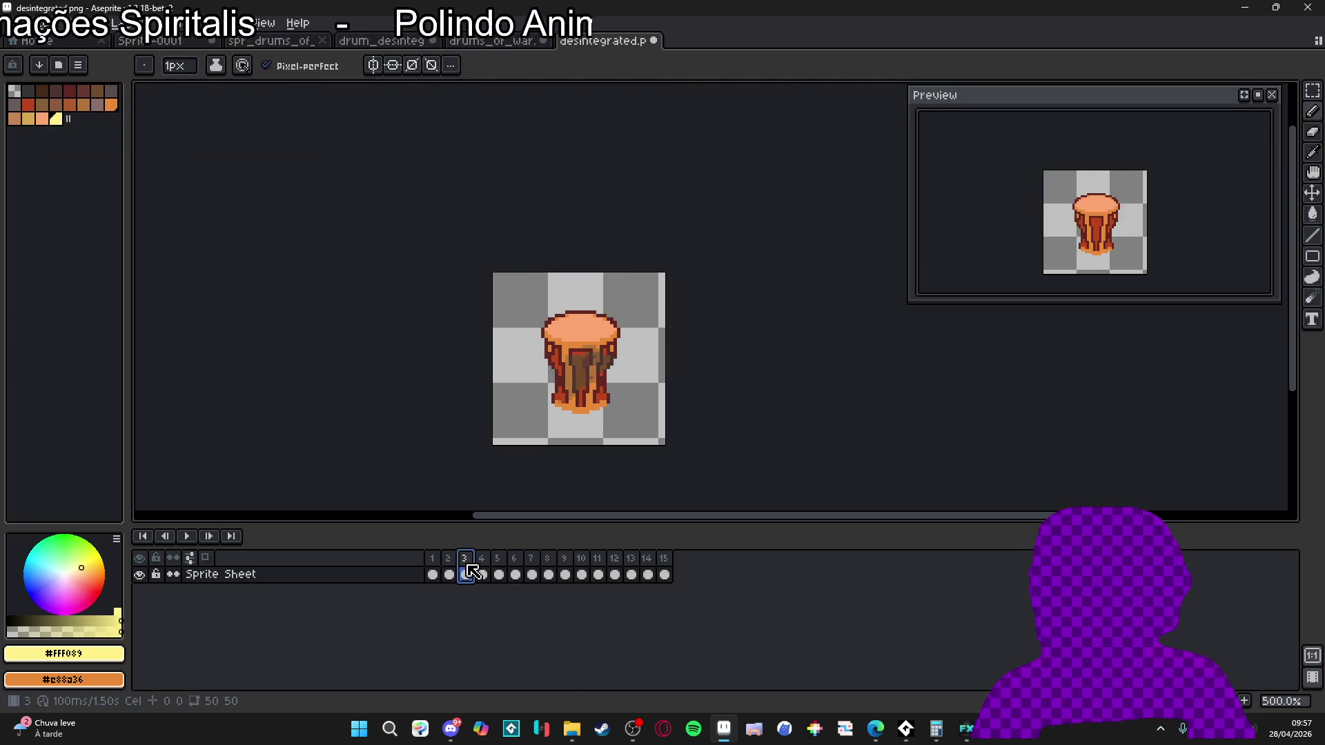
pyautogui.click(518, 574)
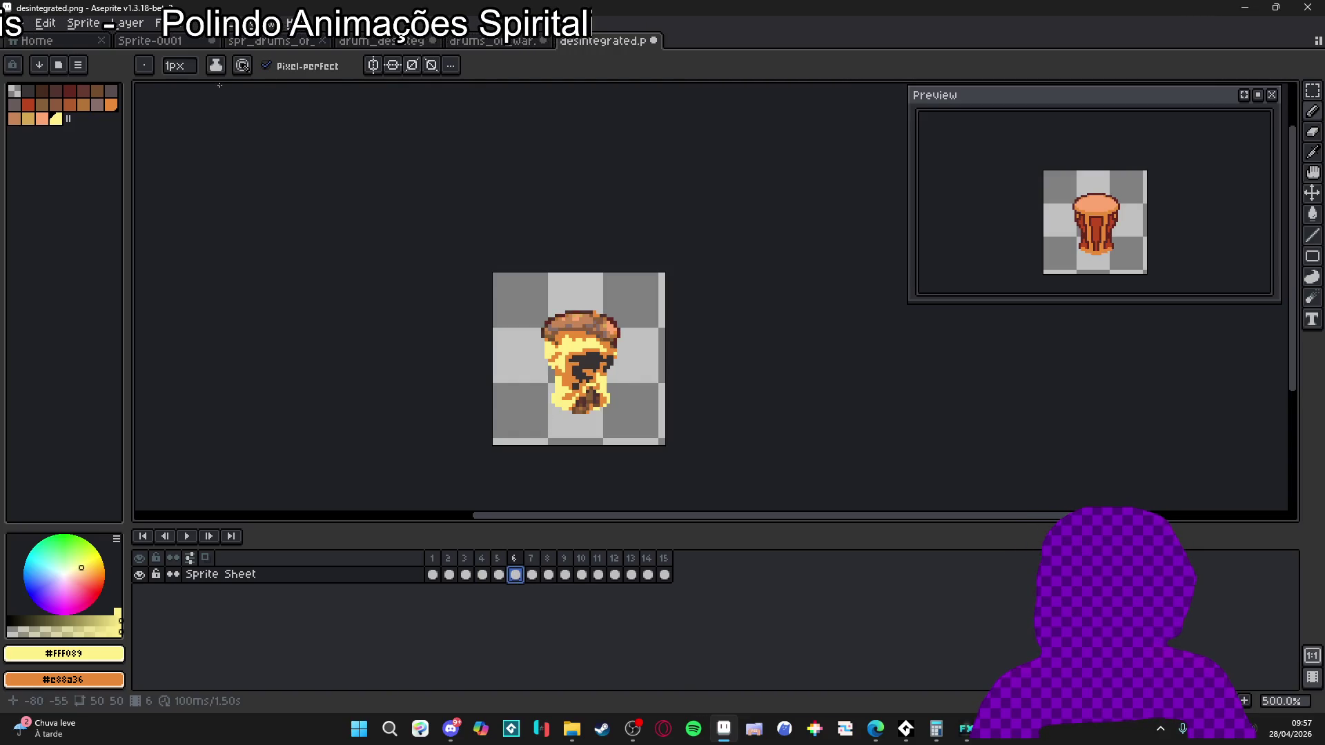
# - Load the AAP-Splendor128 palette preset for the desintegrated sprite
pyautogui.click(58, 65)
pyautogui.click(287, 258)
pyautogui.click(765, 333)
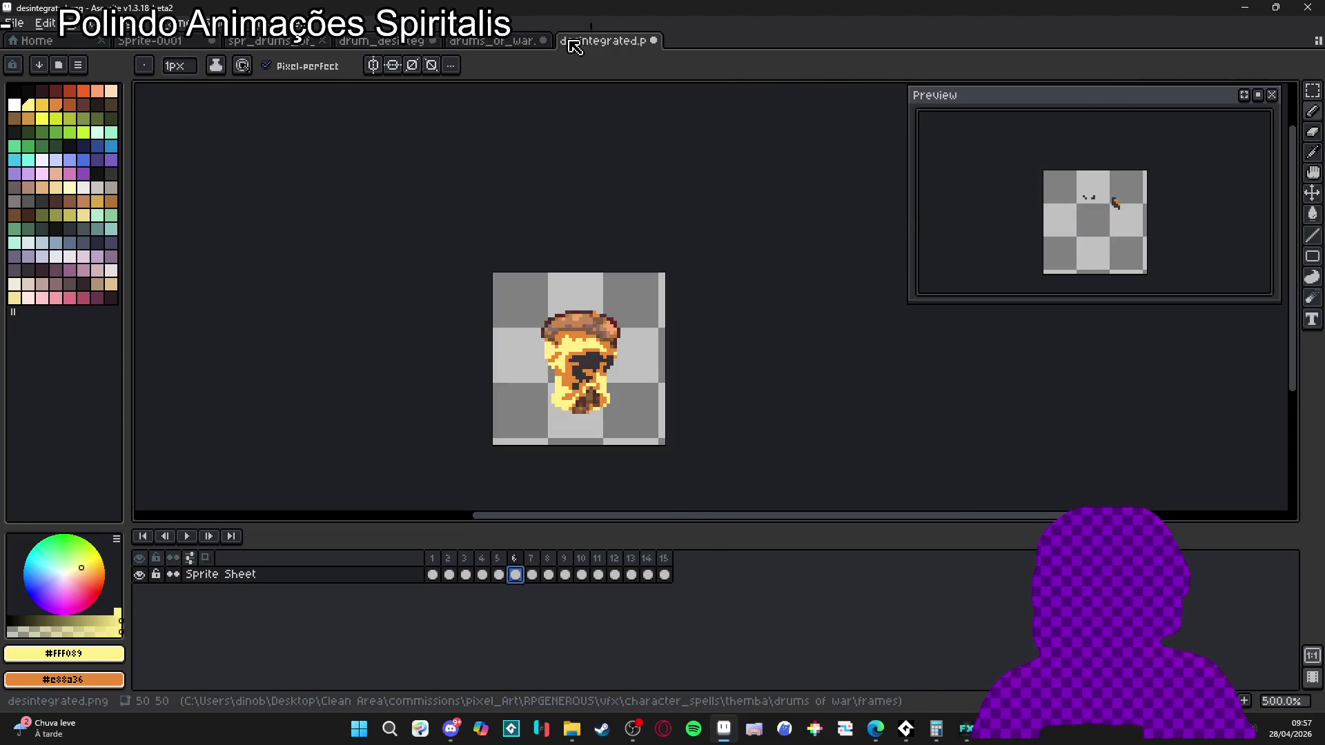
pyautogui.hotkey('ctrl', 'shift', 'Tab')
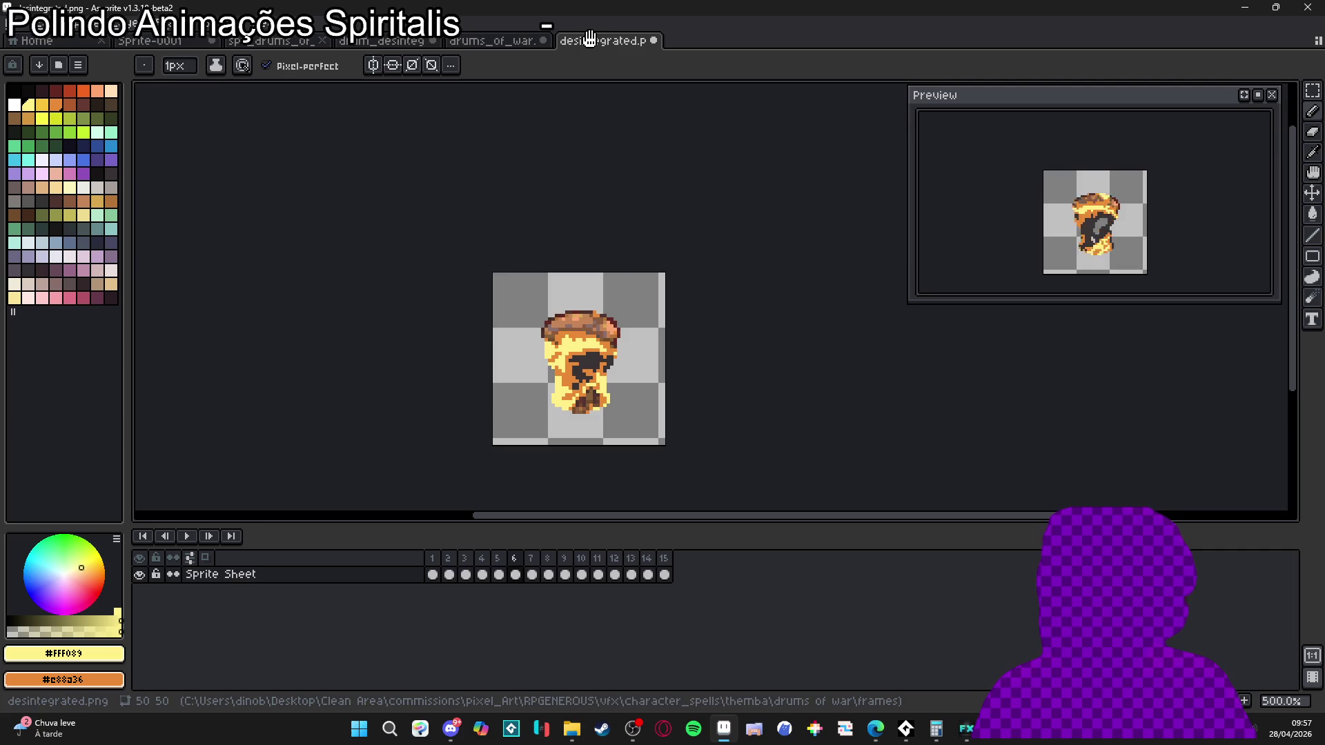
# - Replace the rim's brown #855f39 with #8c5b3c using Replace Color
pyautogui.hotkey('ctrl', 'Tab')
pyautogui.click(510, 43)
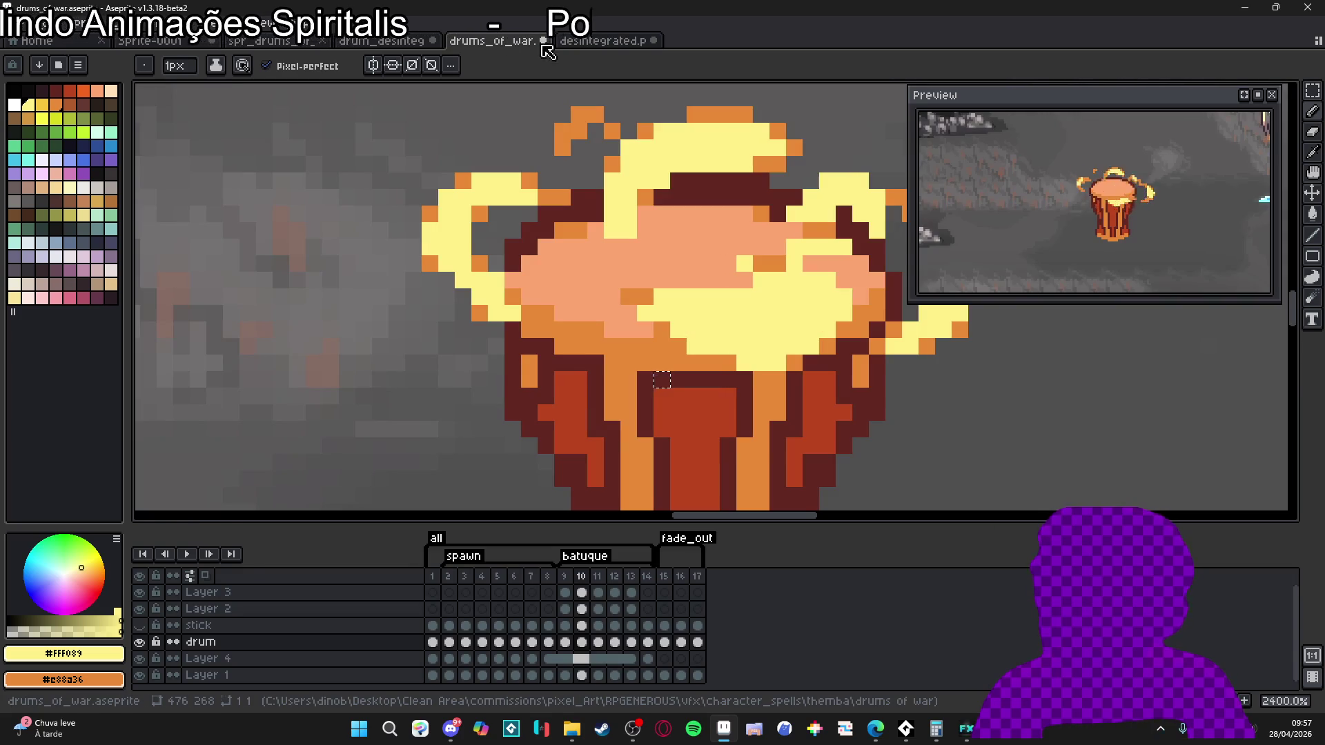
pyautogui.click(607, 41)
pyautogui.scroll(4, 598, 378)
pyautogui.click(598, 378)
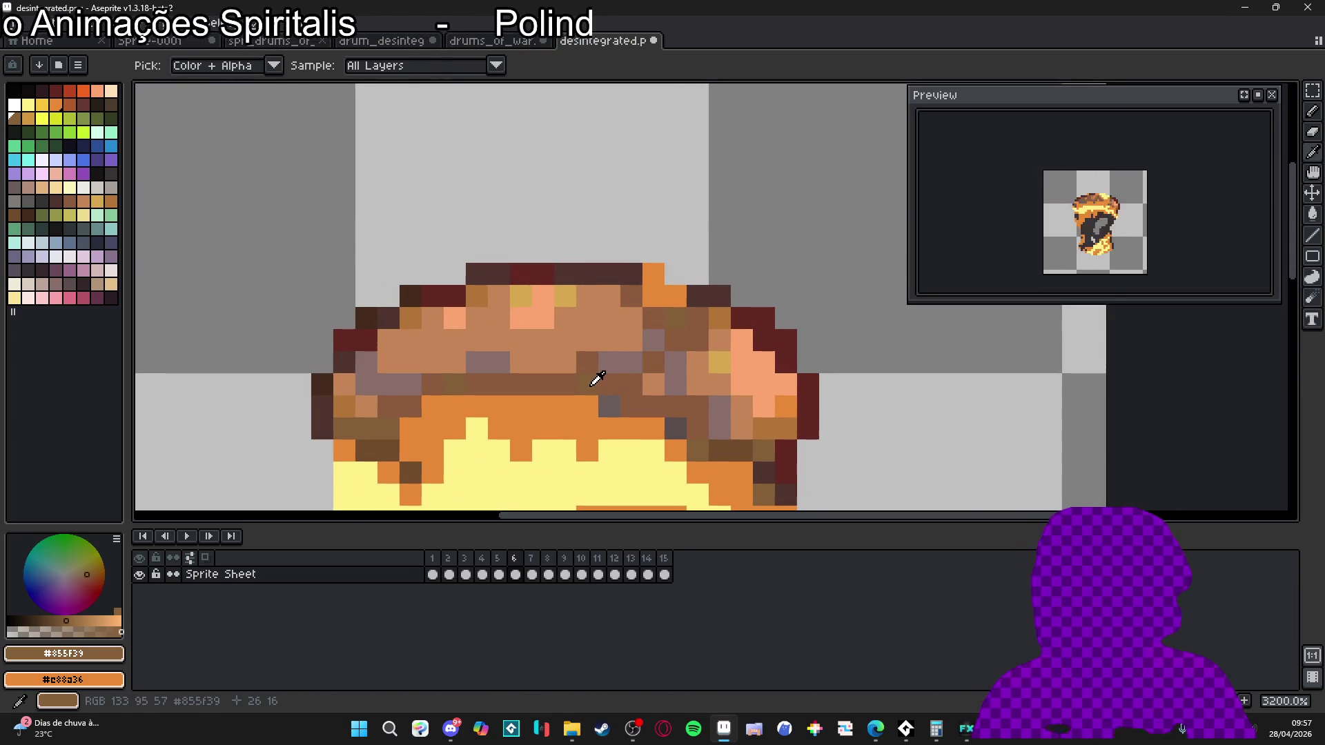
pyautogui.scroll(-1, 597, 378)
pyautogui.scroll(1, 598, 381)
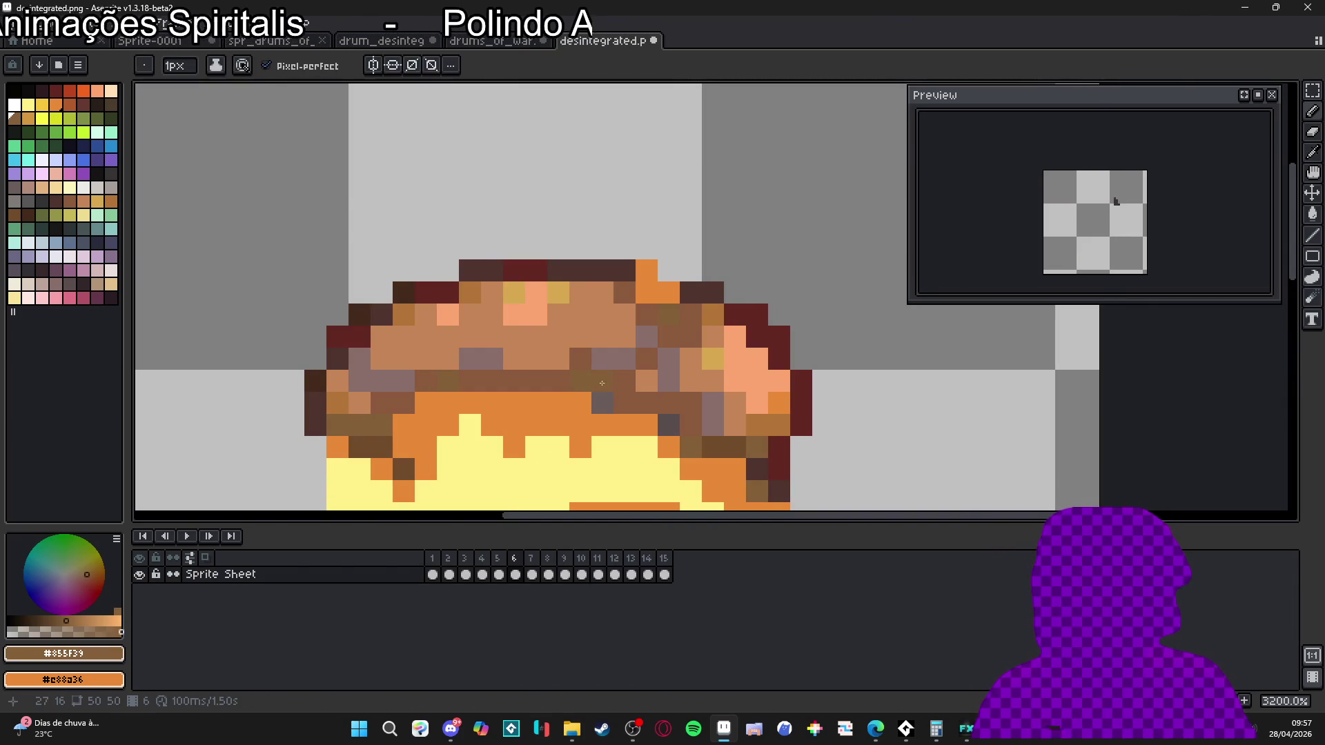
pyautogui.keyDown('alt'); pyautogui.rightClick(628, 378); pyautogui.keyUp('alt')
pyautogui.hotkey('shift', 'r')
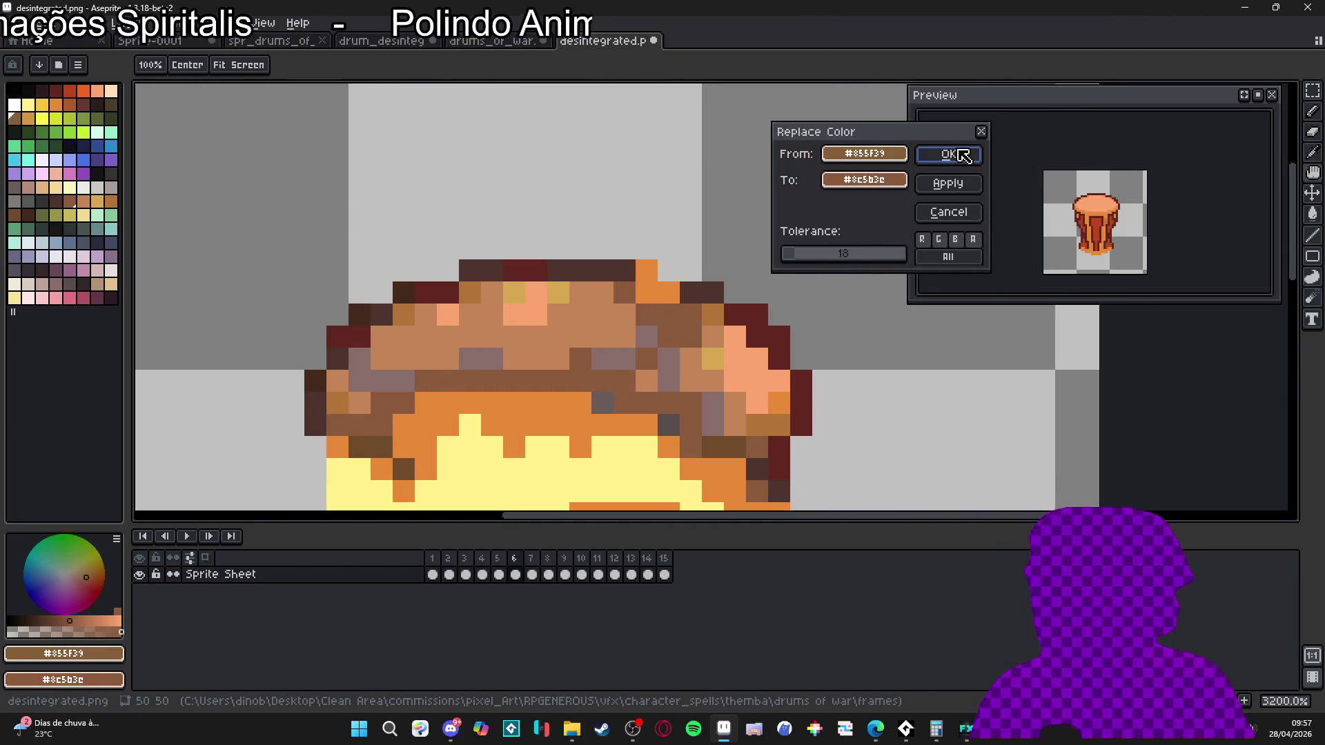
pyautogui.click(962, 155)
# - Replace the greyish rim tone with the same palette brown
pyautogui.scroll(-1, 605, 374)
pyautogui.scroll(1, 605, 374)
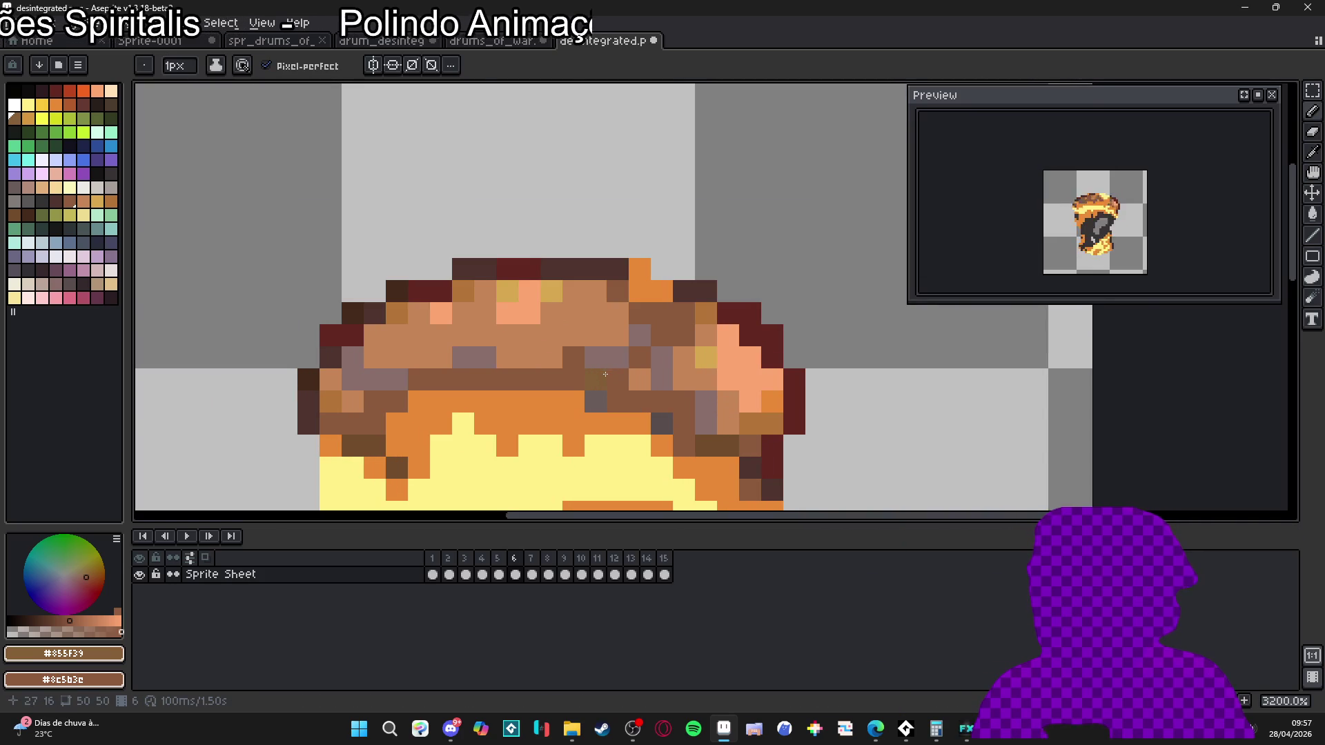
pyautogui.keyDown('alt'); pyautogui.click(590, 358); pyautogui.keyUp('alt')
pyautogui.hotkey('shift', 'r')
pyautogui.click(954, 159)
# - Replace the gold #d6a851 rim pixels with a matching brown from the rim
pyautogui.scroll(-1, 581, 318)
pyautogui.scroll(1, 581, 318)
pyautogui.keyDown('alt'); pyautogui.click(581, 323); pyautogui.keyUp('alt')
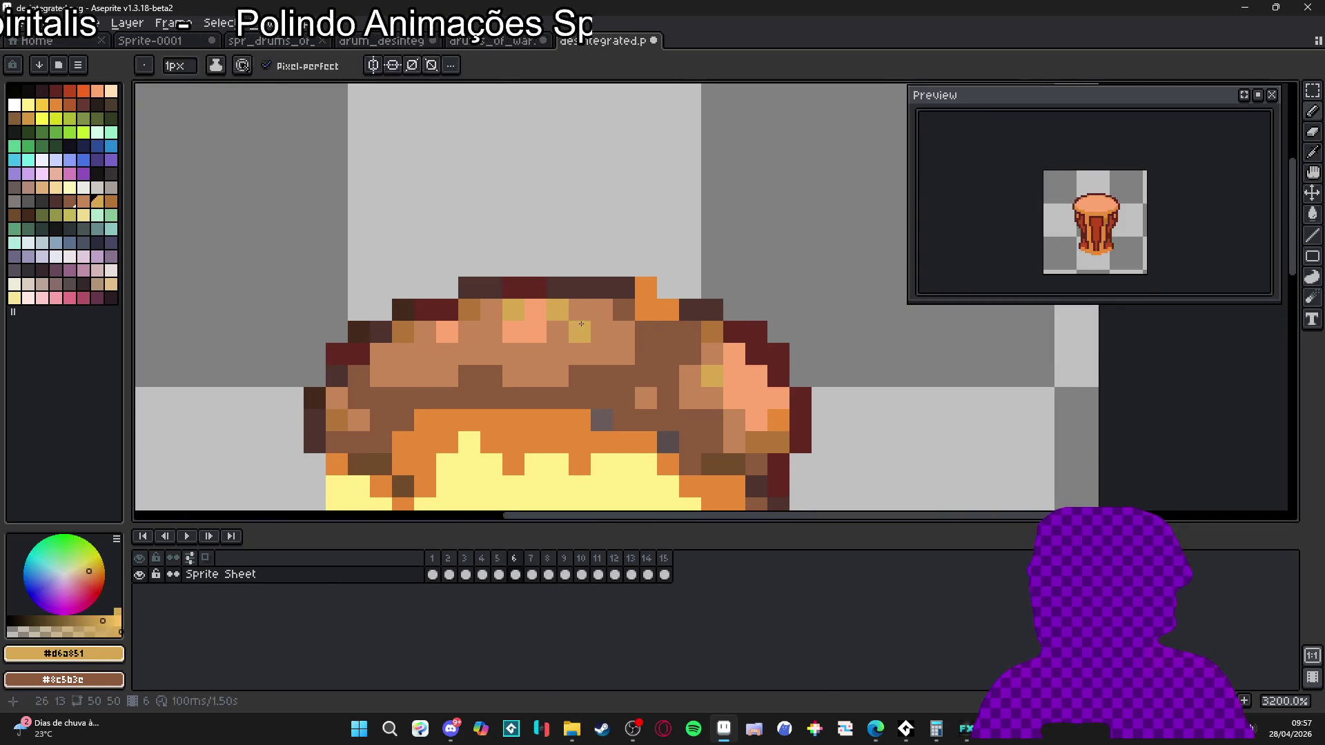
pyautogui.keyDown('alt'); pyautogui.click(601, 331); pyautogui.keyUp('alt')
pyautogui.hotkey('shift', 'r')
pyautogui.click(954, 156)
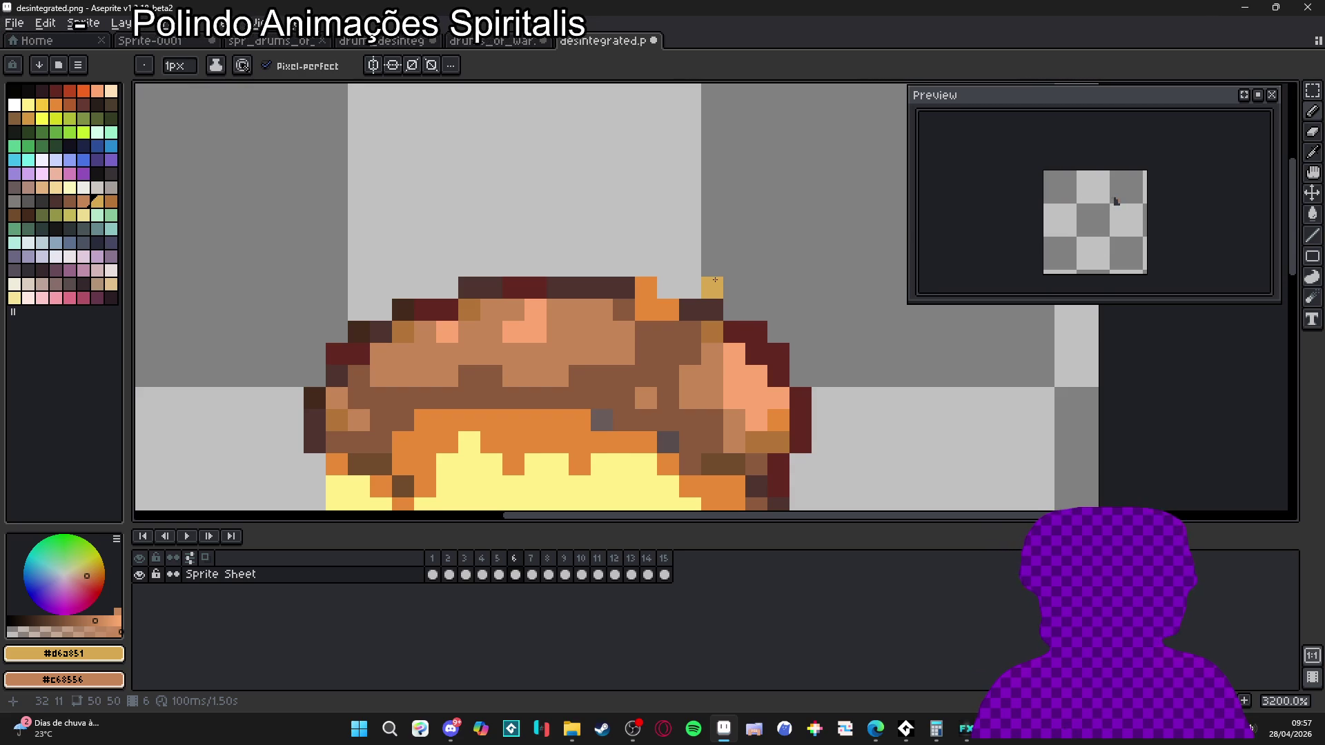
pyautogui.scroll(-2, 711, 296)
pyautogui.scroll(-3, 642, 370)
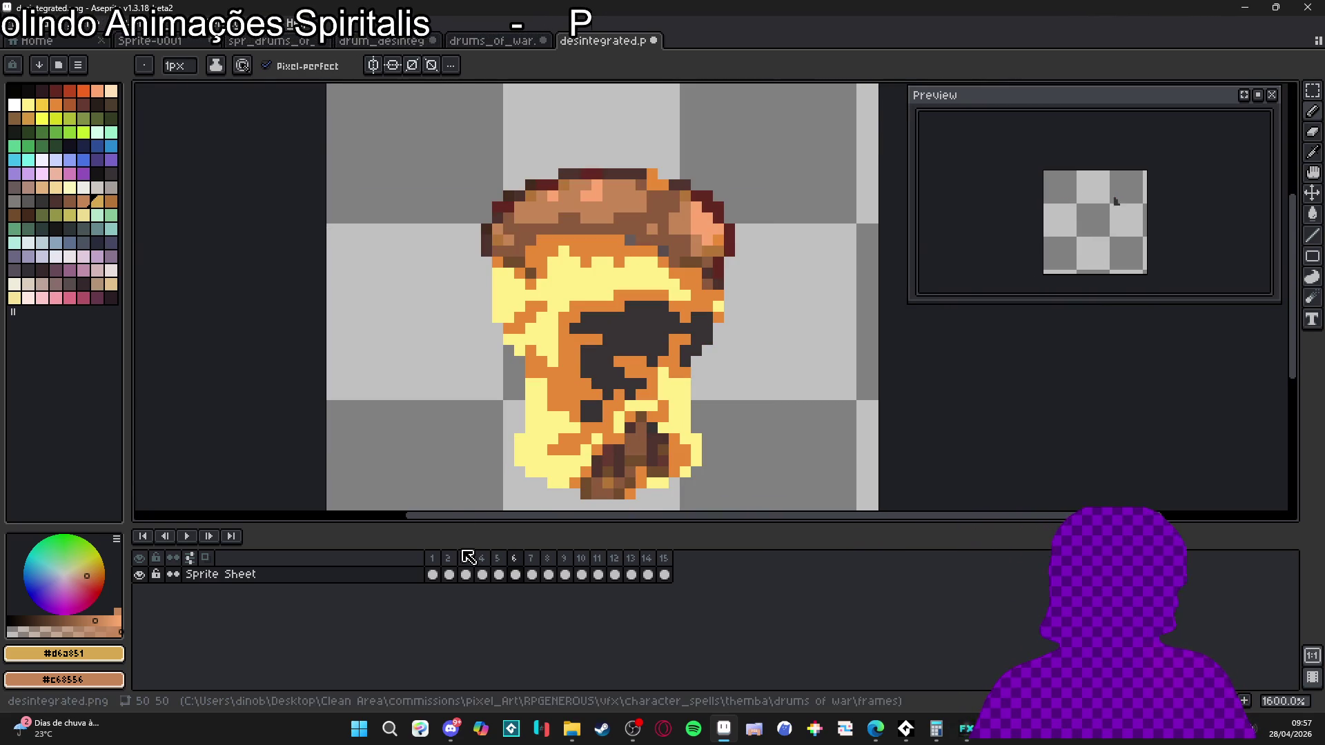
pyautogui.scroll(-1, 673, 419)
pyautogui.click(531, 558)
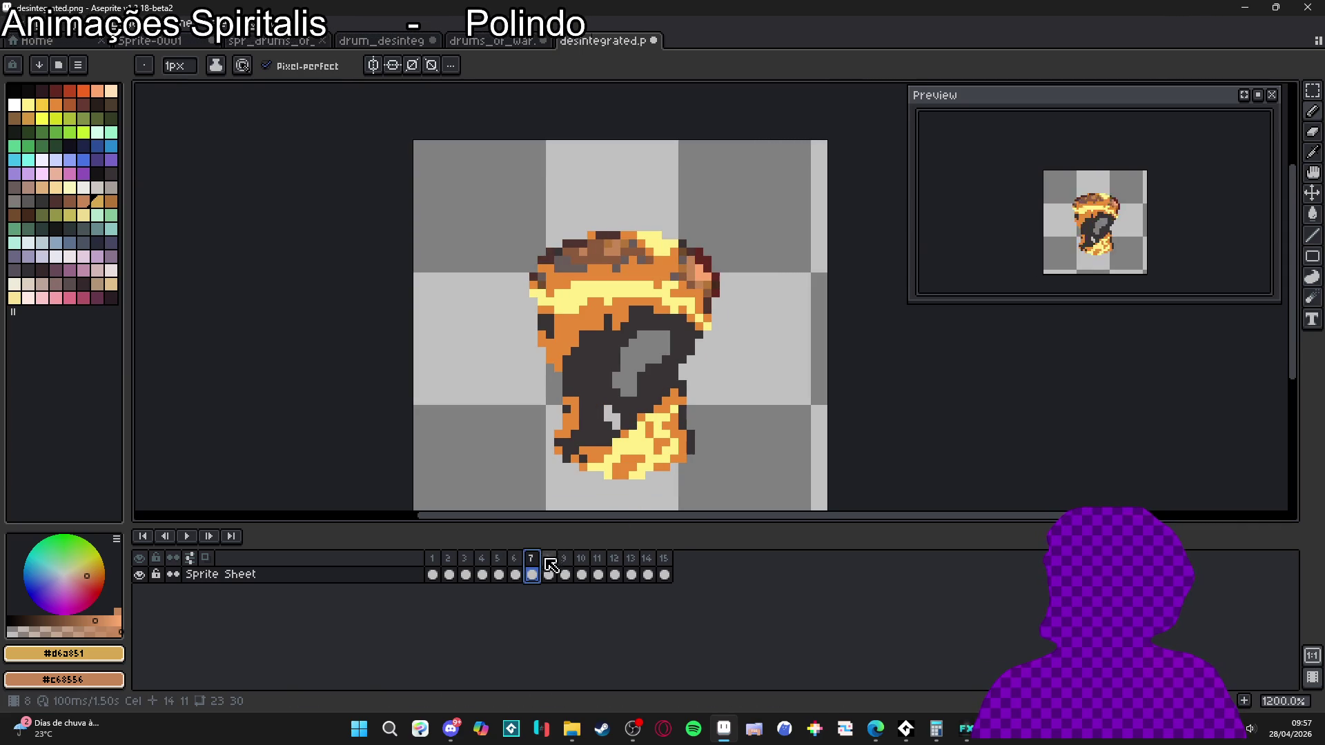
pyautogui.scroll(4, 599, 235)
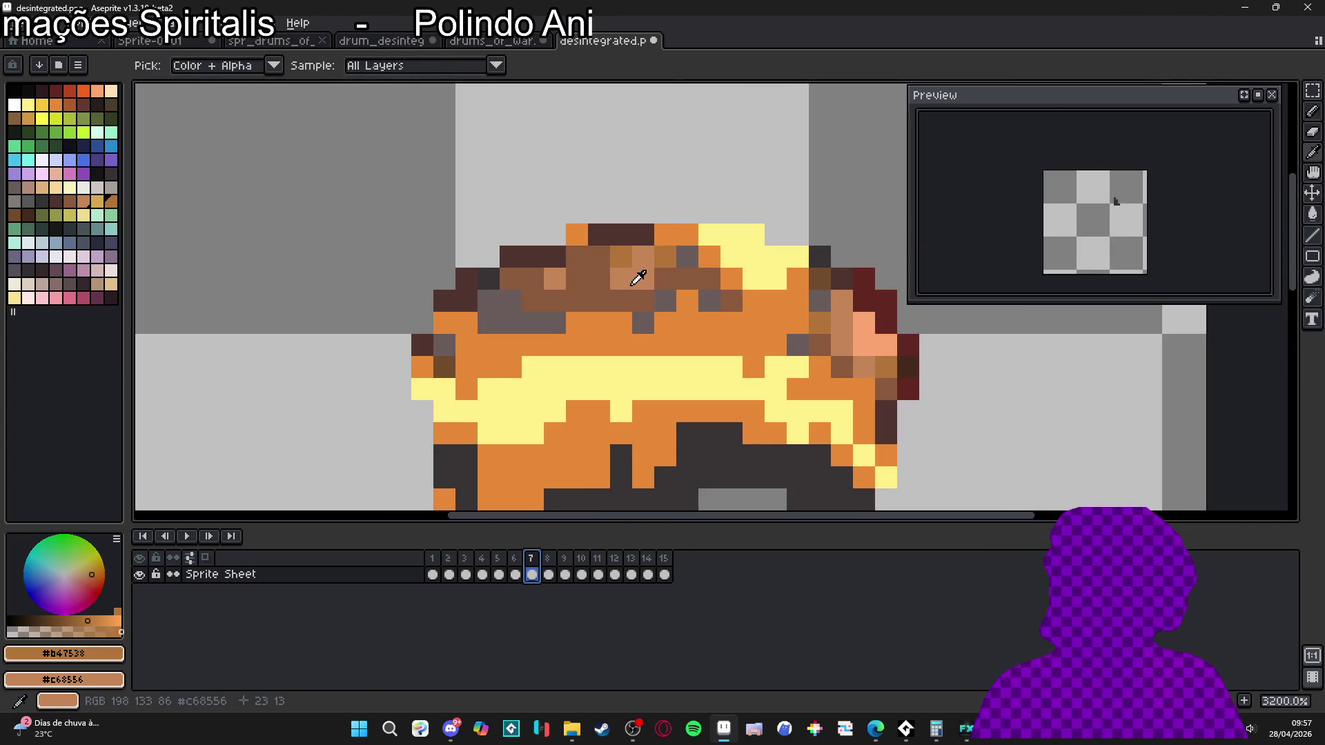
pyautogui.hotkey('shift', 'r')
pyautogui.click(952, 152)
pyautogui.scroll(-4, 592, 354)
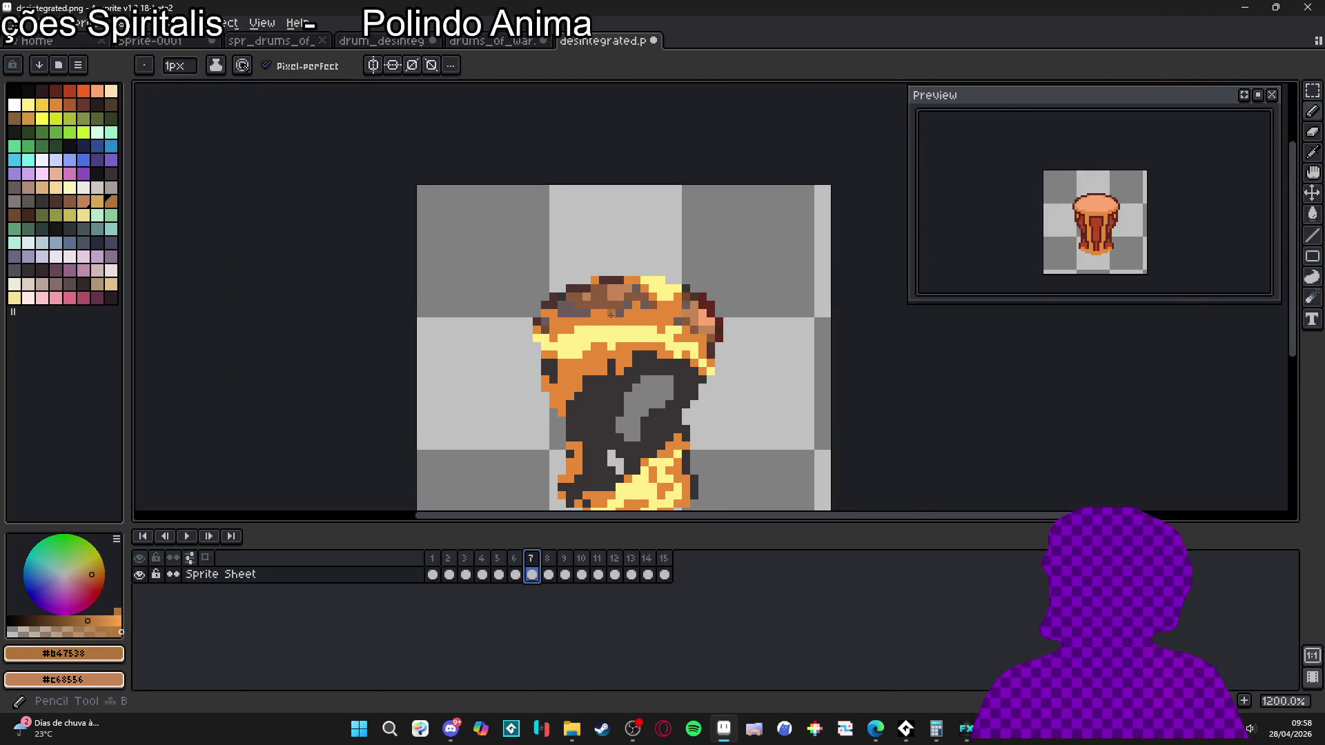
pyautogui.click(549, 575)
pyautogui.click(566, 574)
pyautogui.click(581, 574)
pyautogui.click(597, 574)
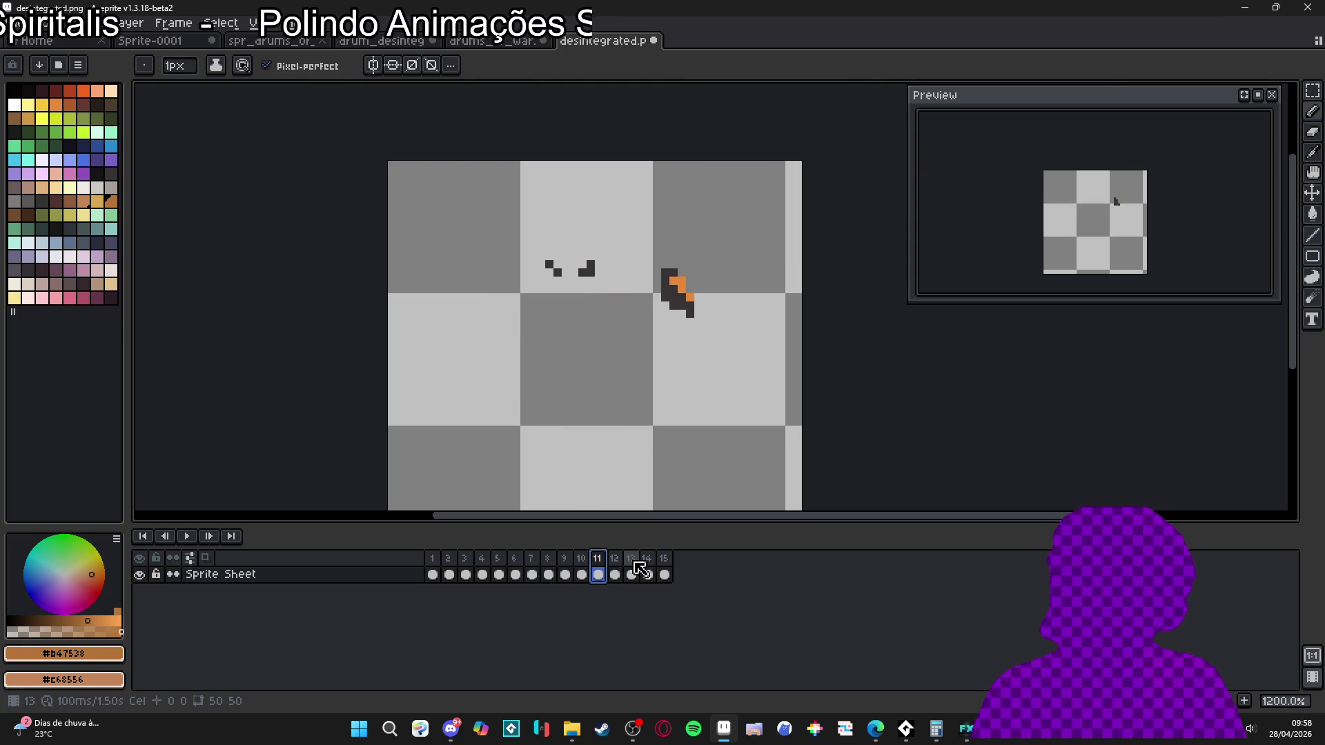
pyautogui.click(582, 574)
pyautogui.scroll(3, 606, 485)
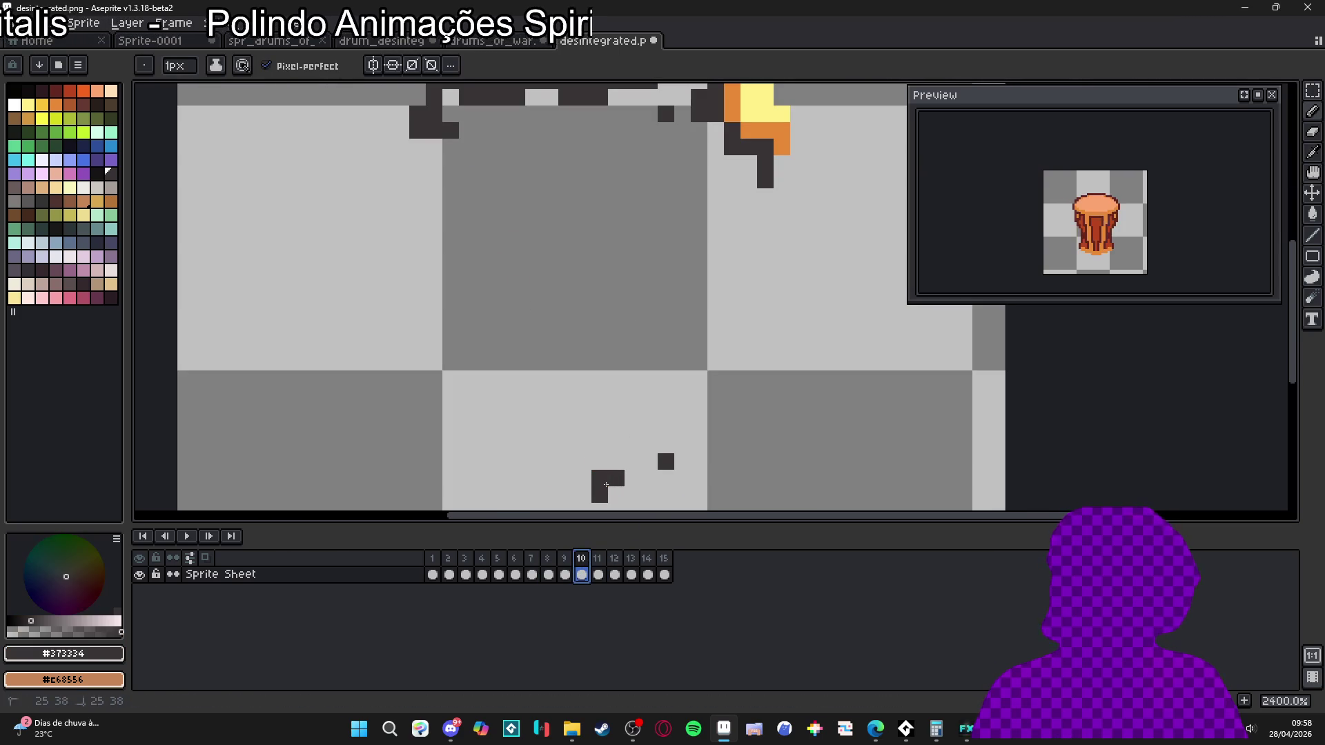
pyautogui.scroll(-2, 596, 495)
pyautogui.click(597, 558)
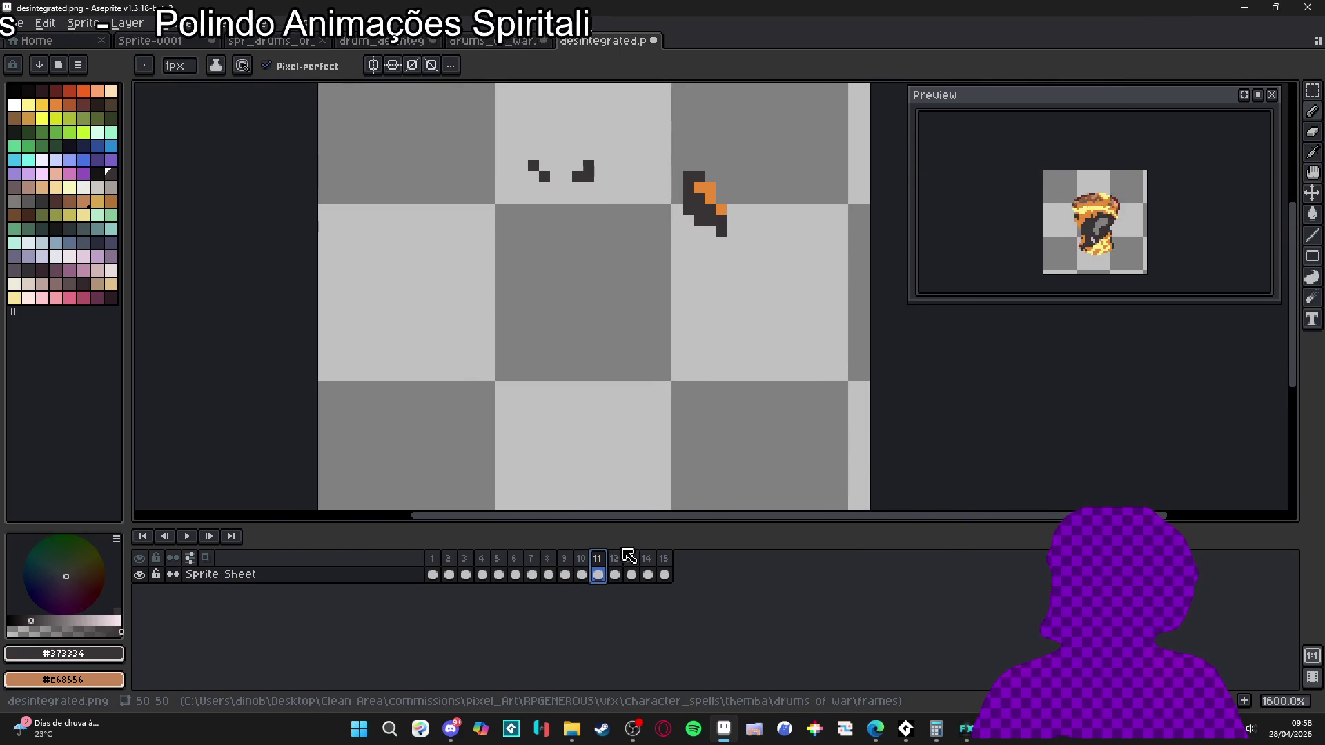
pyautogui.click(614, 558)
pyautogui.click(648, 565)
pyautogui.click(667, 569)
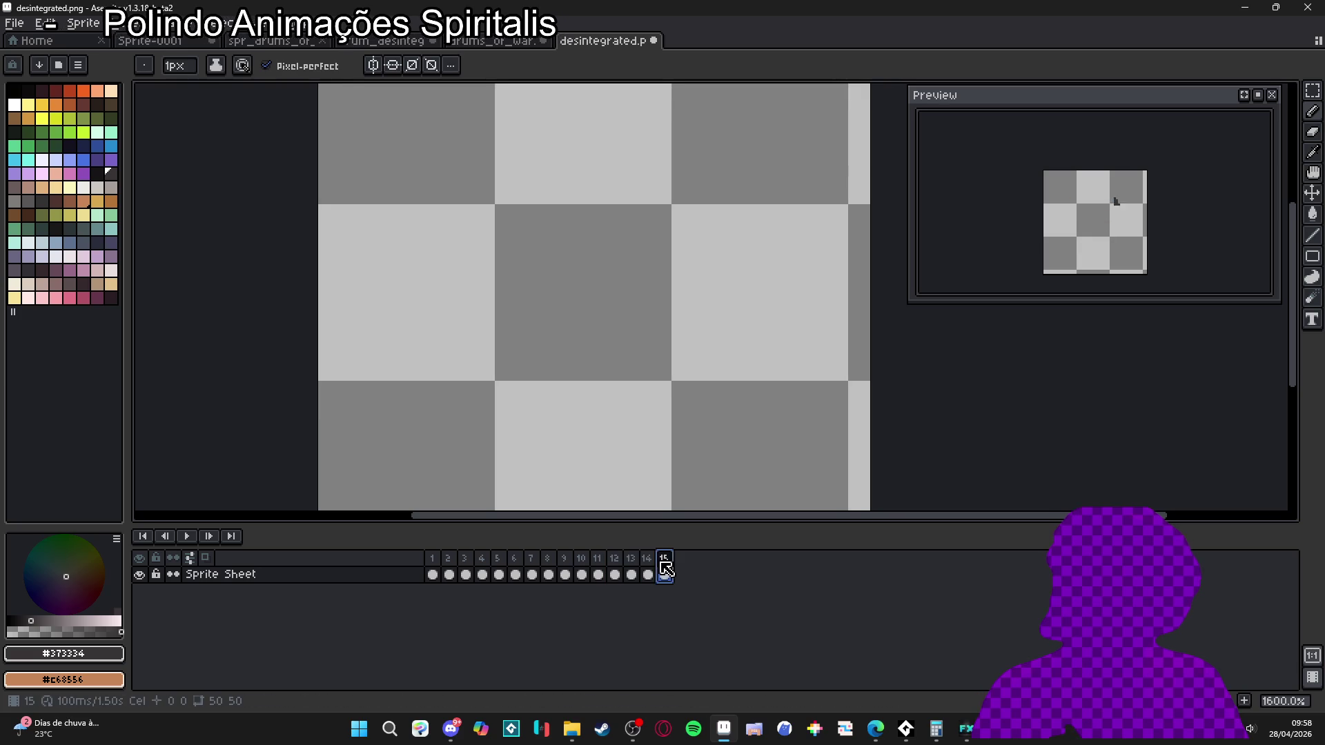
pyautogui.click(433, 558)
pyautogui.press('Right')
pyautogui.press('Right')
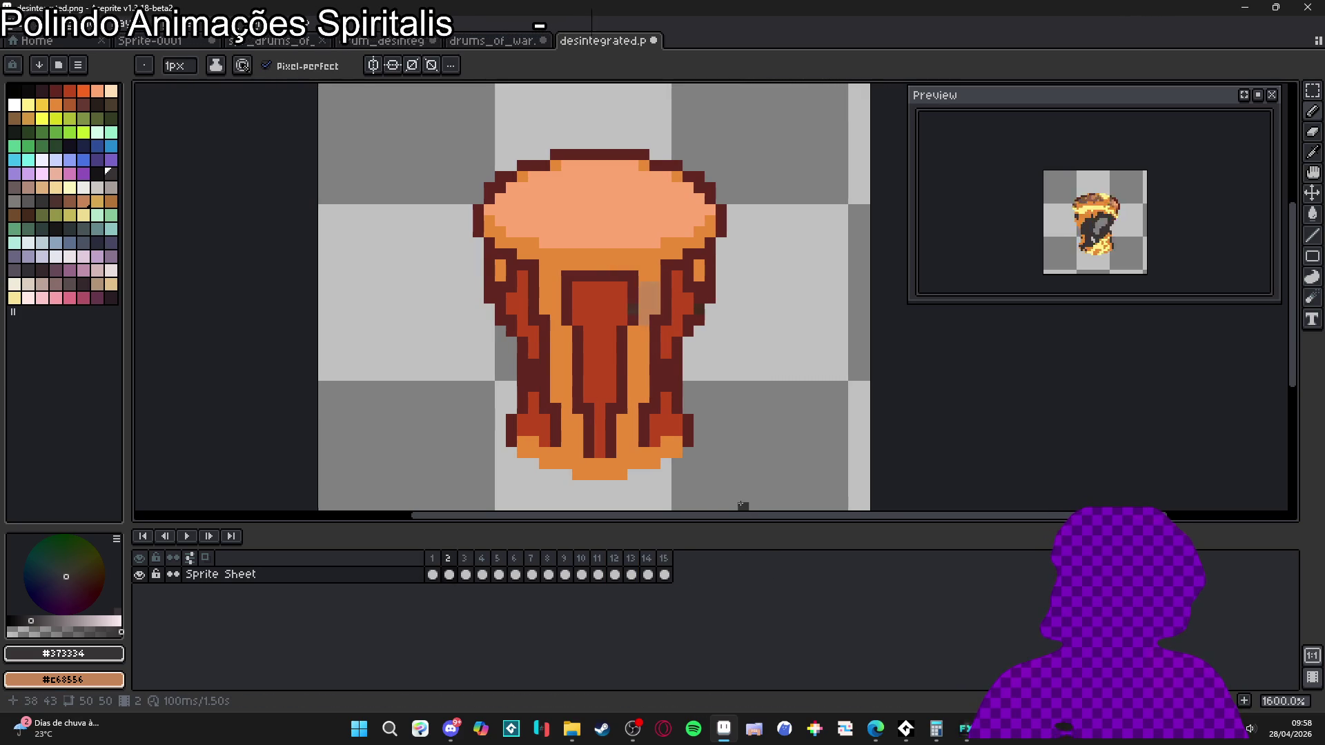
pyautogui.press('Right')
pyautogui.press('Left')
pyautogui.press('Right')
pyautogui.press('Left')
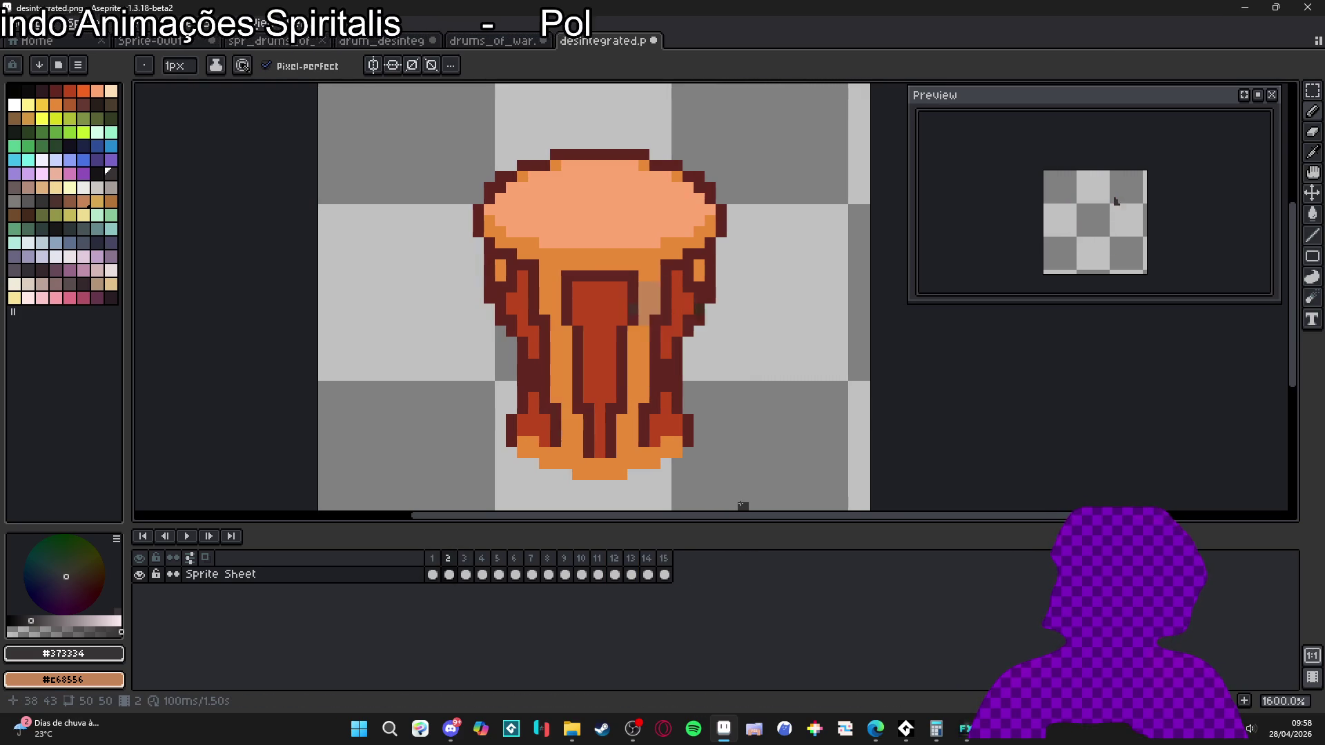
pyautogui.press('Right')
pyautogui.press('Right')
pyautogui.press('Right')
pyautogui.press('Right')
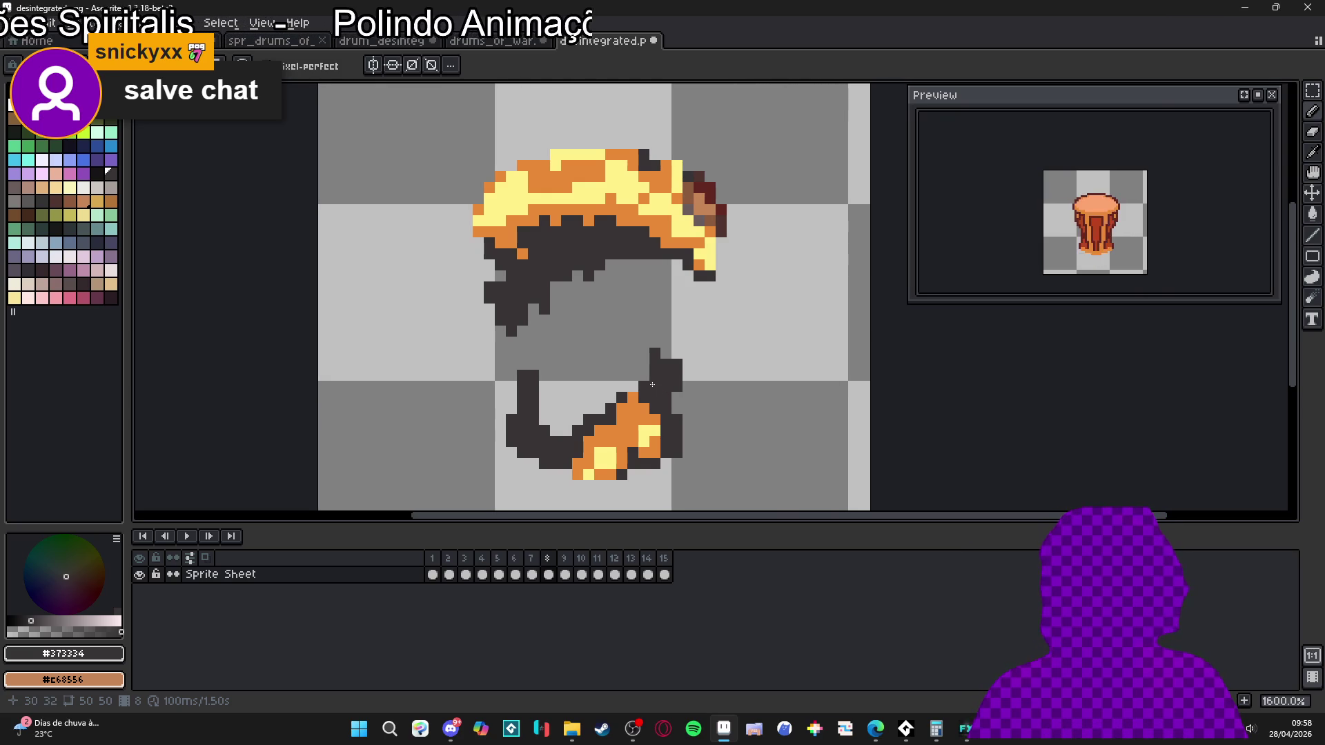
pyautogui.scroll(-1, 582, 340)
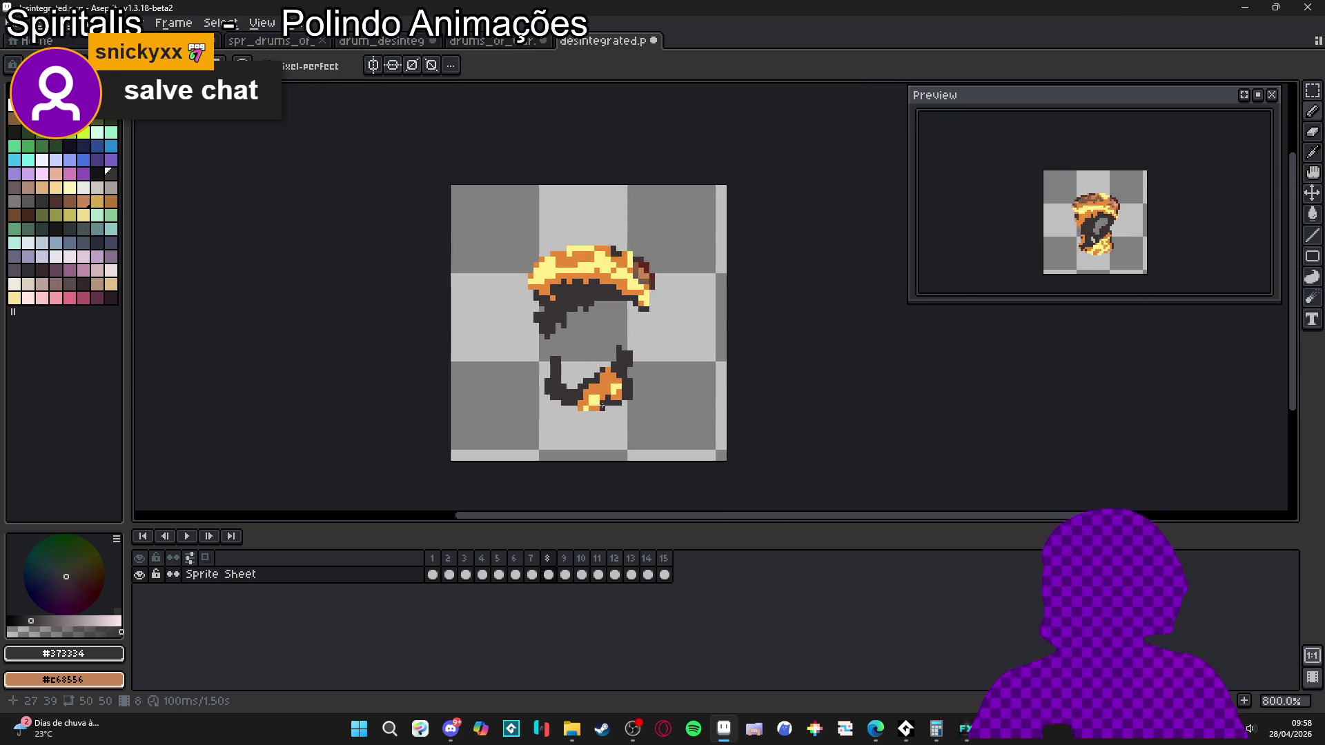
pyautogui.click(661, 571)
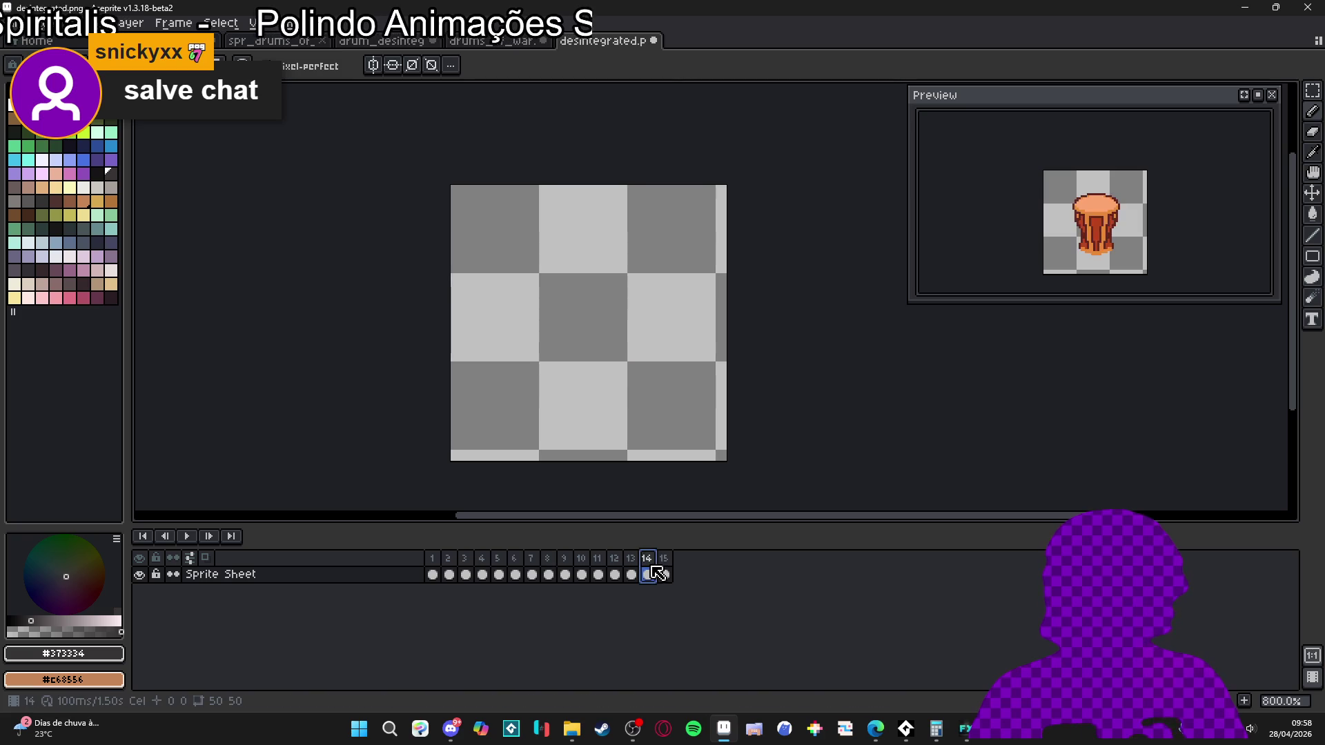
# - Play the animation from frame 1 with the intact drum and zoom in on the flame
pyautogui.click(433, 572)
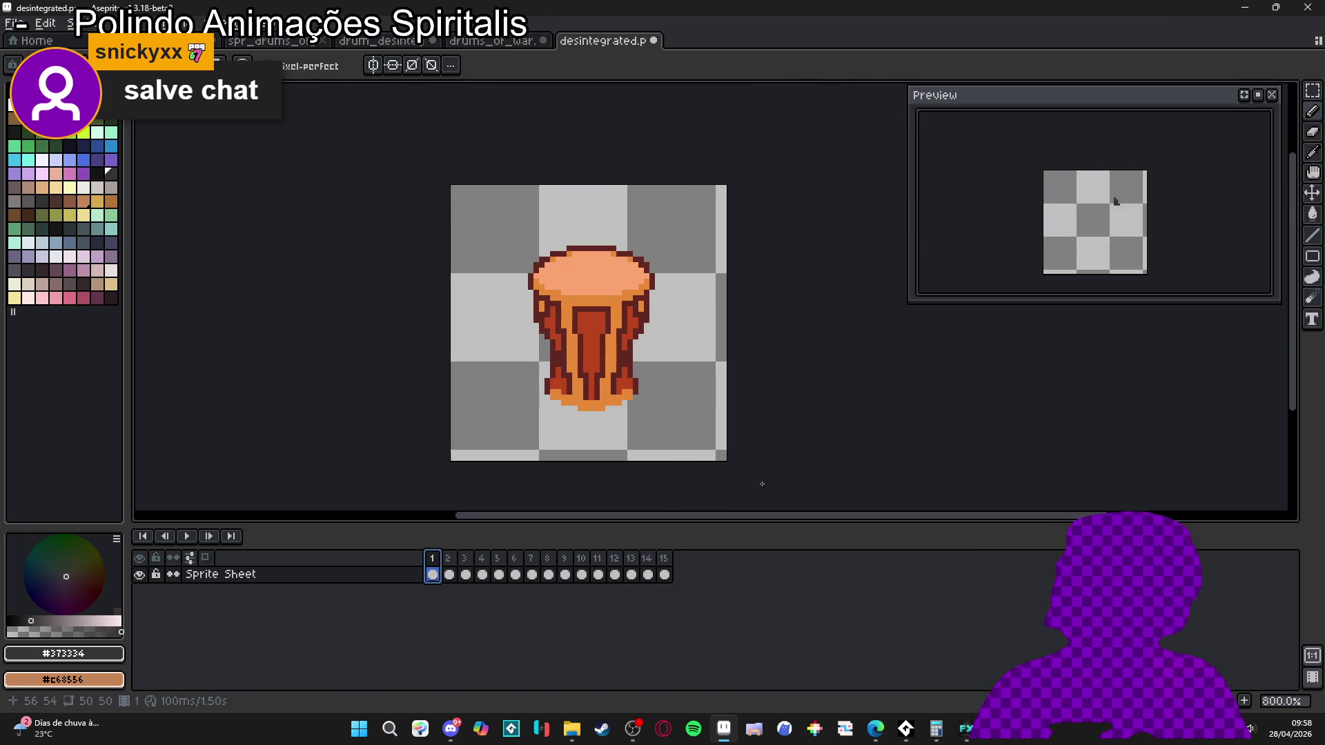
pyautogui.press('Return')
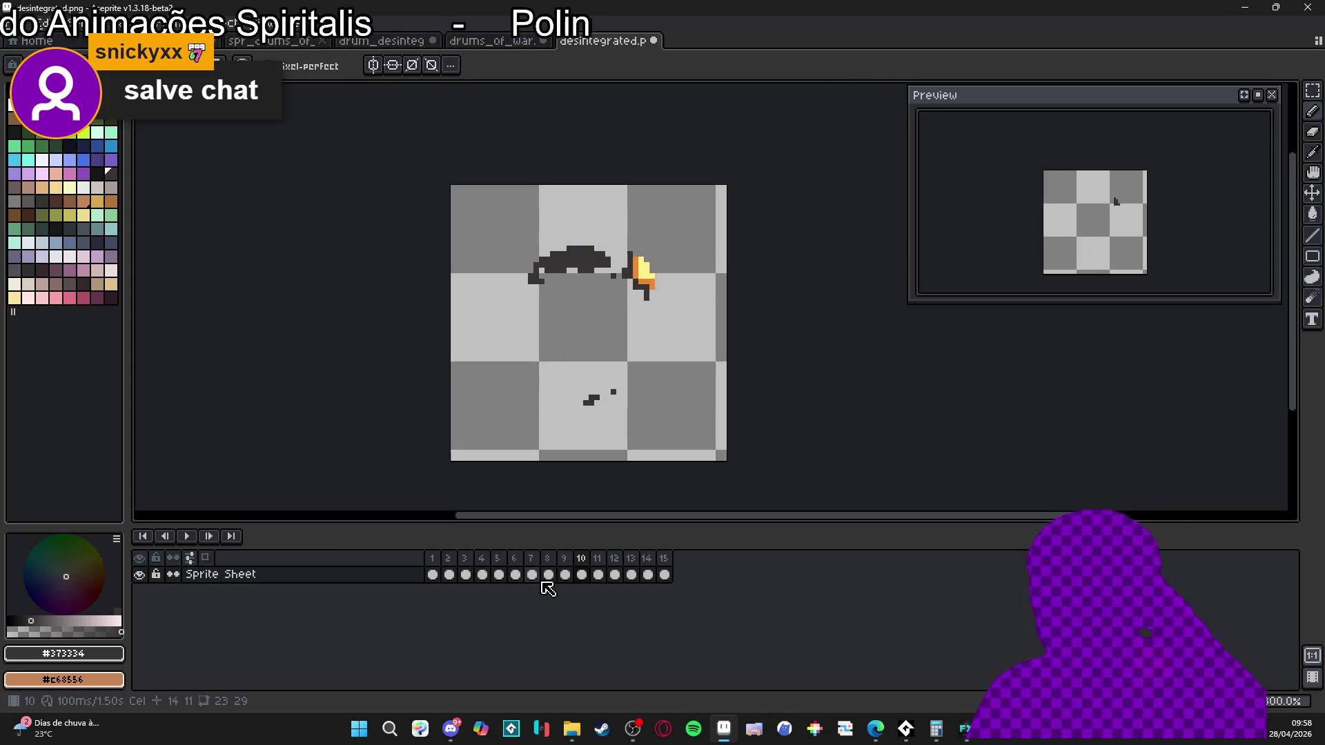
pyautogui.scroll(5, 635, 272)
# - Repaint the small flame's pixels with orange #e88a36 and pale yellow #FFF089
pyautogui.keyDown('alt'); pyautogui.click(603, 285); pyautogui.keyUp('alt')
pyautogui.click(583, 265)
pyautogui.keyDown('alt'); pyautogui.click(583, 231); pyautogui.keyUp('alt')
pyautogui.click(566, 229)
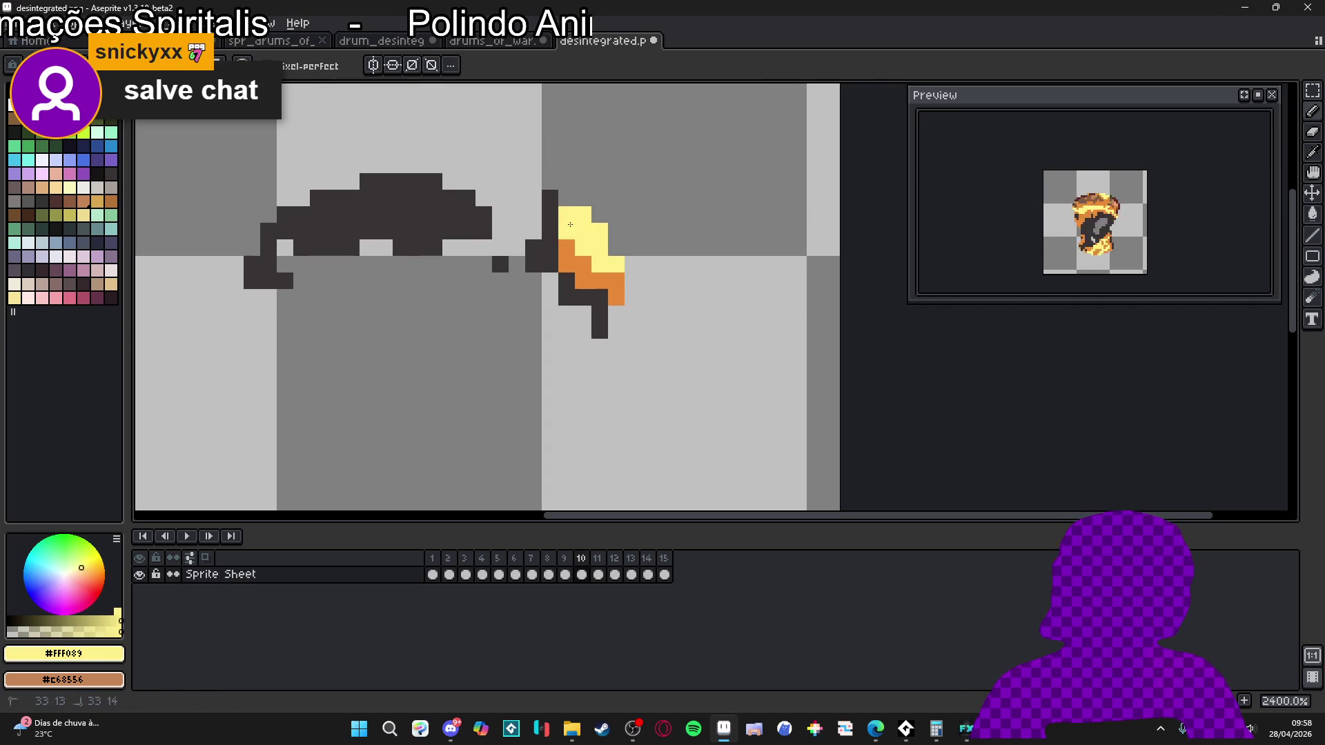
pyautogui.keyDown('alt'); pyautogui.click(583, 264); pyautogui.keyUp('alt')
pyautogui.moveTo(583, 214); pyautogui.dragTo(602, 232)
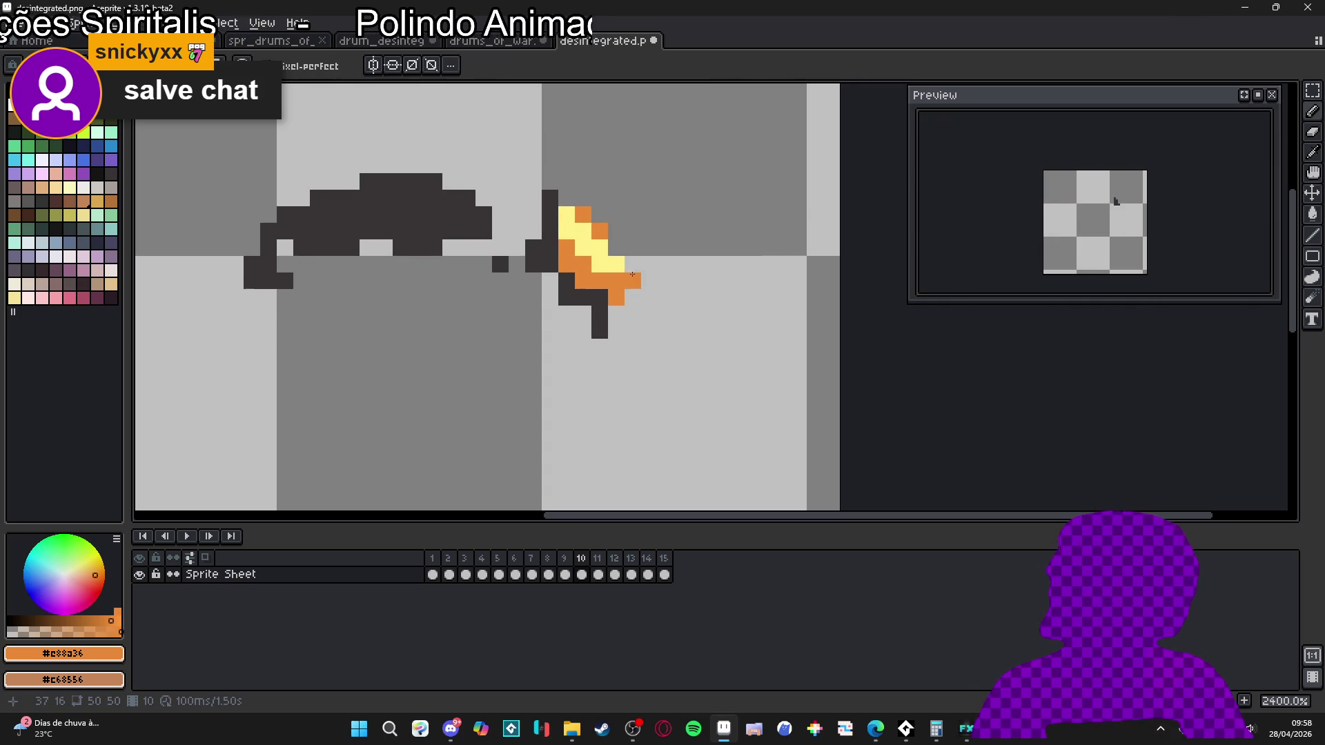
# - Step through frames 10 to 13, wrap around to frame 1, and return to frame 9
pyautogui.scroll(-6, 633, 313)
pyautogui.press('Right')
pyautogui.press('Right')
pyautogui.press('Right')
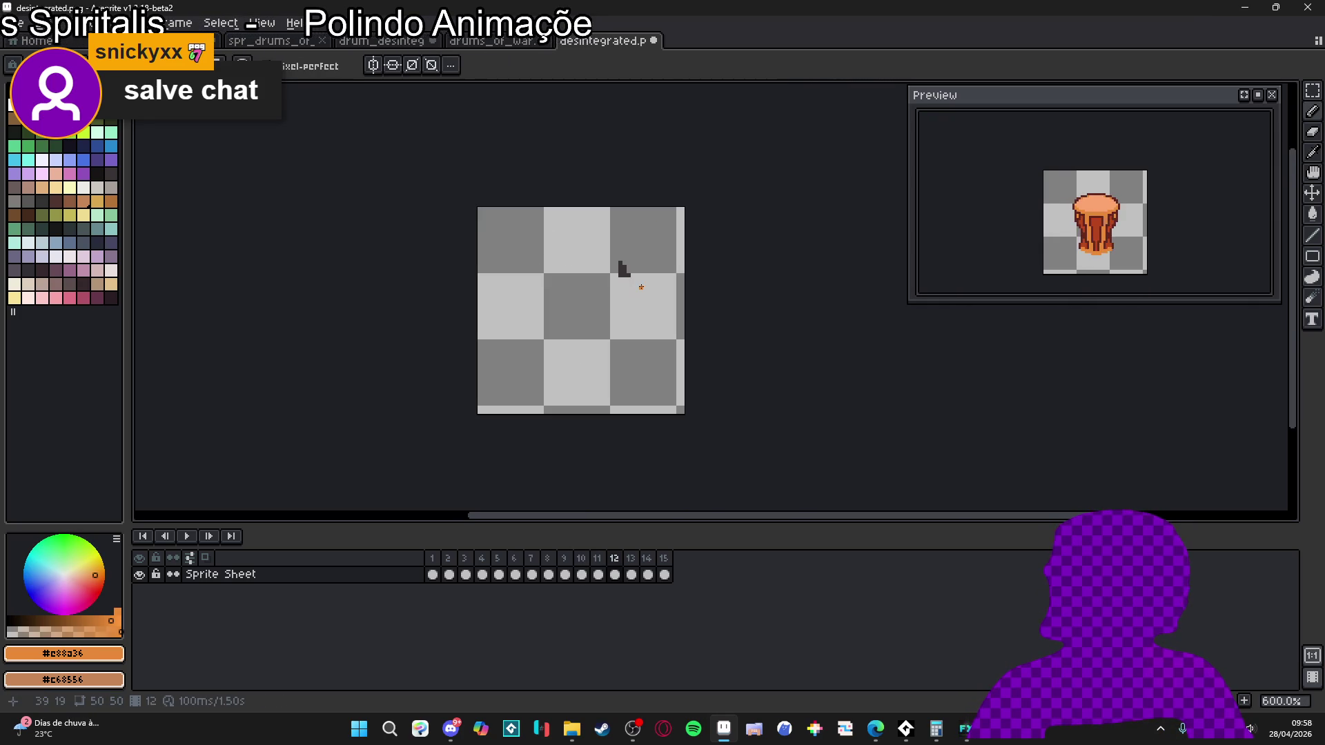
pyautogui.press('Right')
pyautogui.press('Right')
pyautogui.press('Right')
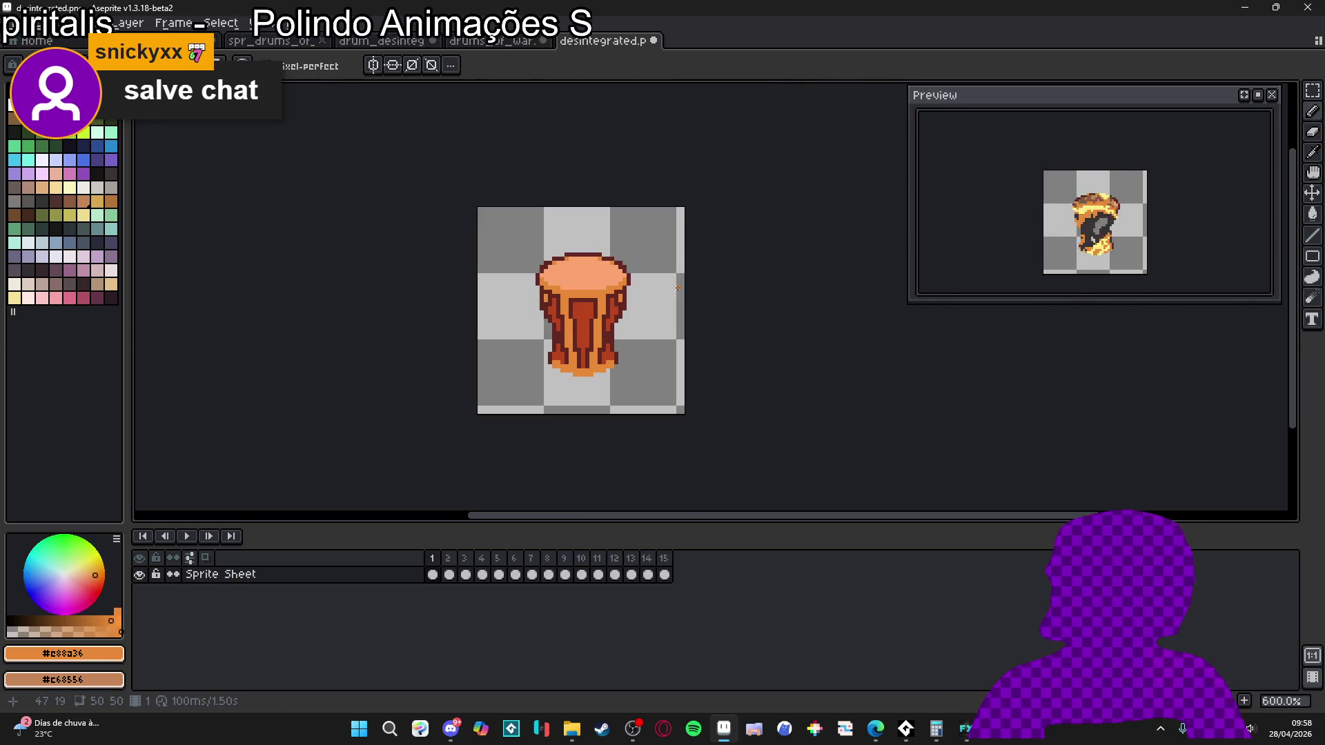
pyautogui.press('Right')
pyautogui.press('Right')
pyautogui.press('Right')
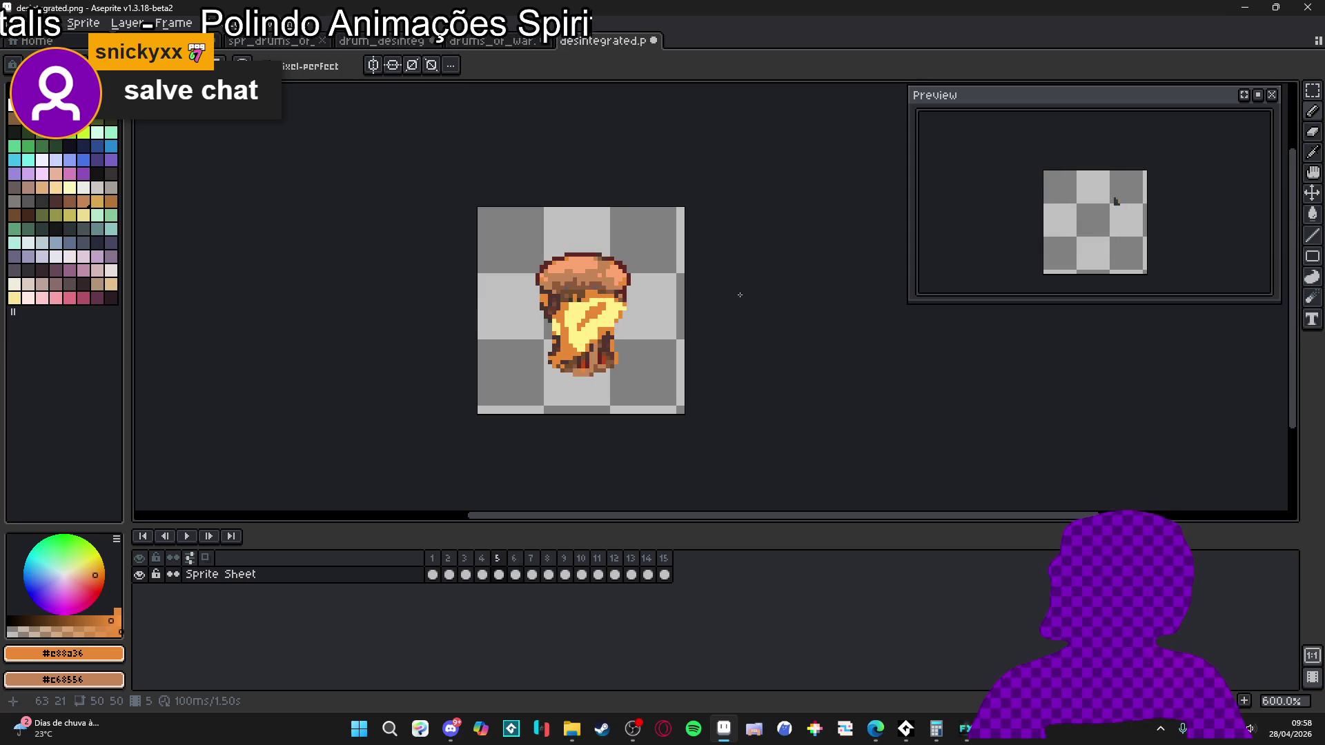
pyautogui.press('Right')
pyautogui.press('Right')
pyautogui.press('Left')
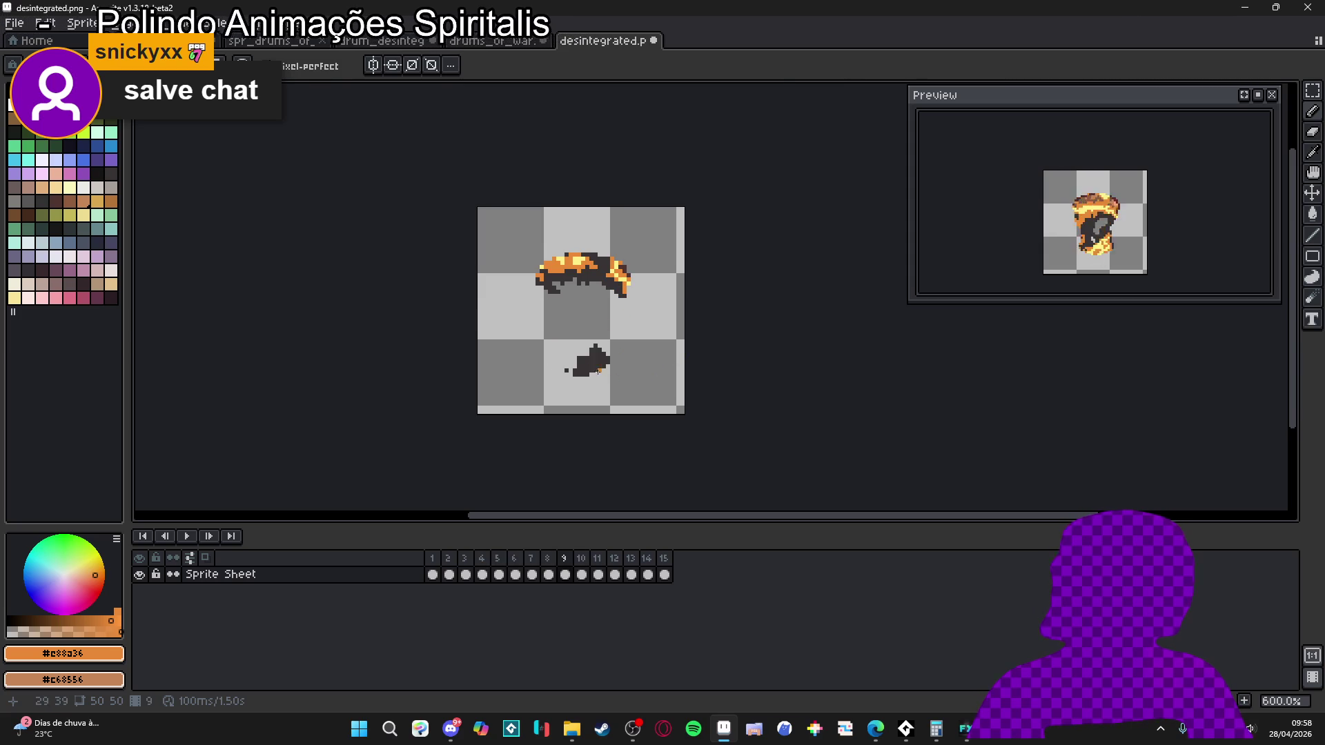
# - Zoom in on frame 9, switch to the eraser, and pick the sprite's dark #373334 colour
pyautogui.scroll(4, 603, 374)
pyautogui.press('e')
pyautogui.scroll(3, 582, 367)
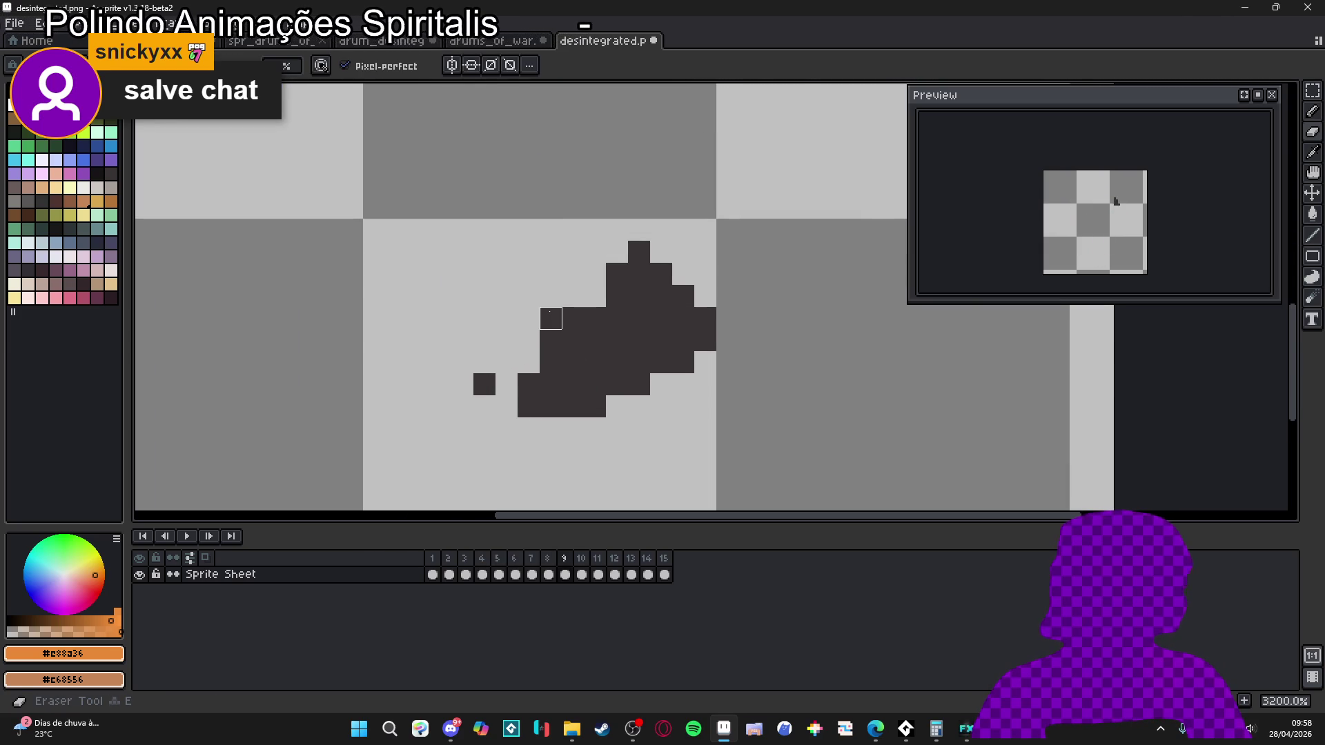
pyautogui.scroll(-3, 683, 297)
pyautogui.scroll(3, 659, 279)
pyautogui.scroll(-7, 665, 318)
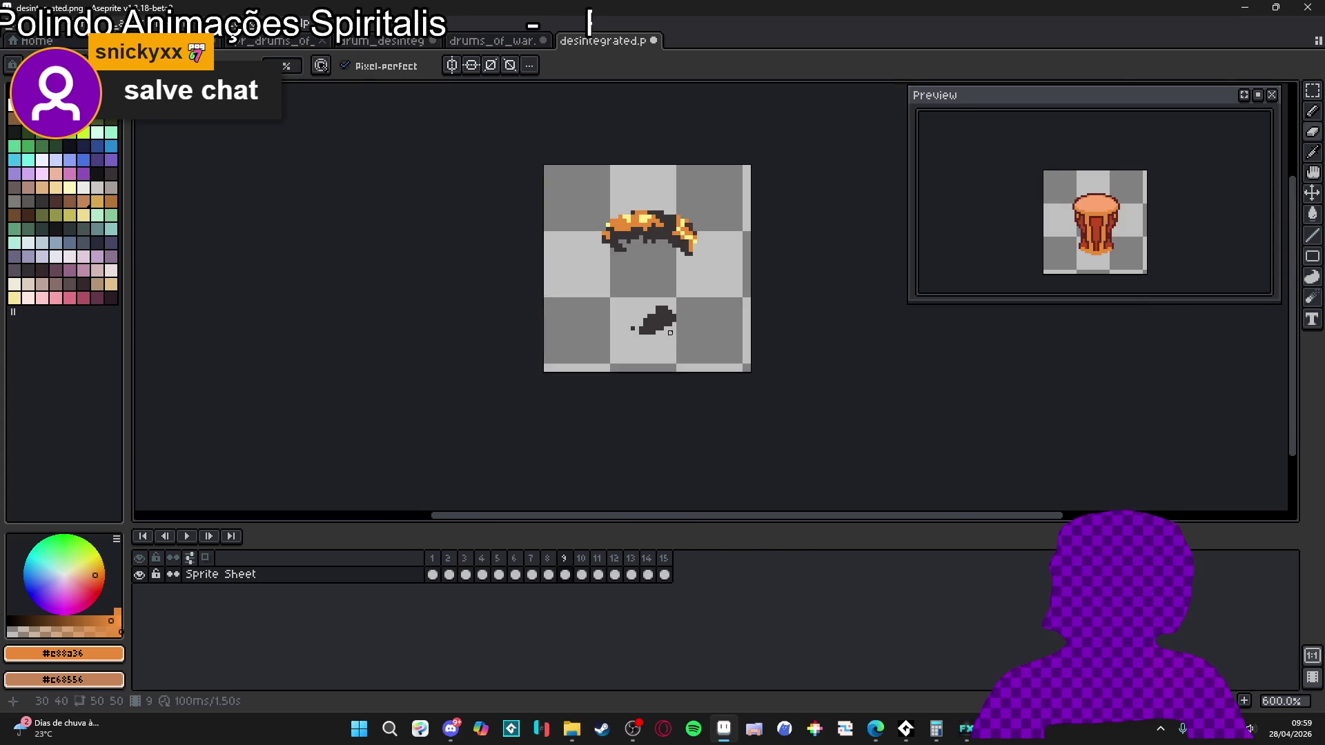
pyautogui.scroll(2, 670, 328)
pyautogui.keyDown('alt'); pyautogui.click(665, 316); pyautogui.keyUp('alt')
pyautogui.scroll(-1, 664, 316)
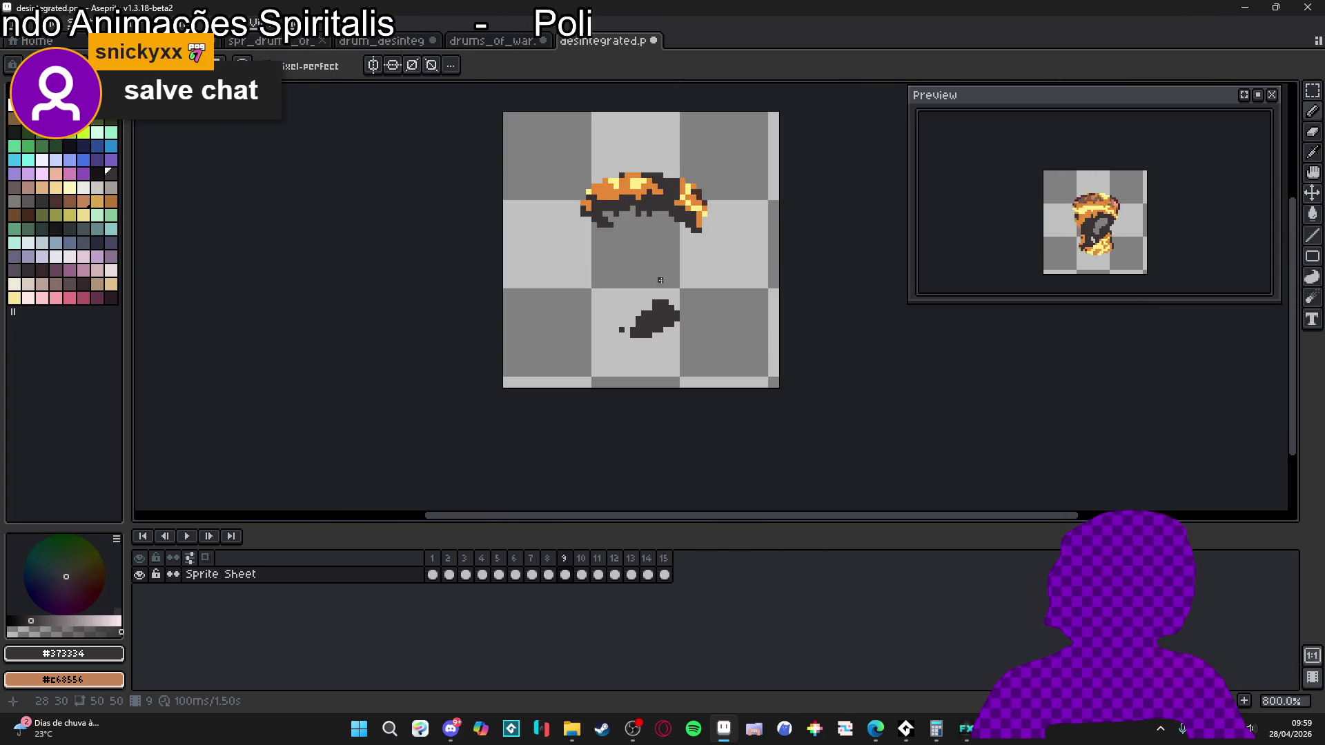
pyautogui.scroll(3, 644, 219)
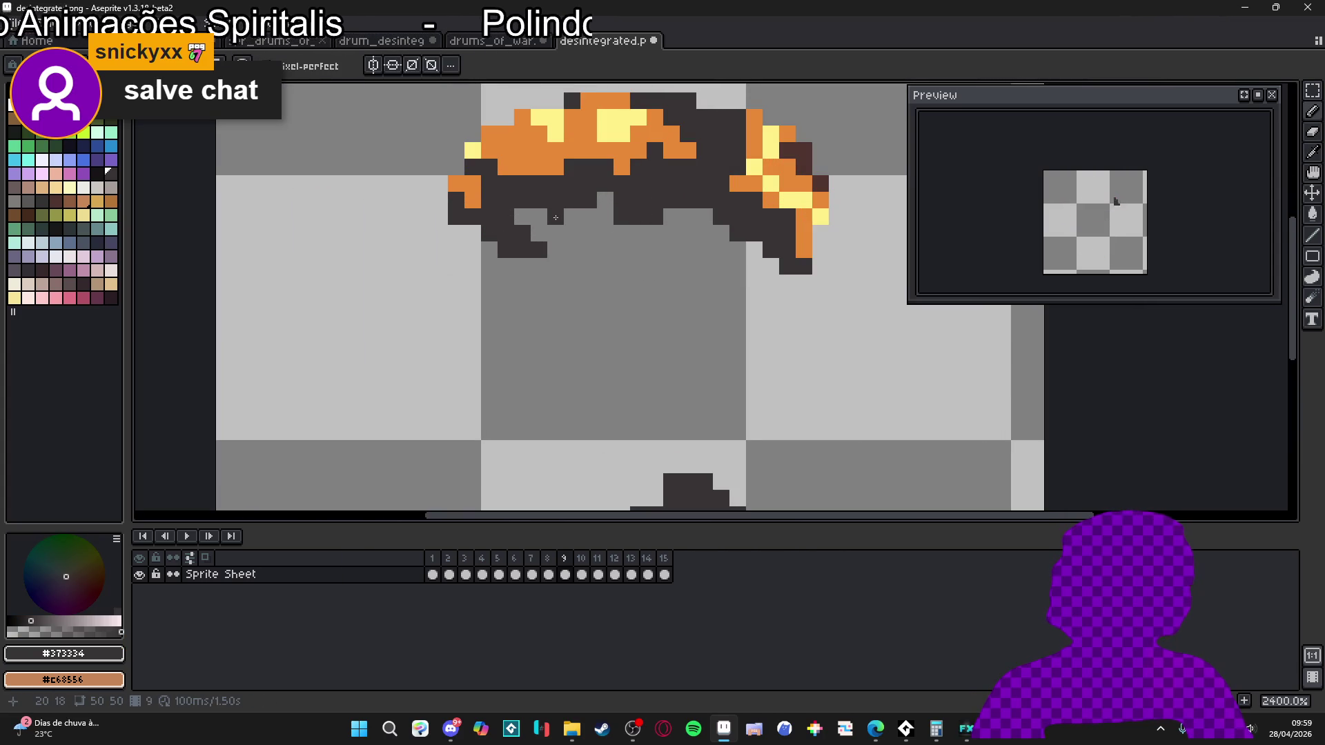
pyautogui.scroll(-5, 564, 217)
# - Check frames 10 and 13, wrapping around to frame 2
pyautogui.press('Right')
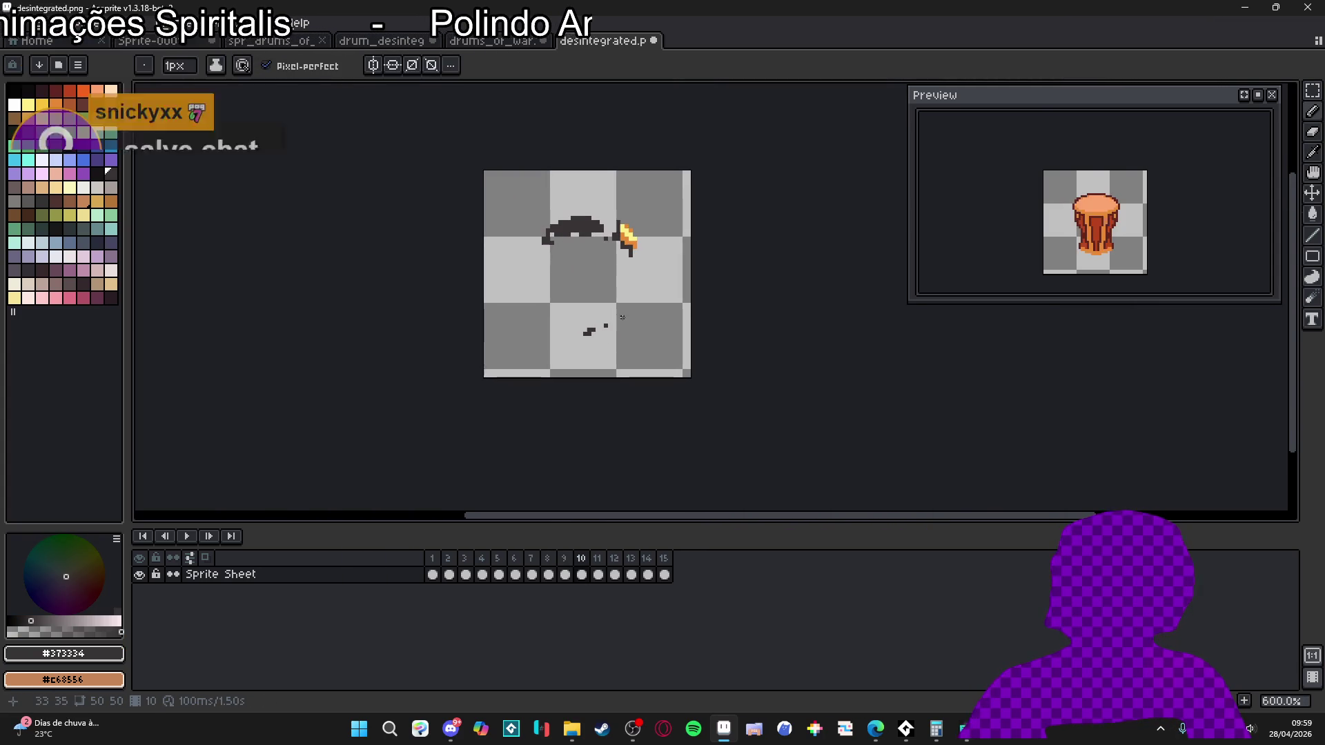
pyautogui.press('Right')
pyautogui.press('Right')
pyautogui.press('Right')
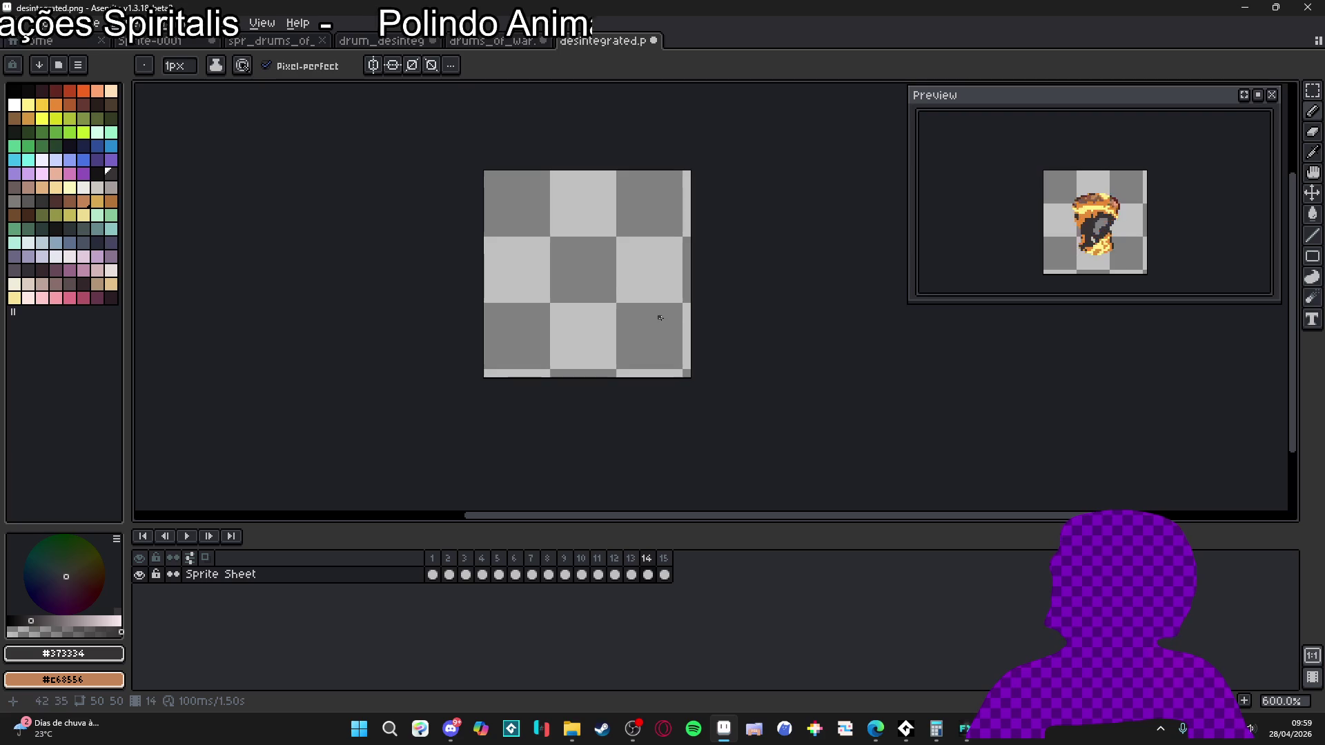
pyautogui.press('Right')
pyautogui.press('Right')
pyautogui.press('Right')
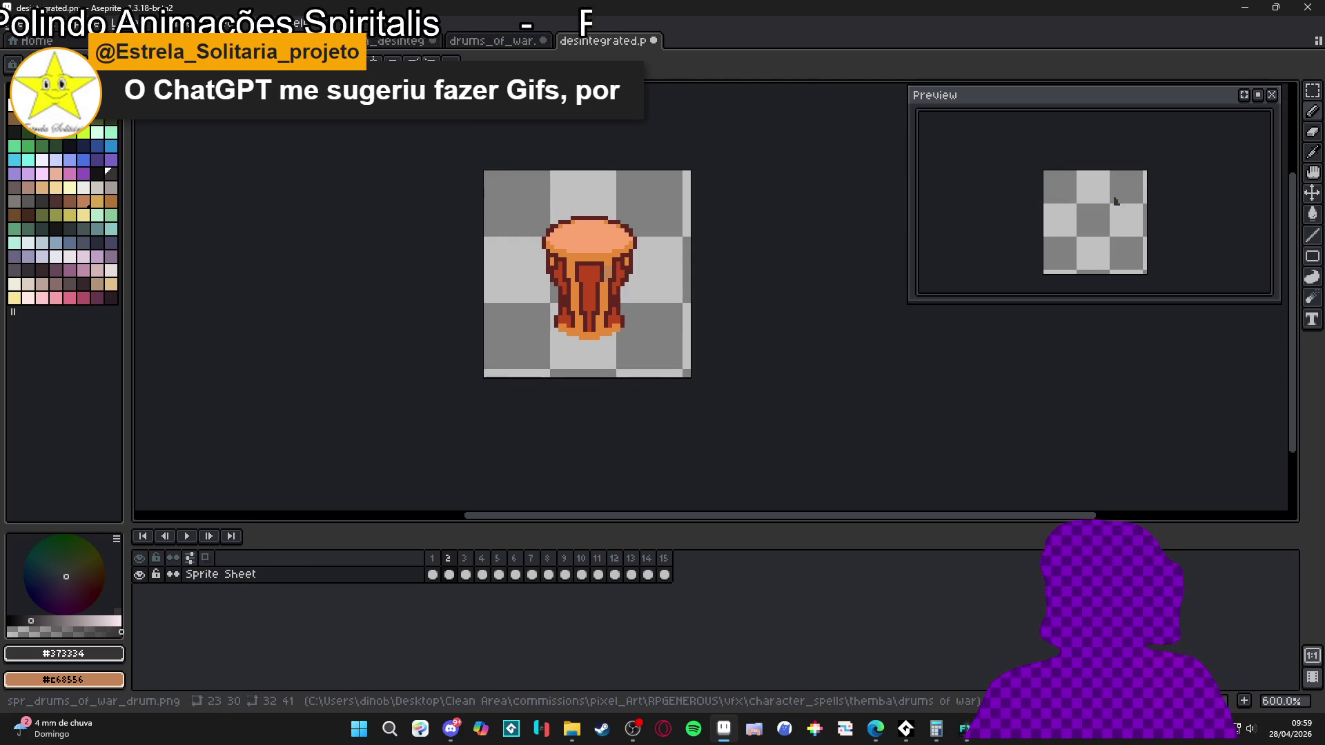
# - Enter a duration of 80 ms in Frame Properties for frames 1 to 15 and confirm
pyautogui.click(170, 27)
pyautogui.moveTo(273, 205)
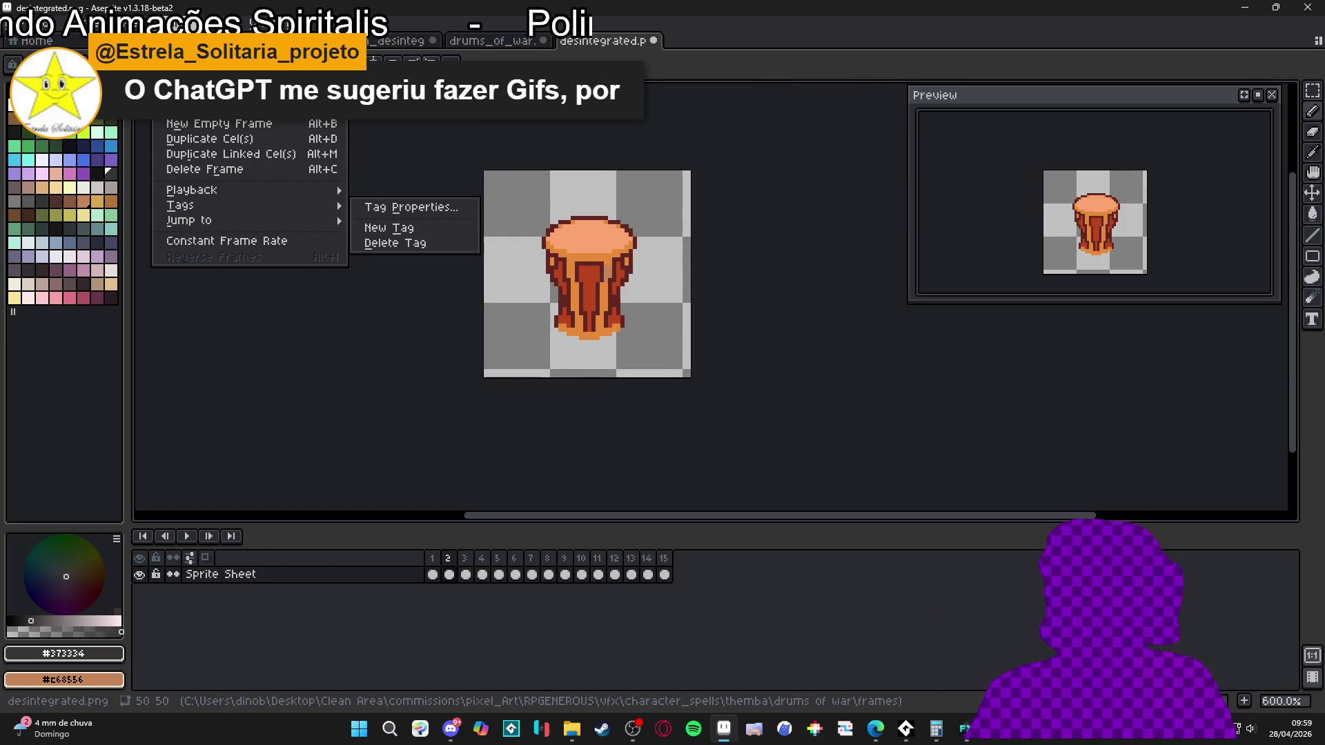
pyautogui.press('Escape')
pyautogui.click(238, 22)
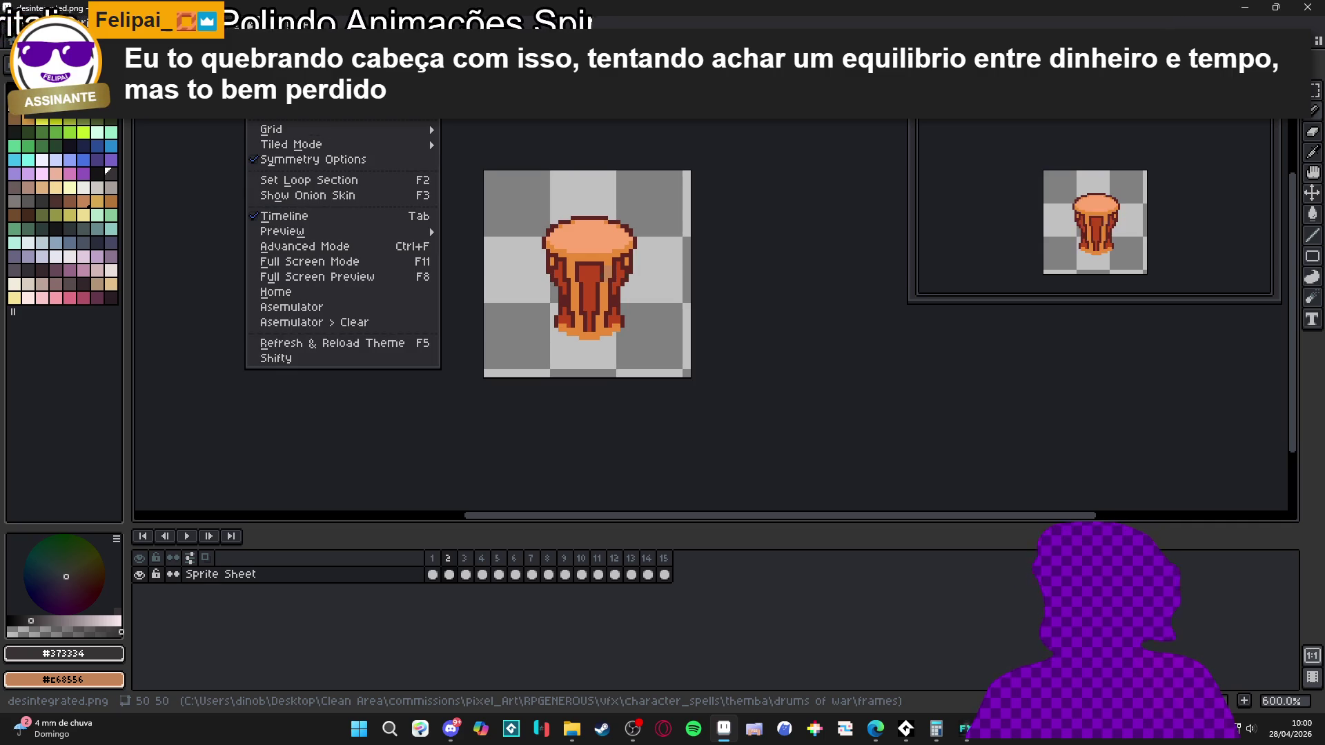
pyautogui.moveTo(169, 22)
pyautogui.click(247, 241)
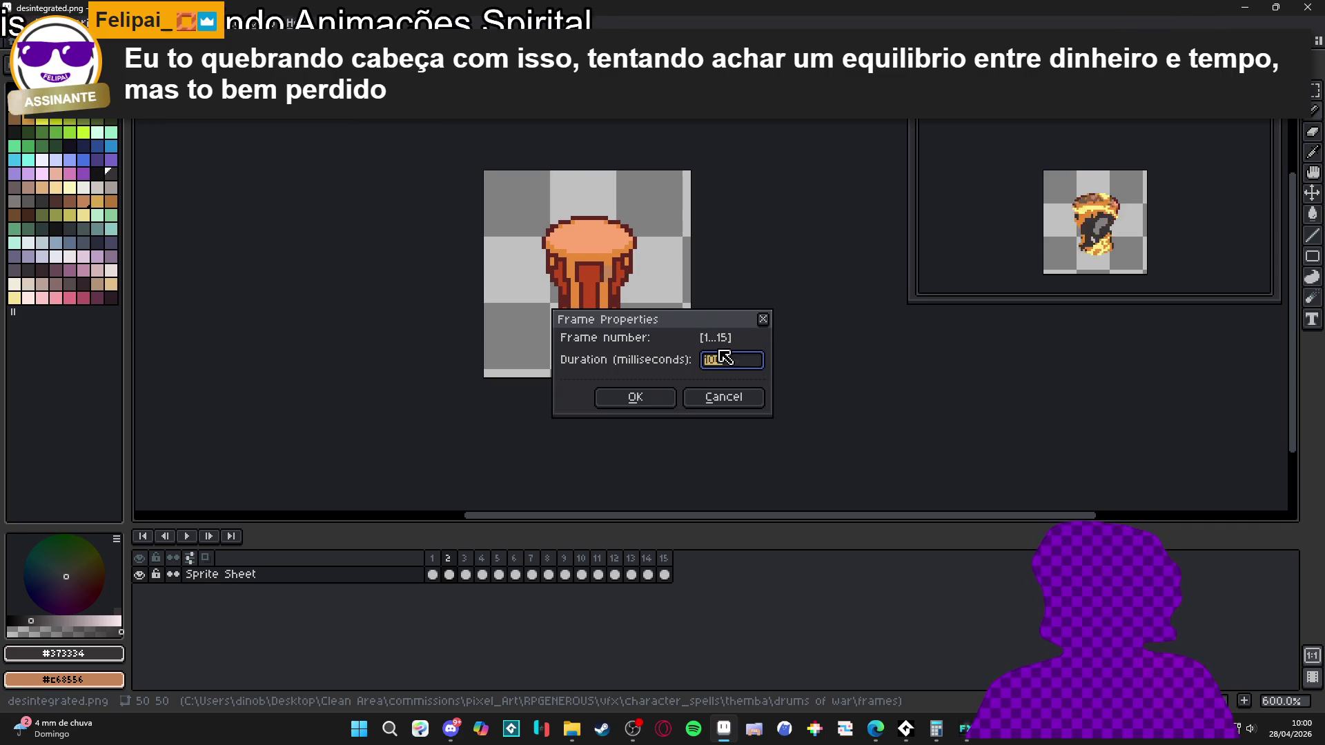
pyautogui.write('0')
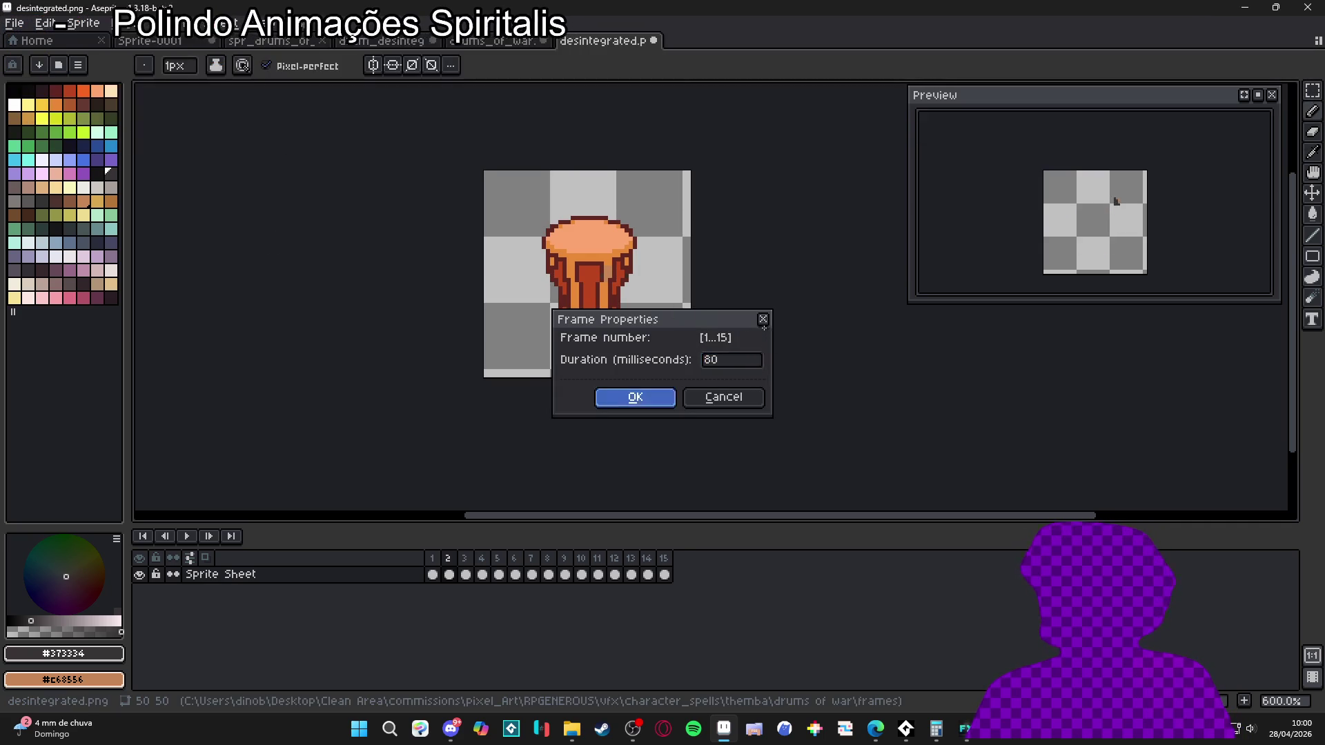
pyautogui.press('Return')
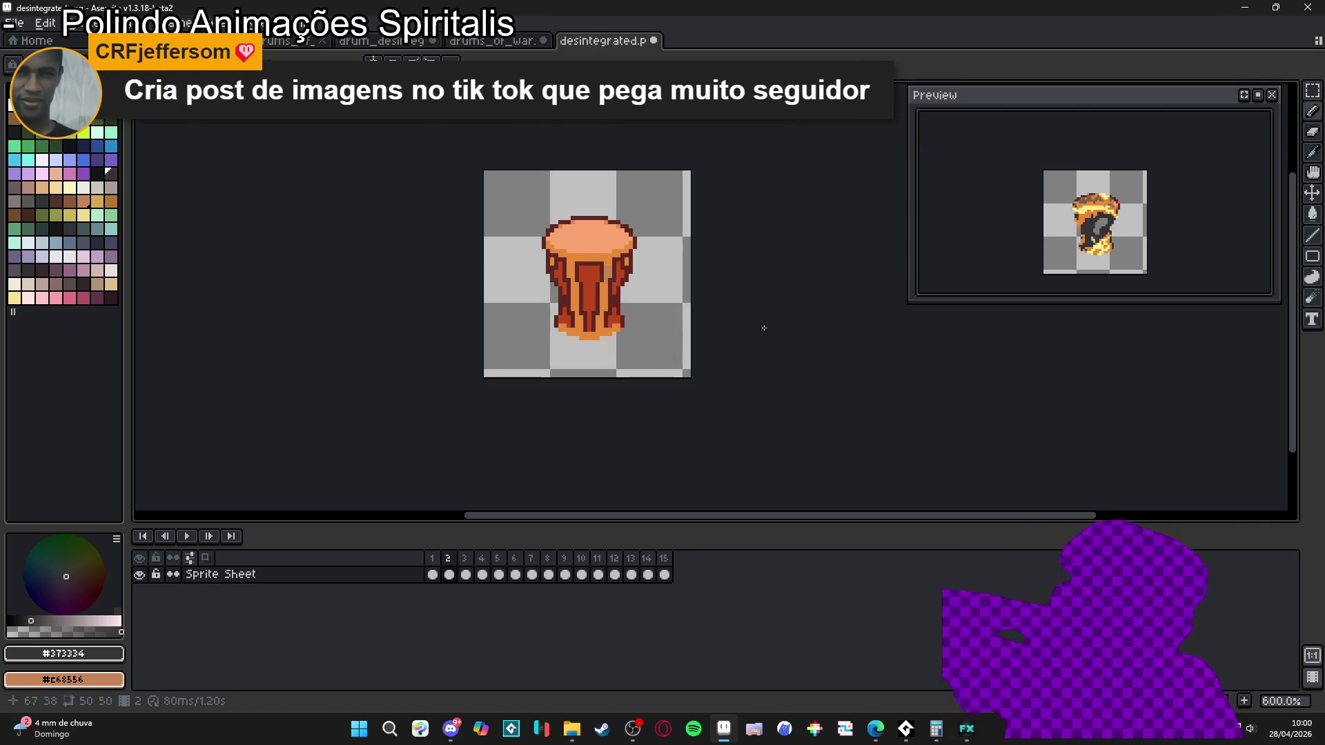
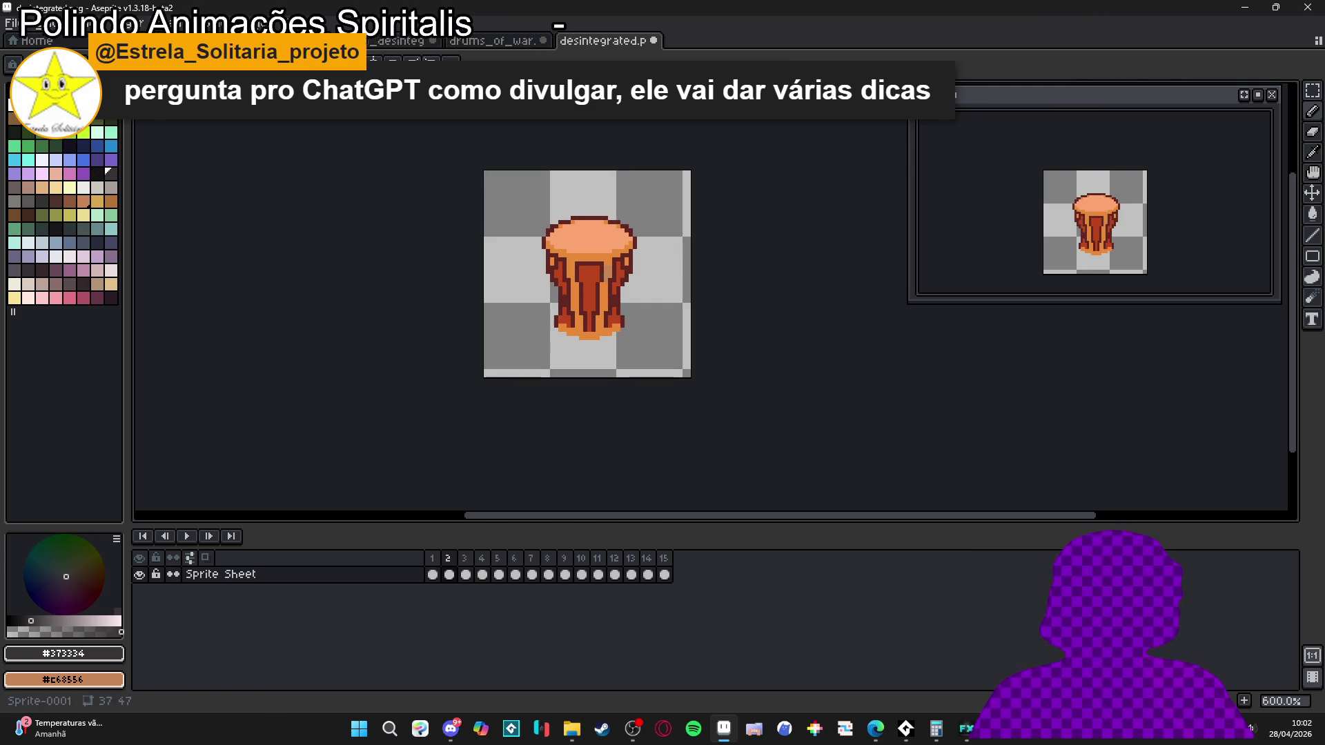
# - Browse the desintegrated sprite sheet's frames and select frames 1–15, then glance at drums_of_war
pyautogui.click(648, 575)
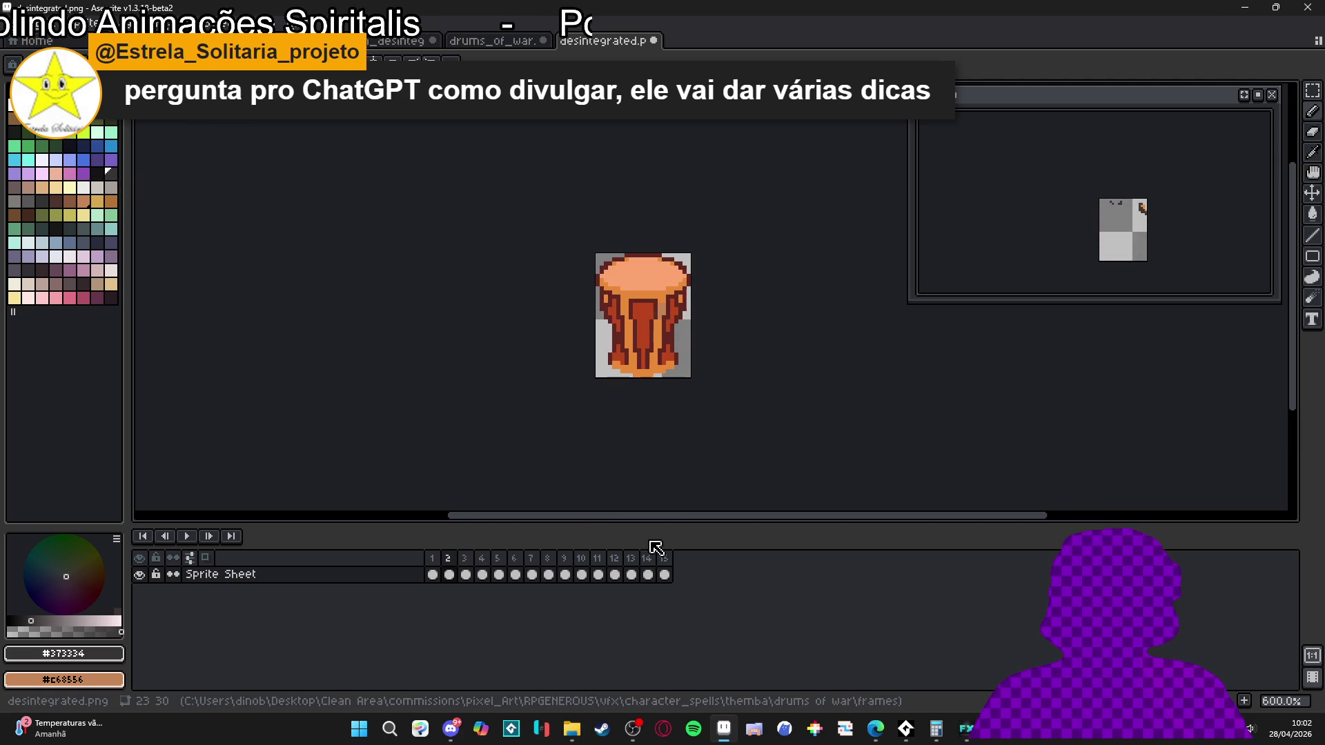
pyautogui.click(433, 575)
pyautogui.moveTo(432, 580); pyautogui.dragTo(686, 588)
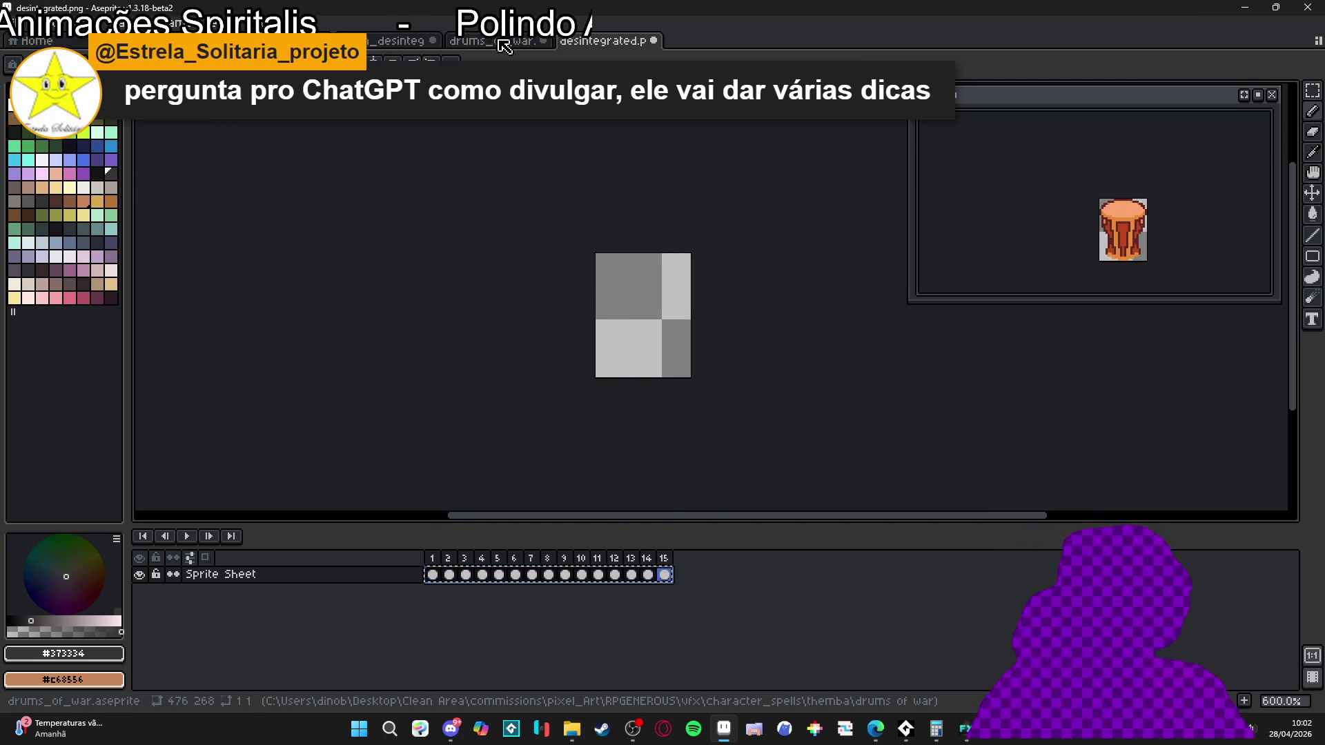
pyautogui.click(495, 40)
pyautogui.scroll(-4, 578, 334)
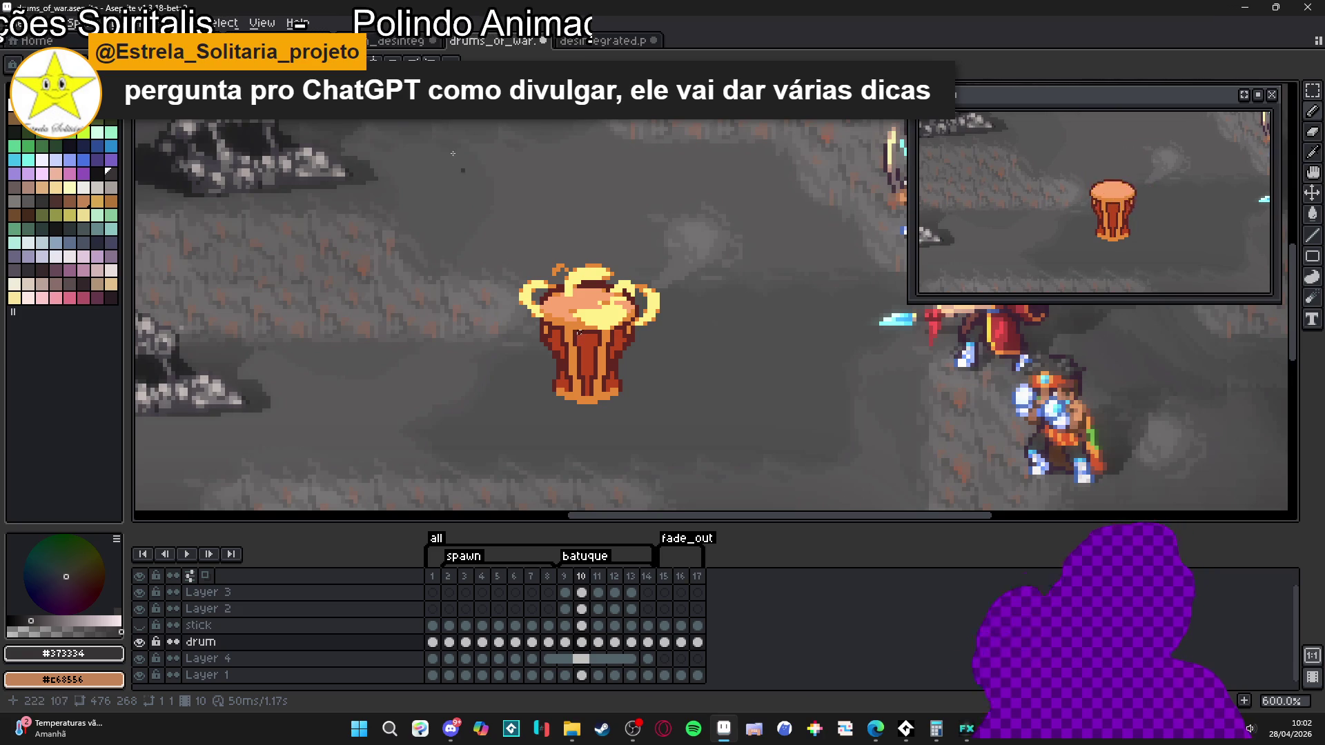
# - Flip between the spr_drums_of_war_drum and drum_desintegrate_000 sprites, ending on drums_of_war.aseprite
pyautogui.click(400, 41)
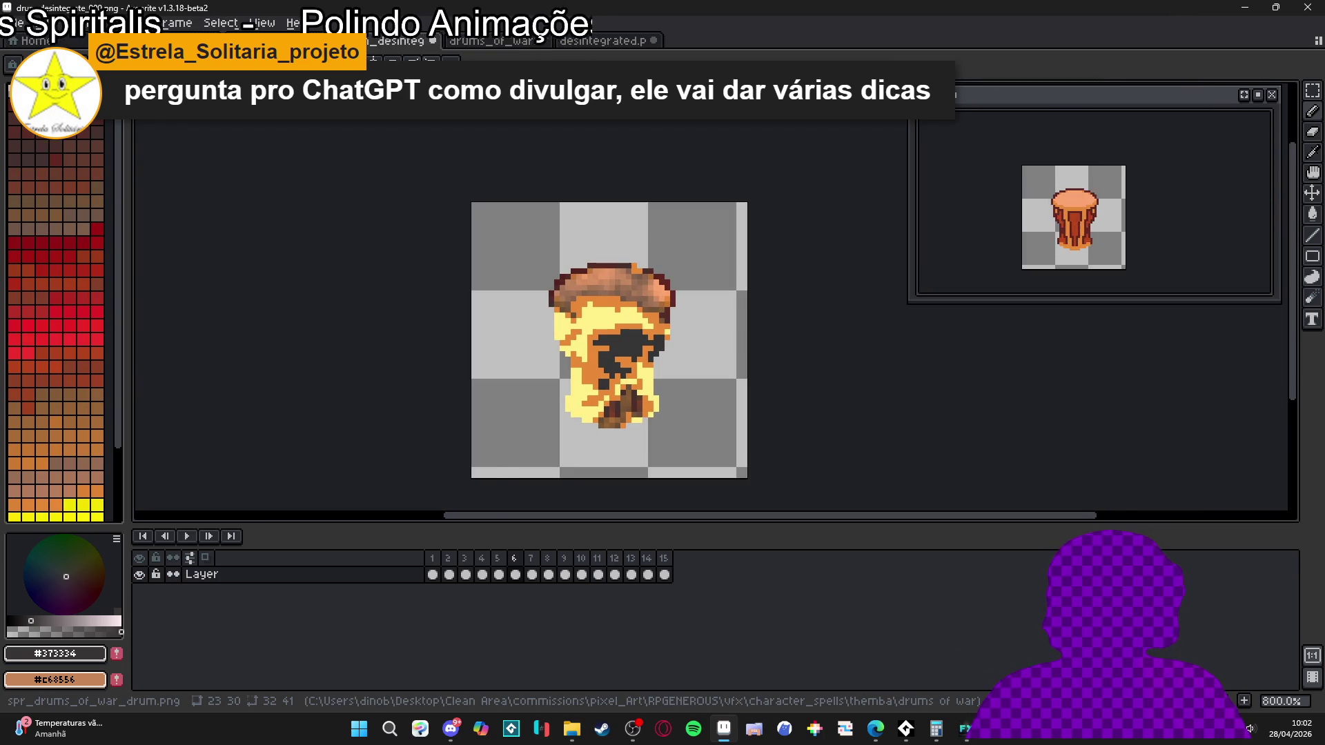
pyautogui.click(300, 39)
pyautogui.click(401, 41)
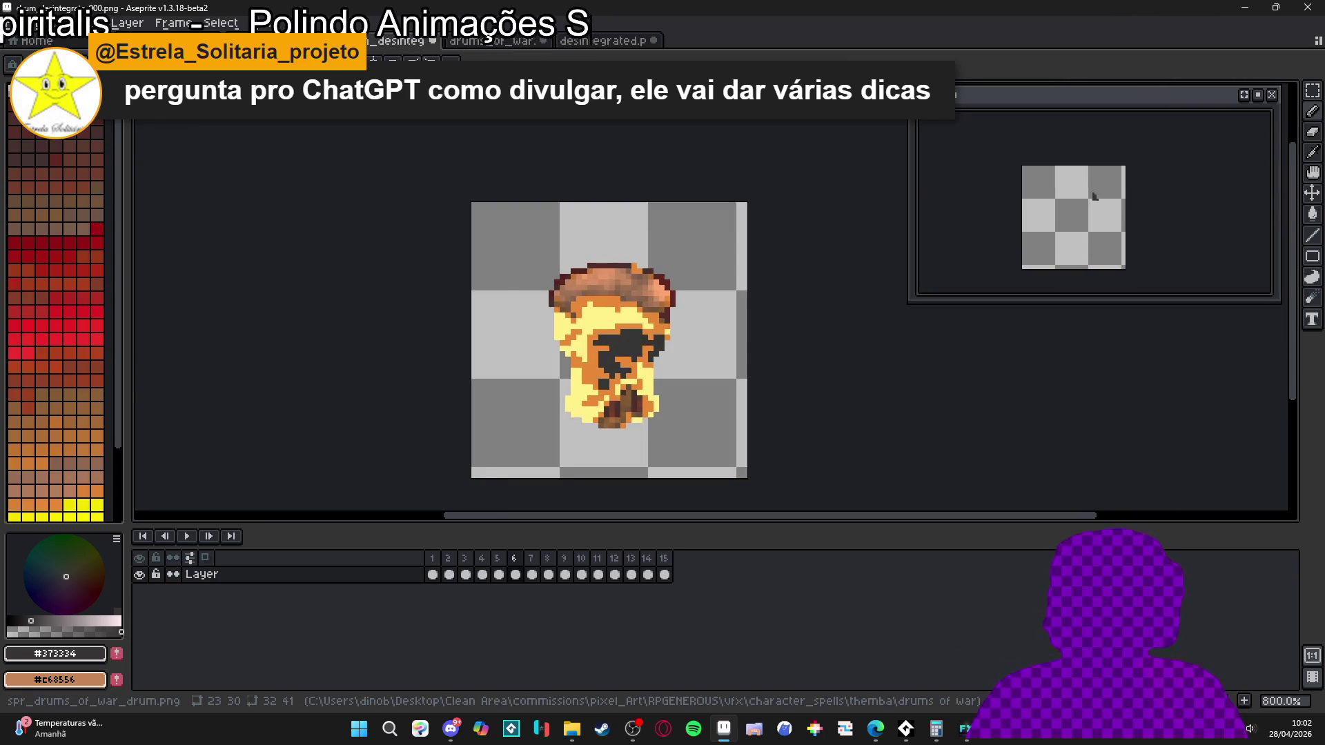
pyautogui.click(300, 40)
pyautogui.click(400, 40)
pyautogui.click(300, 39)
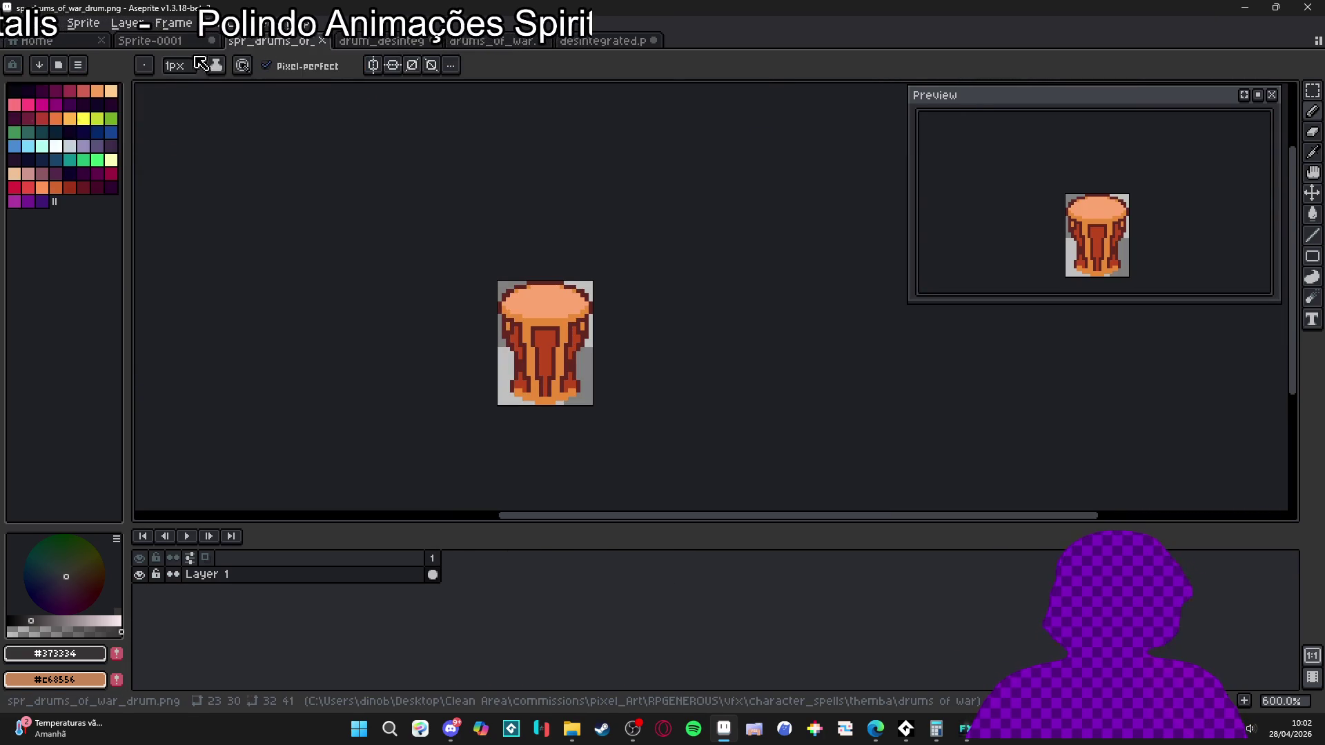
pyautogui.click(207, 40)
pyautogui.click(492, 40)
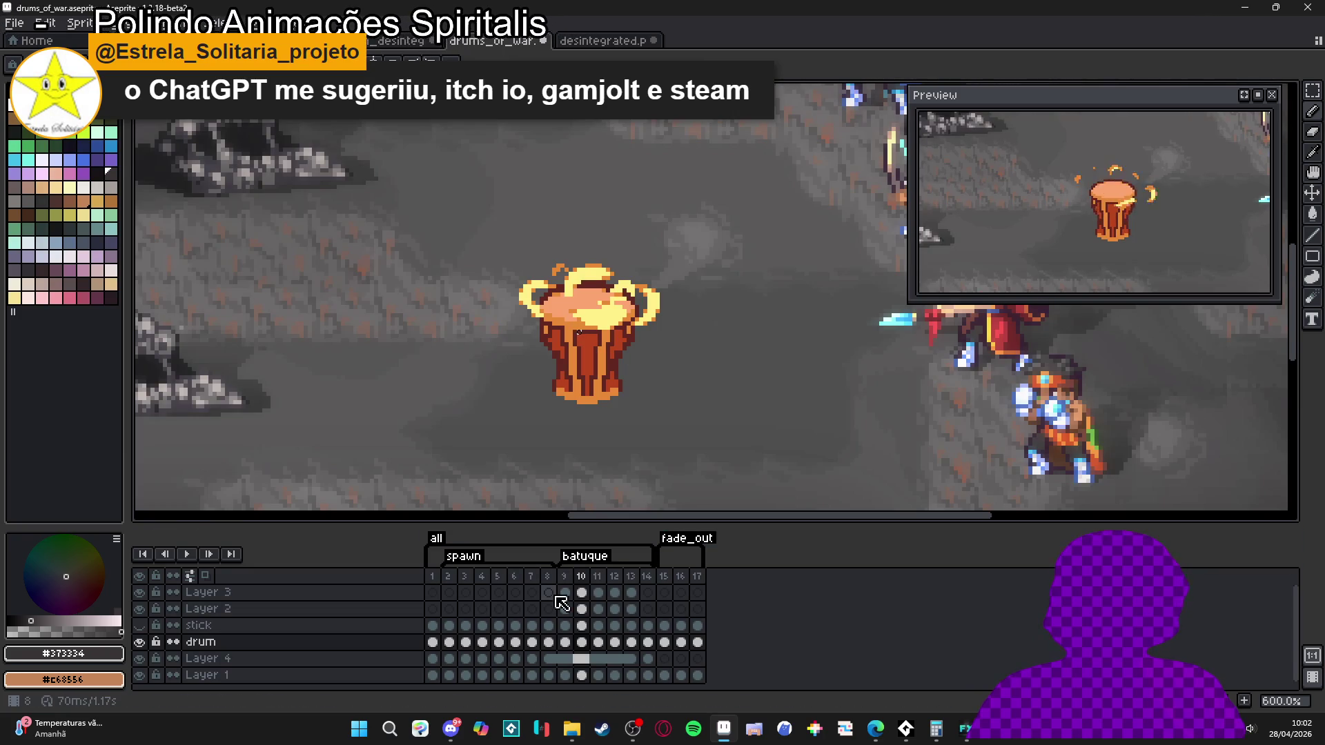
# - Preview the drum at frames 15–17, then paste frames to grow the animation to 29 frames
pyautogui.click(665, 576)
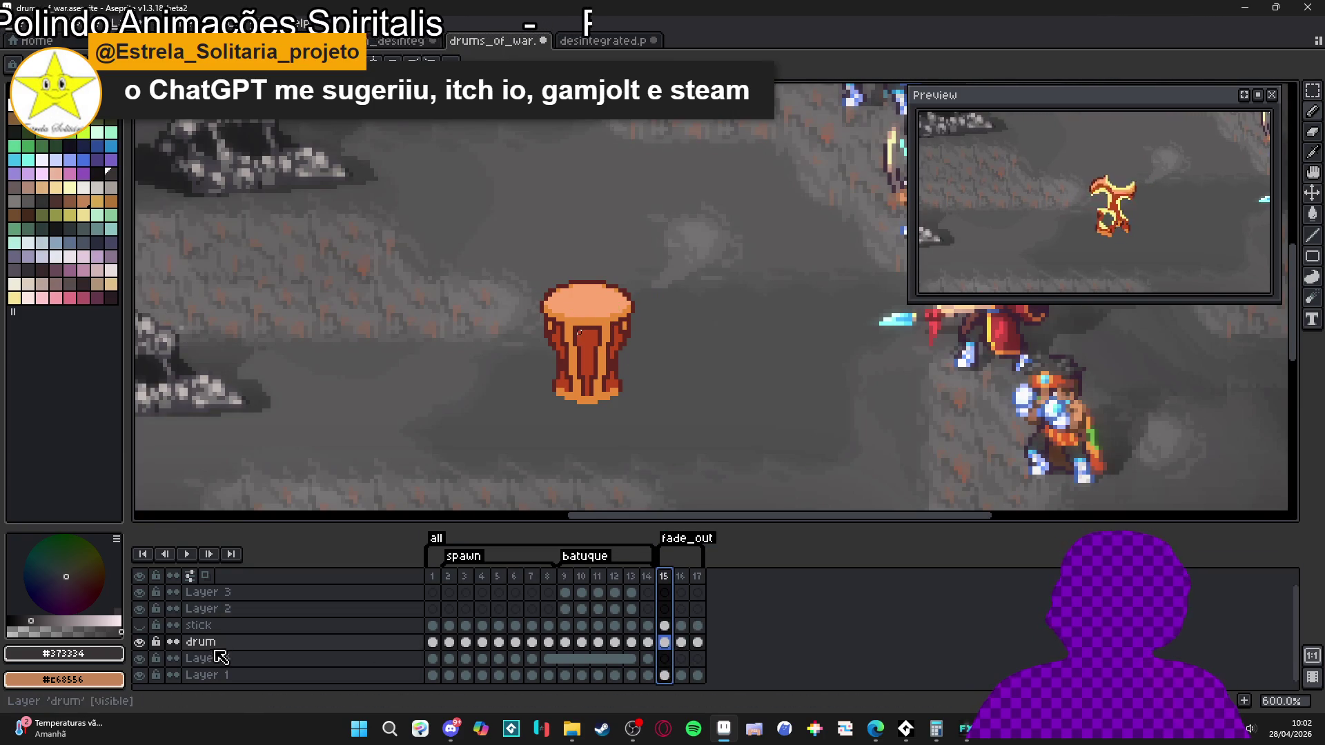
pyautogui.click(682, 643)
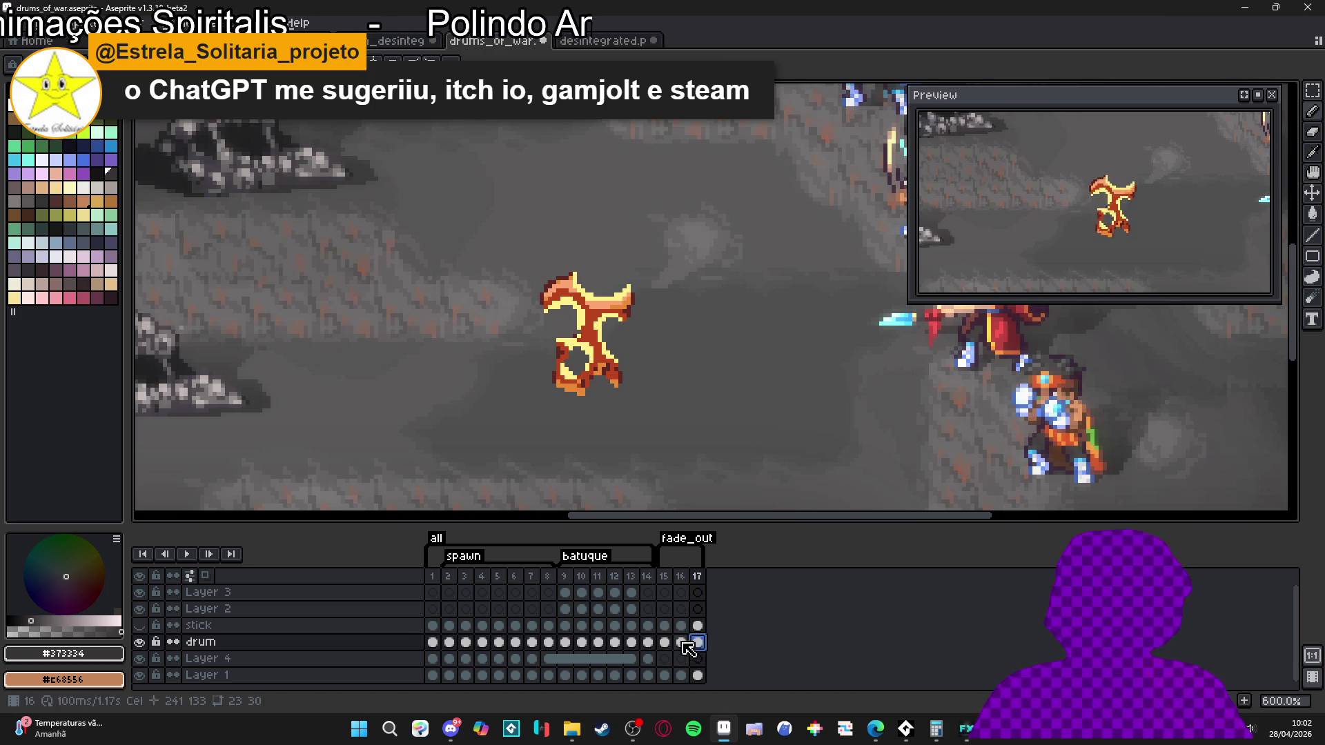
pyautogui.click(697, 641)
pyautogui.press('Left')
pyautogui.press('Left')
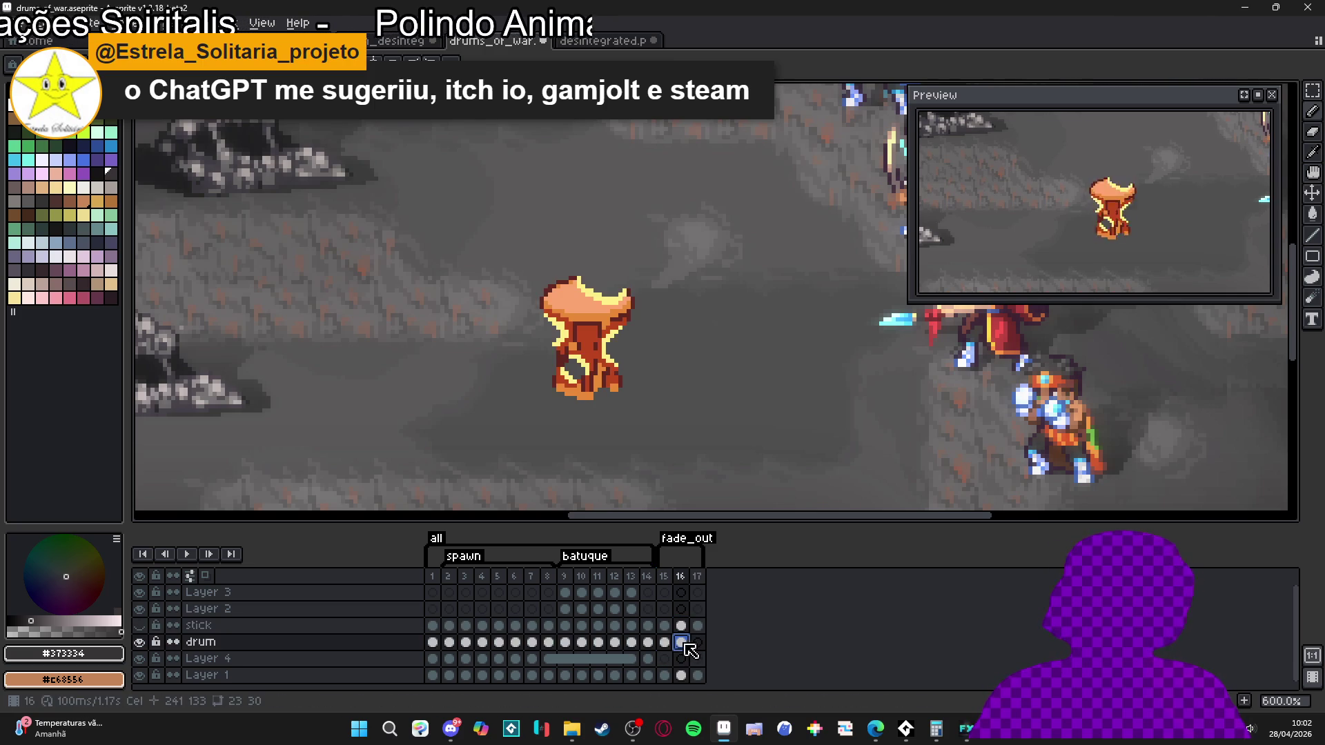
pyautogui.click(683, 625)
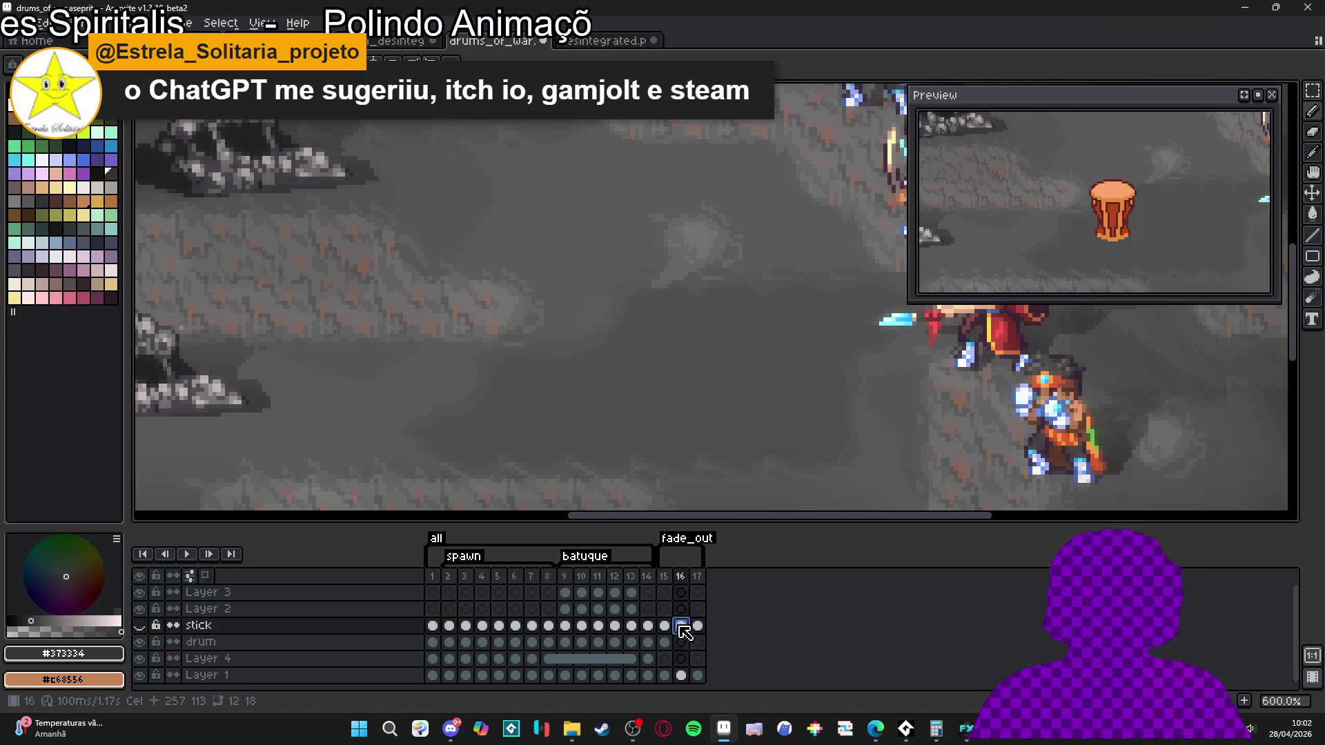
pyautogui.click(671, 642)
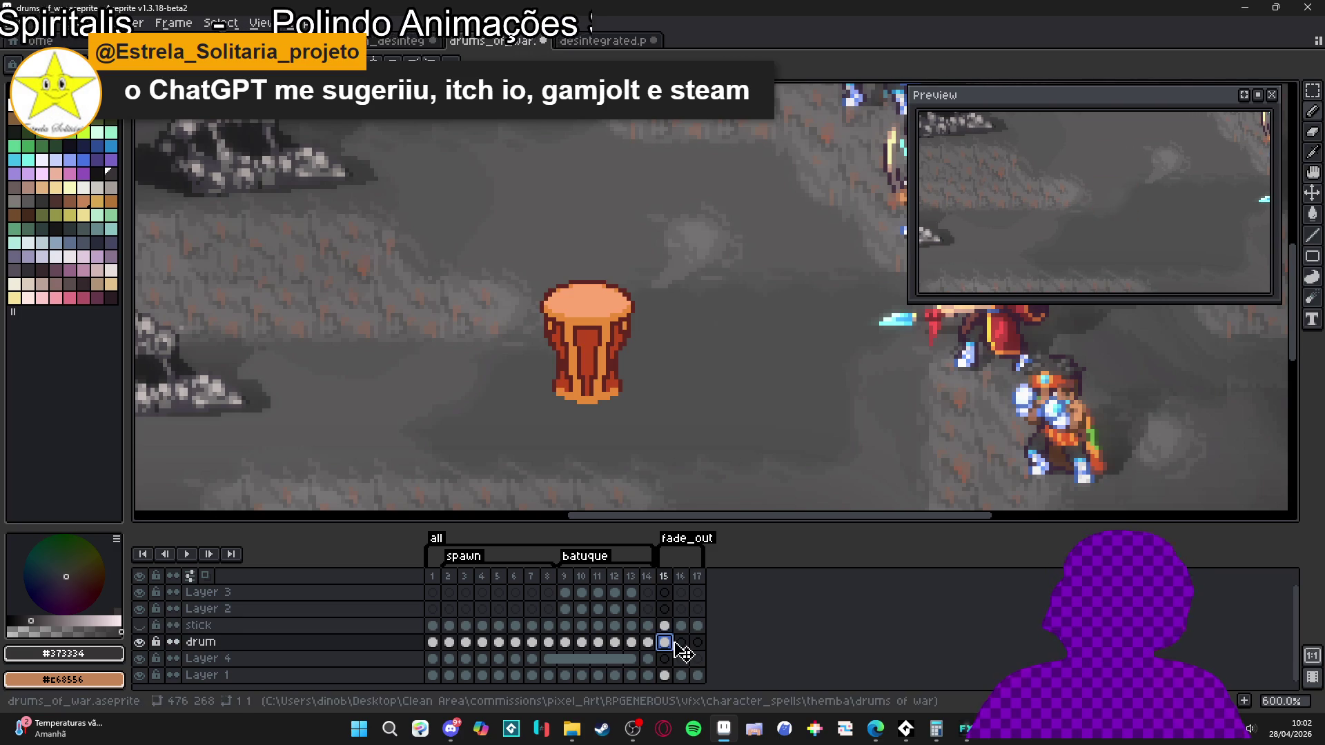
pyautogui.click(675, 643)
pyautogui.hotkey('ctrl', 'v')
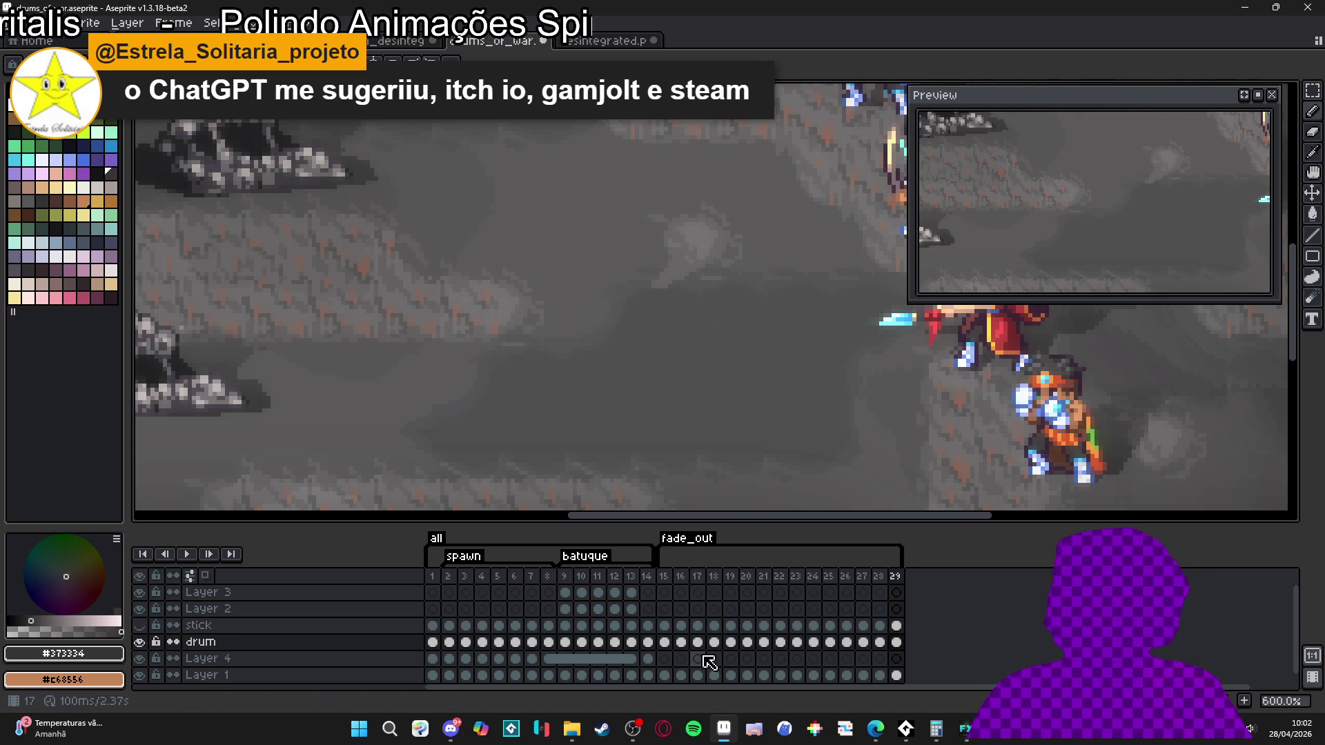
# - Zoom out to see the whole scene and hide the Layer 1 battle background
pyautogui.press('Left')
pyautogui.click(682, 641)
pyautogui.click(699, 642)
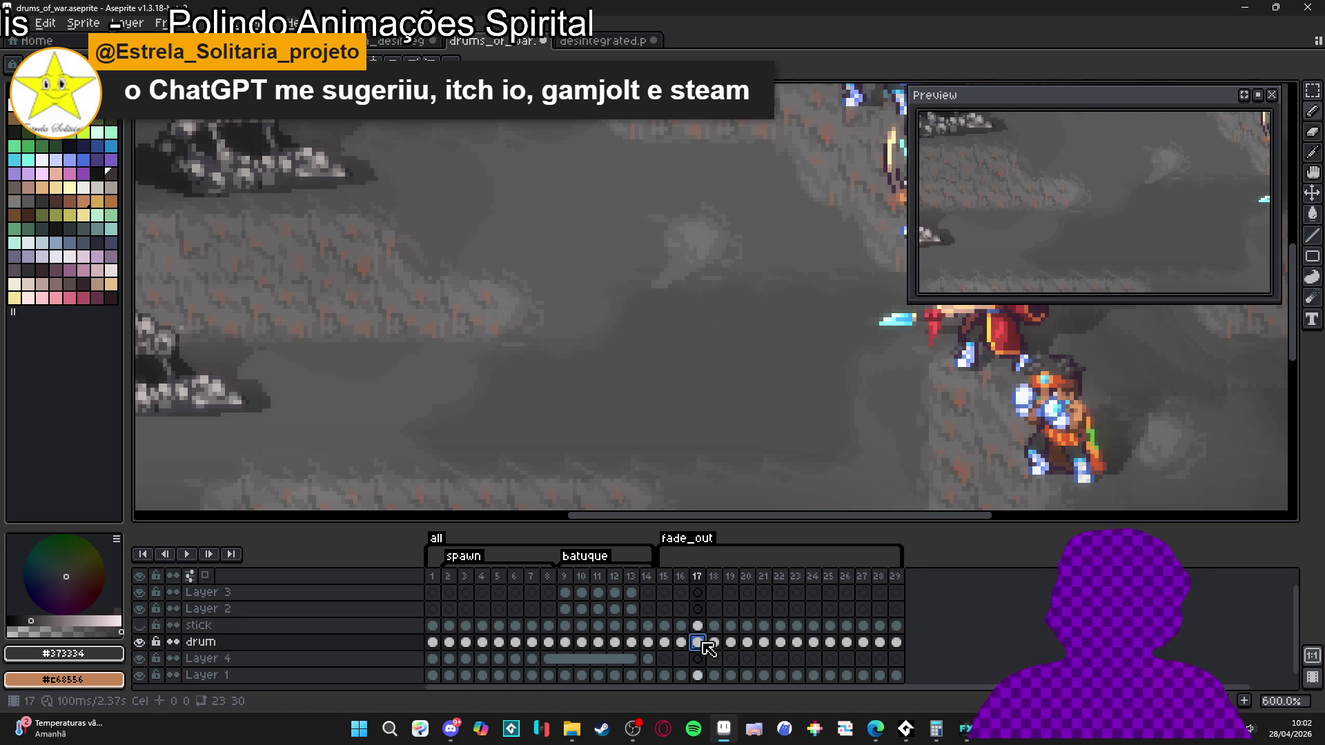
pyautogui.scroll(-1, 712, 646)
pyautogui.press('-')
pyautogui.press('-')
pyautogui.press('-')
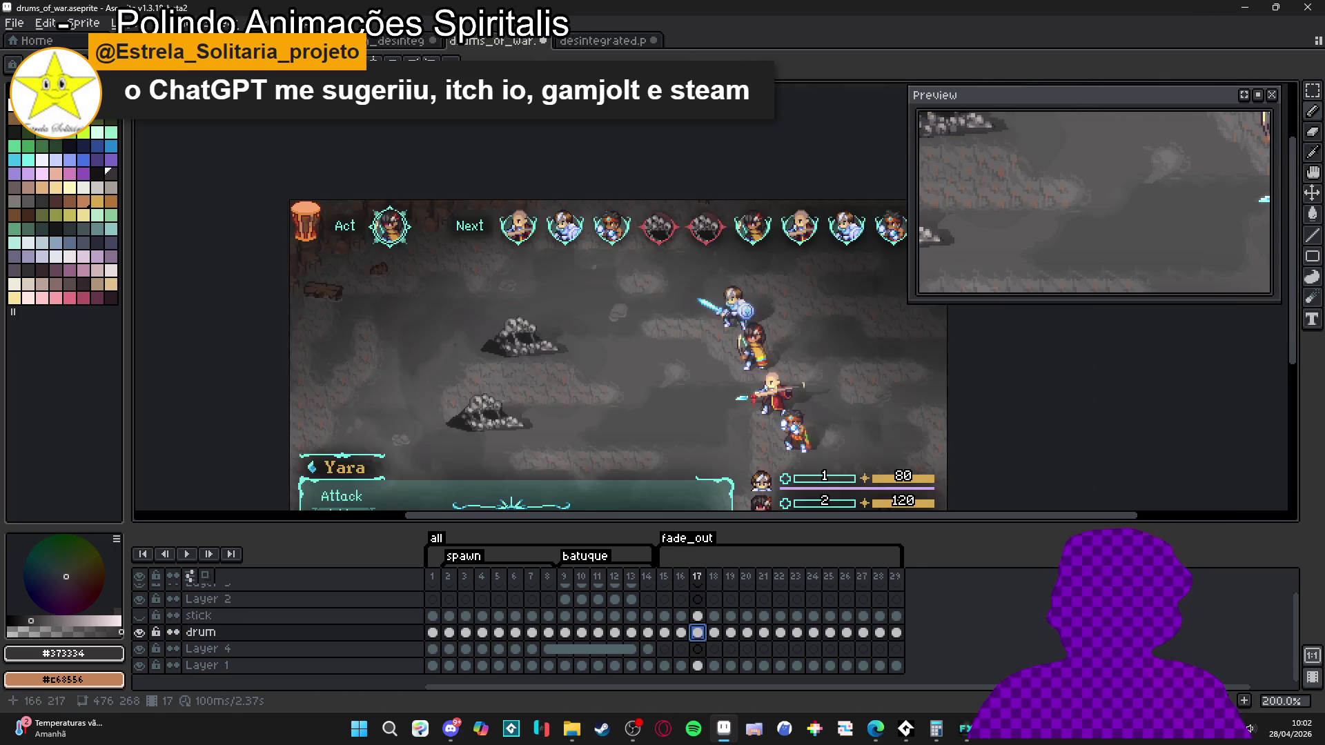
pyautogui.click(140, 667)
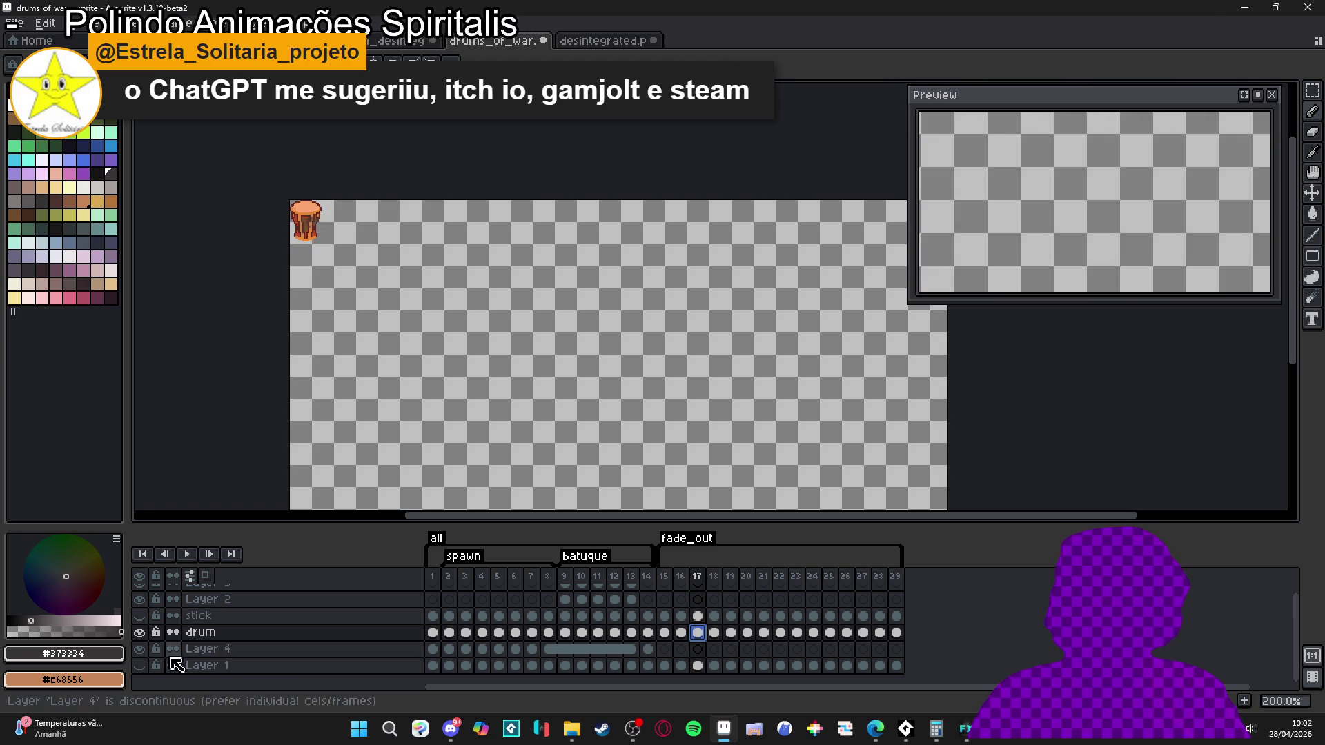
# - Move the drum in cels 15–29 to the canvas centre, then show Layer 1 again
pyautogui.click(664, 632)
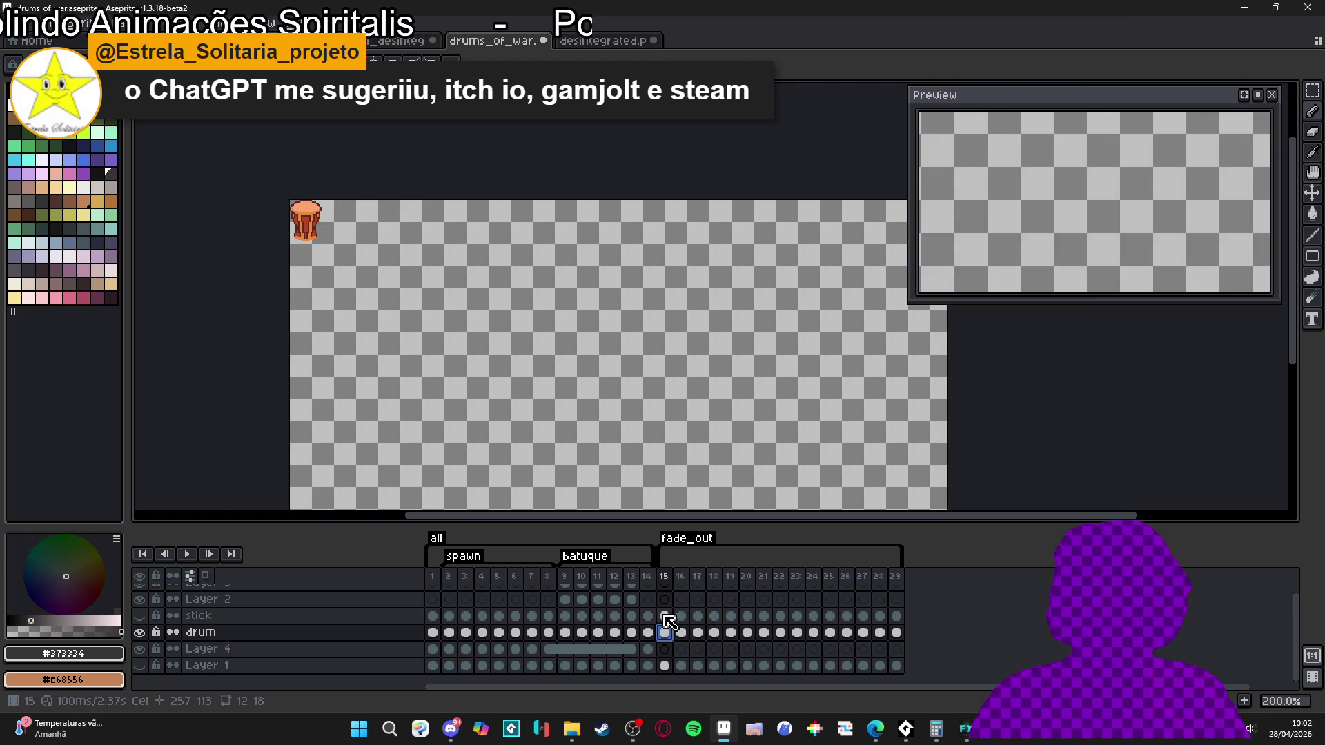
pyautogui.click(897, 636)
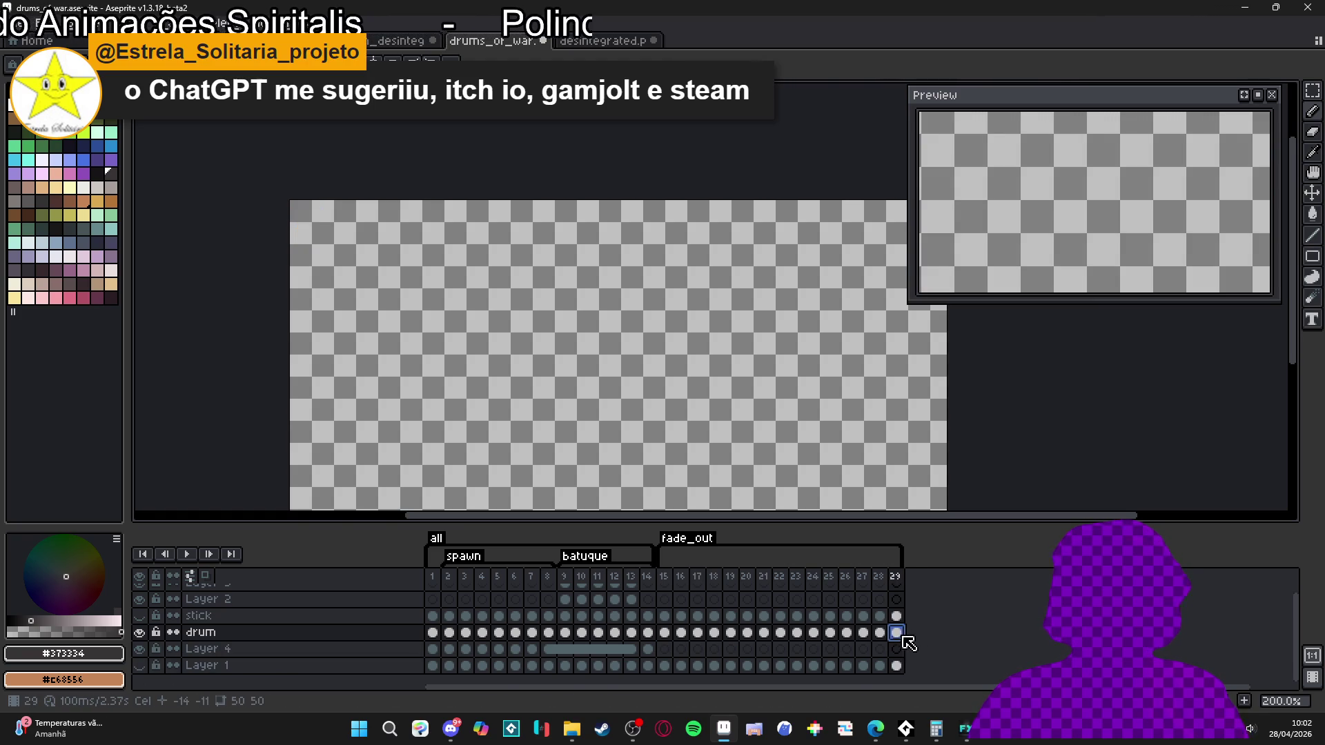
pyautogui.moveTo(903, 644); pyautogui.dragTo(663, 633)
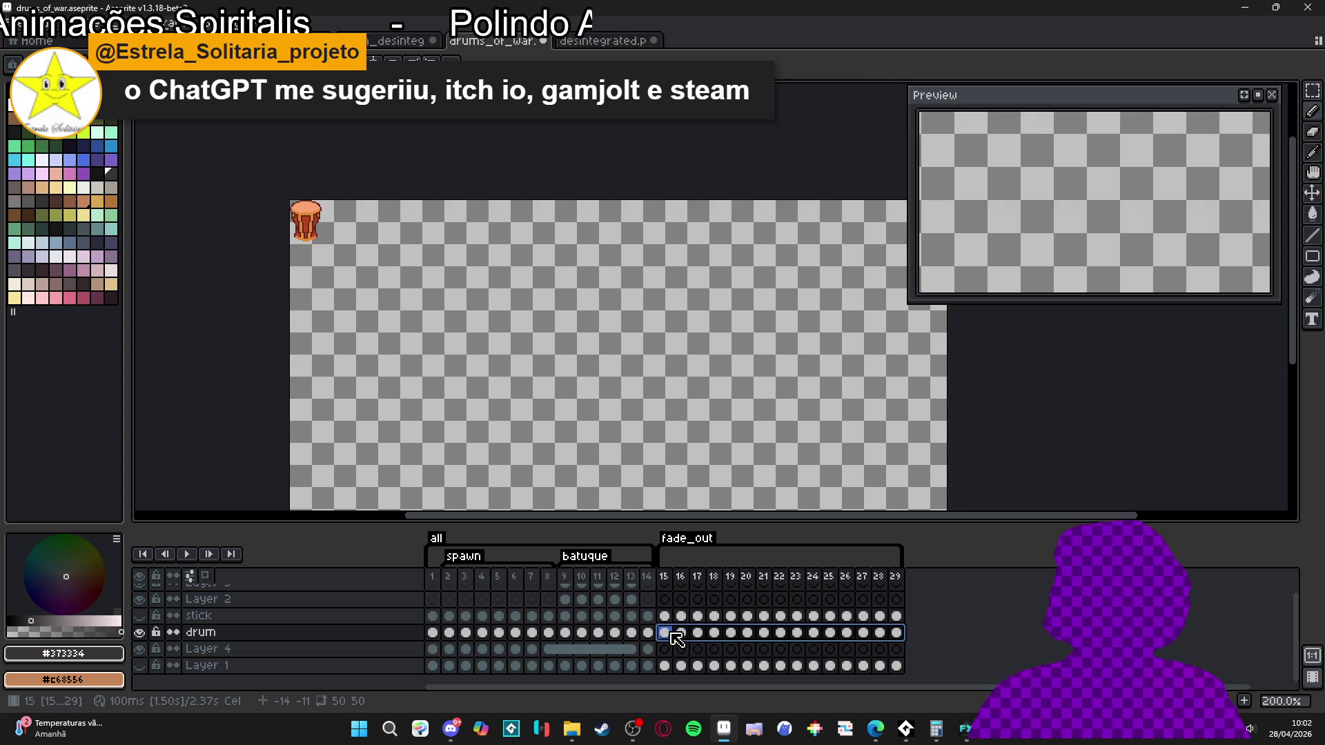
pyautogui.moveTo(310, 221)
pyautogui.mouseDown()
pyautogui.moveTo(613, 371)
pyautogui.moveTo(609, 403)
pyautogui.moveTo(628, 427)
pyautogui.mouseUp()
pyautogui.click(142, 667)
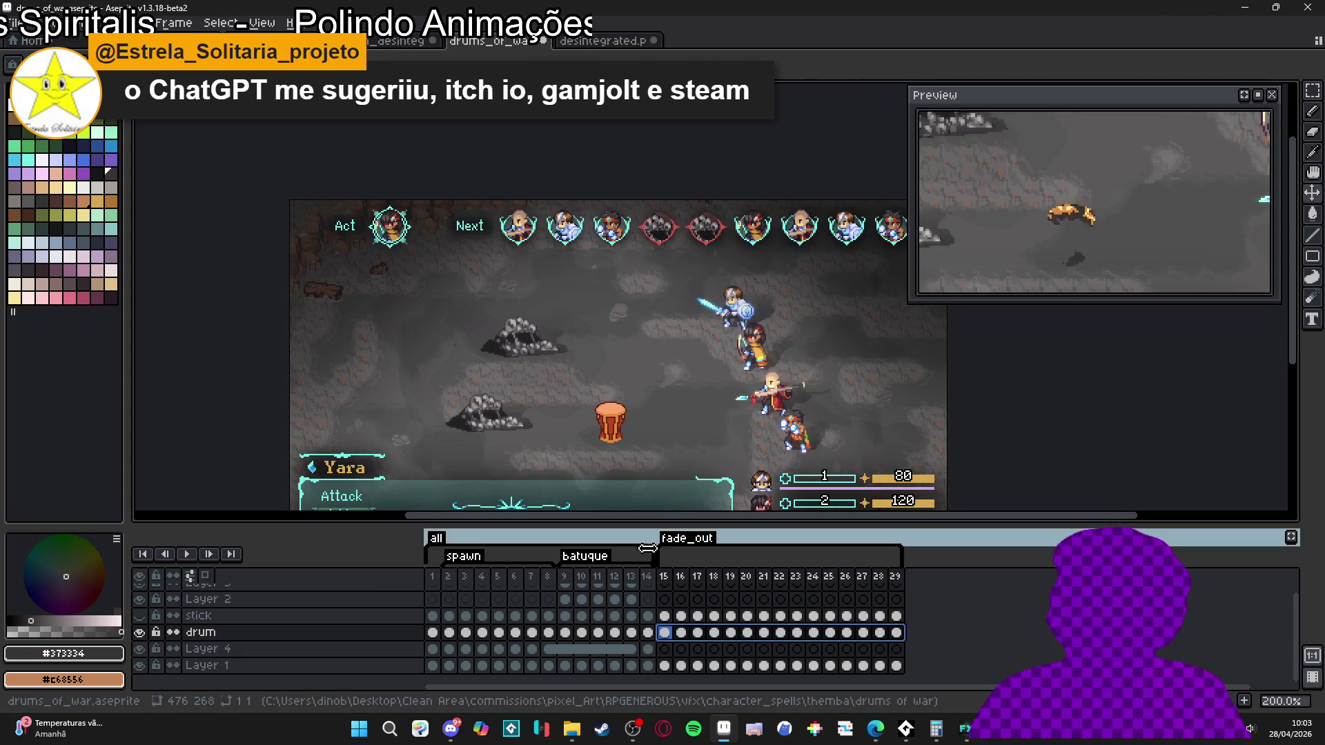
# - Check the drum at frames 9 and 14, then open the fade_out tag properties
pyautogui.click(564, 576)
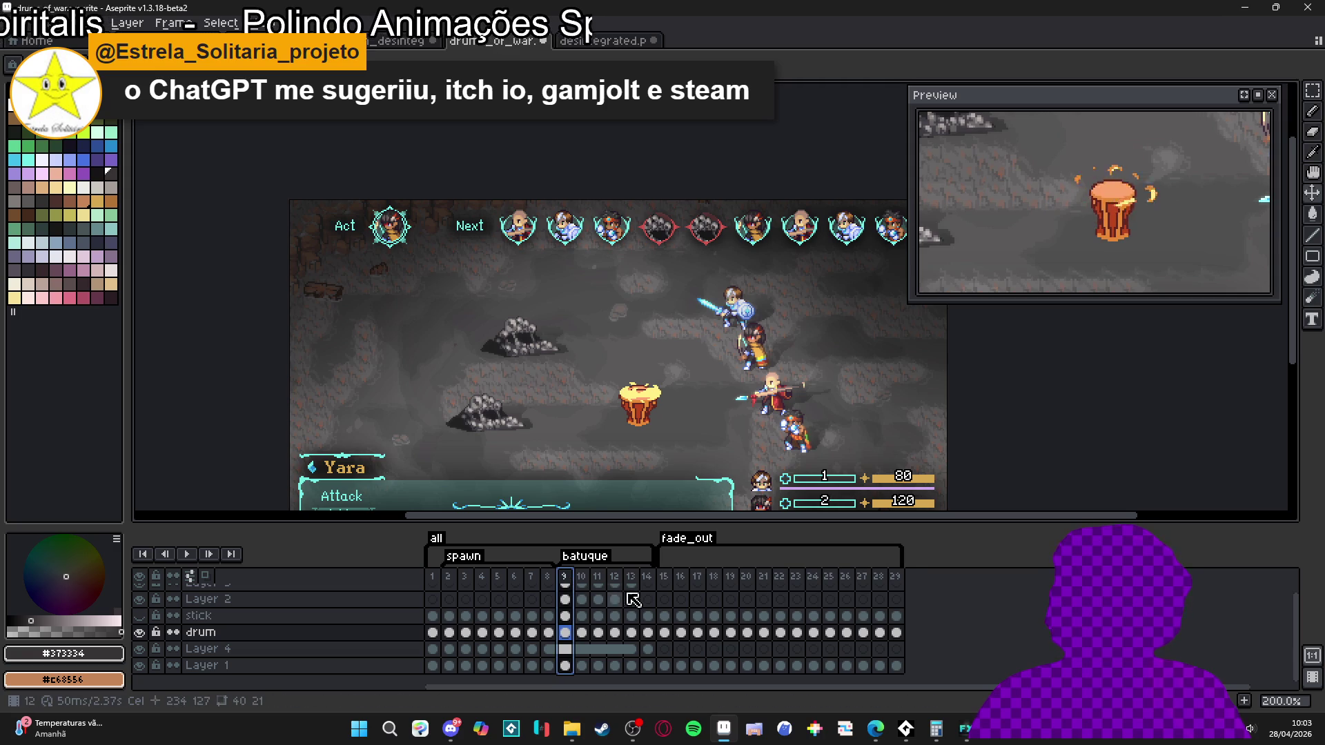
pyautogui.click(647, 577)
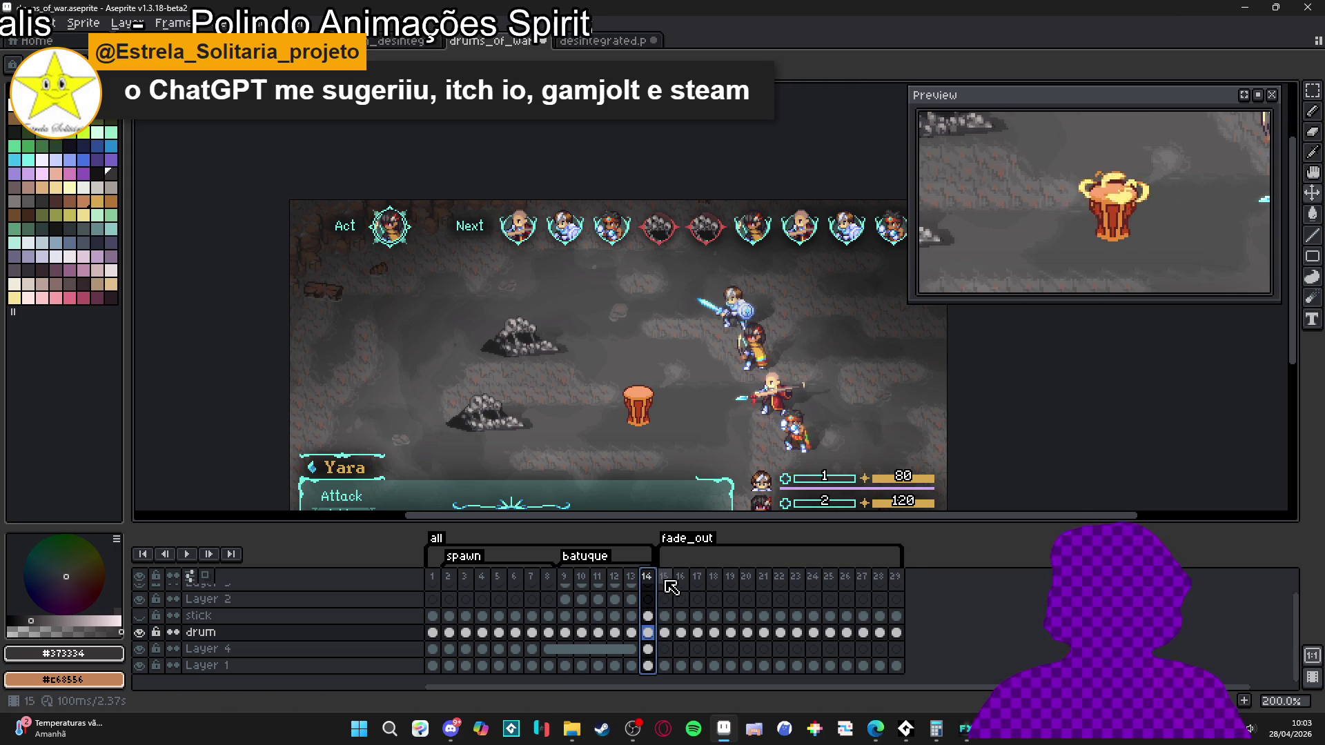
pyautogui.doubleClick(685, 558)
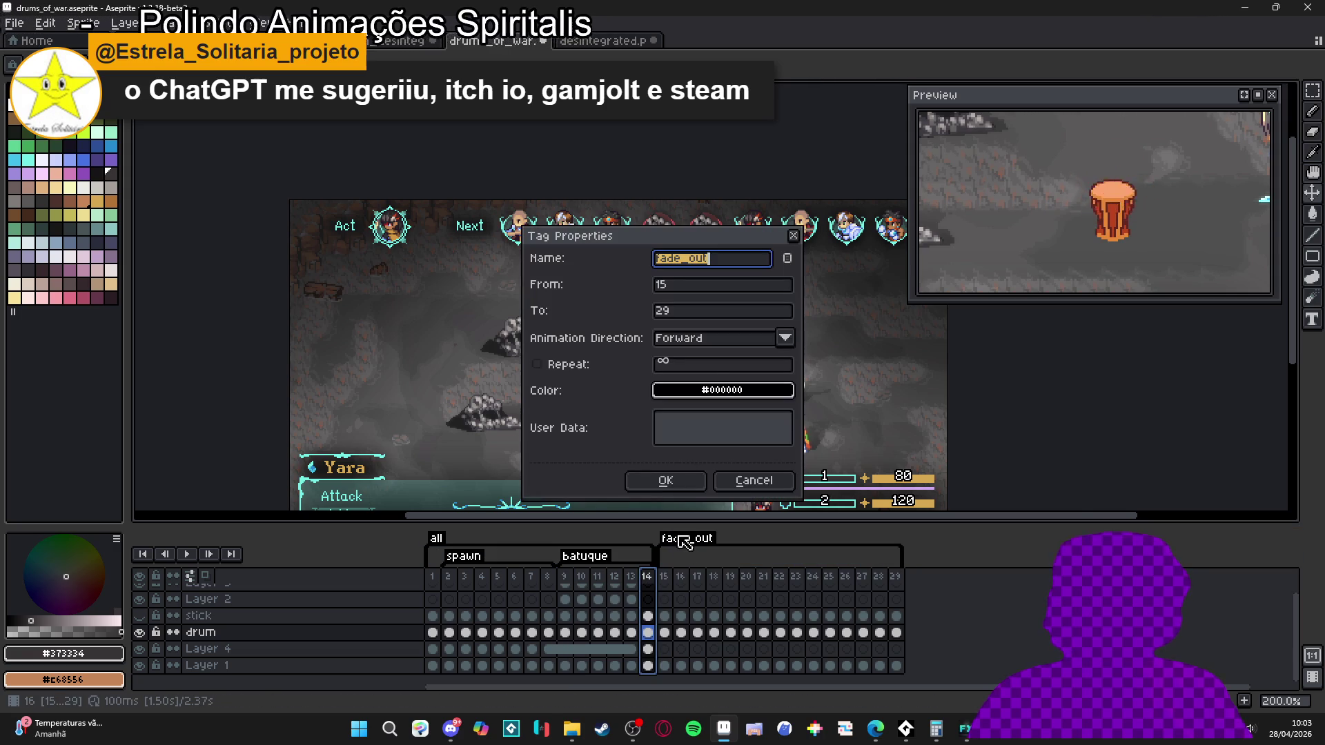
pyautogui.click(688, 287)
pyautogui.press('BackSpace')
pyautogui.write('4')
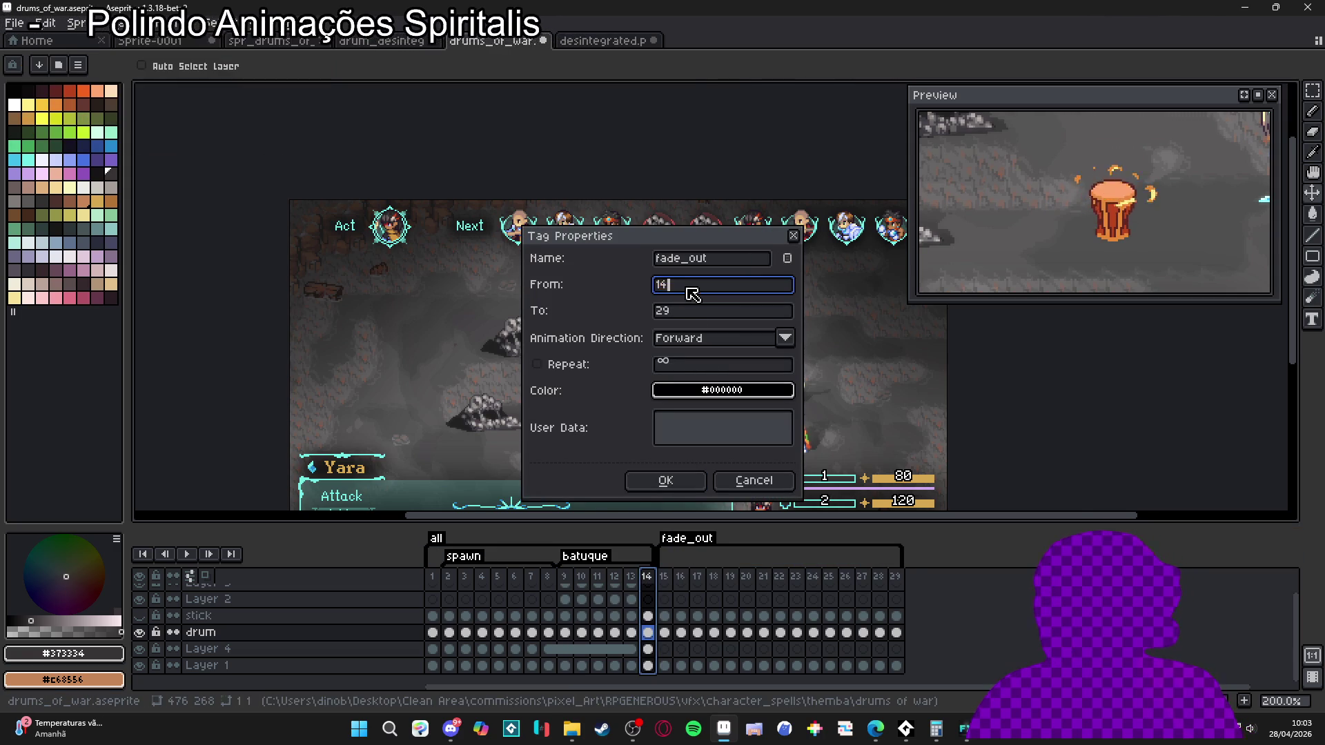
pyautogui.click(666, 479)
pyautogui.click(140, 666)
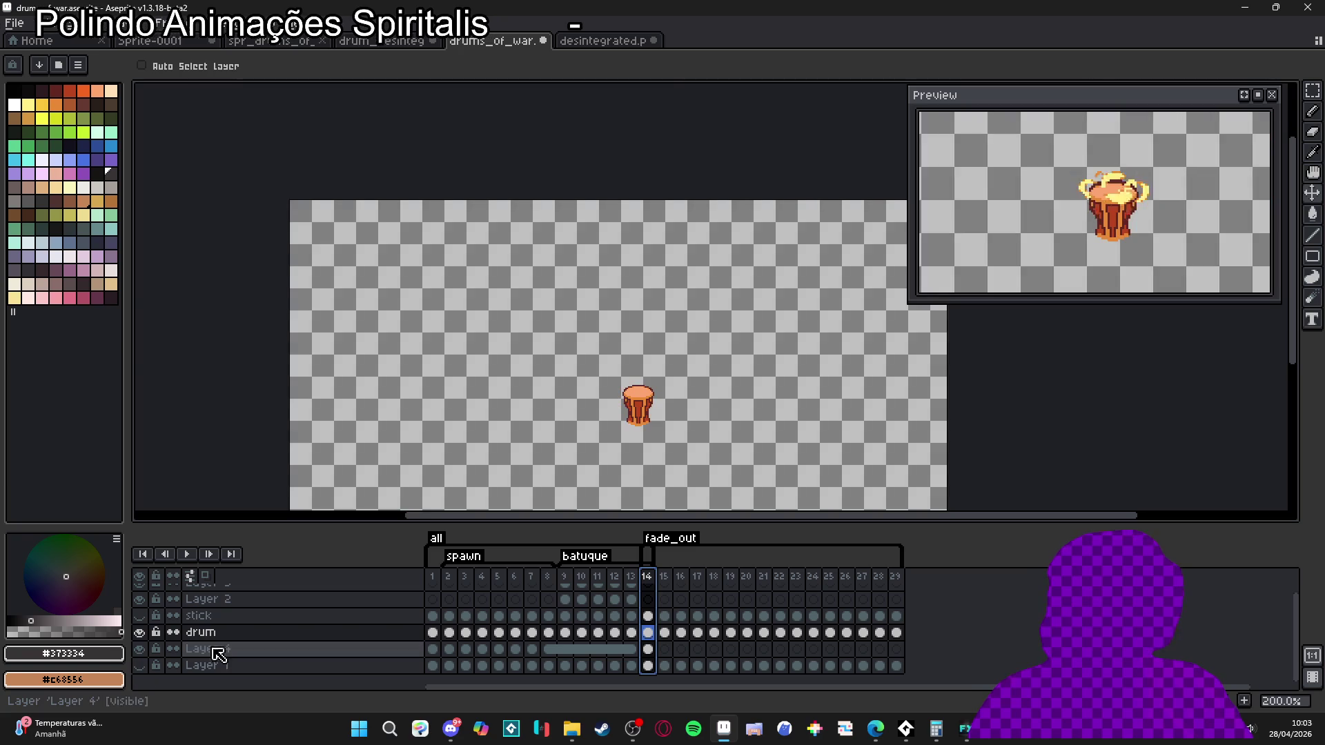
pyautogui.click(663, 577)
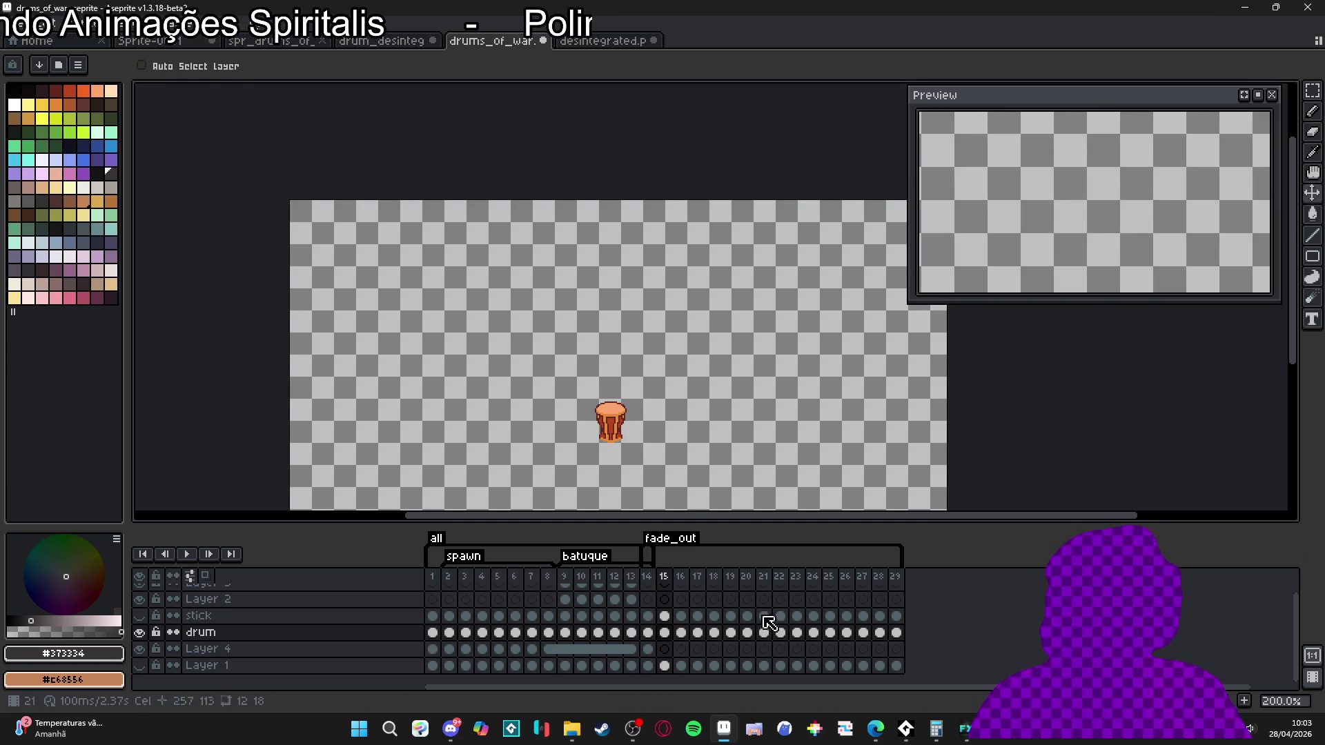
pyautogui.click(896, 633)
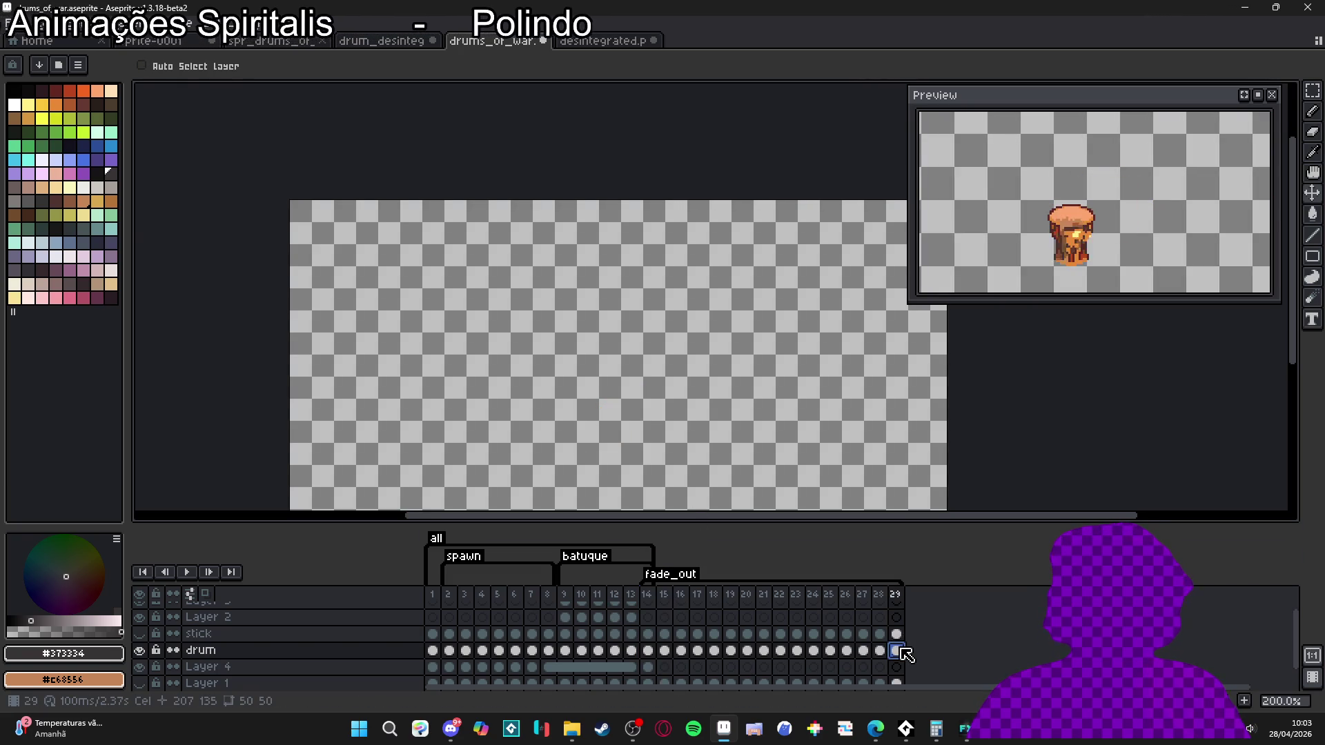
pyautogui.scroll(-1, 897, 642)
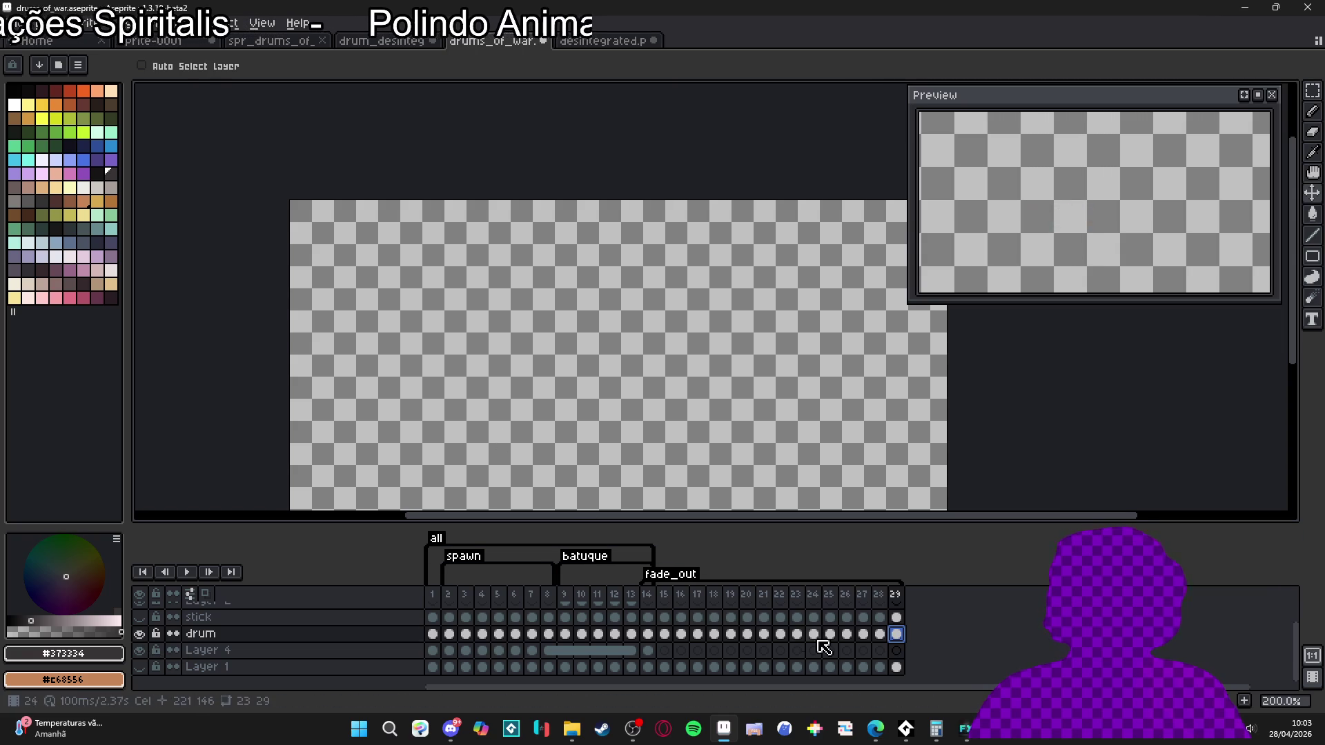
pyautogui.moveTo(869, 527); pyautogui.dragTo(870, 499)
pyautogui.moveTo(790, 416)
pyautogui.mouseDown()
pyautogui.moveTo(742, 334)
pyautogui.moveTo(750, 314)
pyautogui.mouseUp()
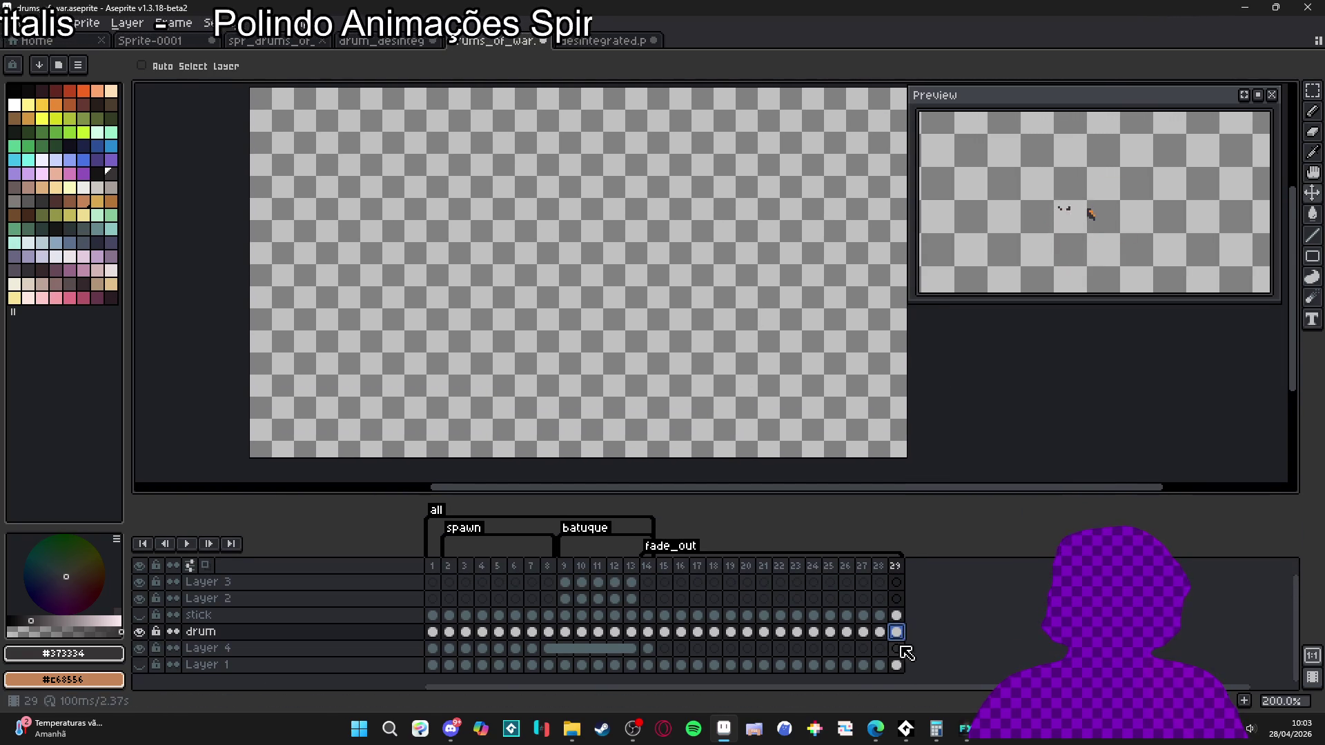
pyautogui.click(663, 632)
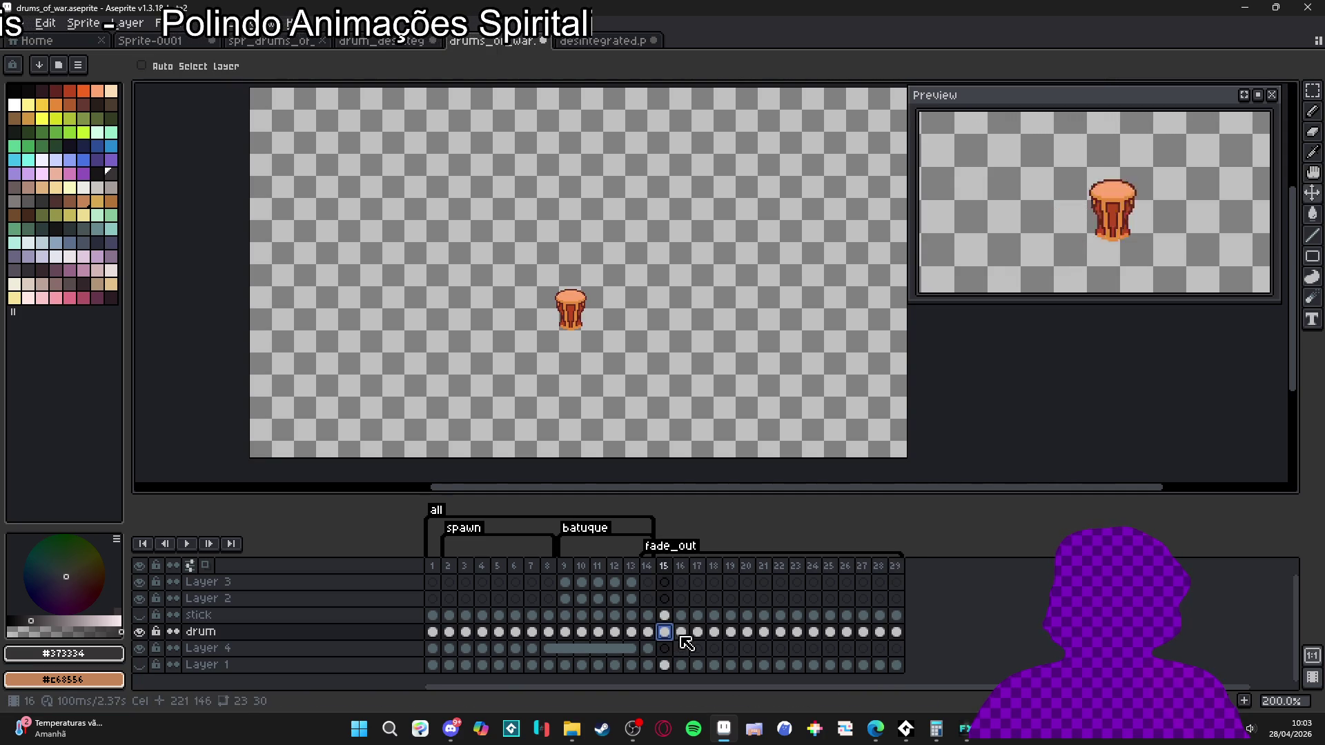
pyautogui.click(646, 632)
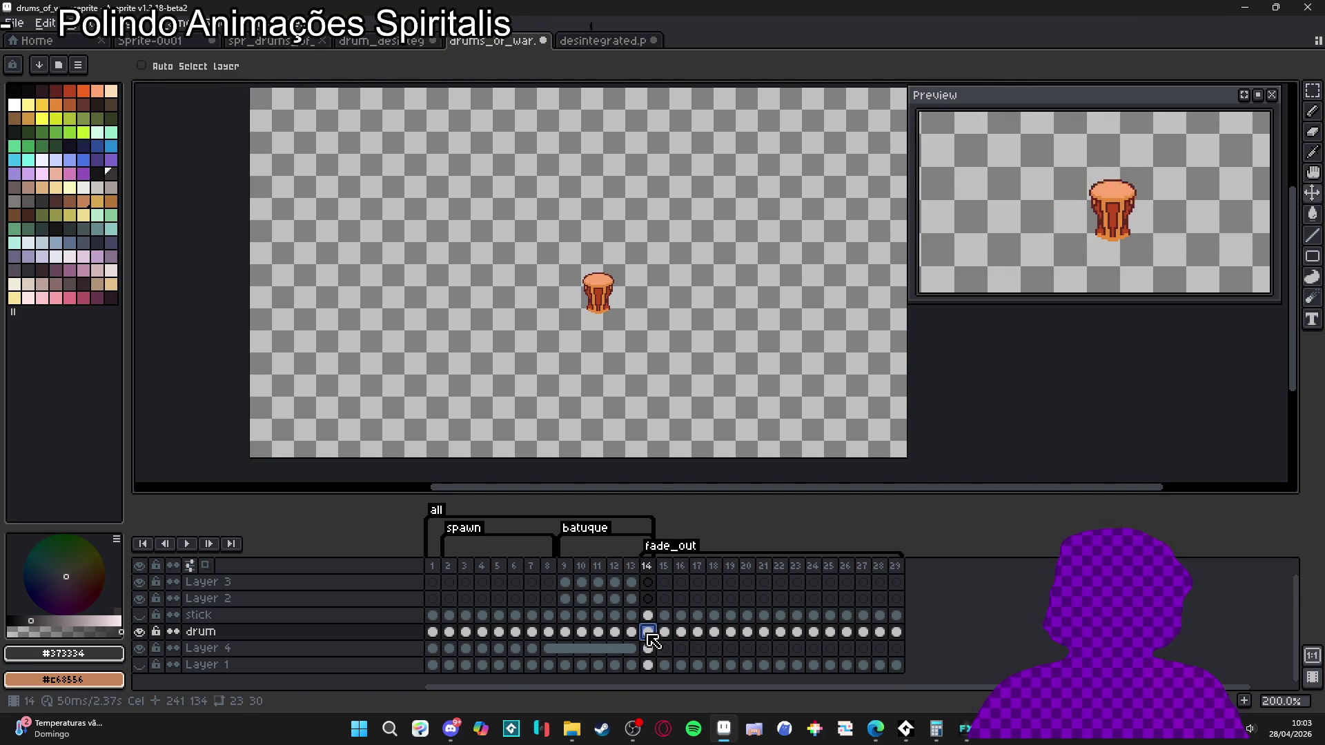
pyautogui.click(647, 649)
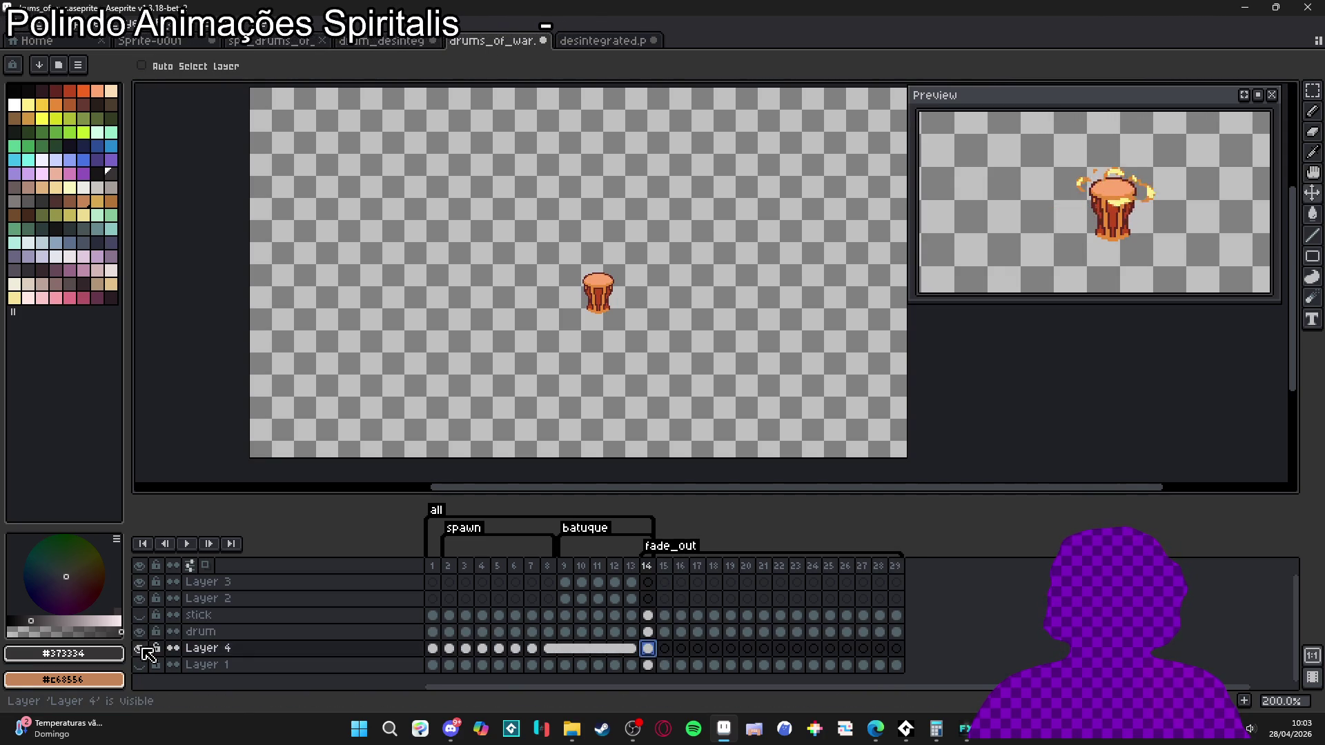
pyautogui.click(614, 632)
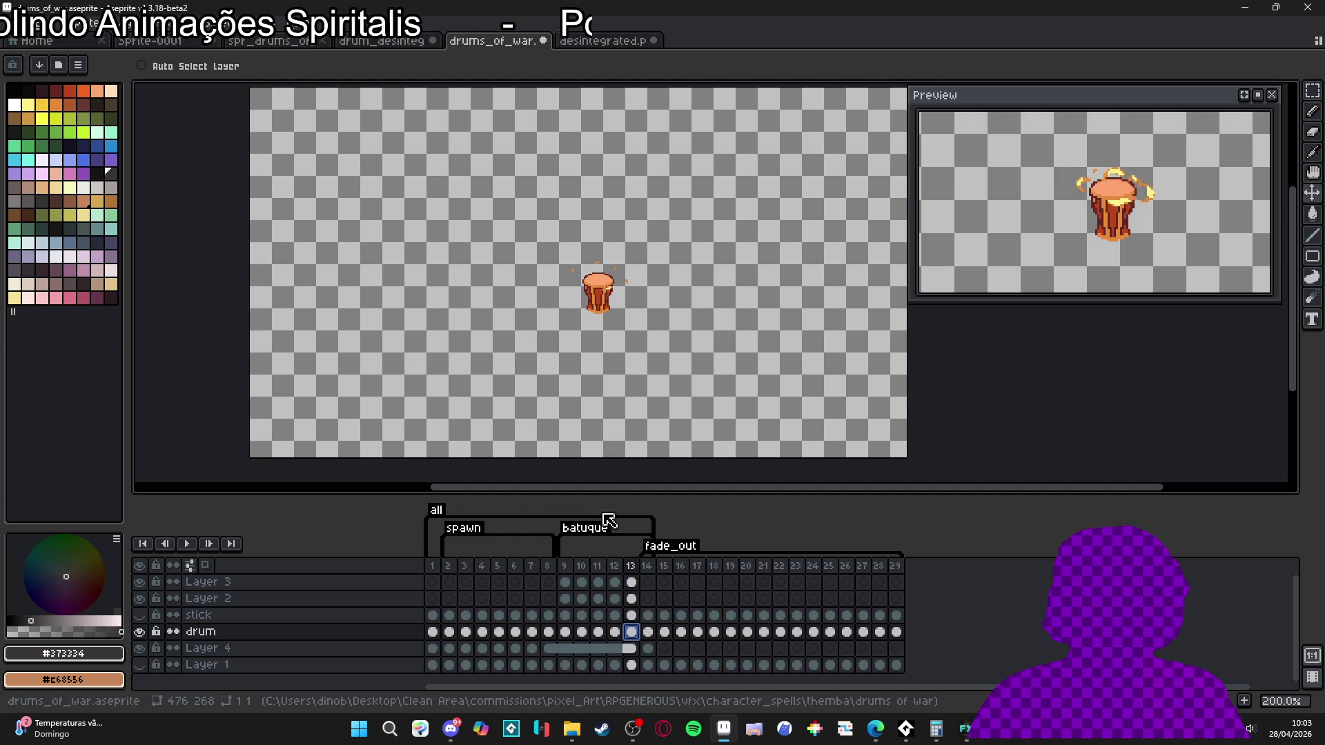
pyautogui.click(631, 632)
pyautogui.click(647, 632)
pyautogui.click(664, 632)
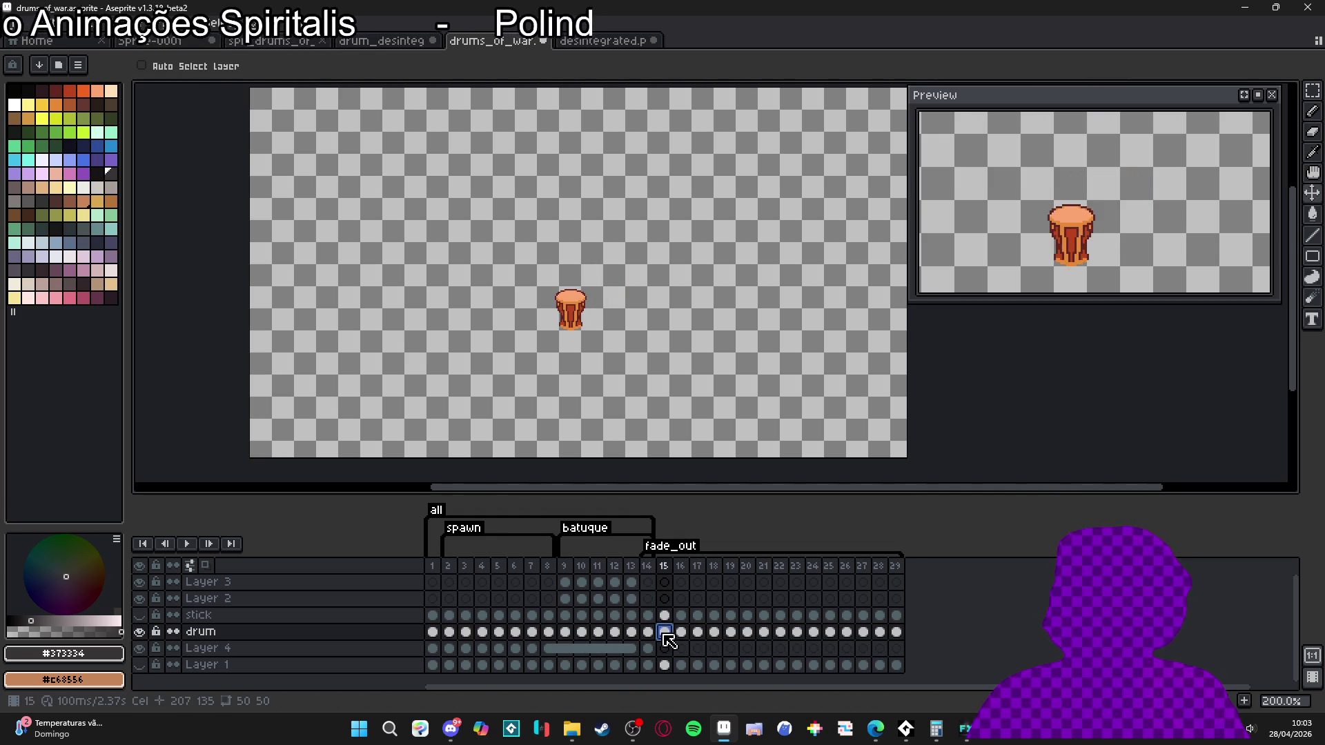
pyautogui.click(647, 632)
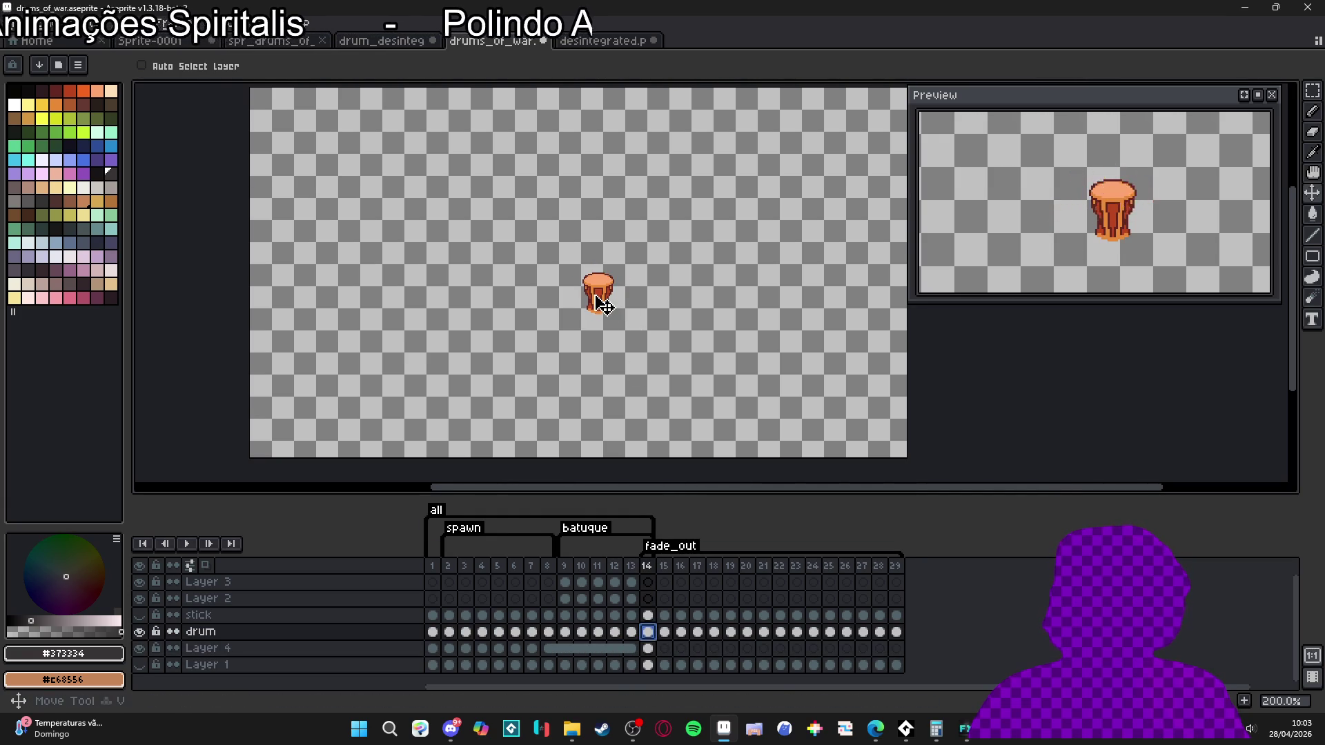
pyautogui.press('m')
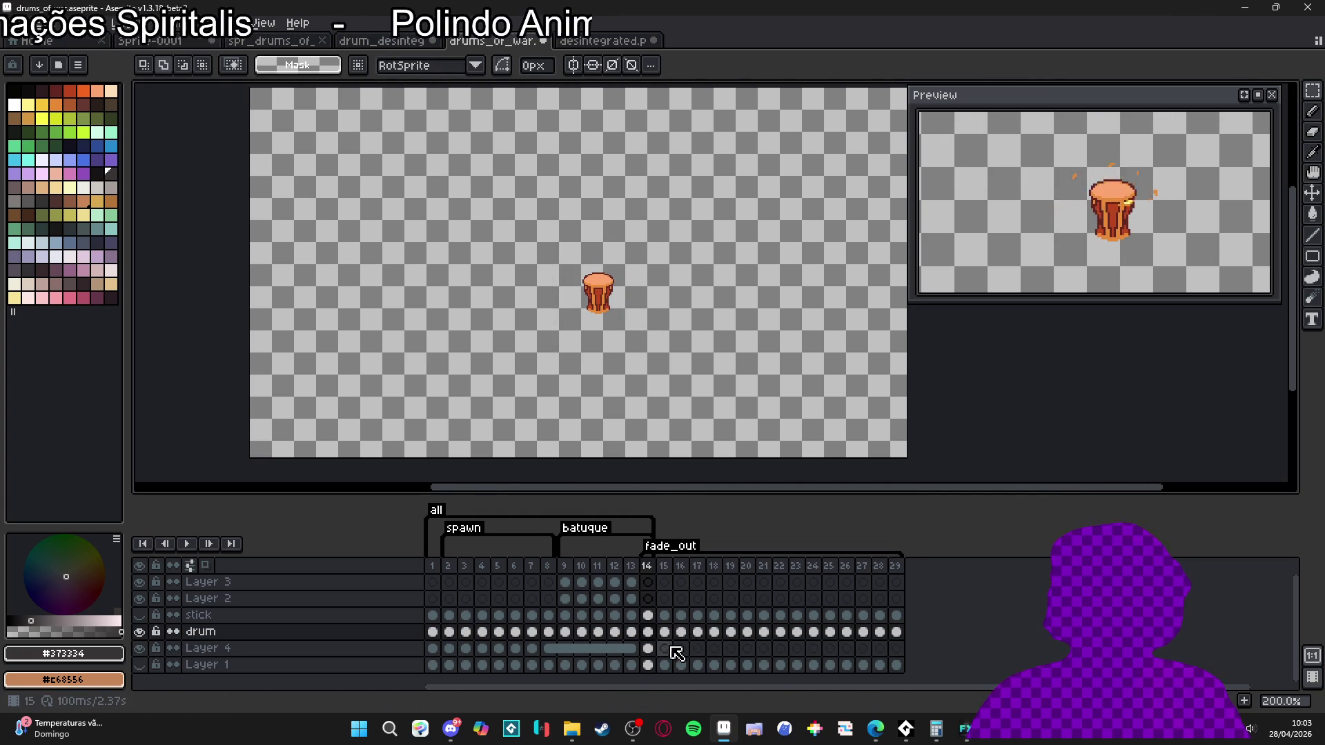
# - Paste the drum into Layer 4 at frame 15 and lower that cel's opacity
pyautogui.click(665, 649)
pyautogui.hotkey('ctrl', 'v')
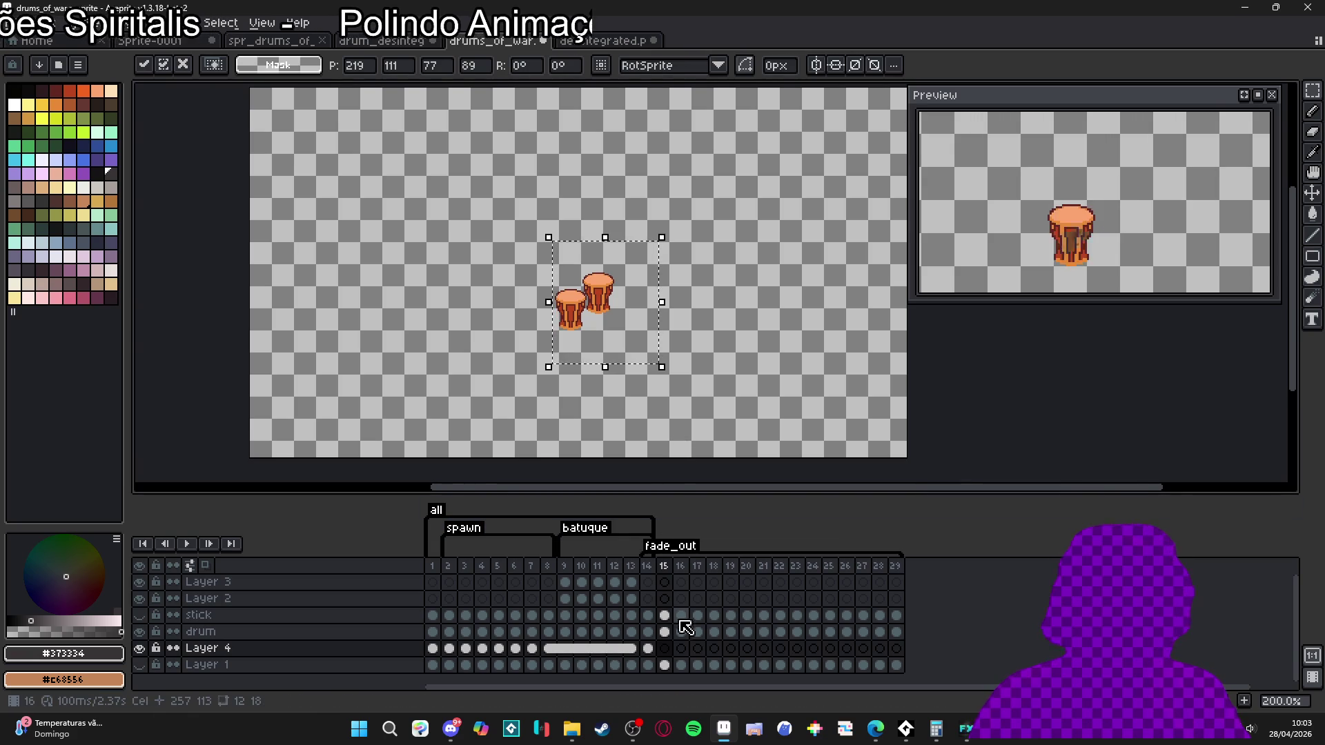
pyautogui.doubleClick(665, 649)
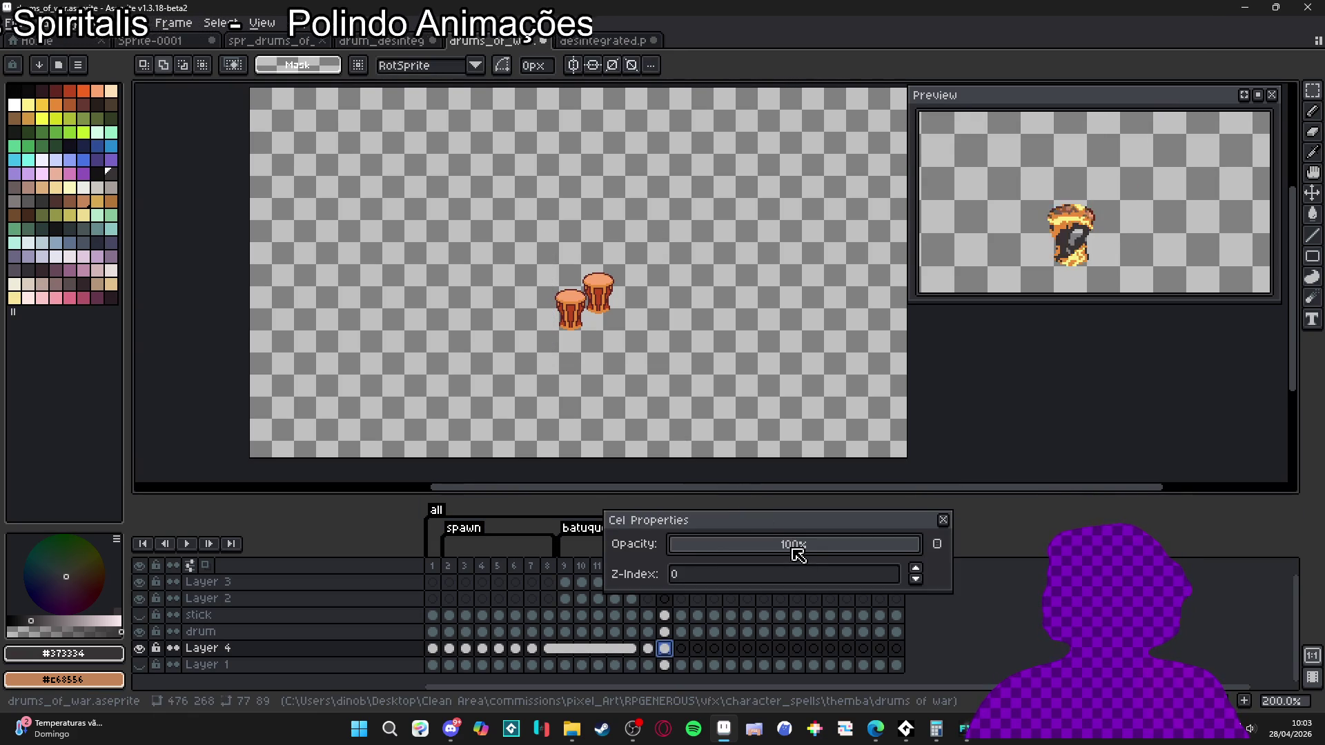
pyautogui.moveTo(793, 550); pyautogui.dragTo(798, 554)
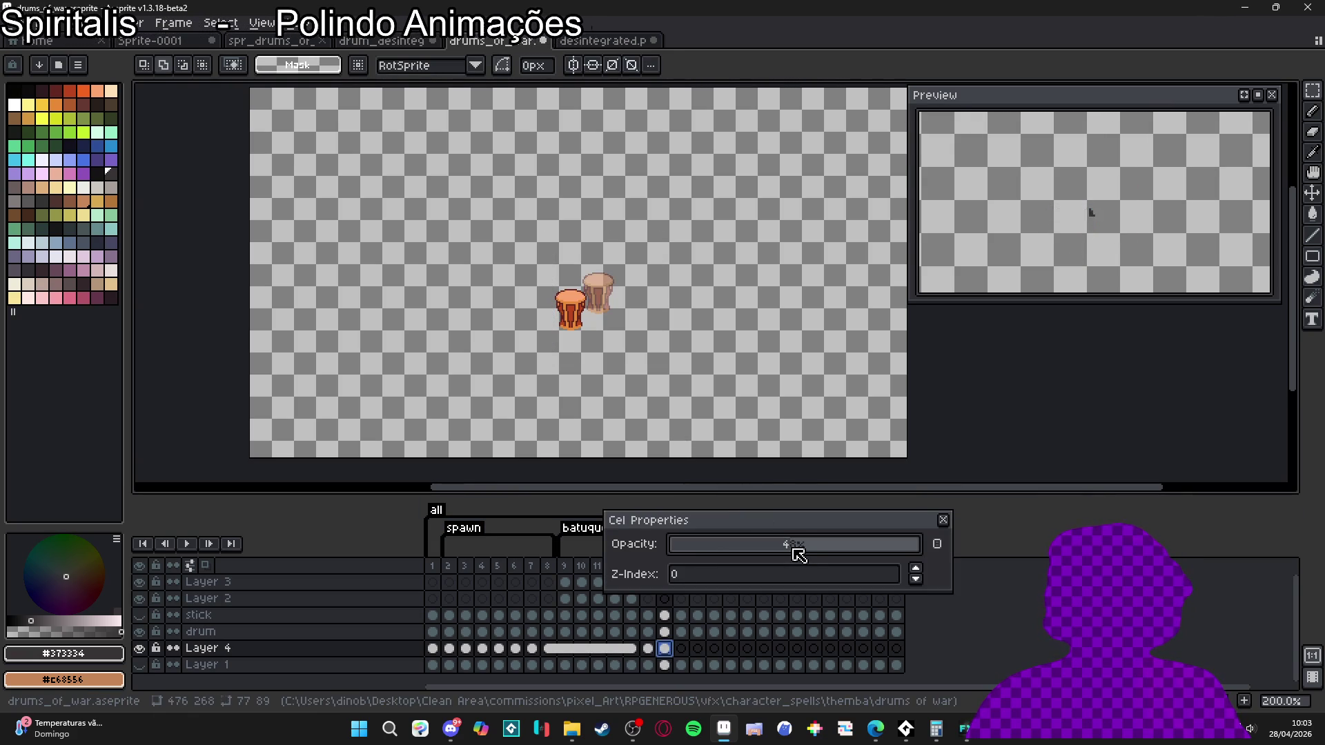
pyautogui.click(944, 519)
# - Set the fade_out tag to start at frame 15
pyautogui.click(704, 630)
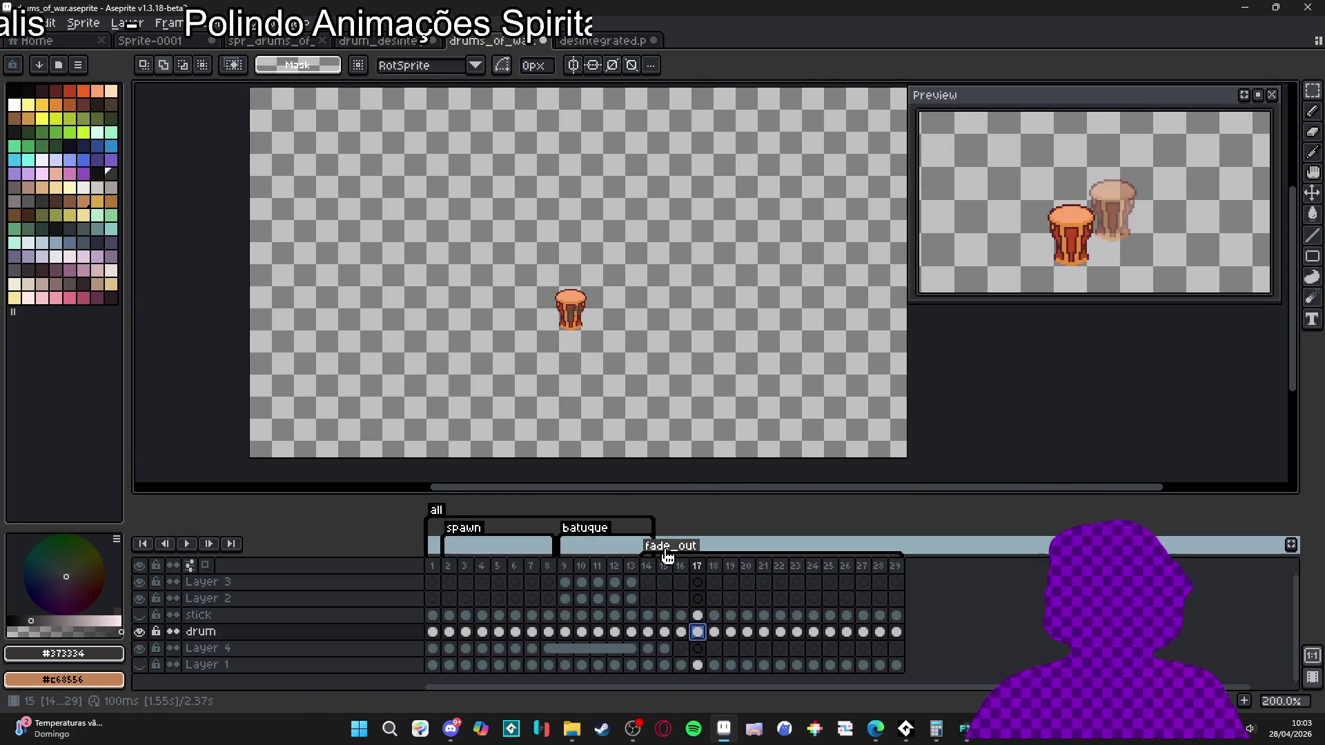
pyautogui.doubleClick(678, 551)
pyautogui.click(705, 296)
pyautogui.write('15')
pyautogui.press('Return')
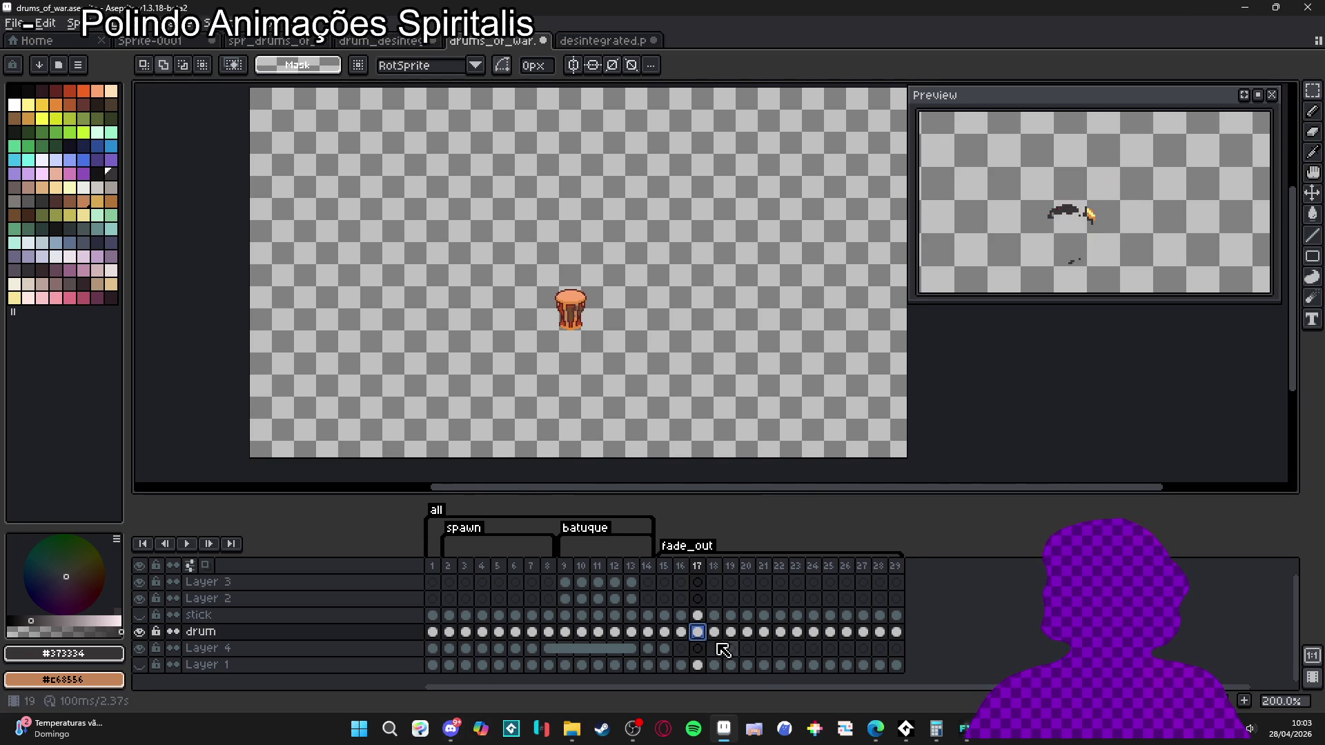
# - Make the drum layer visible and select its cels starting at frame 15
pyautogui.click(649, 617)
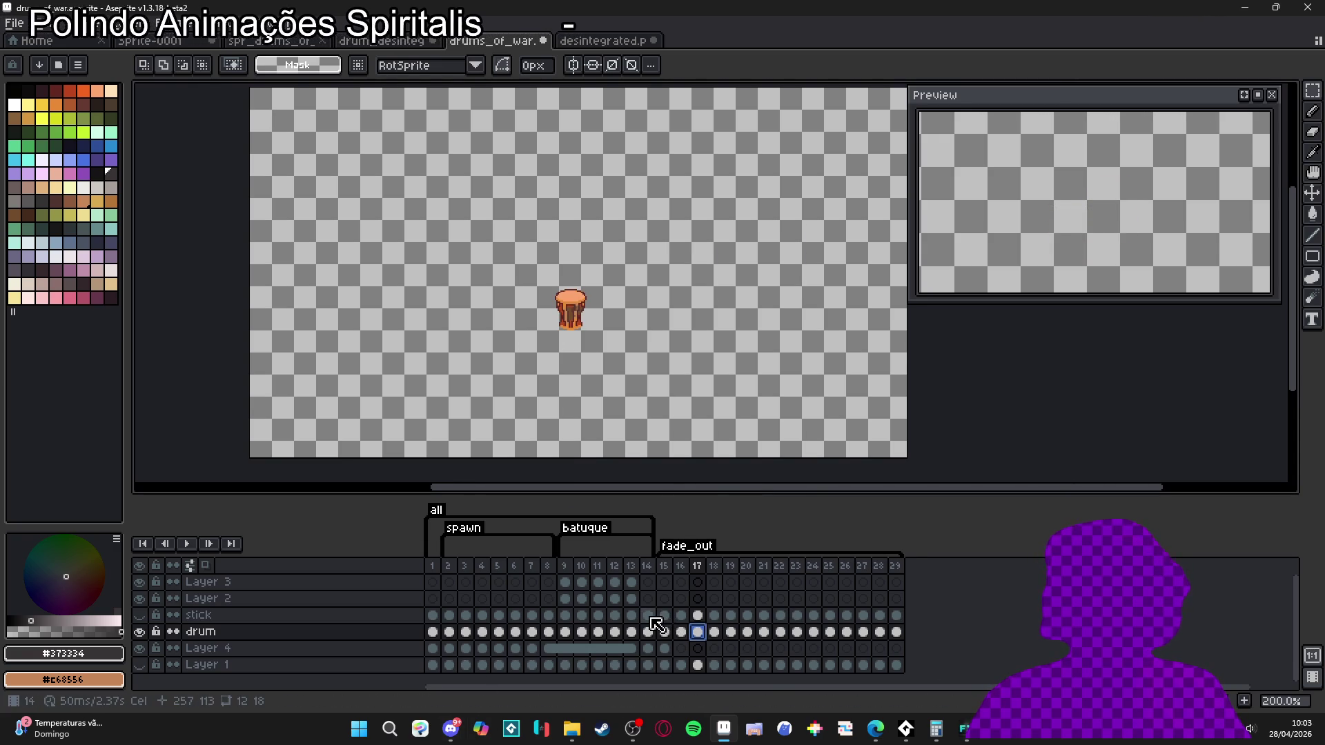
pyautogui.click(652, 616)
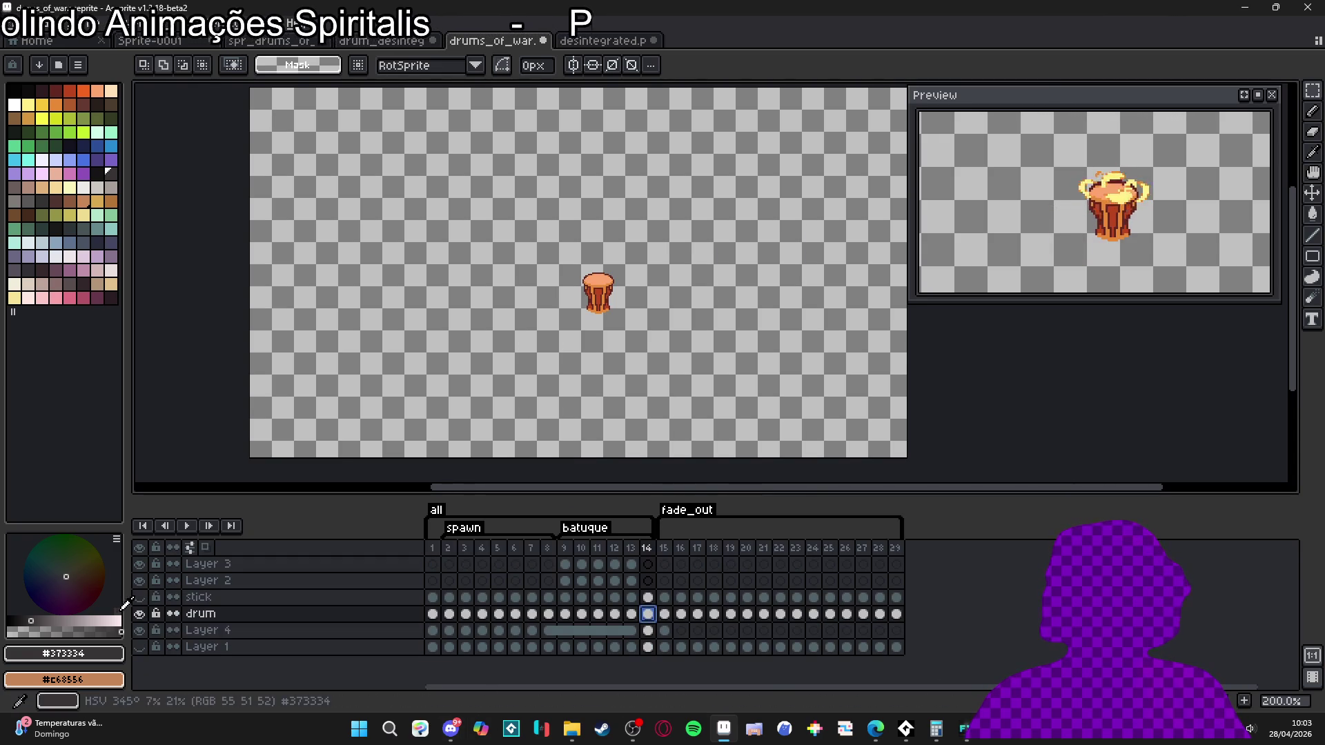
pyautogui.click(140, 614)
pyautogui.click(698, 614)
pyautogui.click(666, 615)
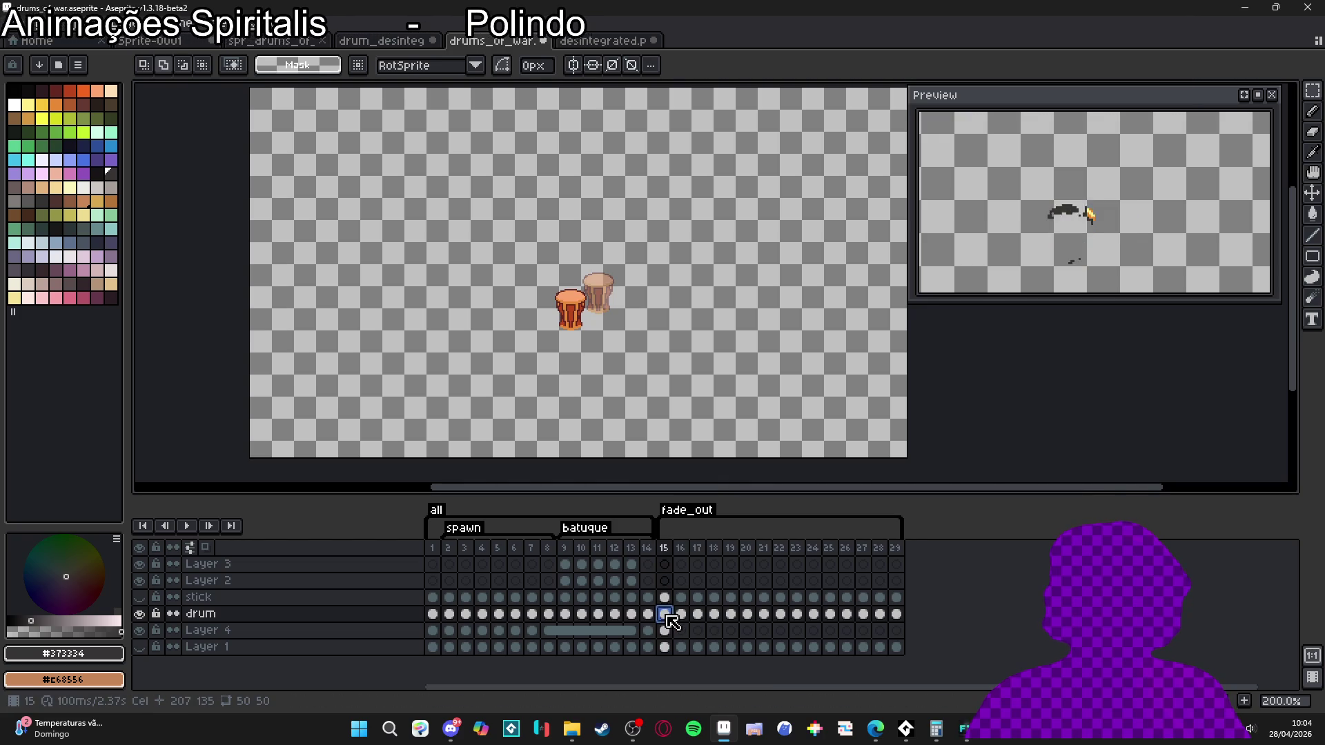
pyautogui.moveTo(669, 621)
pyautogui.mouseDown()
pyautogui.moveTo(899, 618)
pyautogui.moveTo(647, 614)
pyautogui.mouseUp()
# - Select the drum cels across frames 15–29 and switch to the Move tool (V)
pyautogui.click(906, 623)
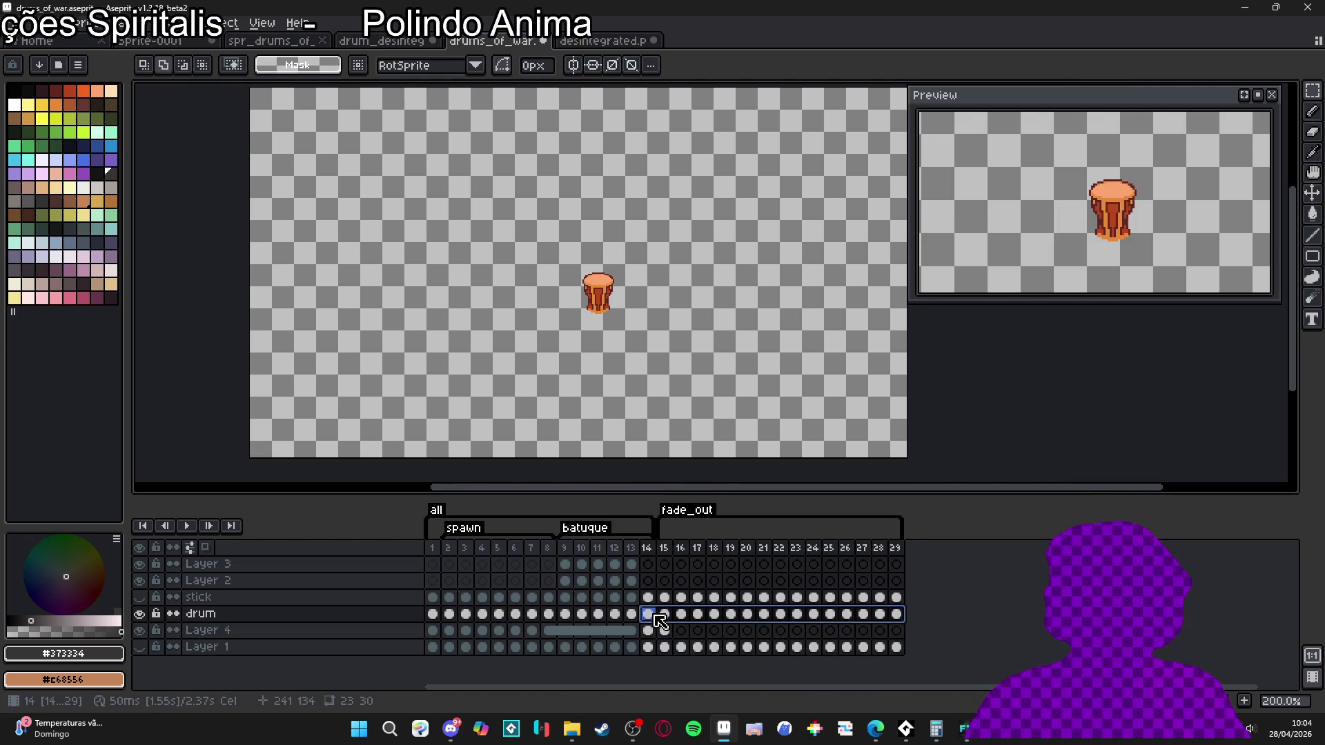
pyautogui.scroll(3, 596, 273)
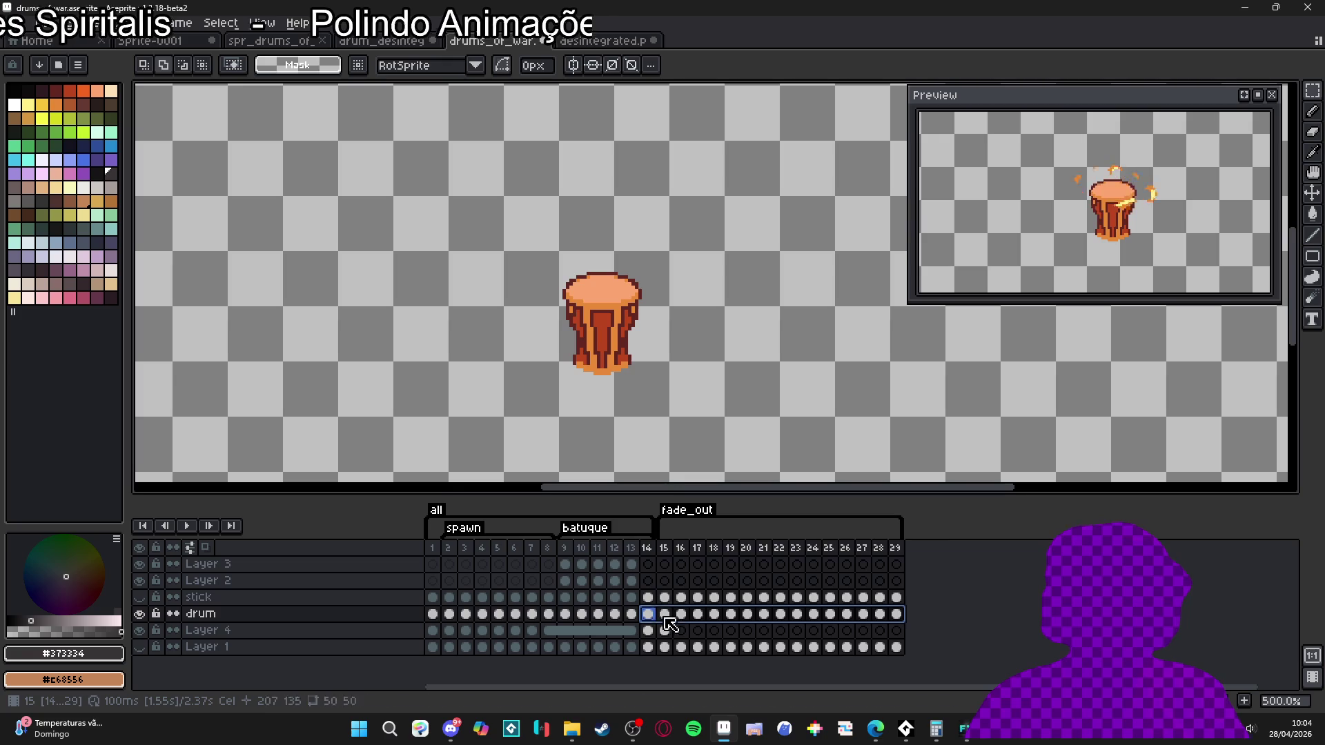
pyautogui.click(897, 614)
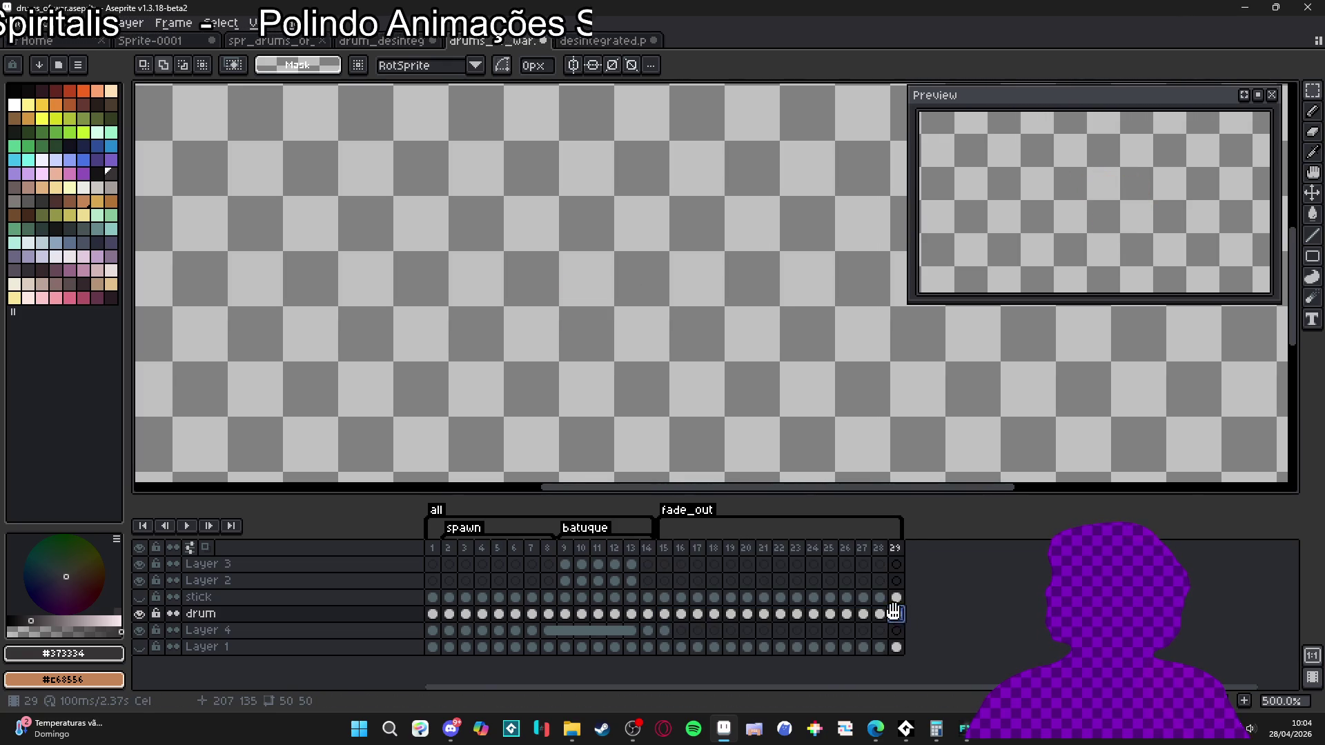
pyautogui.moveTo(900, 614); pyautogui.dragTo(765, 602)
pyautogui.keyDown('shift'); pyautogui.click(665, 614); pyautogui.keyUp('shift')
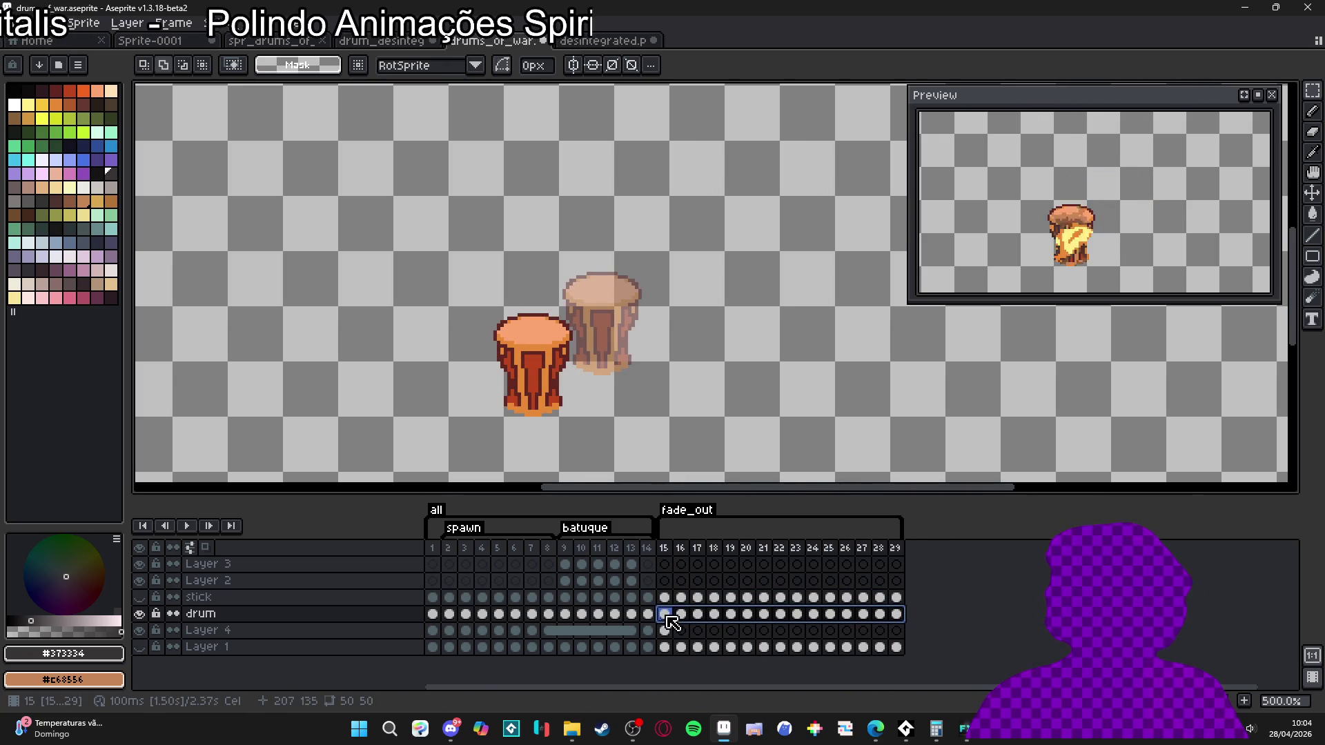
pyautogui.press('v')
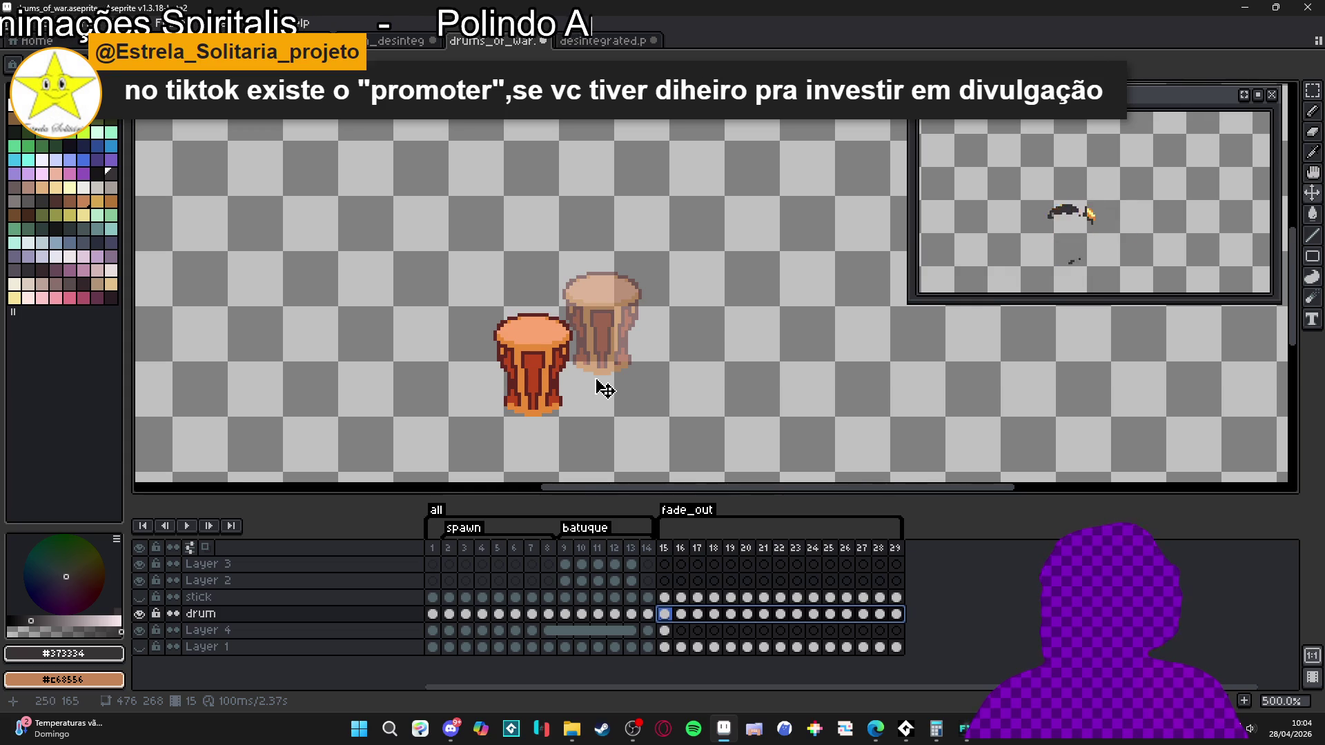
# - Shift the drum up and to the right on the canvas
pyautogui.scroll(4, 594, 387)
pyautogui.moveTo(677, 318)
pyautogui.mouseDown()
pyautogui.moveTo(683, 303)
pyautogui.moveTo(712, 340)
pyautogui.mouseUp()
pyautogui.scroll(-7, 683, 303)
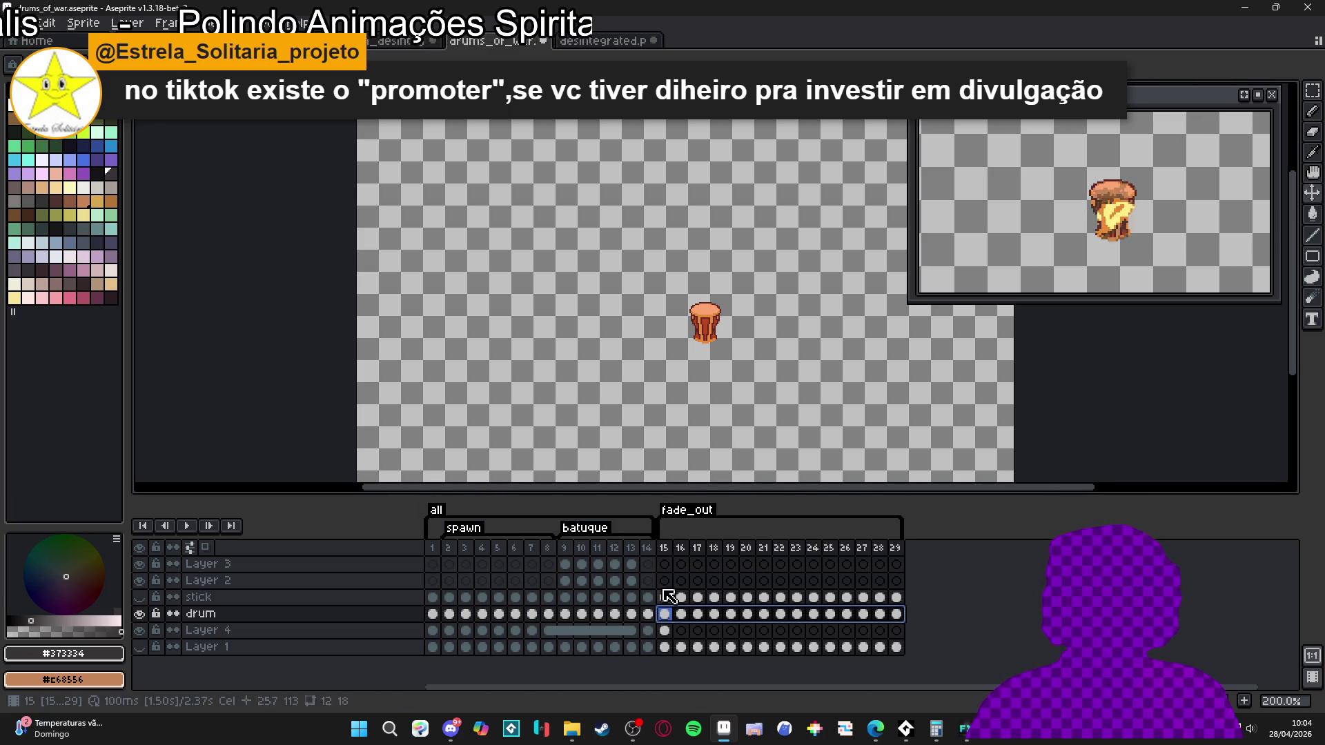
# - Give frames 15–29 a 60 ms duration, then return to frame 15
pyautogui.click(663, 549)
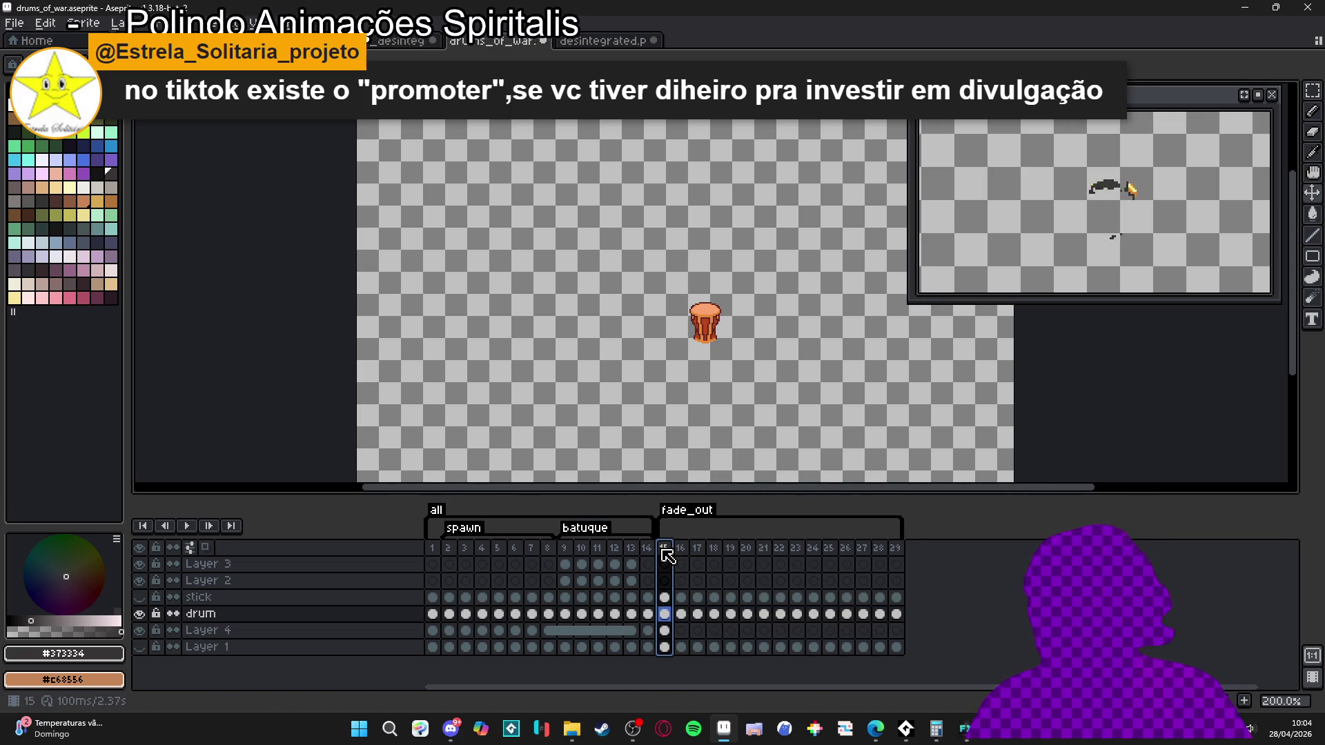
pyautogui.moveTo(666, 553); pyautogui.dragTo(920, 560)
pyautogui.press('p')
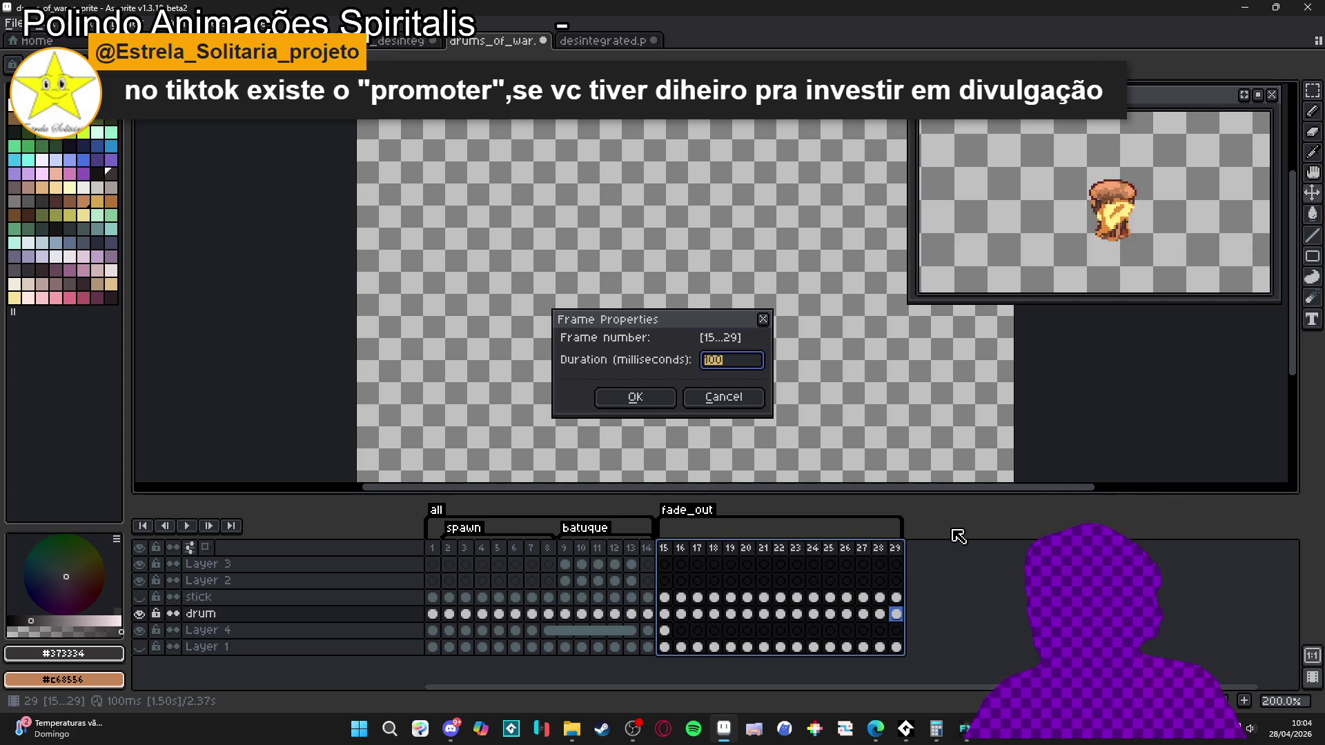
pyautogui.press('Return')
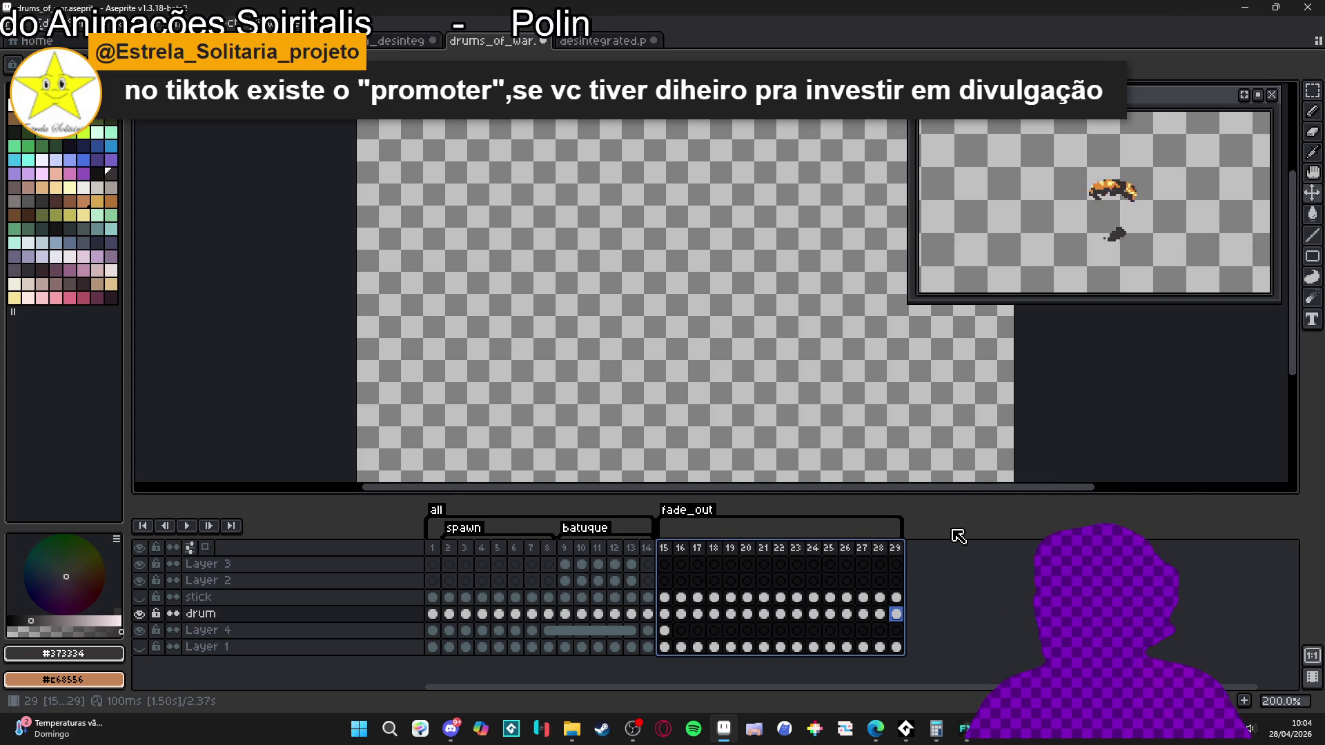
pyautogui.press('p')
pyautogui.press('Return')
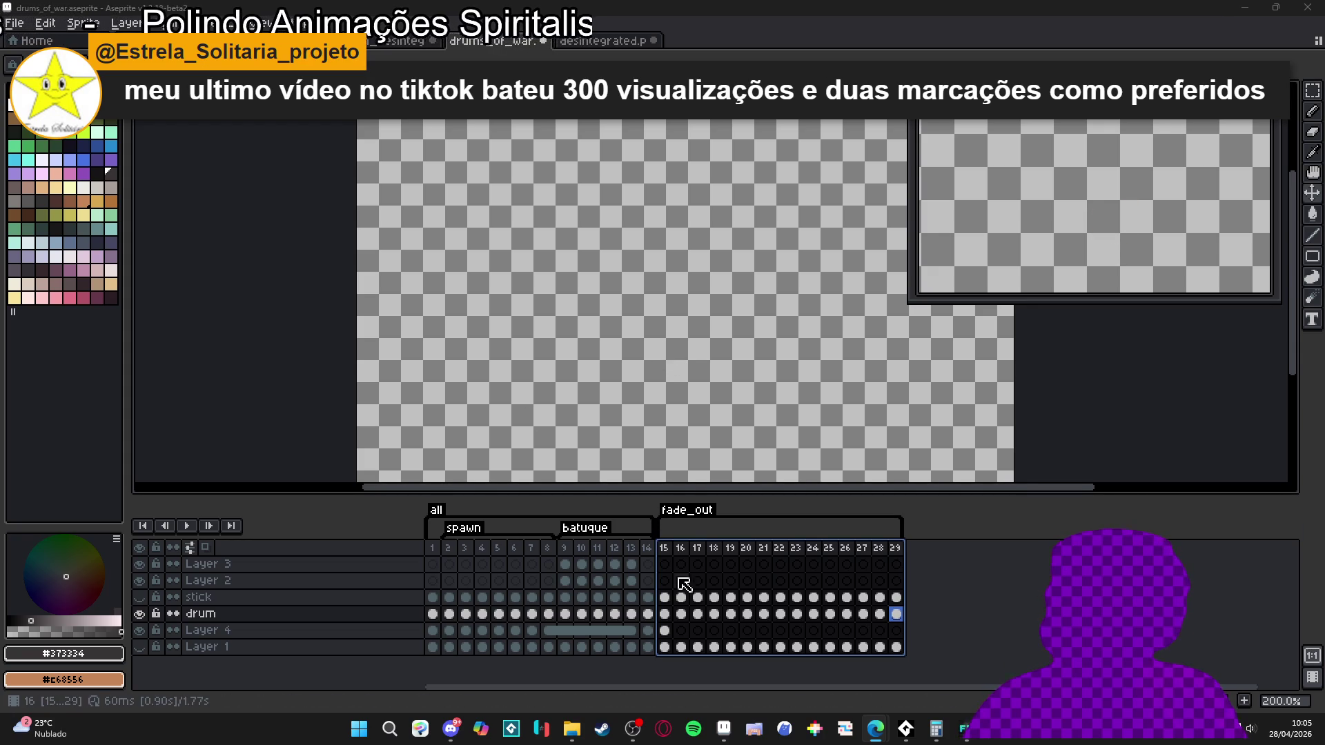
pyautogui.click(671, 556)
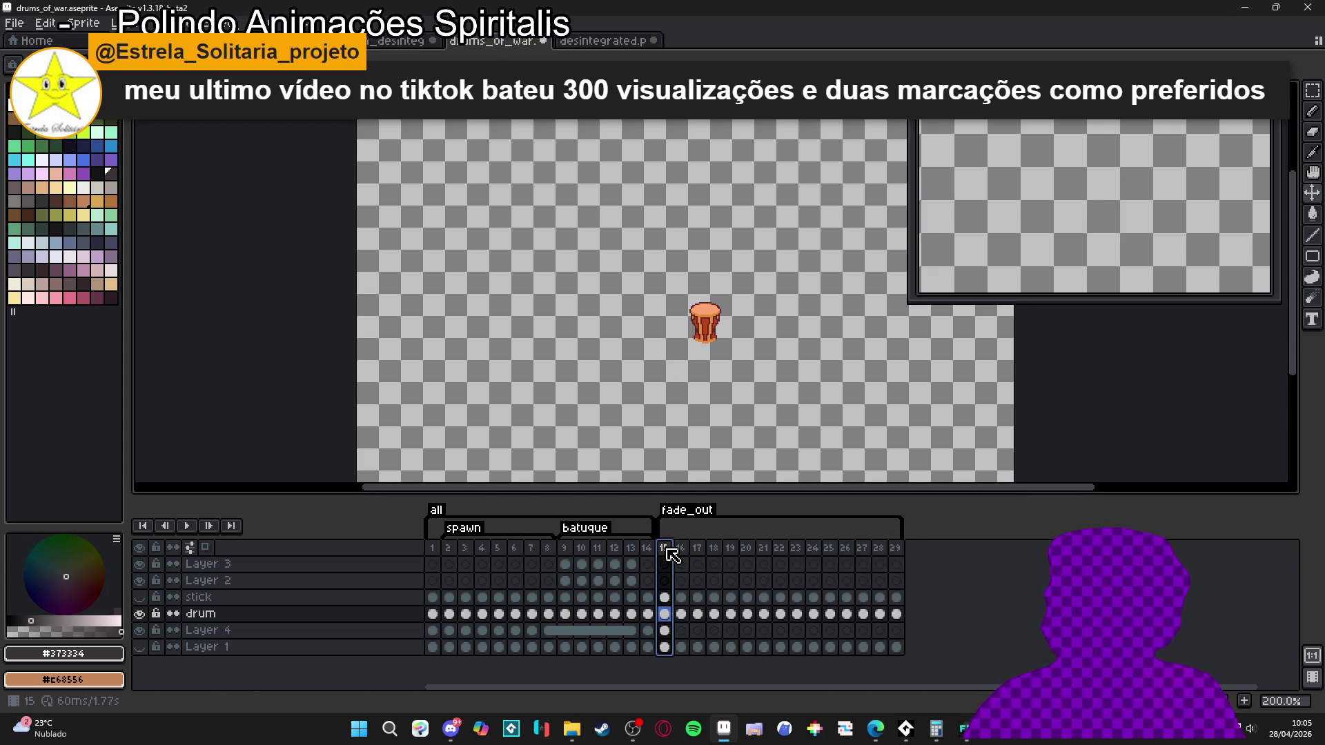
pyautogui.click(566, 552)
pyautogui.click(448, 552)
pyautogui.click(432, 550)
pyautogui.click(450, 552)
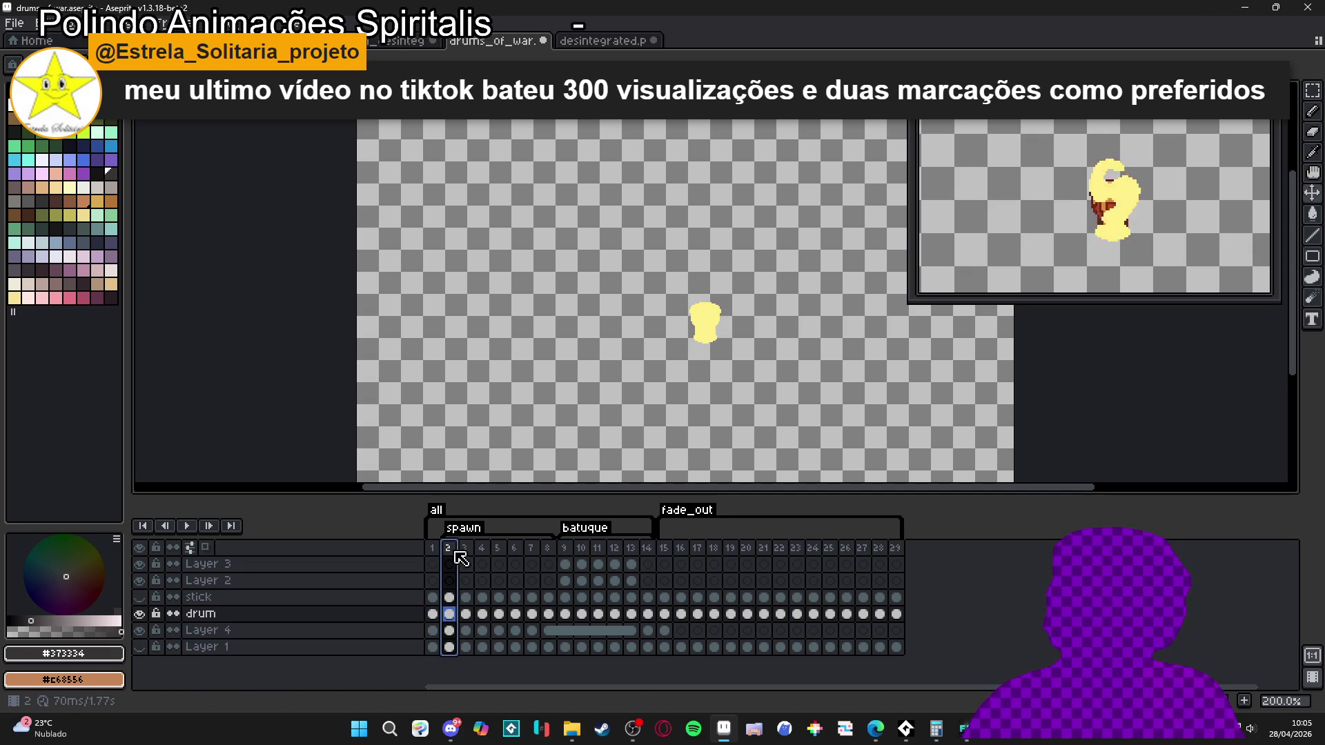
pyautogui.click(565, 552)
pyautogui.click(664, 551)
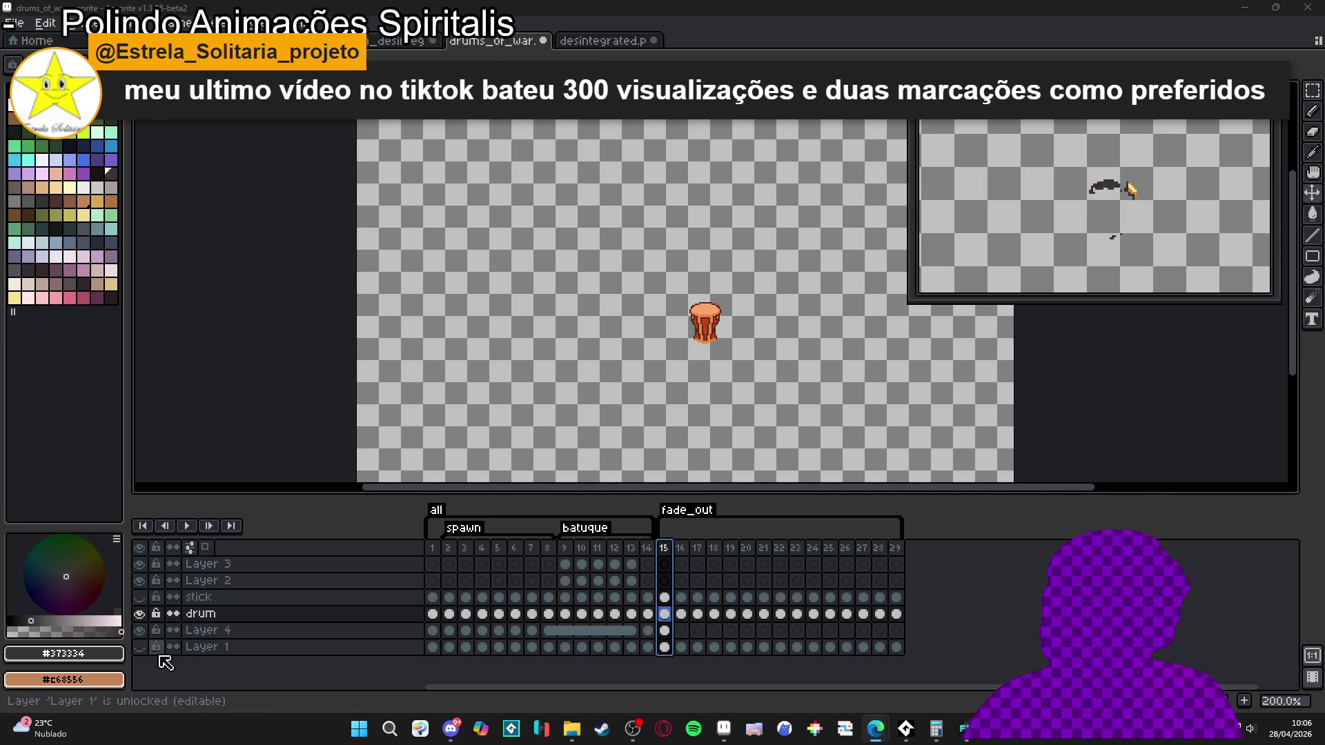
pyautogui.click(140, 647)
# - From frame 1, play all frames ignoring tags and pan the view onto the drum
pyautogui.click(432, 548)
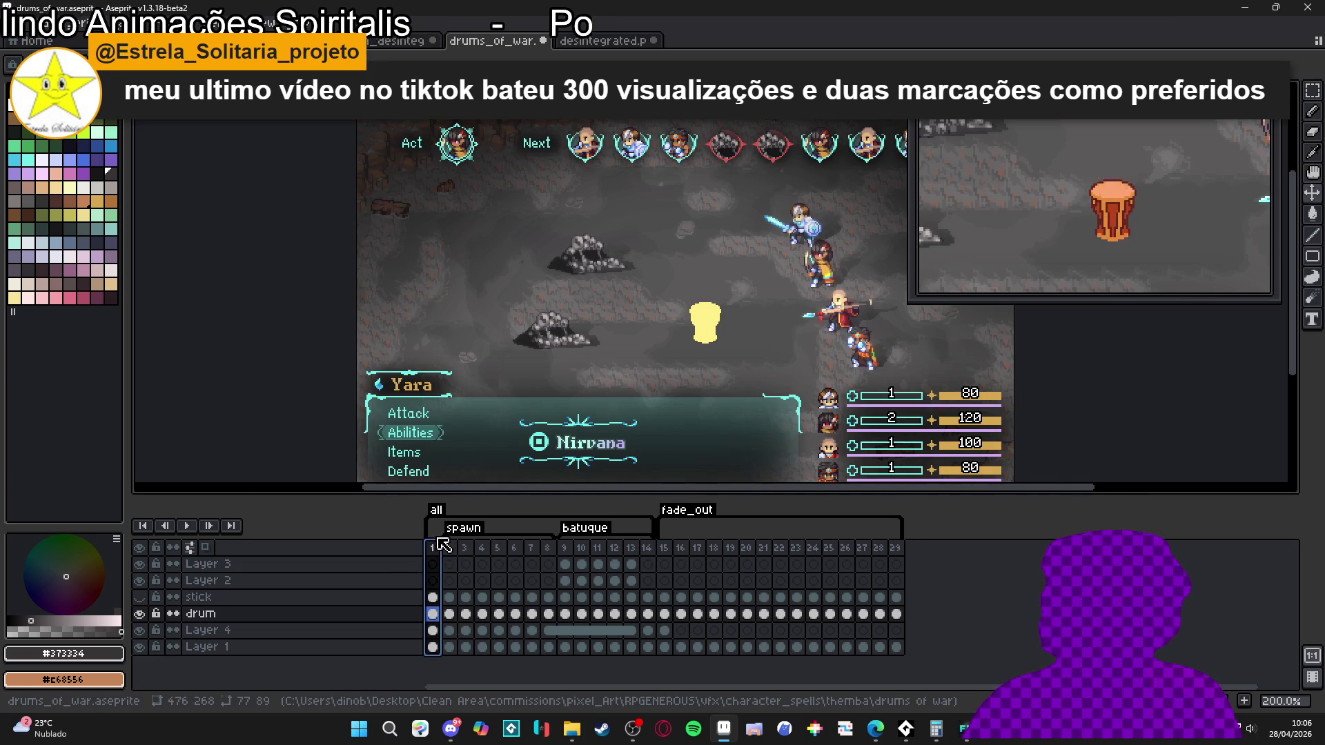
pyautogui.rightClick(191, 533)
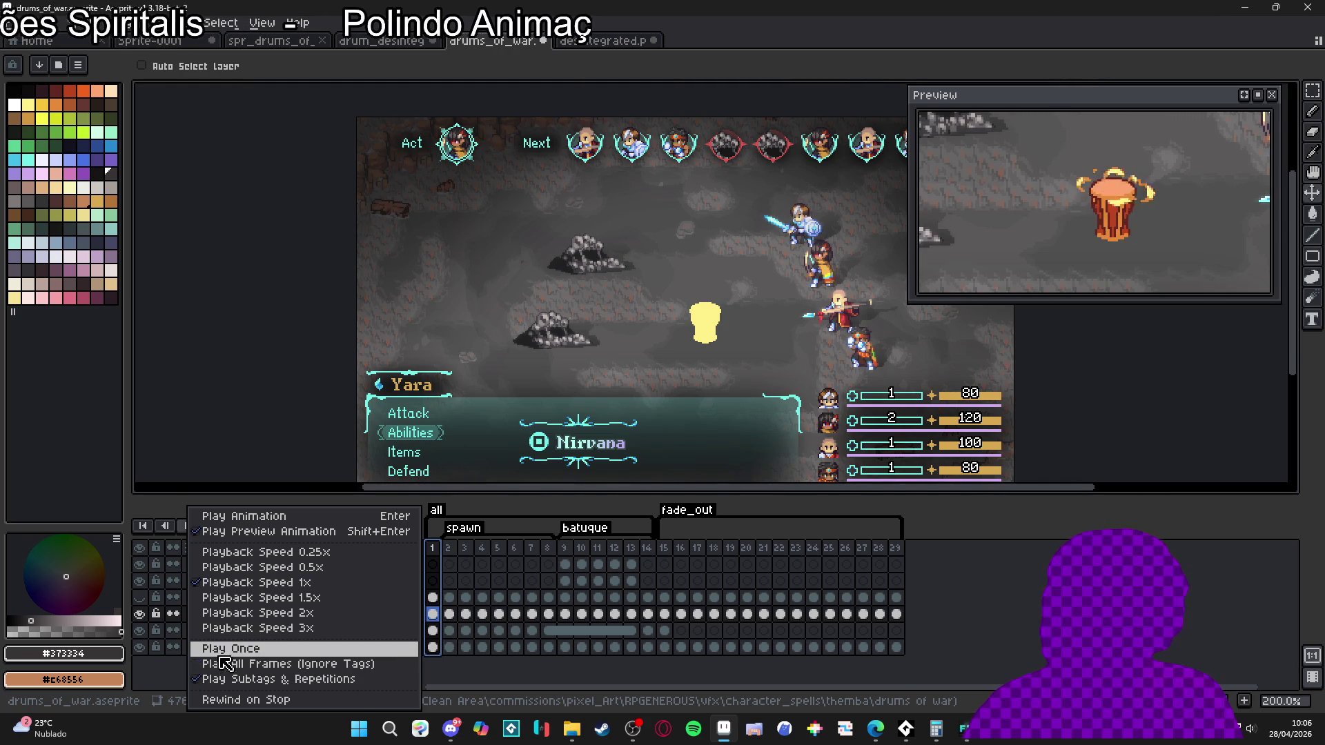
pyautogui.click(230, 664)
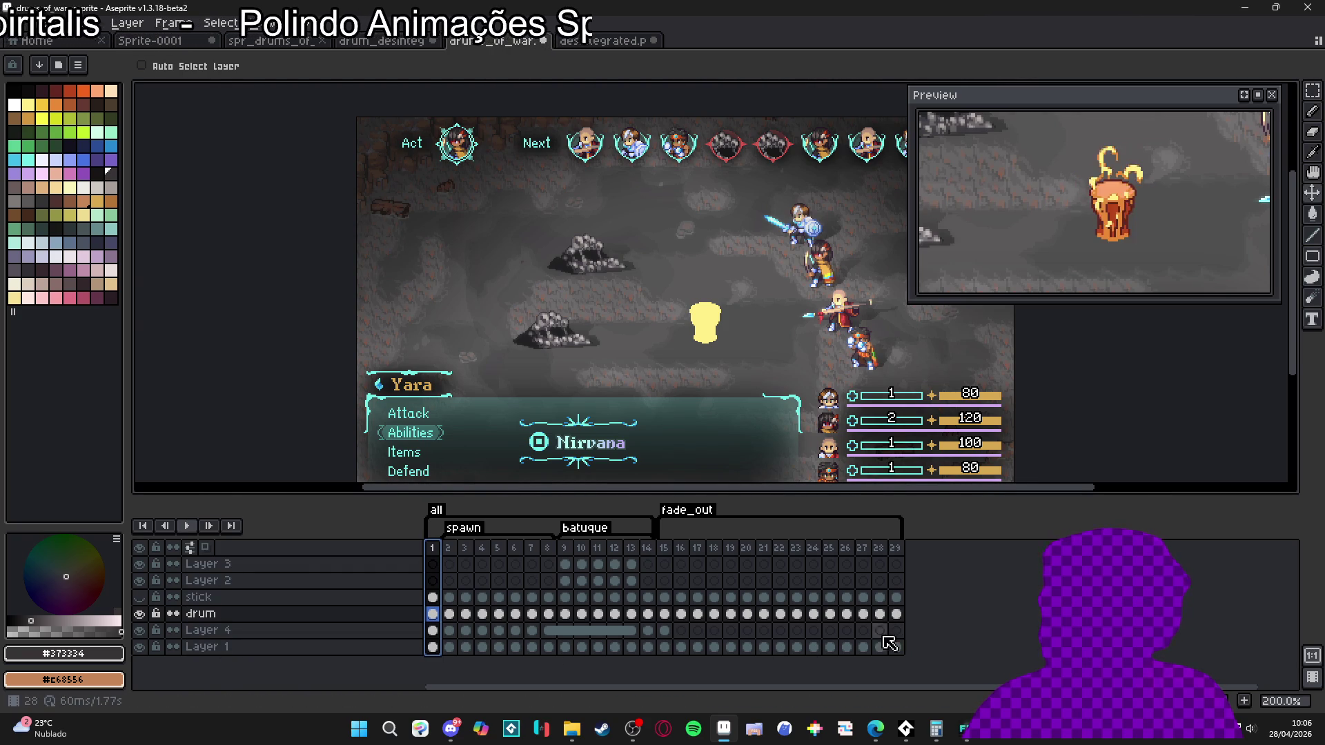
pyautogui.click(186, 525)
pyautogui.scroll(2, 711, 357)
pyautogui.moveTo(715, 355); pyautogui.dragTo(646, 382)
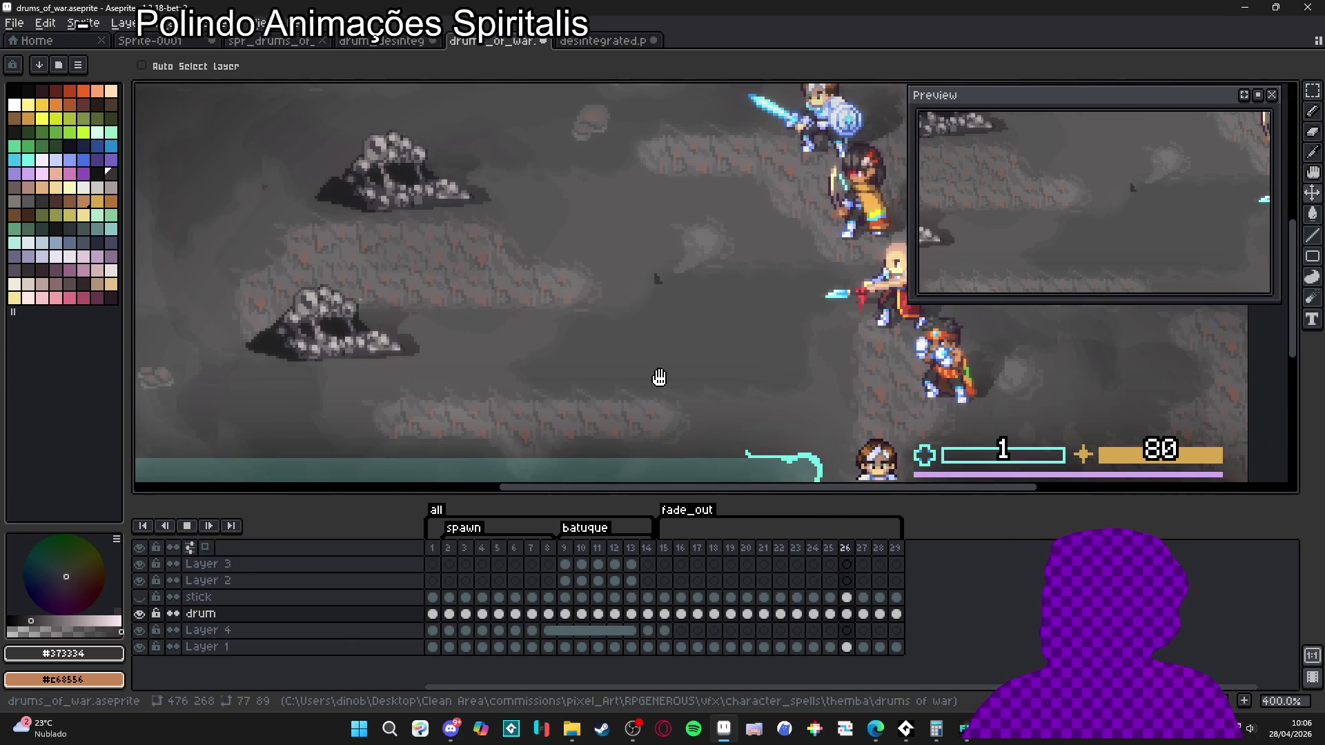
# - Turn tag-aware playback back on, play and stop the preview, then open the all tag's properties
pyautogui.rightClick(188, 528)
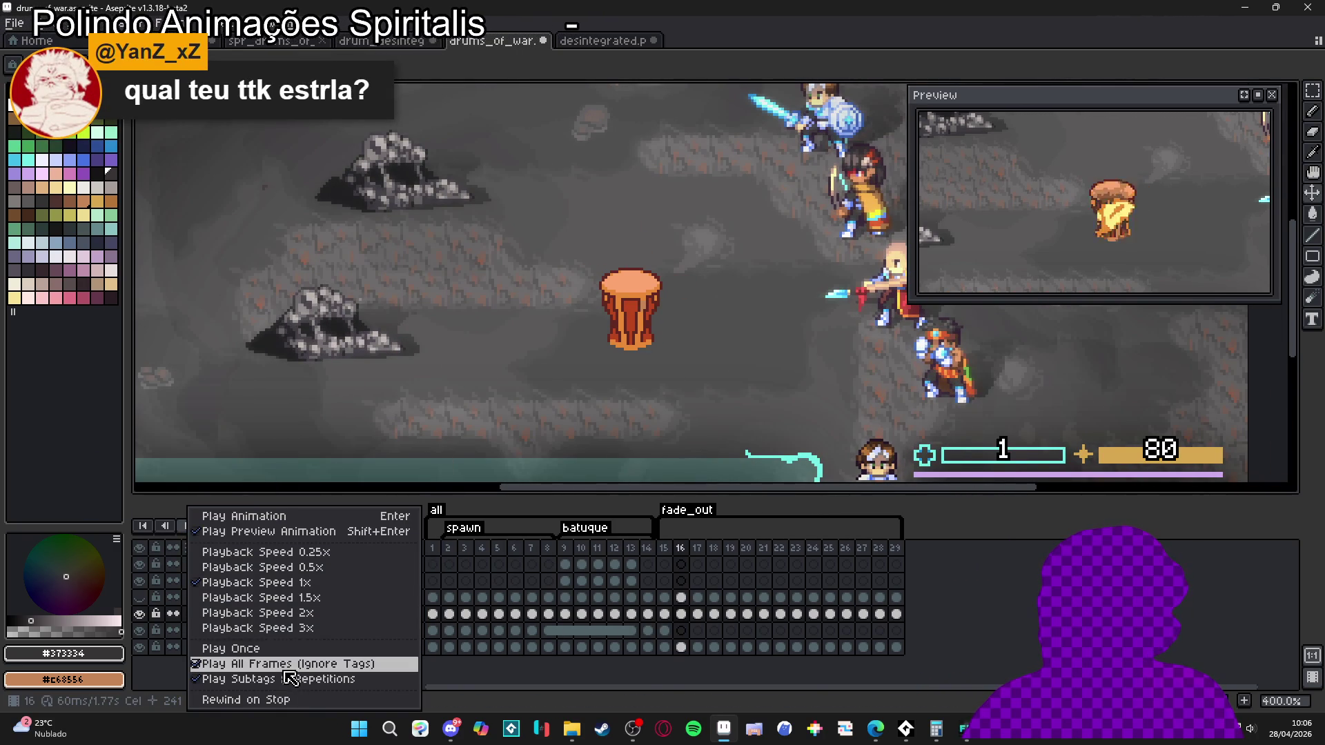
pyautogui.click(286, 664)
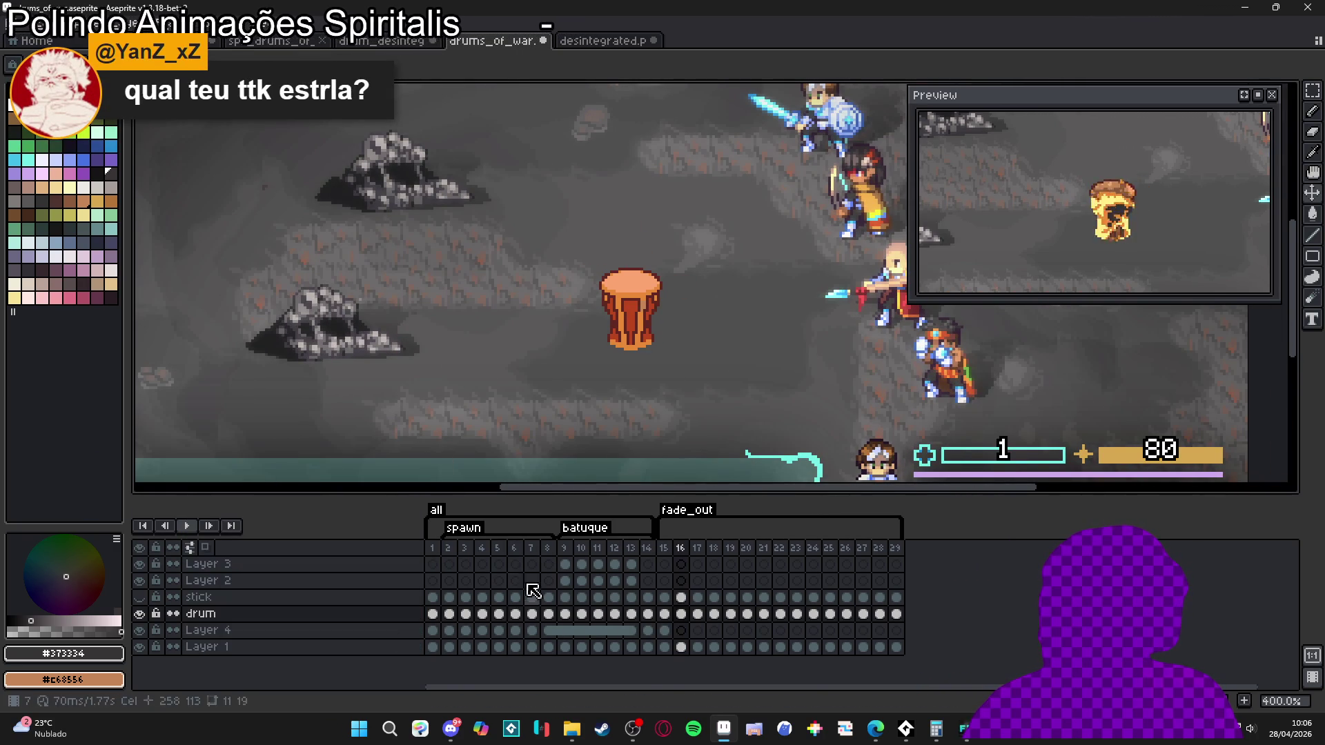
pyautogui.click(186, 526)
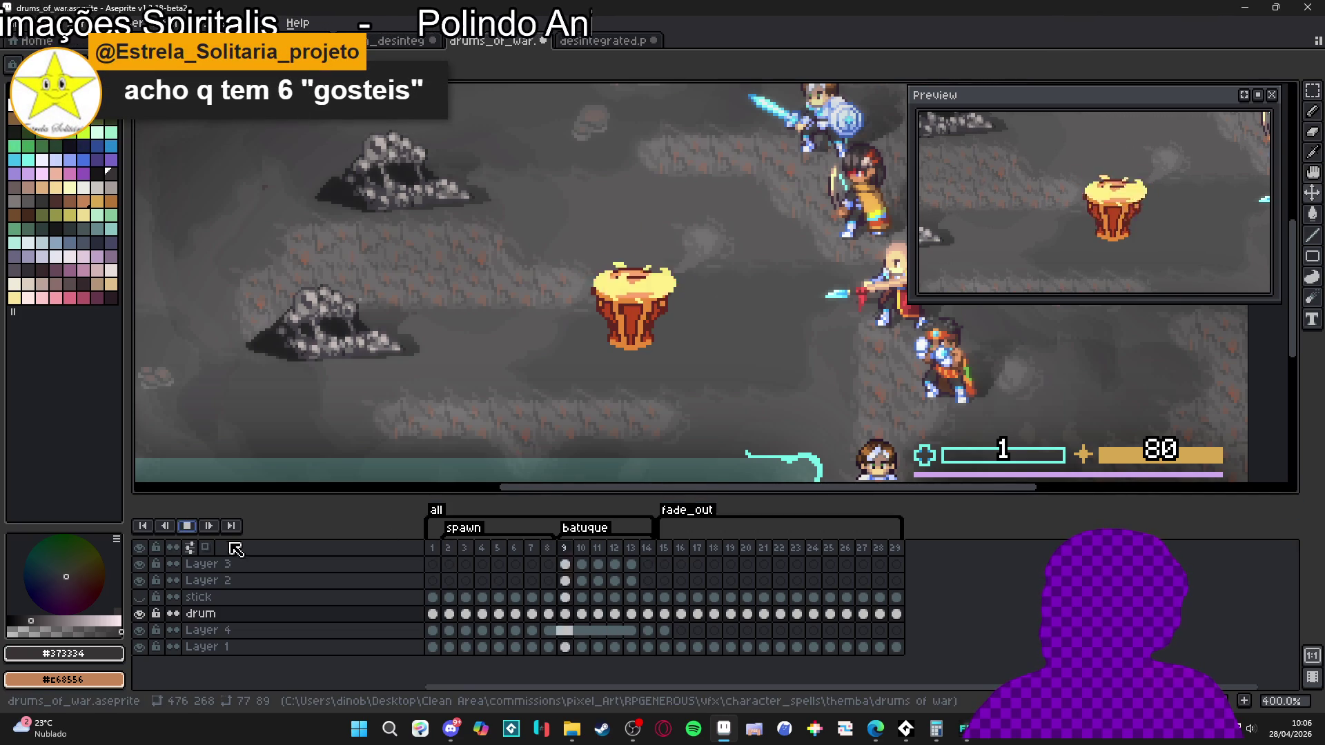
pyautogui.click(186, 525)
pyautogui.doubleClick(438, 514)
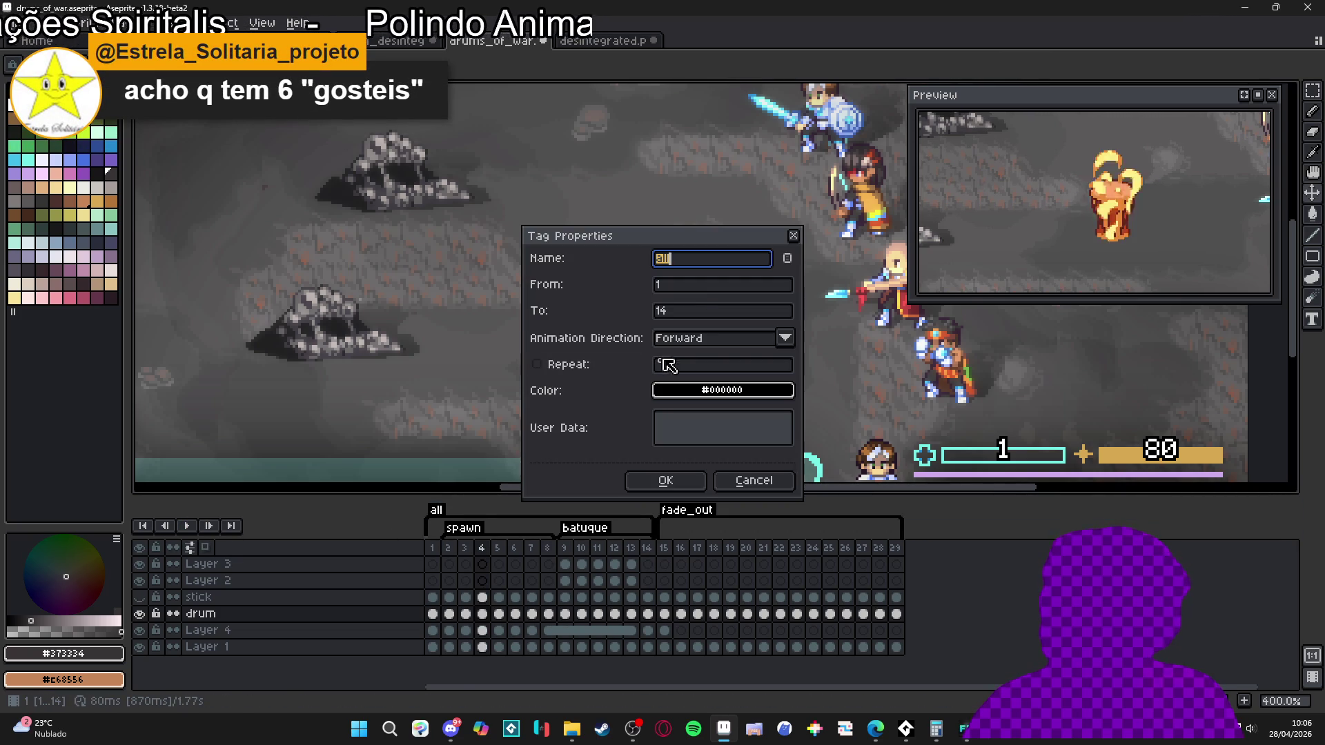
# - Extend the all tag to end at frame 29 and preview playback from frame 1
pyautogui.click(707, 311)
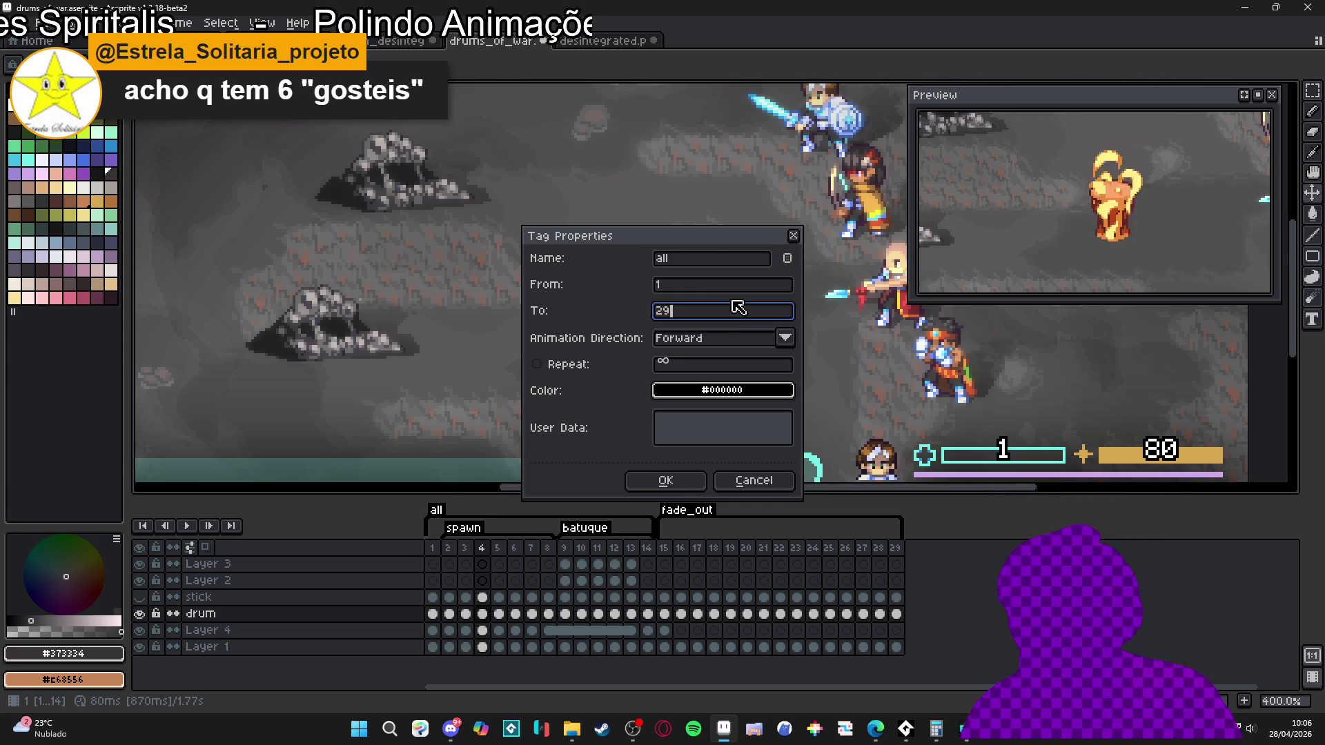
pyautogui.press('Return')
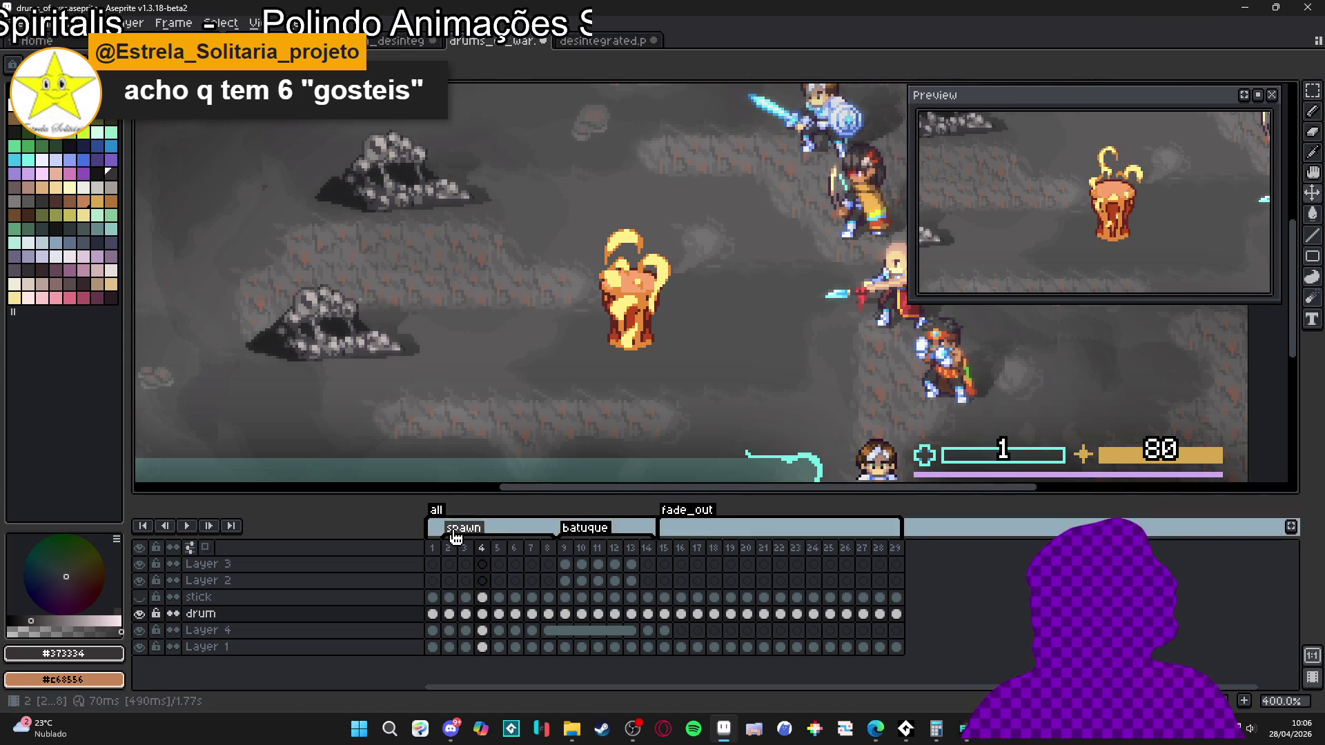
pyautogui.click(432, 548)
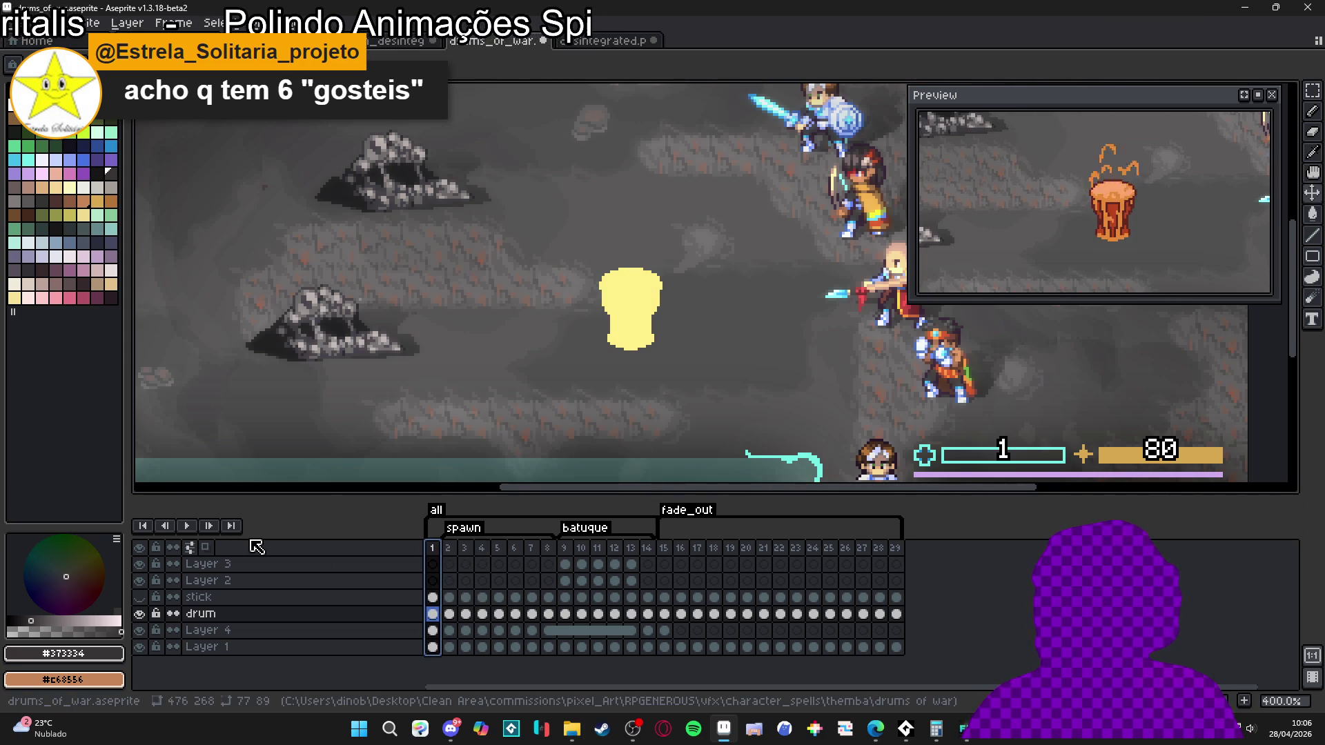
pyautogui.click(185, 526)
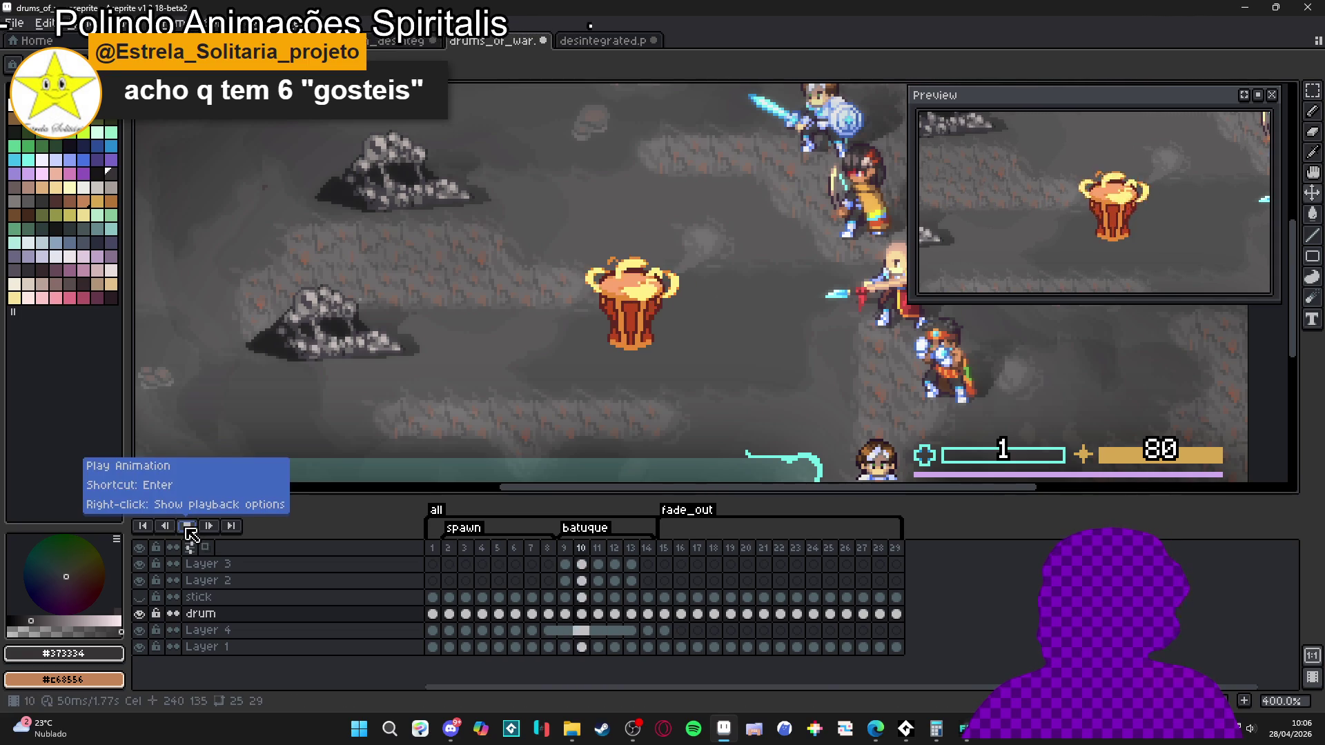
pyautogui.click(194, 530)
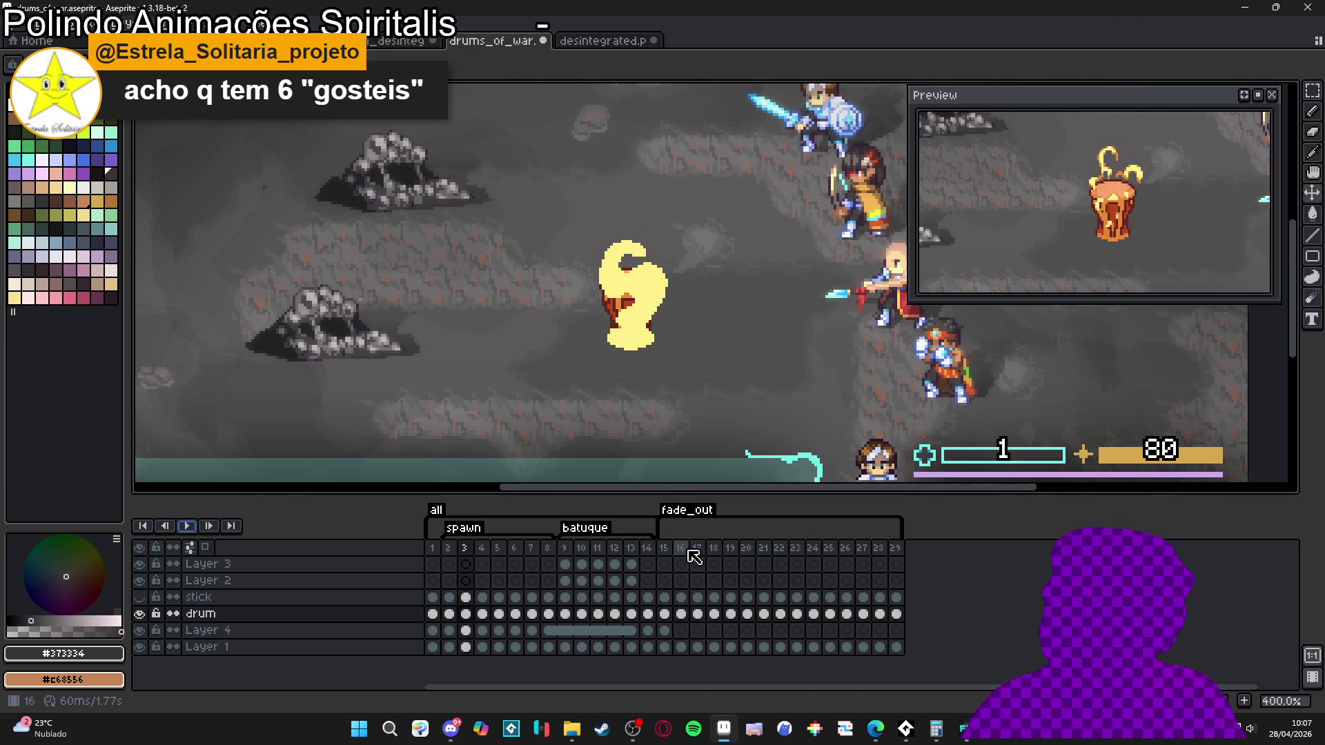
# - Set each fade_out frame, 15 through 29, to 30 ms
pyautogui.moveTo(666, 549); pyautogui.dragTo(924, 555)
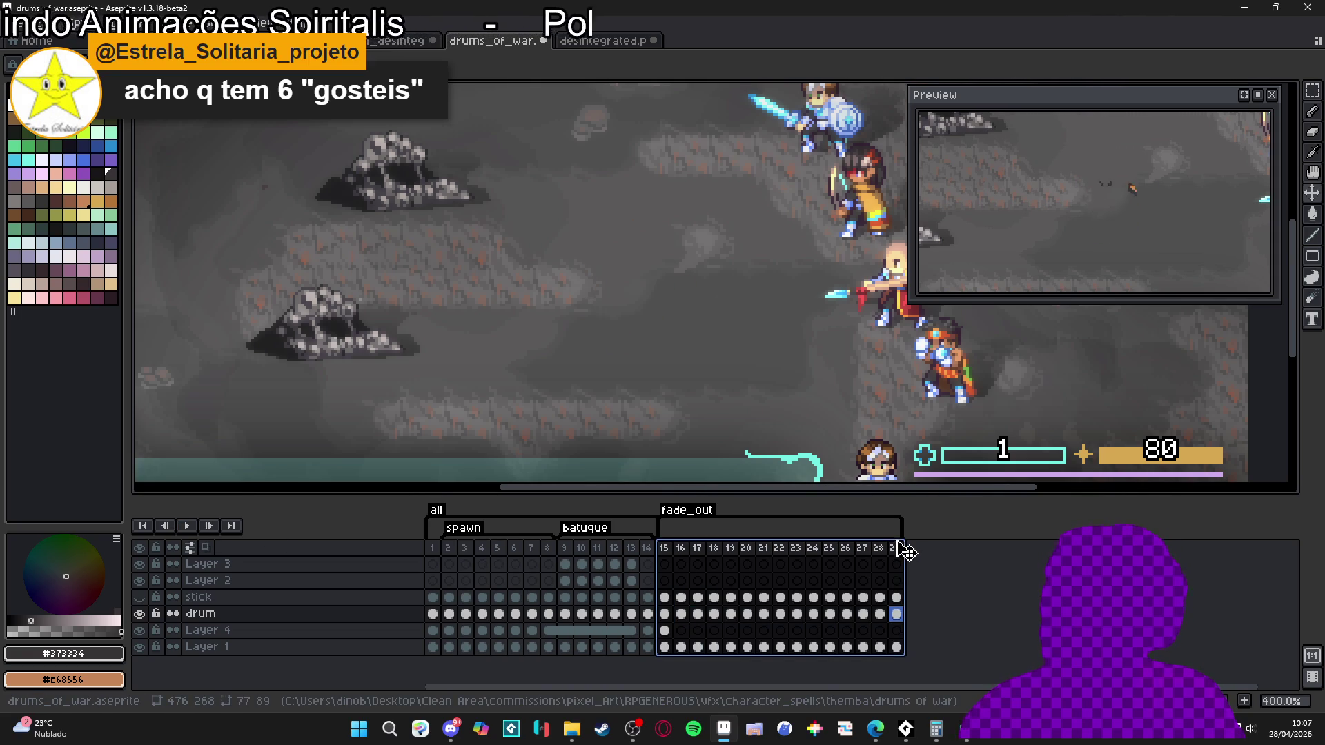
pyautogui.doubleClick(897, 546)
pyautogui.write('0')
pyautogui.press('Return')
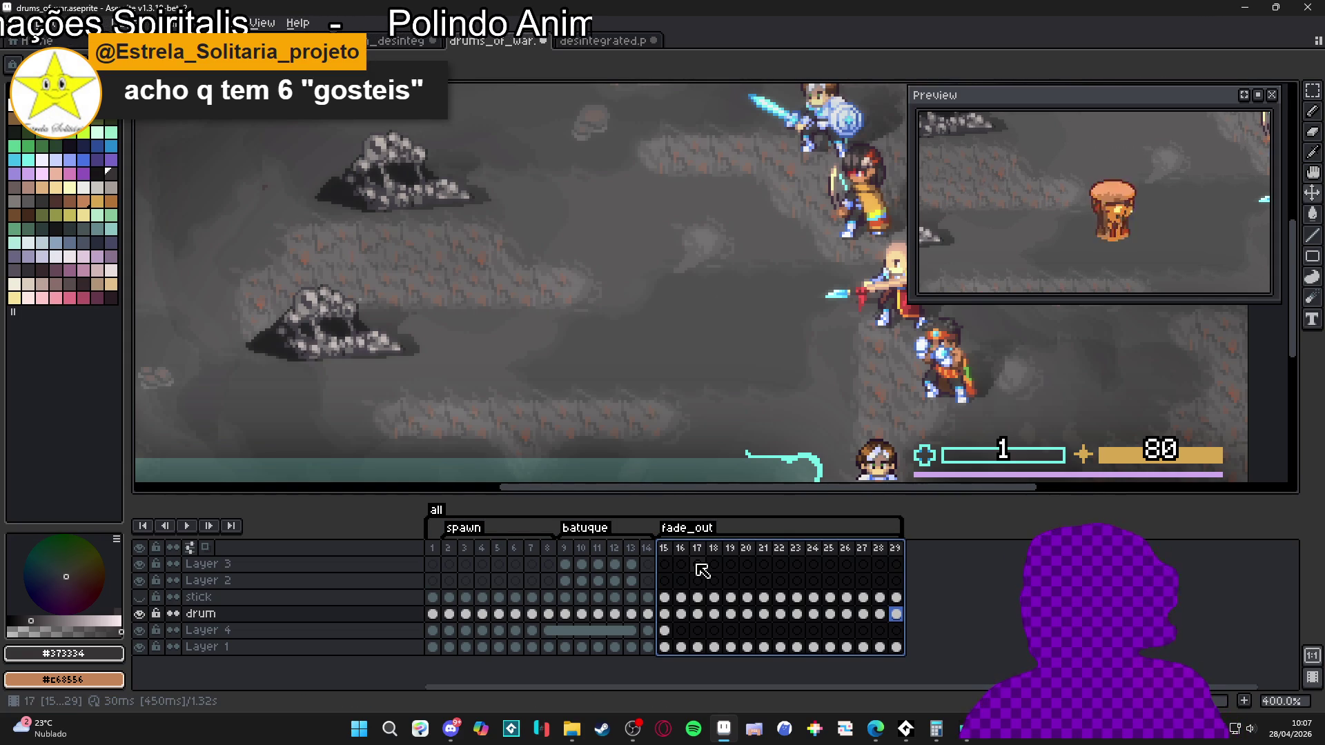
# - Change frames 15–29 to 50 ms each and replay the animation from frame 1
pyautogui.press('p')
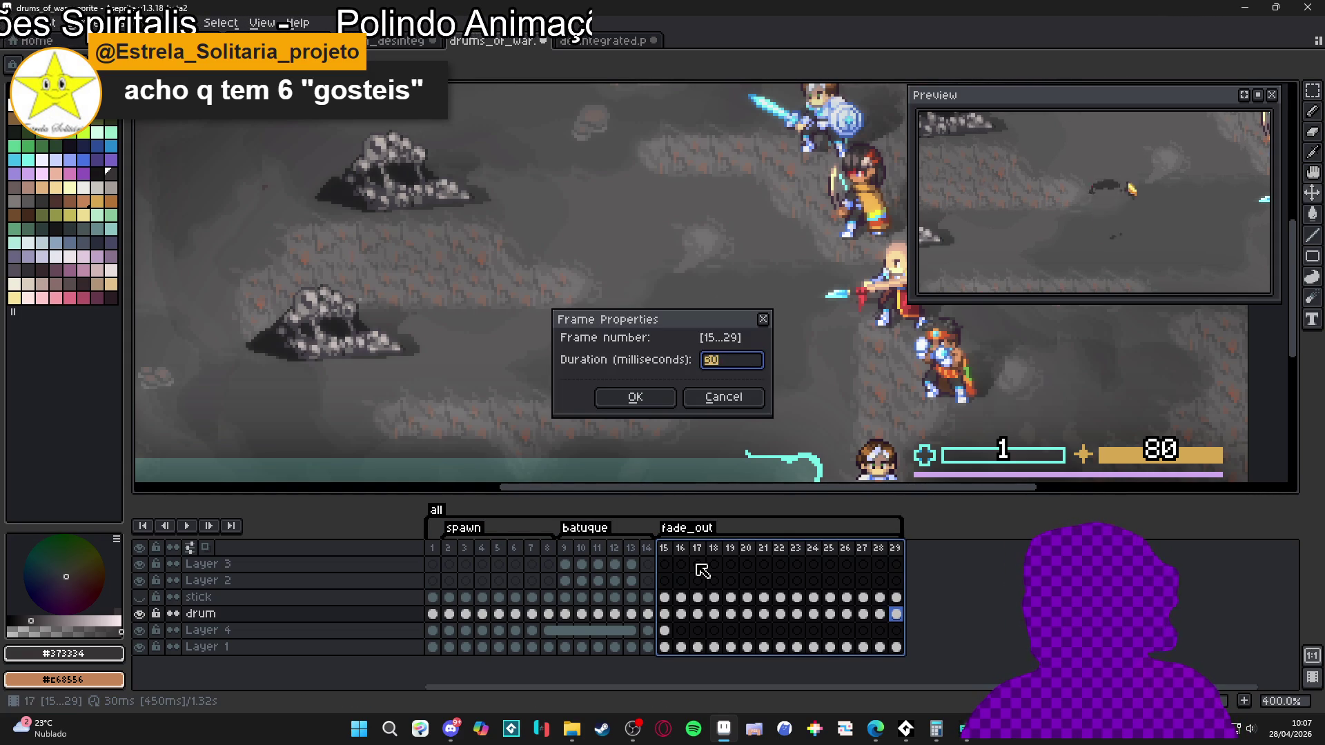
pyautogui.write('50')
pyautogui.press('Return')
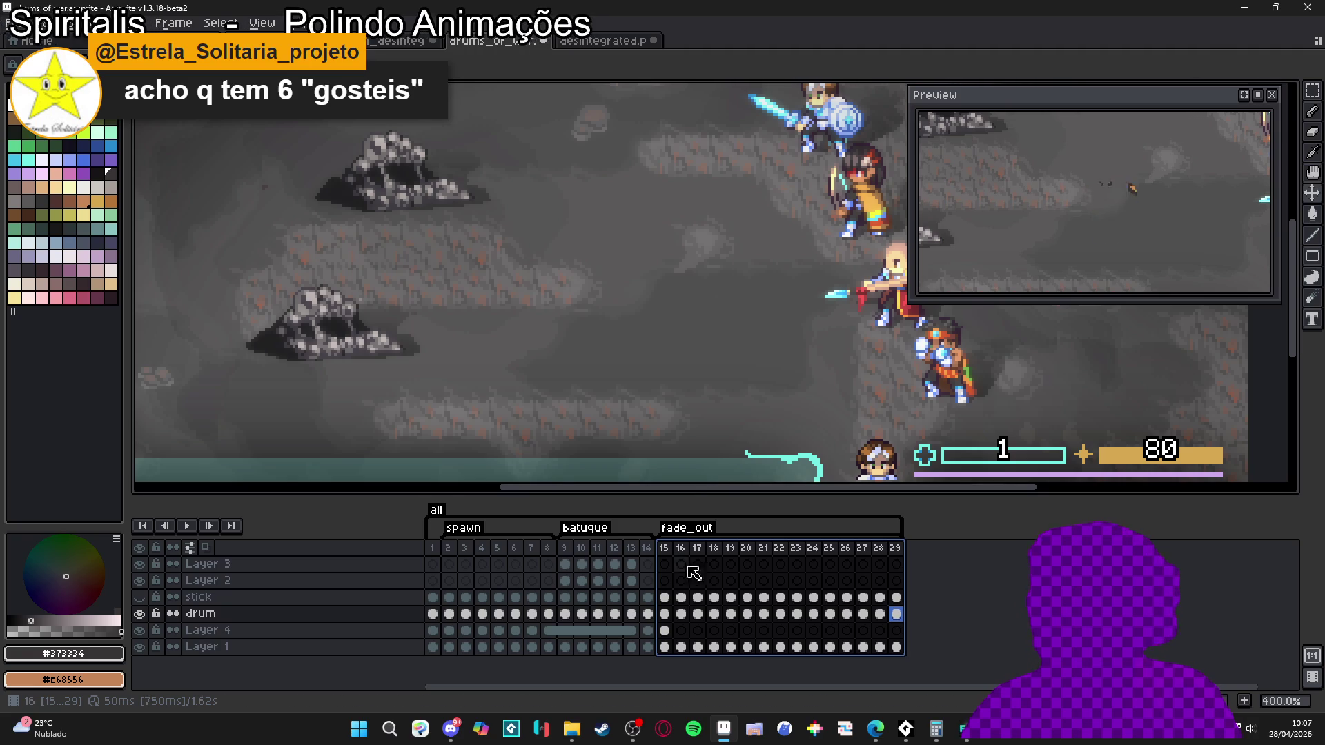
pyautogui.click(432, 547)
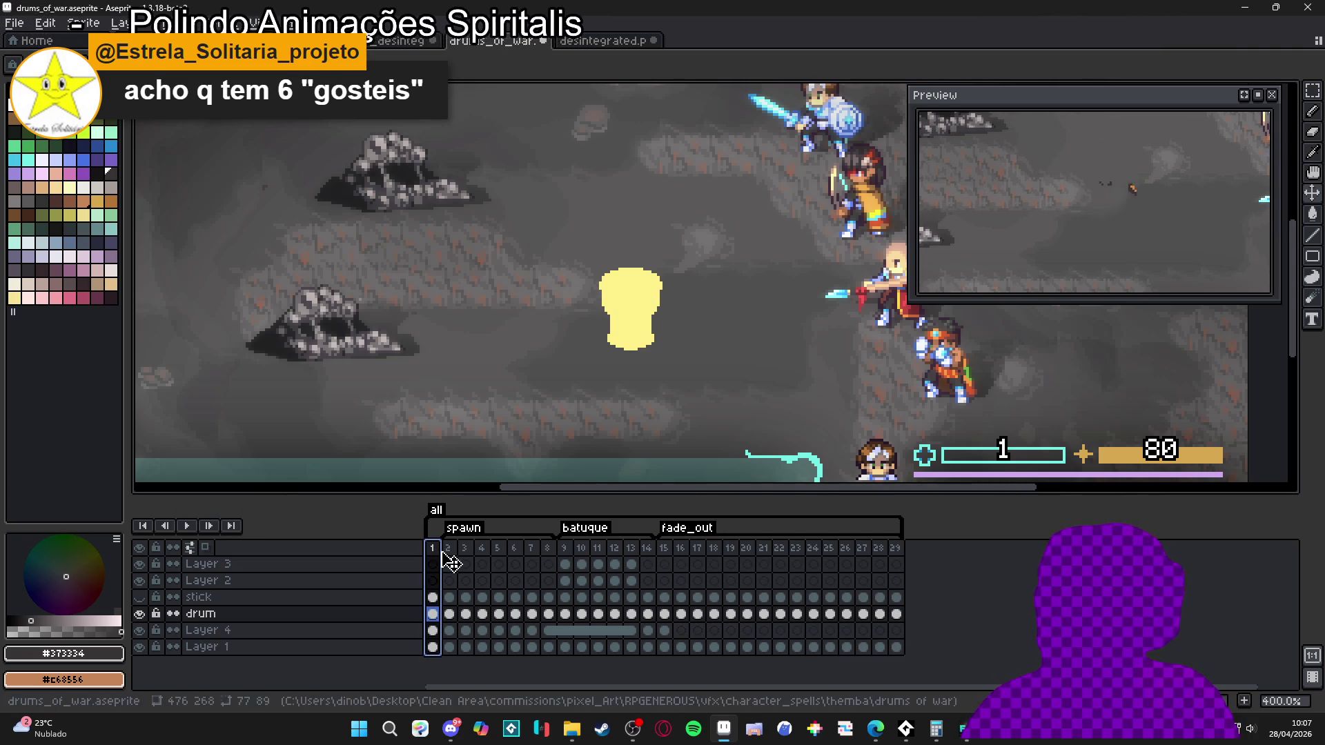
pyautogui.click(186, 526)
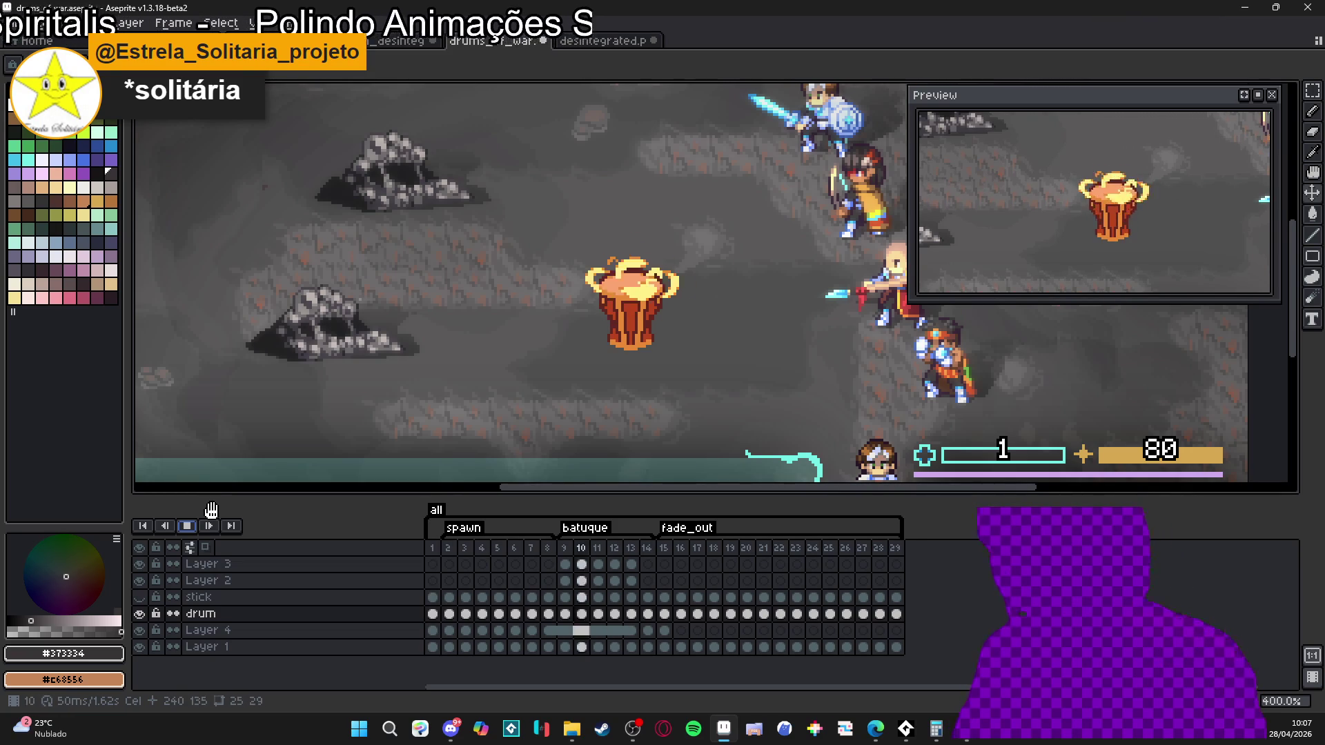
# - Stop playback and step through frame 2, frame 9 (batuque) and frame 15 (fade_out), ending on frame 1
pyautogui.press('Return')
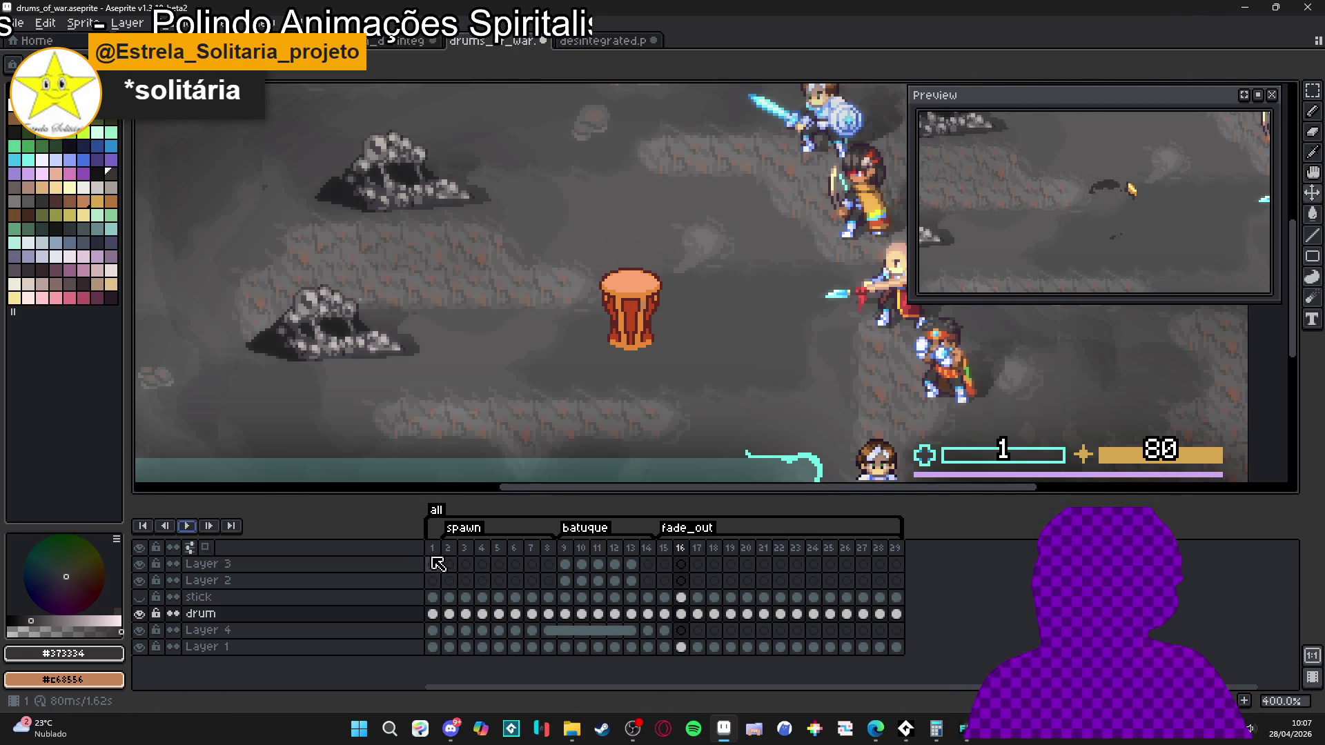
pyautogui.click(449, 550)
pyautogui.click(434, 550)
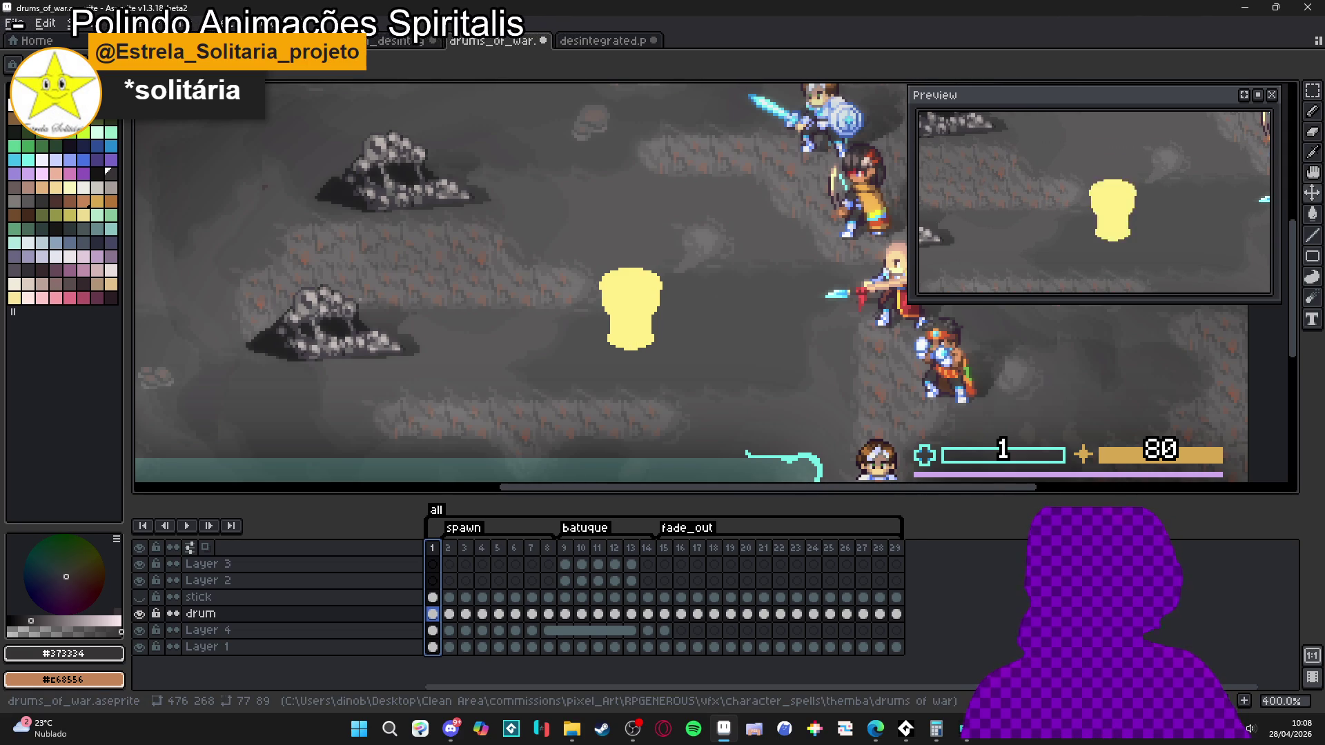
pyautogui.hotkey('alt', 'Tab')
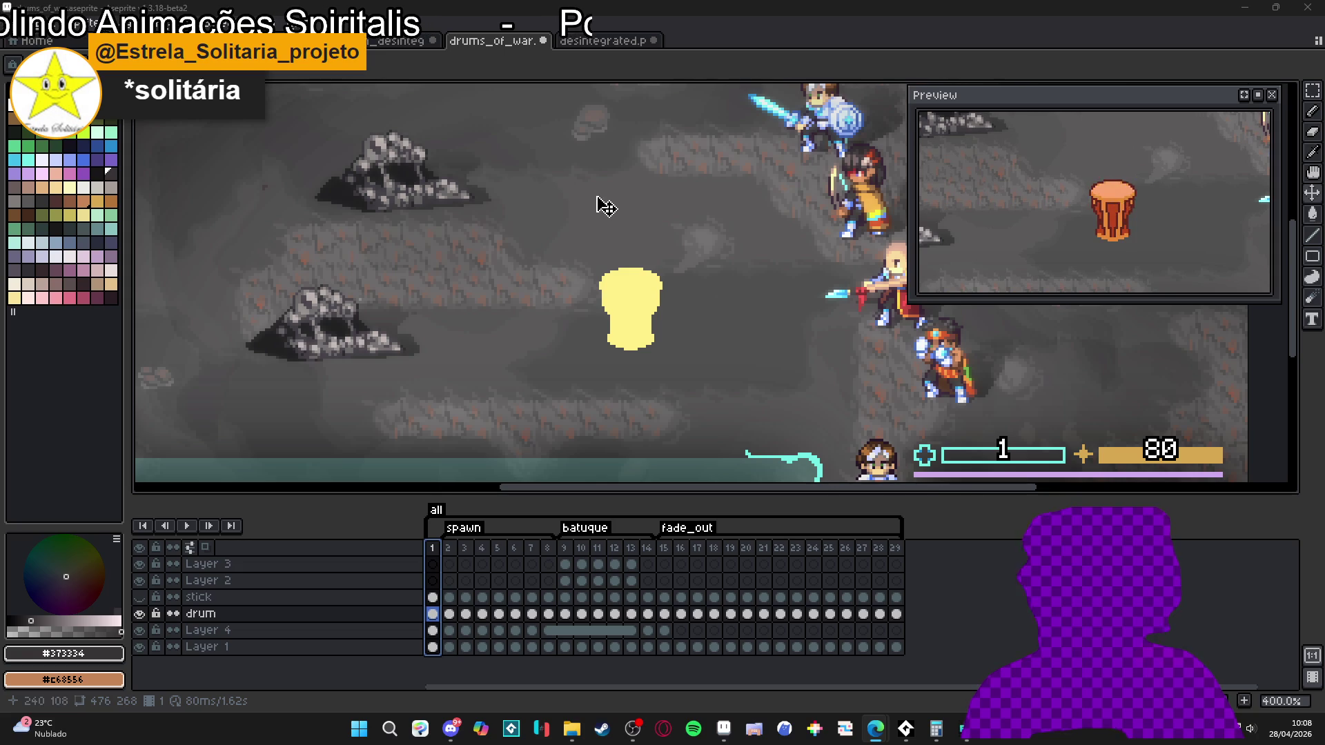
pyautogui.click(448, 550)
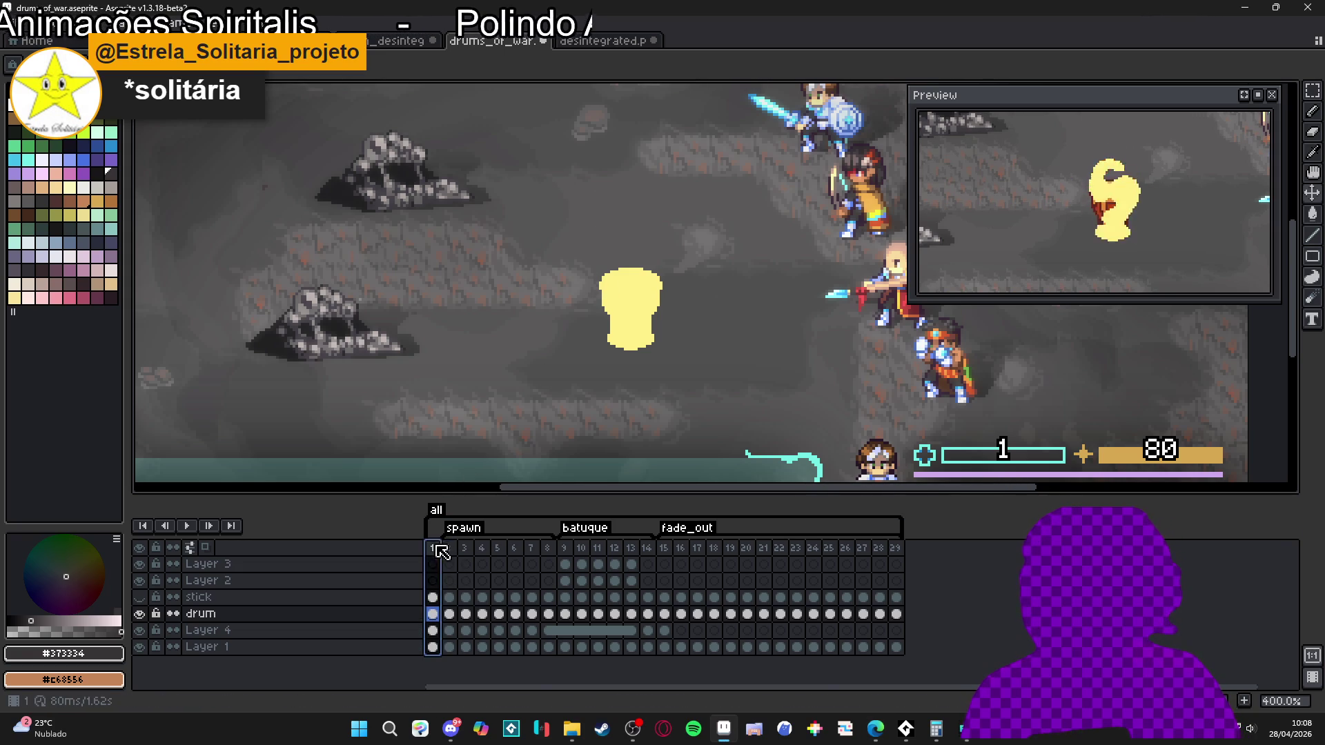
pyautogui.click(432, 549)
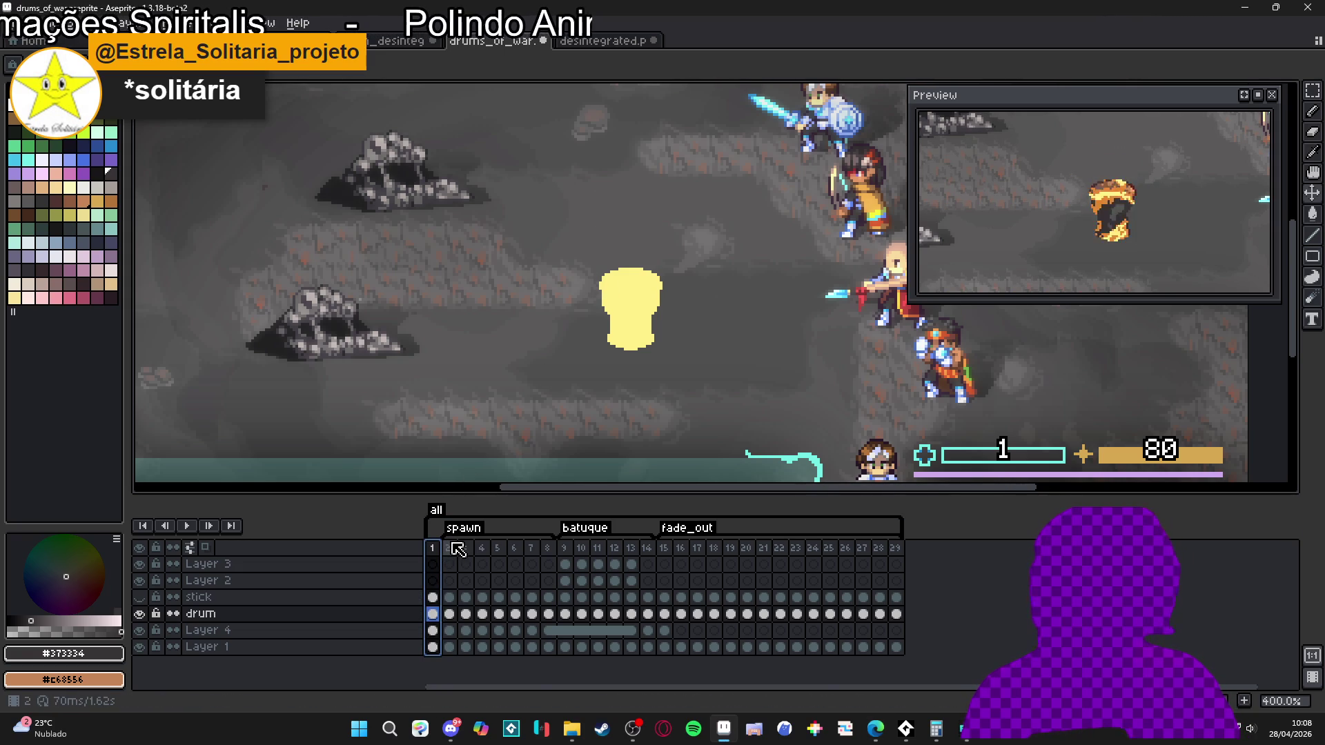
pyautogui.click(564, 549)
pyautogui.click(666, 548)
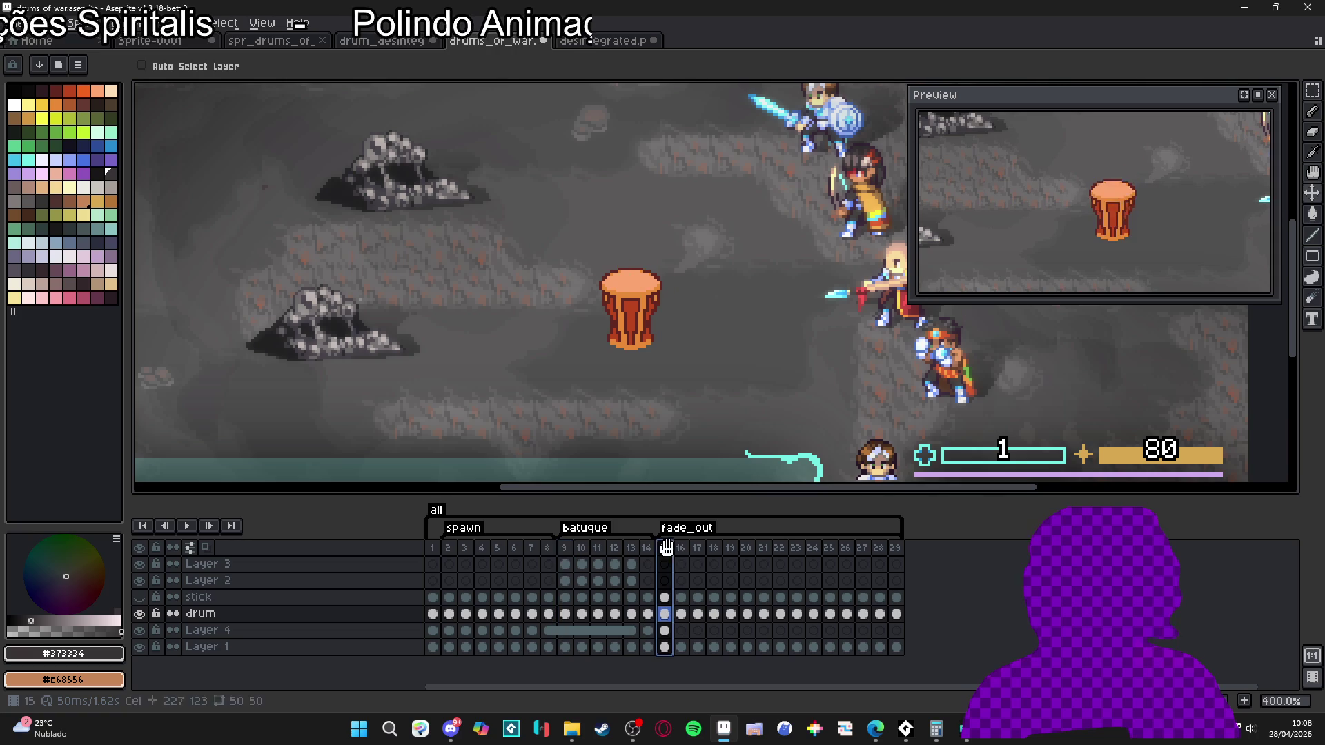
pyautogui.click(433, 548)
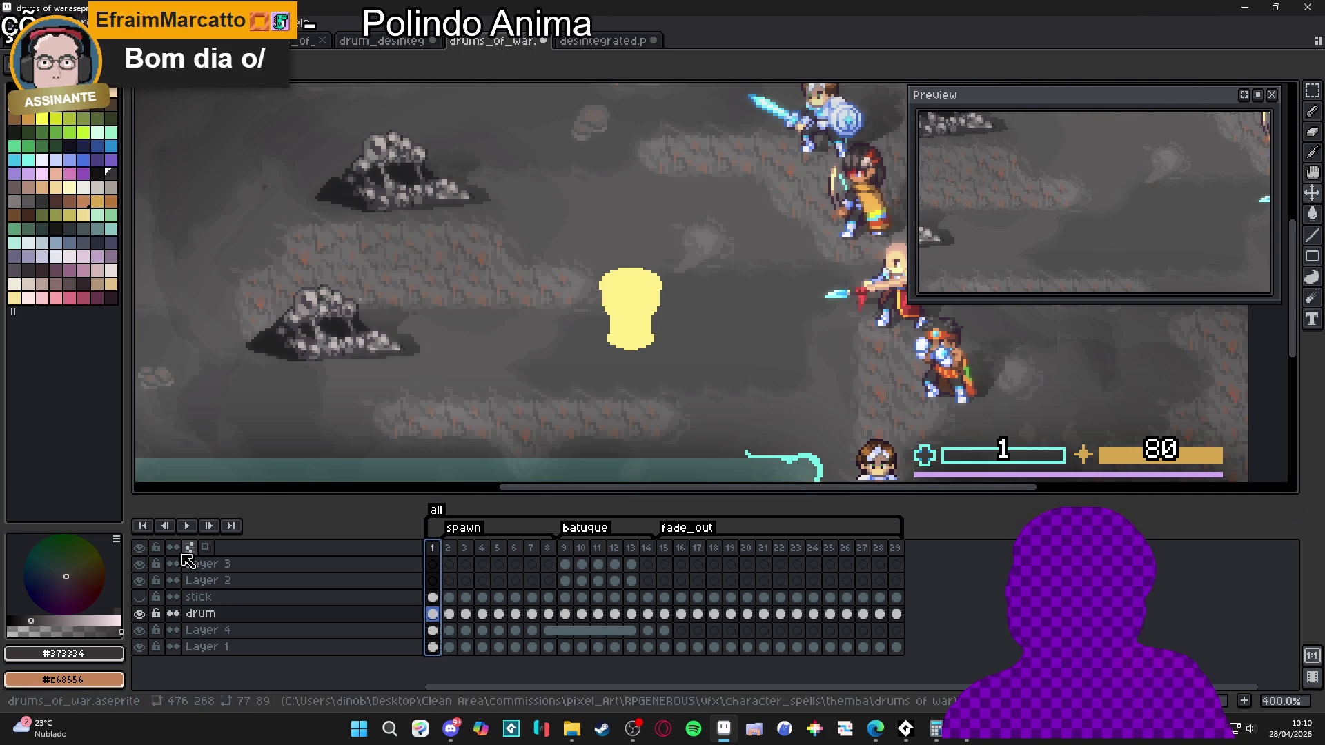
# - Hide Layer 1 so the drum animates on a transparent canvas
pyautogui.click(140, 647)
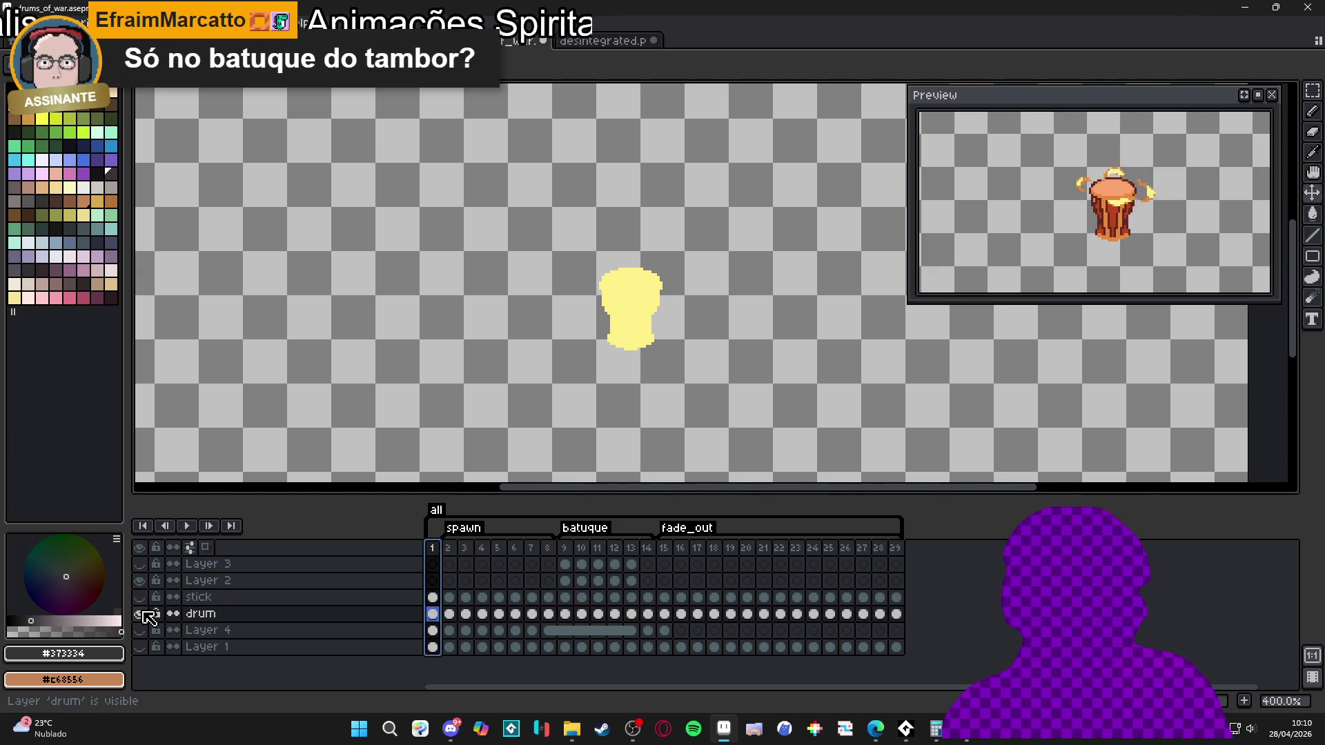
# - Trim the canvas to a 41×49 sprite around the drum and bring up Export File
pyautogui.scroll(-2, 479, 343)
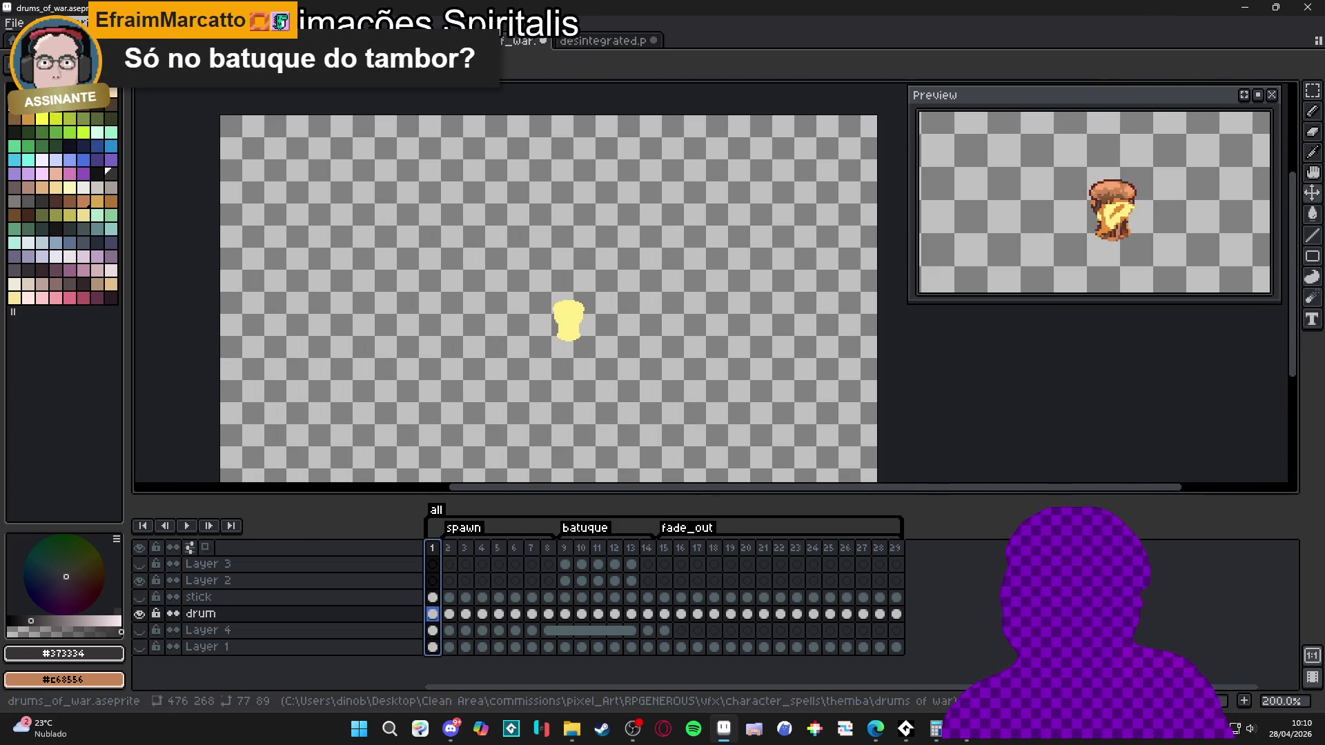
pyautogui.click(73, 22)
pyautogui.click(92, 165)
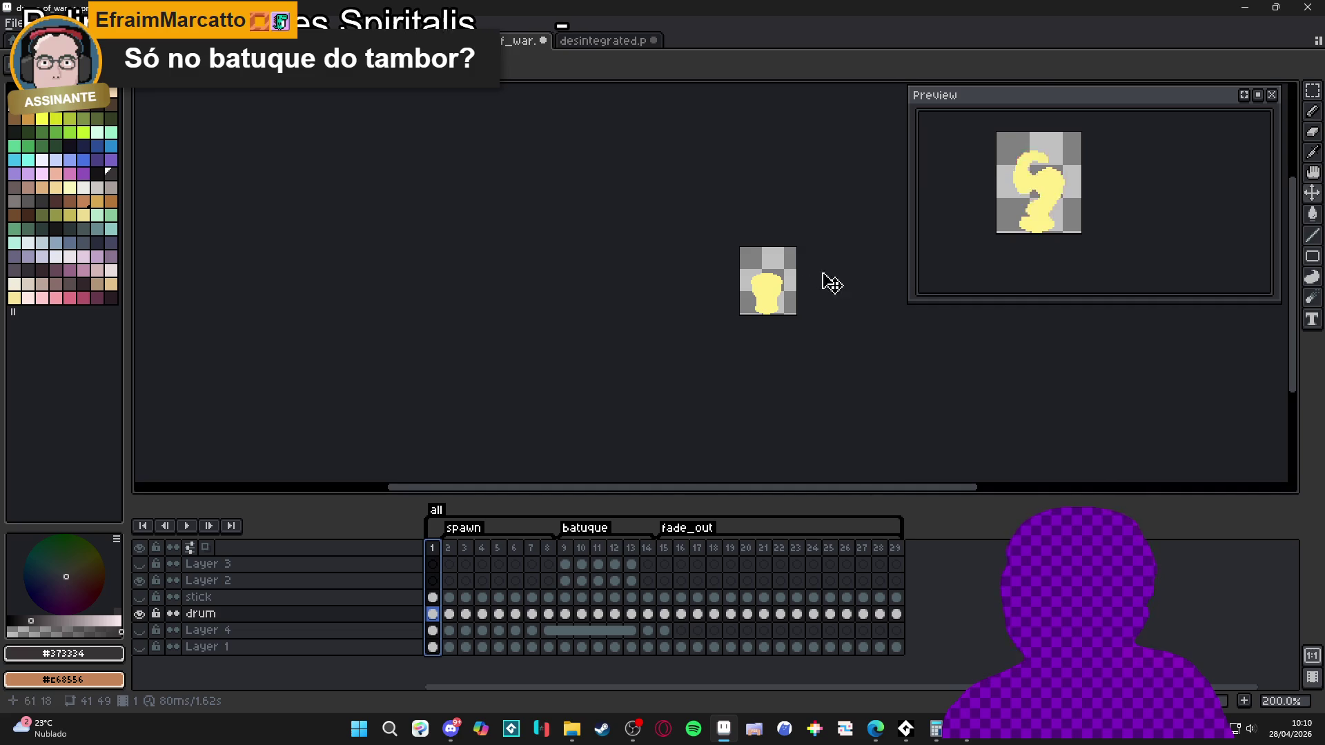
pyautogui.moveTo(773, 293); pyautogui.dragTo(643, 298)
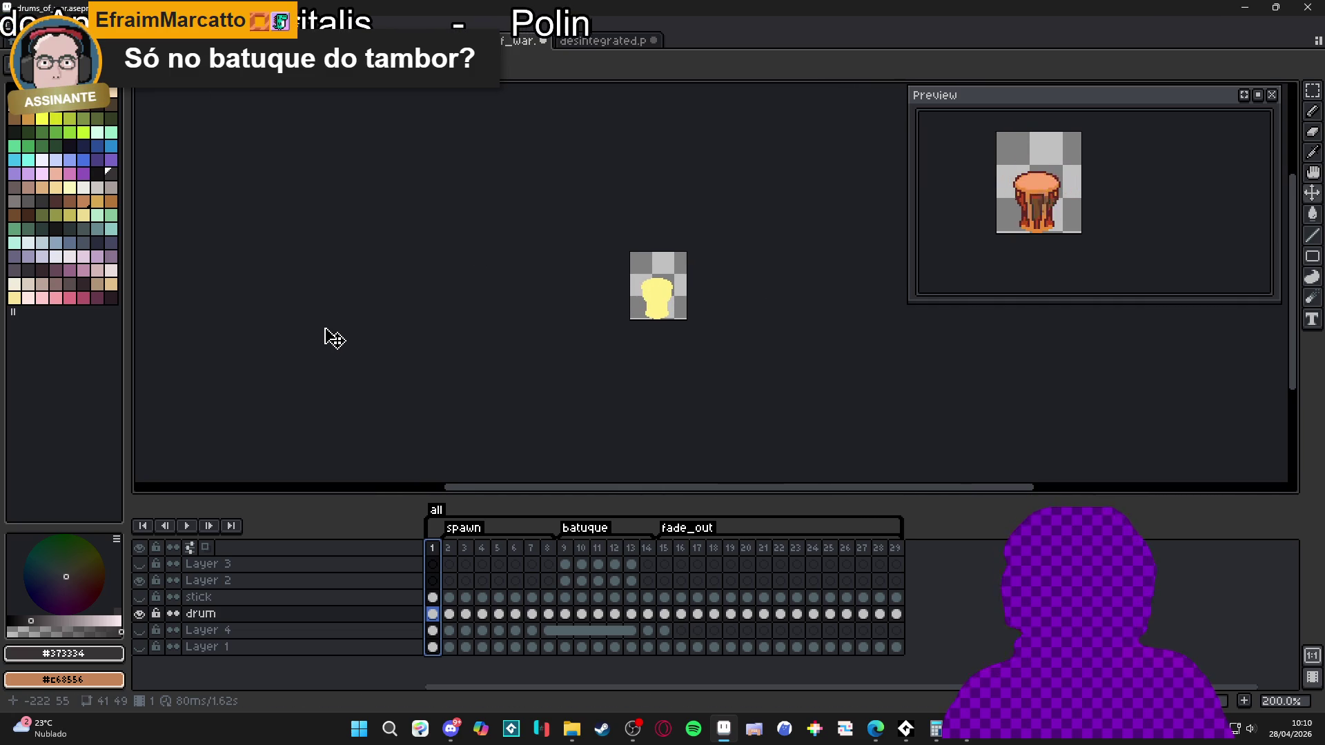
pyautogui.hotkey('ctrl', 'alt', 'shift', 's')
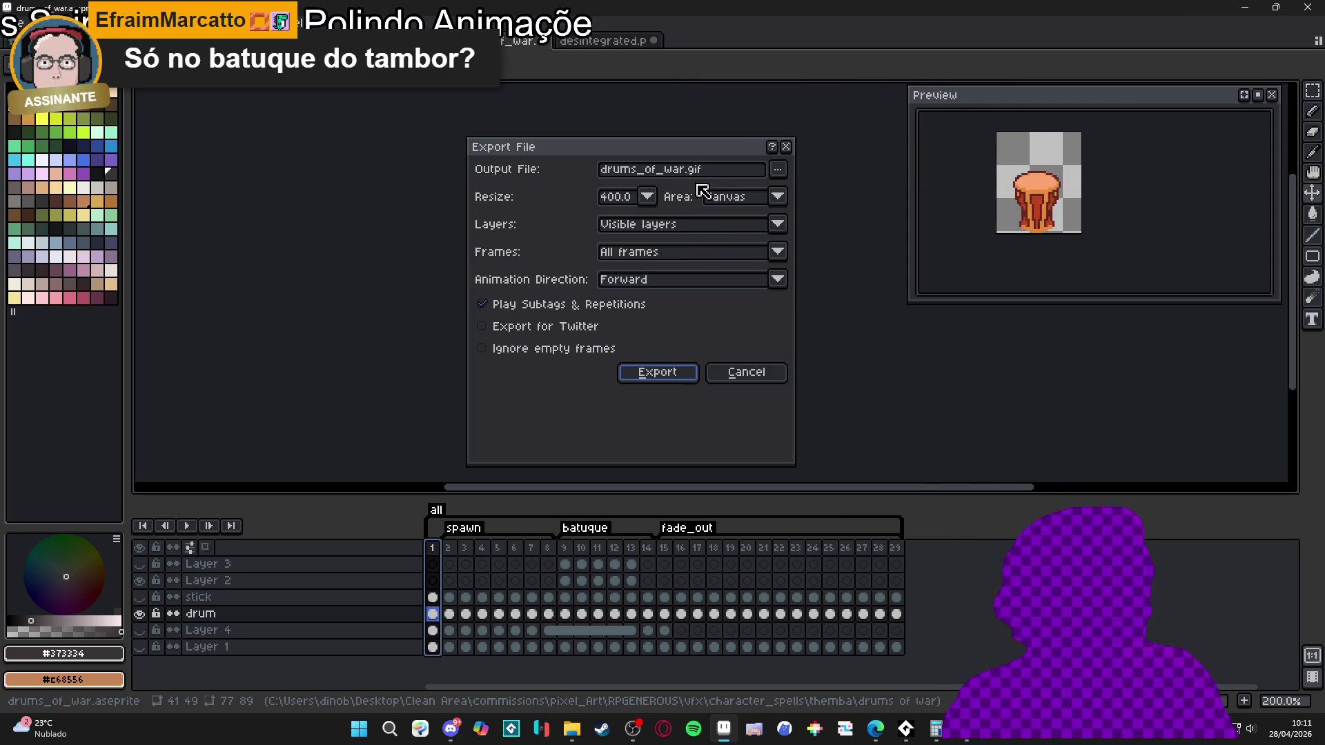
# - Rename the export output file using the 'spr_' prefix and 'spawn'
pyautogui.click(776, 180)
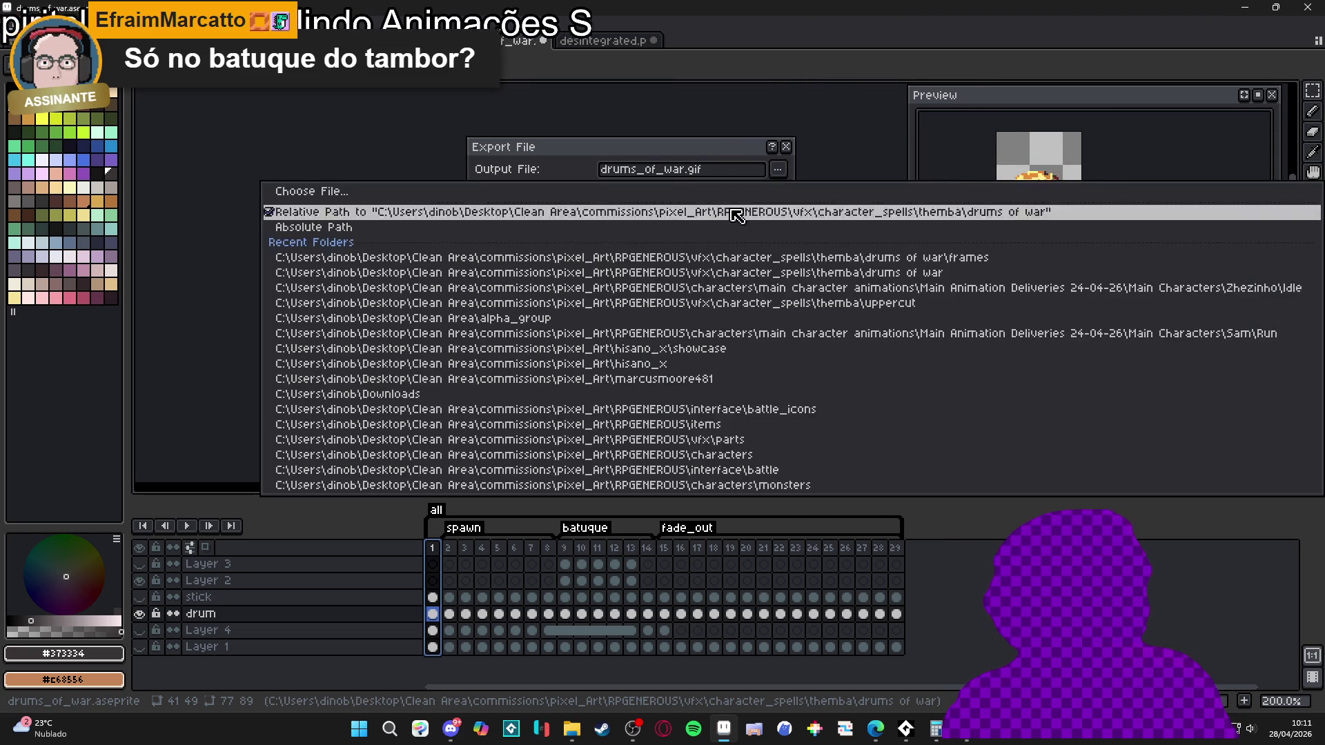
pyautogui.click(775, 193)
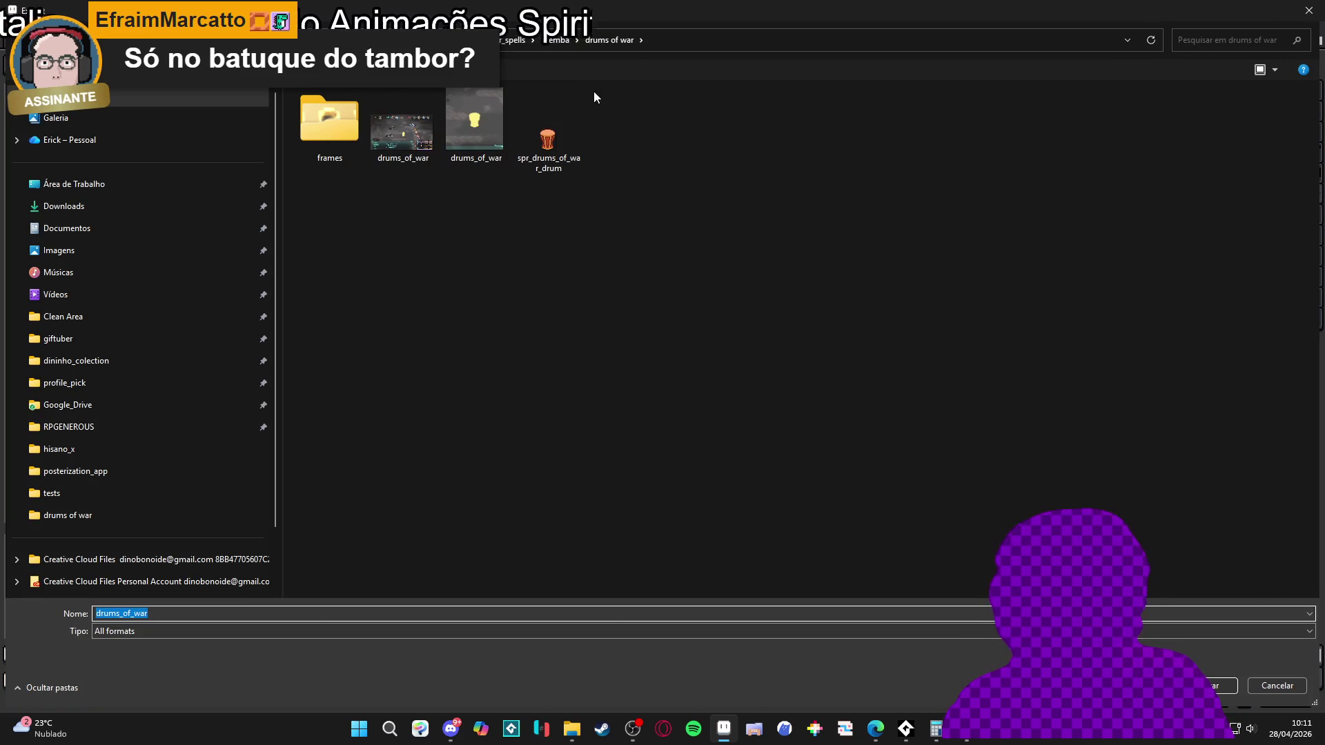
pyautogui.click(1277, 687)
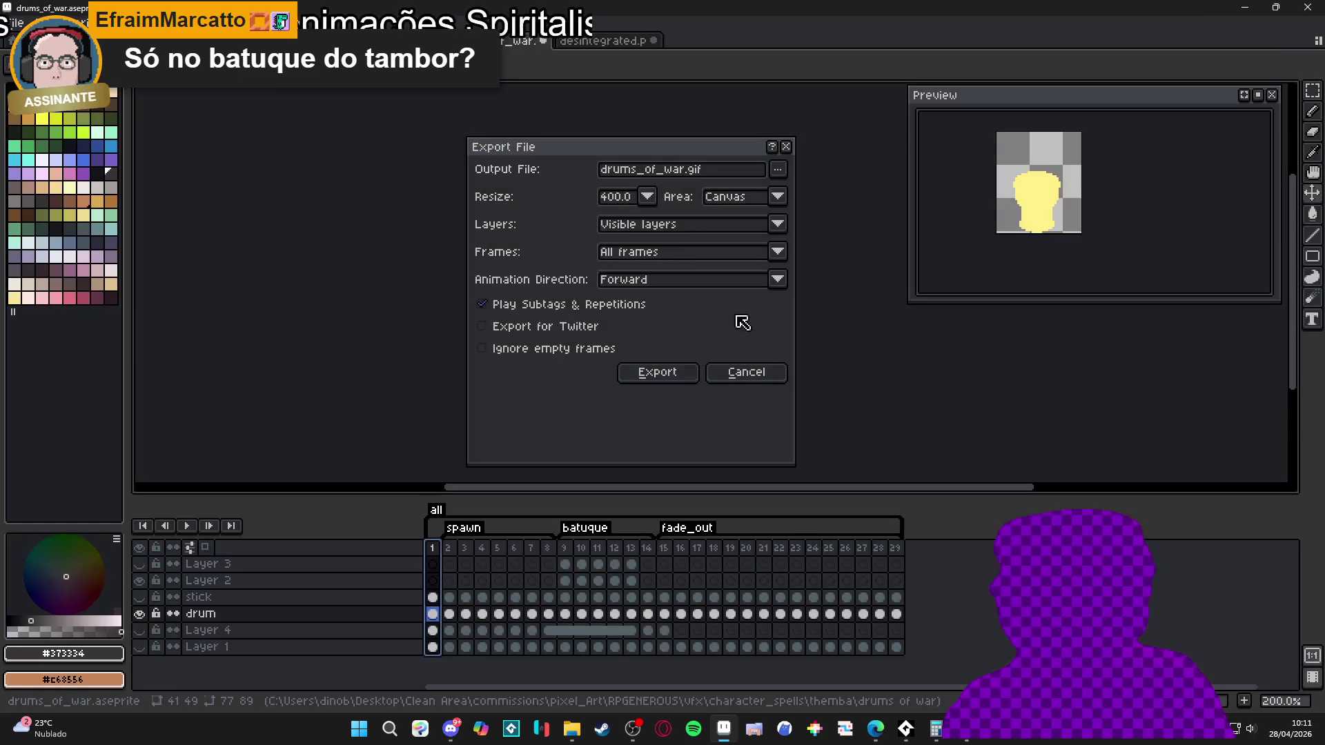
pyautogui.moveTo(686, 169); pyautogui.dragTo(595, 171)
pyautogui.write('spr_')
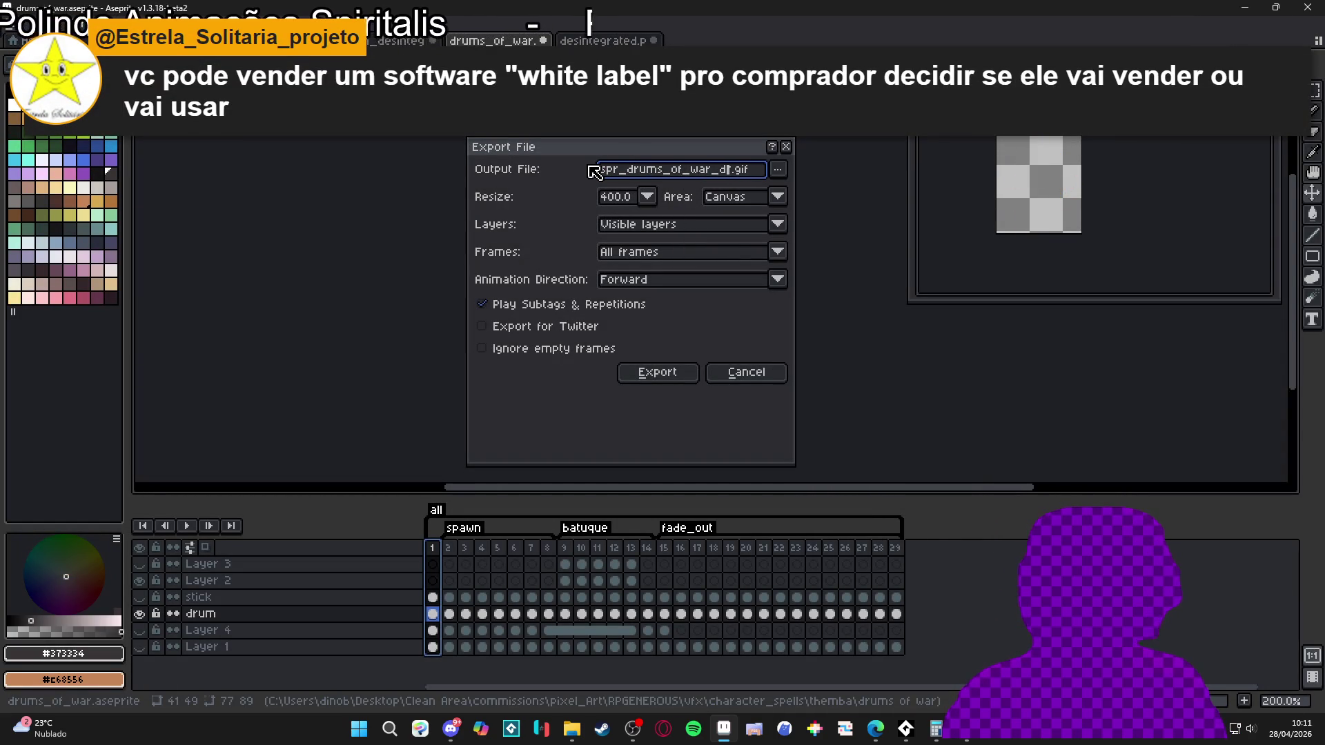
pyautogui.press('BackSpace')
pyautogui.press('BackSpace')
pyautogui.press('BackSpace')
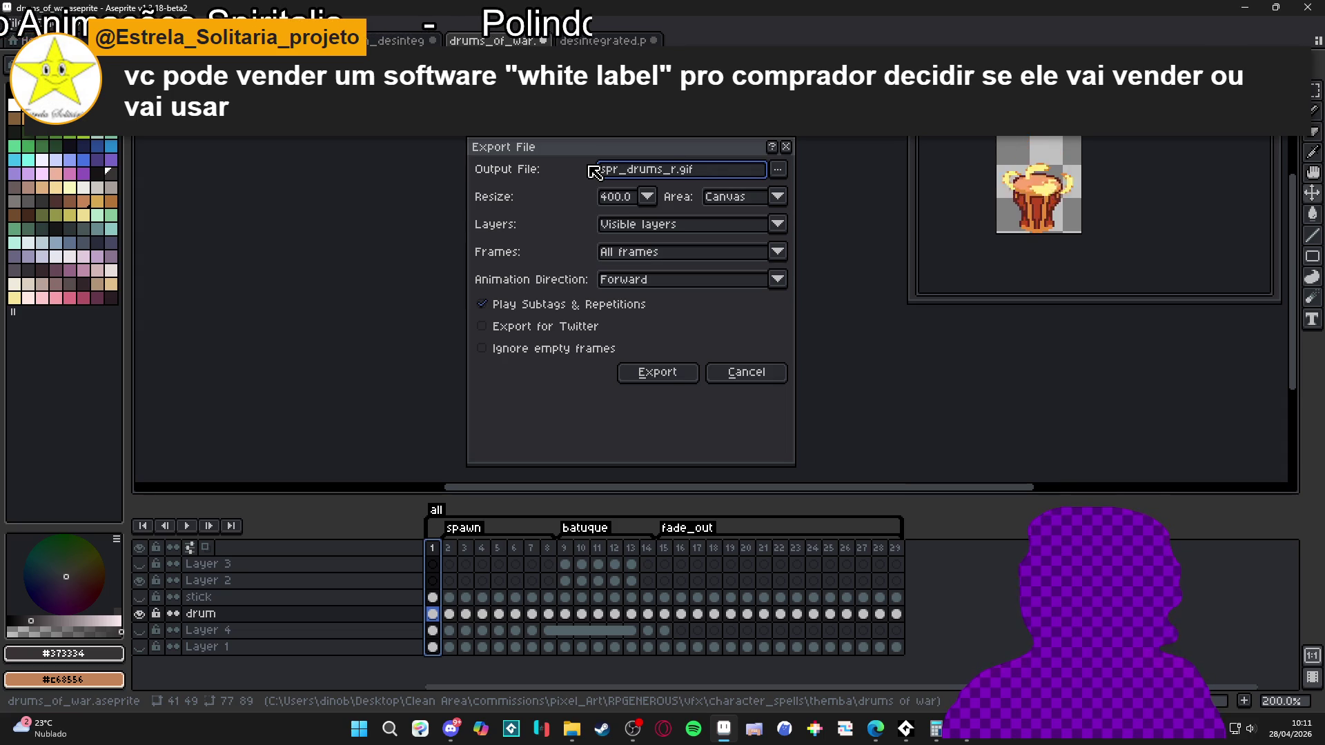
pyautogui.write('spawnr')
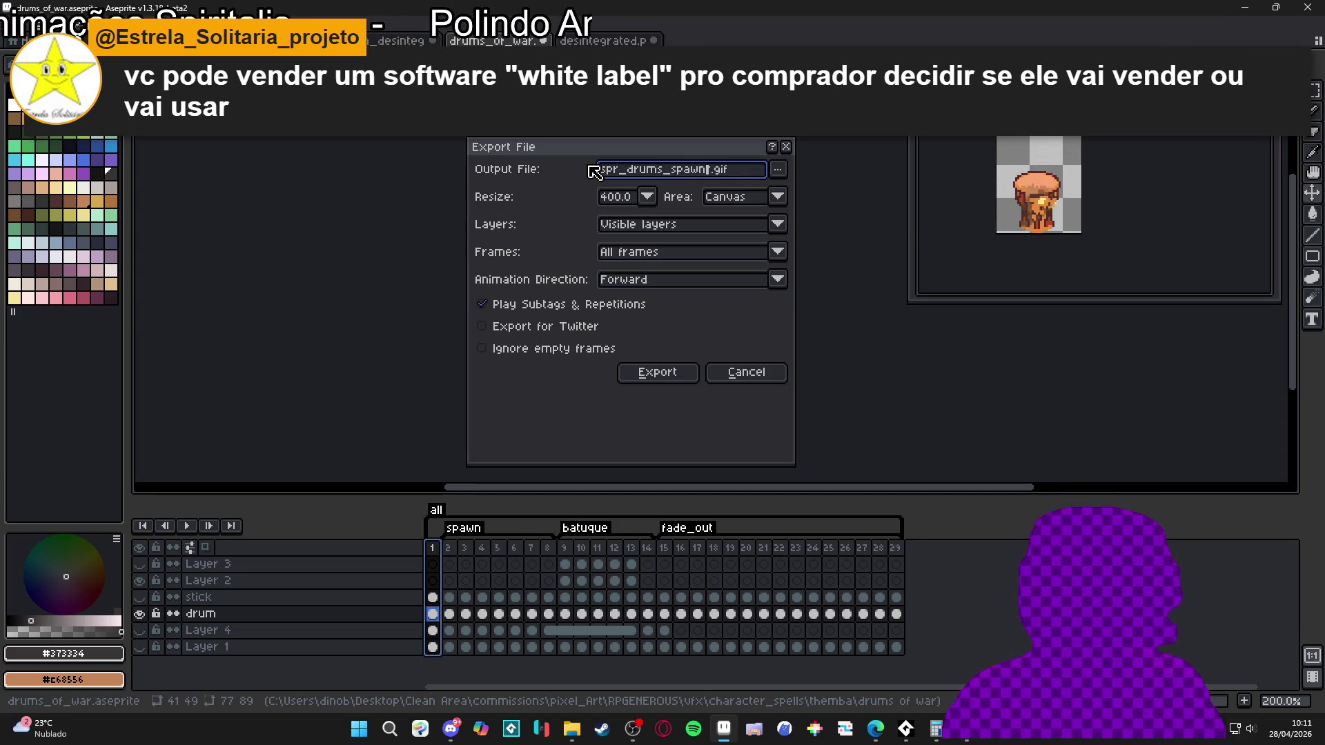
# - Export only the spawn tag's frames as a GIF at 100% size
pyautogui.click(682, 252)
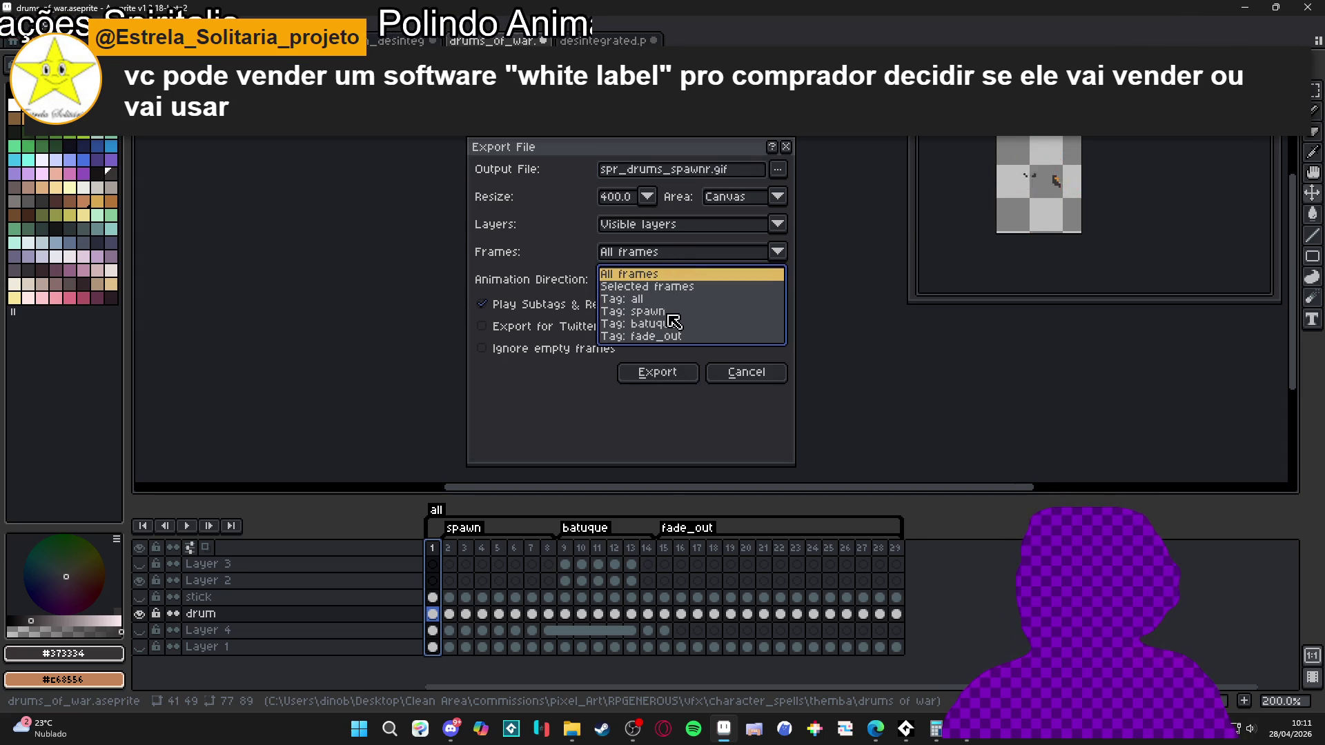
pyautogui.click(668, 314)
pyautogui.click(644, 197)
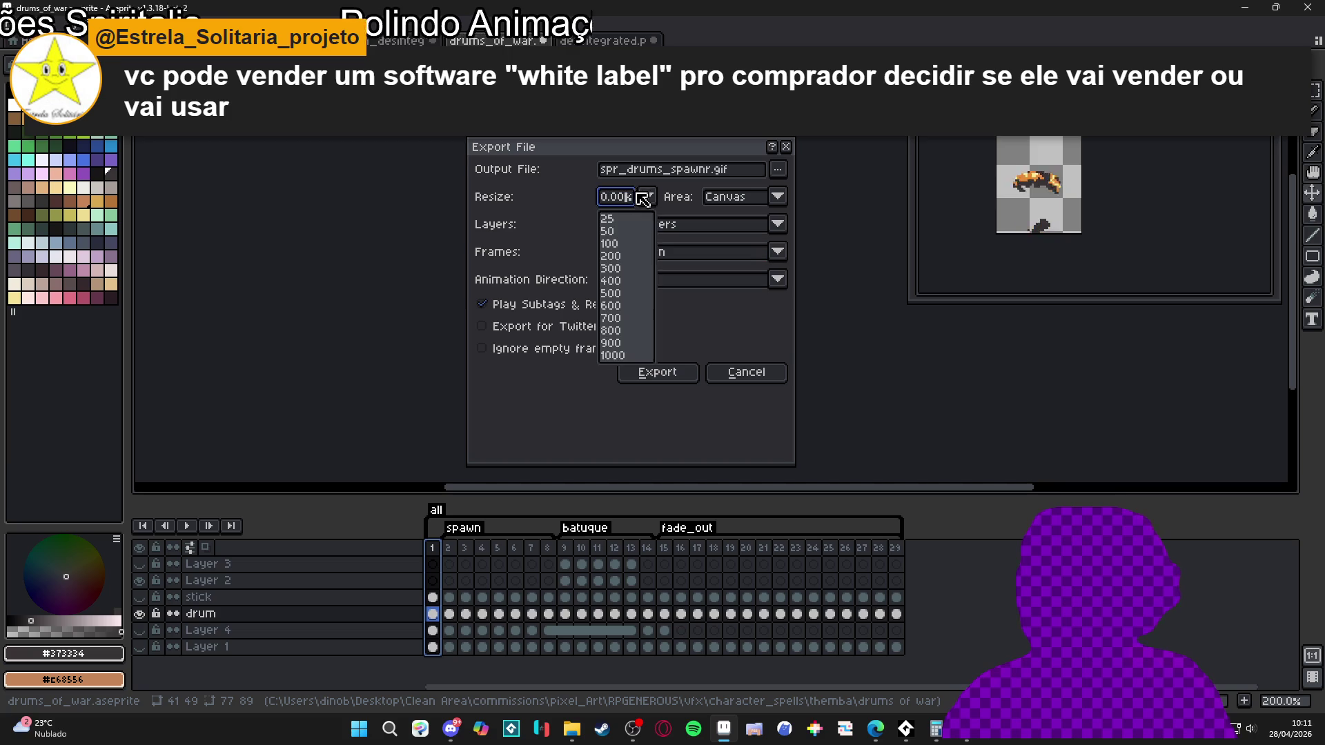
pyautogui.click(621, 245)
pyautogui.click(671, 378)
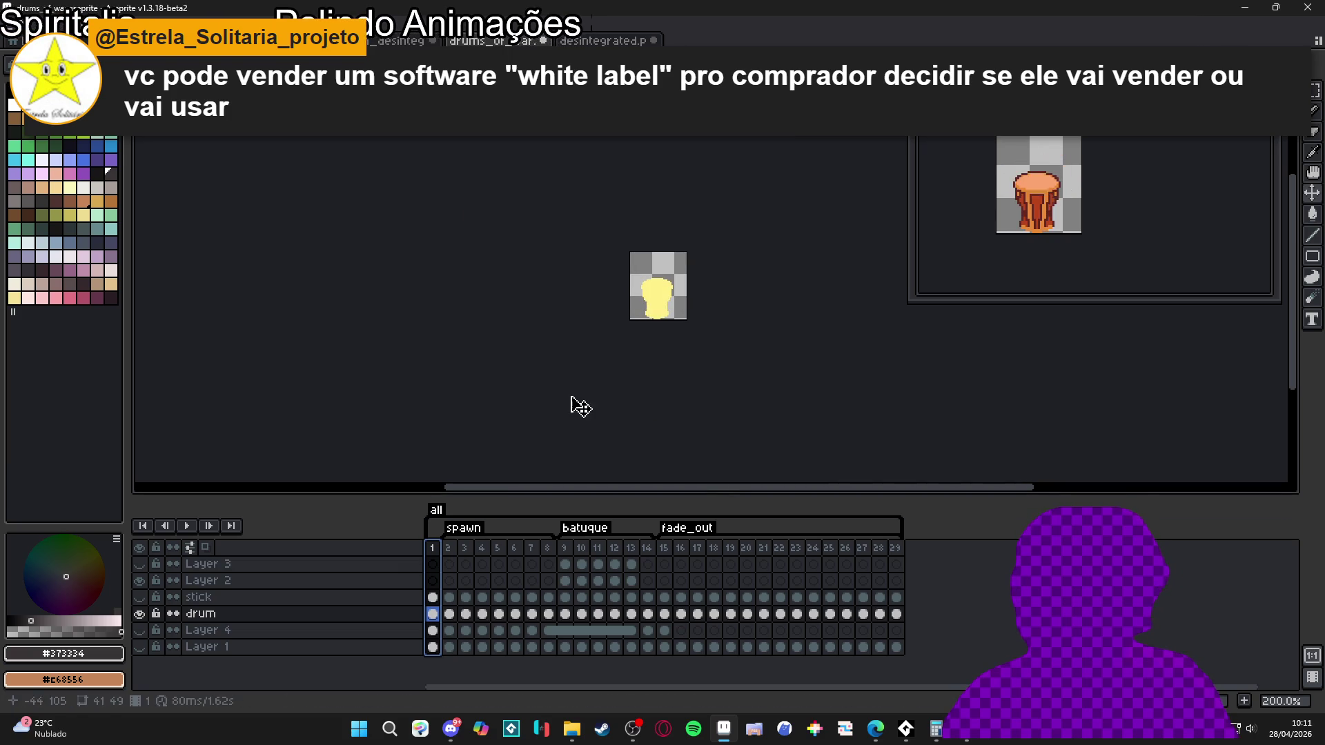
# - Export only the batuque tag's frames as spr_drums_stomp.gif
pyautogui.hotkey('ctrl', 'alt', 'shift', 's')
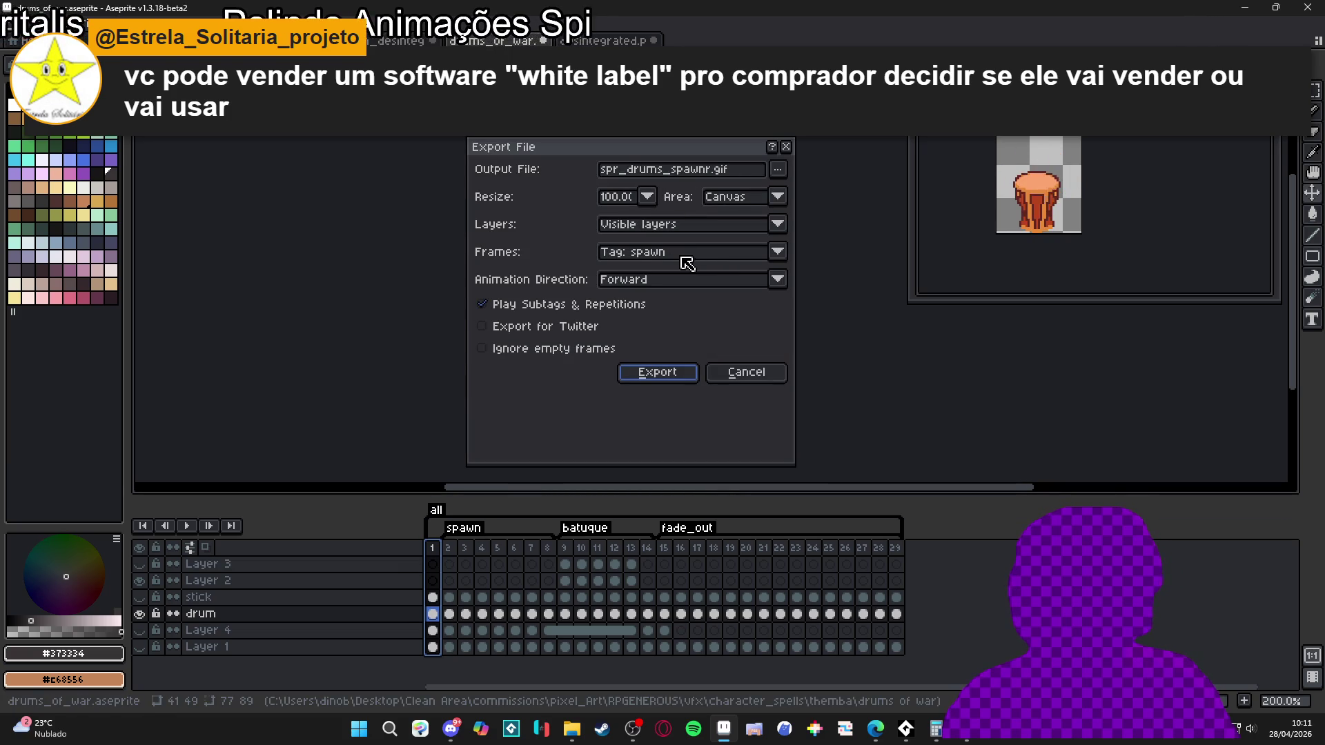
pyautogui.click(687, 253)
pyautogui.click(673, 324)
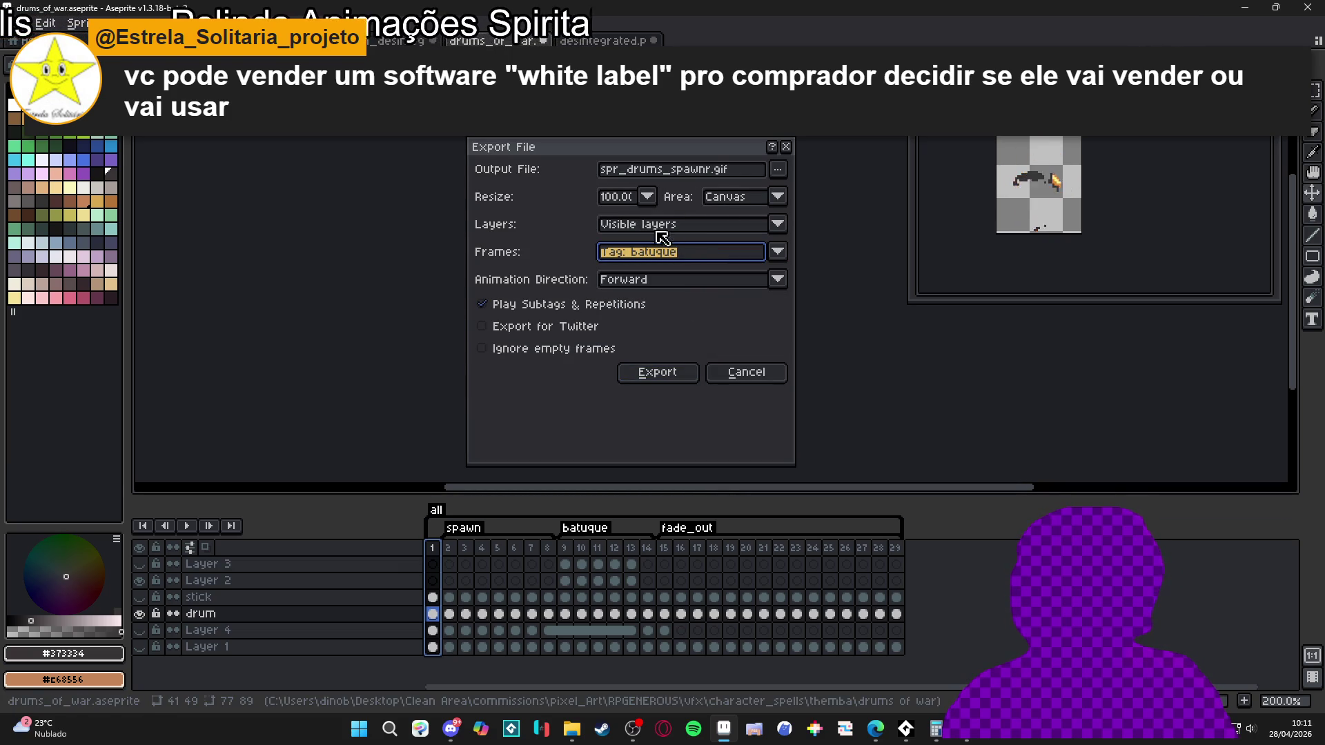
pyautogui.click(710, 169)
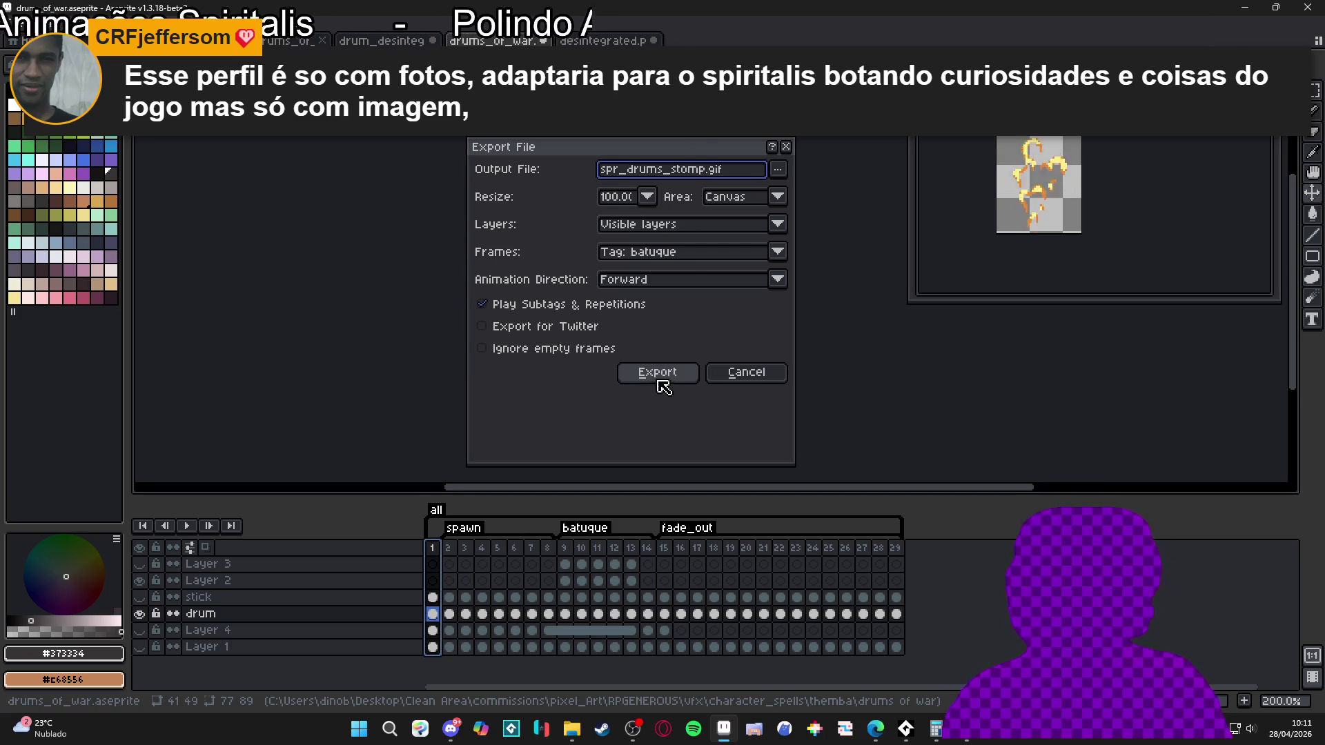
pyautogui.click(701, 255)
pyautogui.click(690, 325)
pyautogui.click(674, 373)
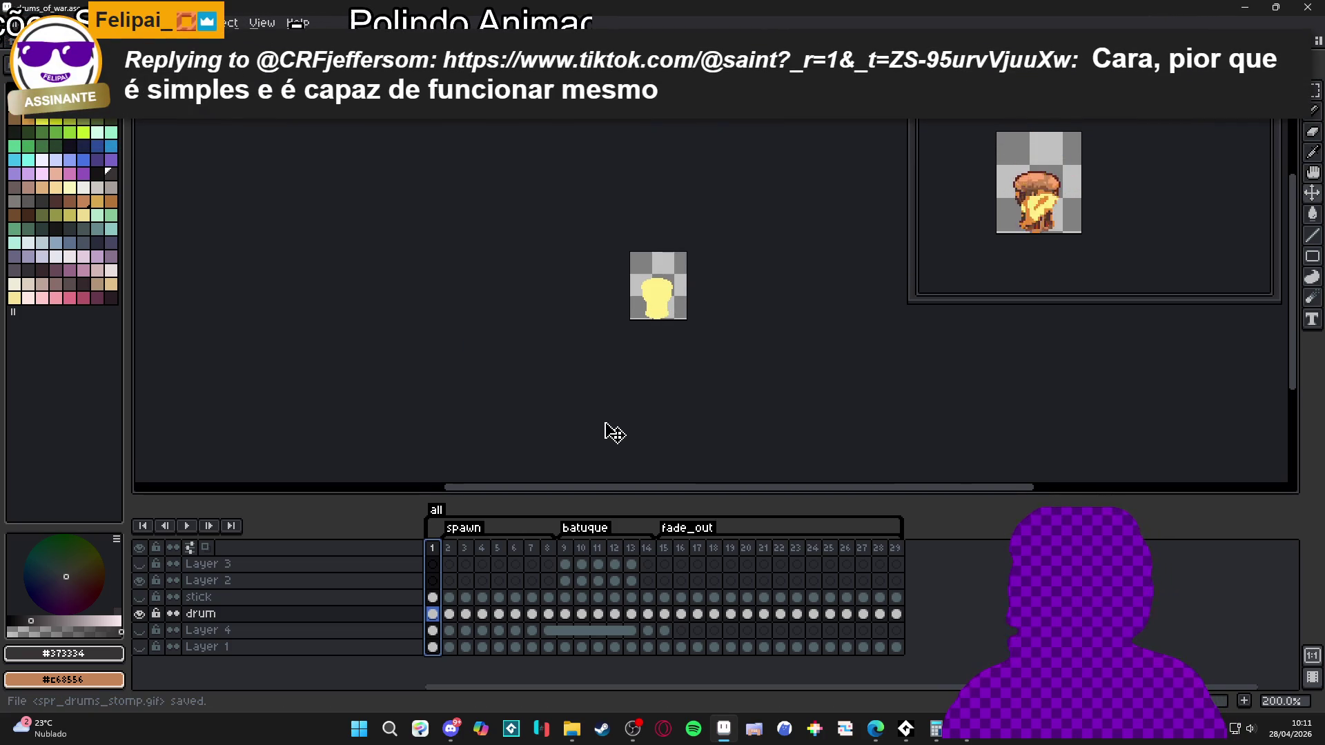
pyautogui.hotkey('ctrl', 'alt', 'shift', 's')
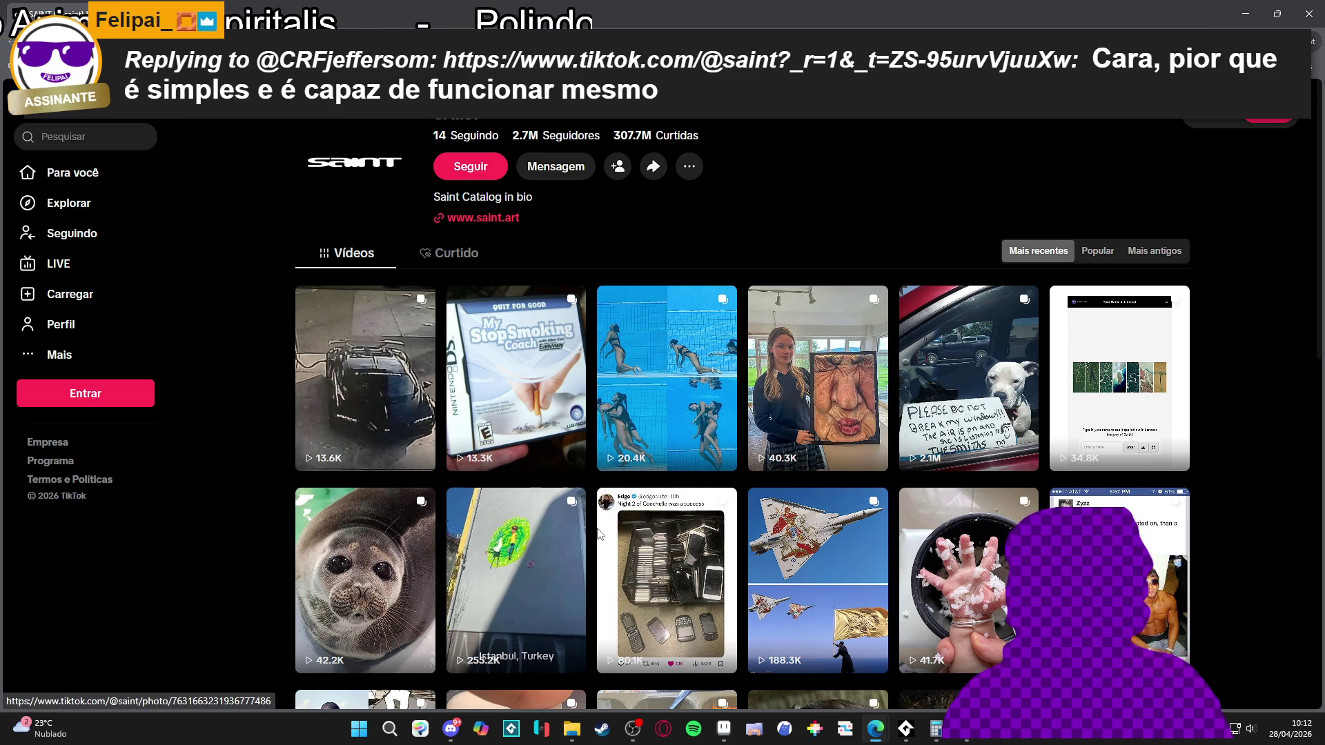
# - Browse the TikTok profile's first few photo posts, then return to Aseprite
pyautogui.click(414, 369)
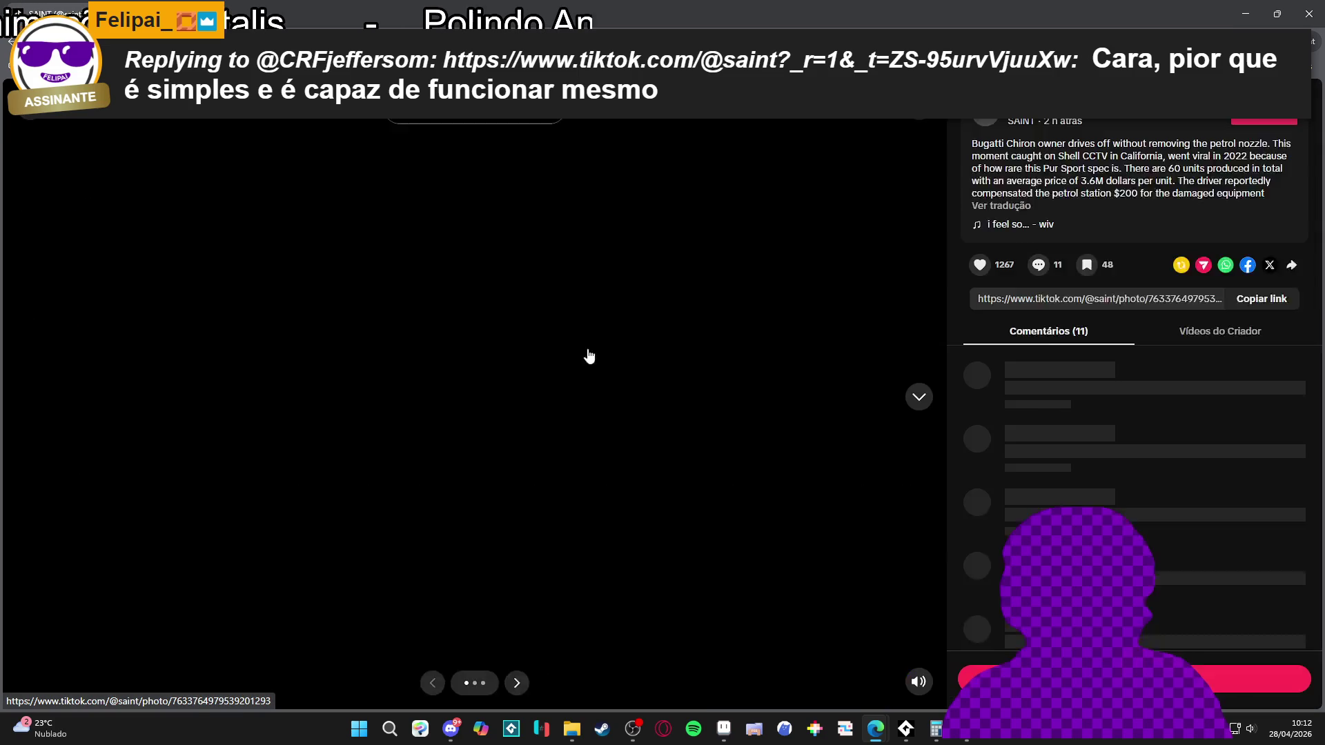
pyautogui.click(919, 403)
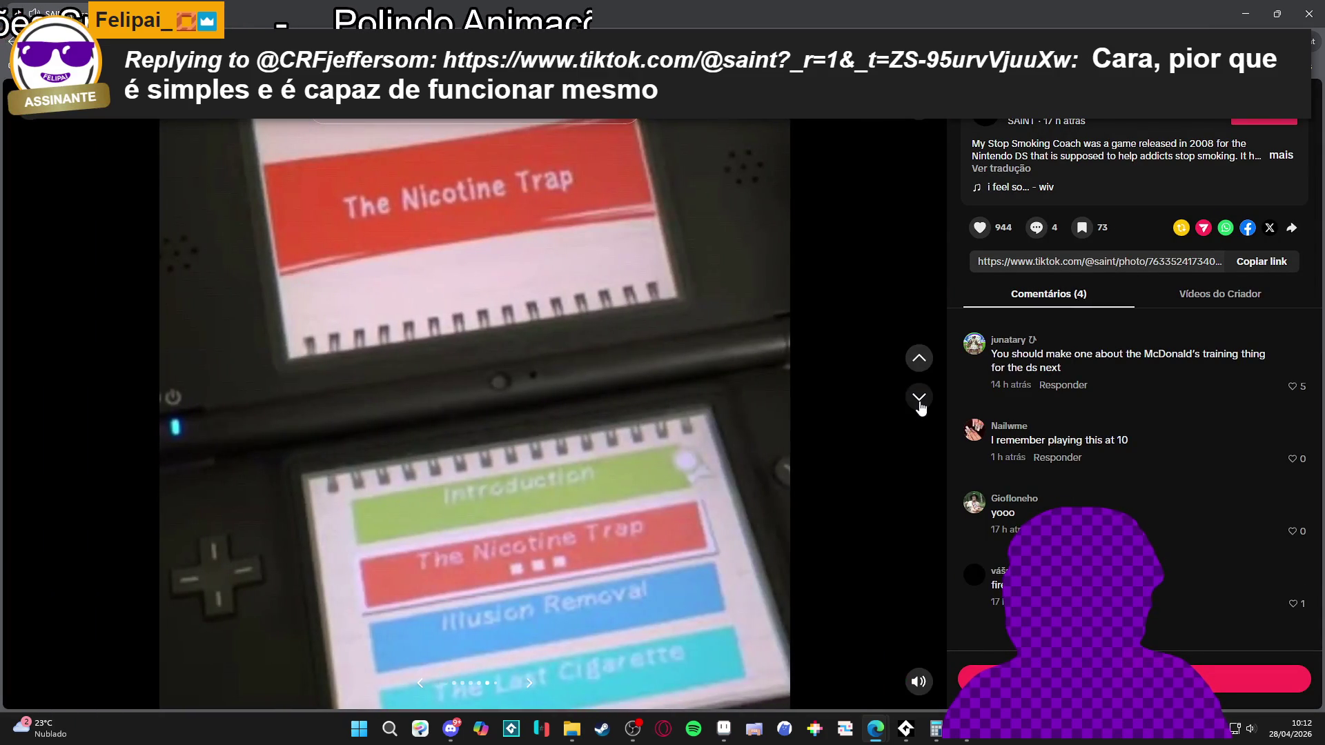
pyautogui.click(912, 406)
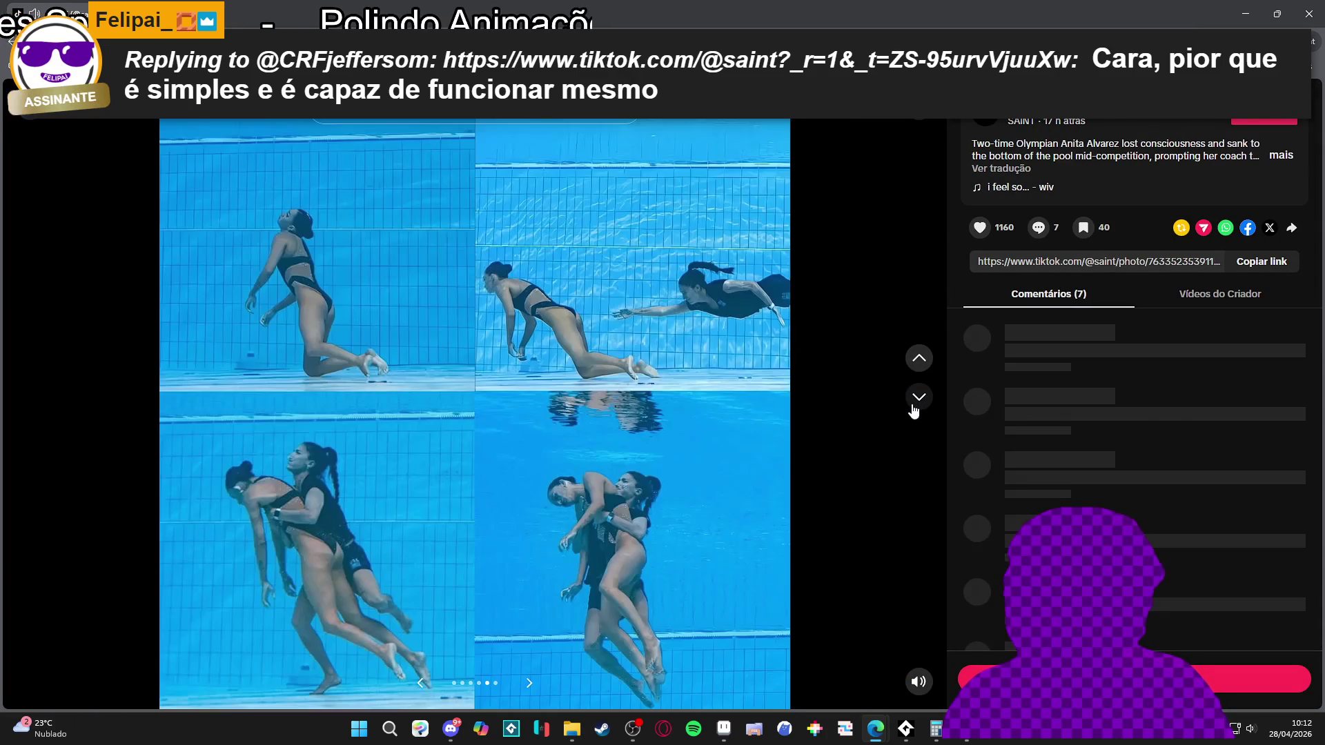
pyautogui.click(926, 369)
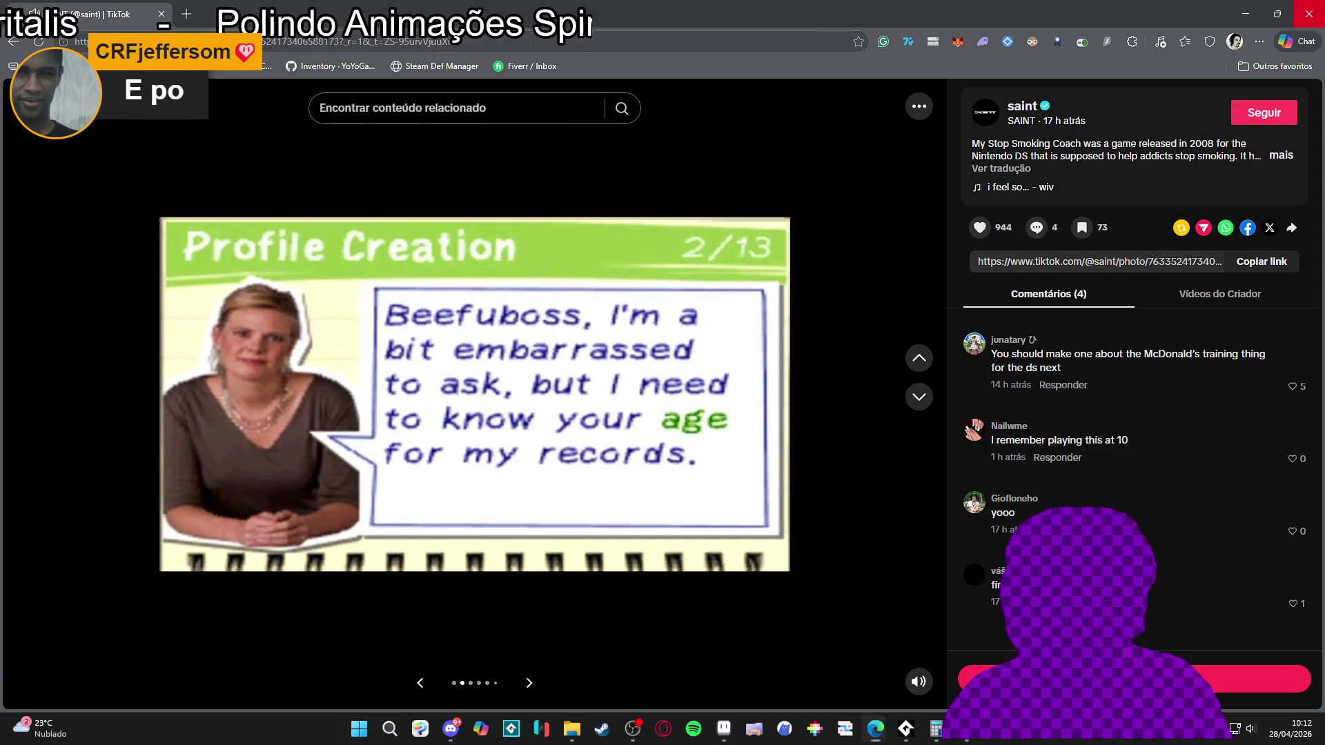
pyautogui.hotkey('alt', 'Tab')
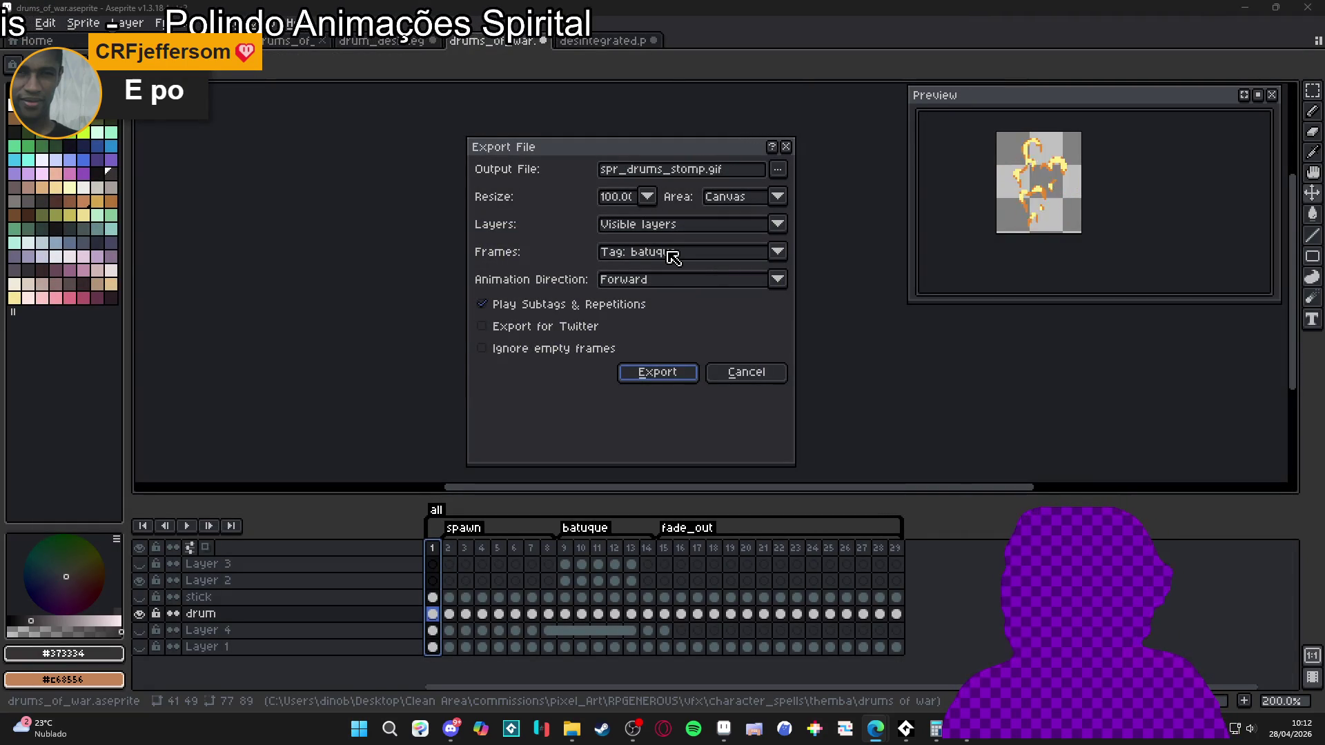